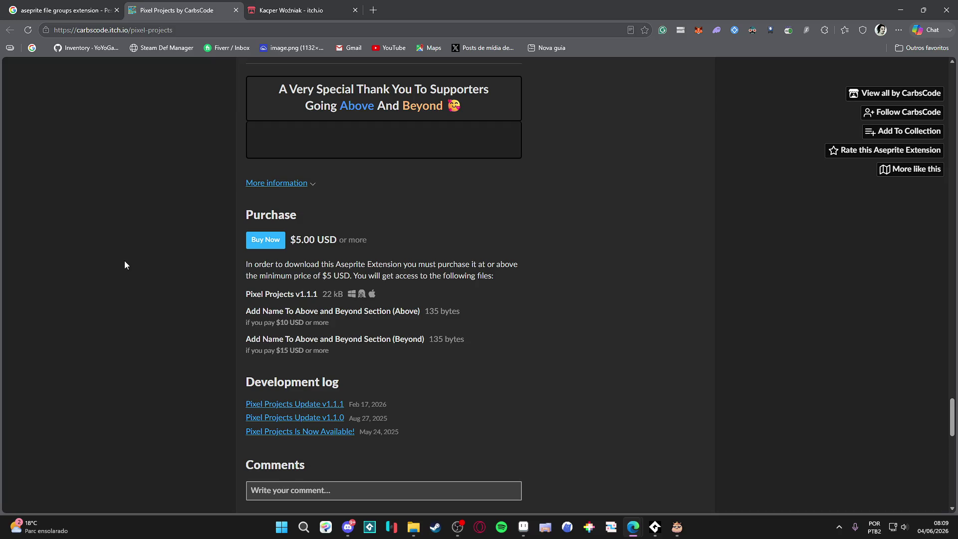
Step: Start buying Pixel Projects at the $5.00 minimum via PayPal, then minimize the browser to reveal Aseprite
left_click(264, 241)
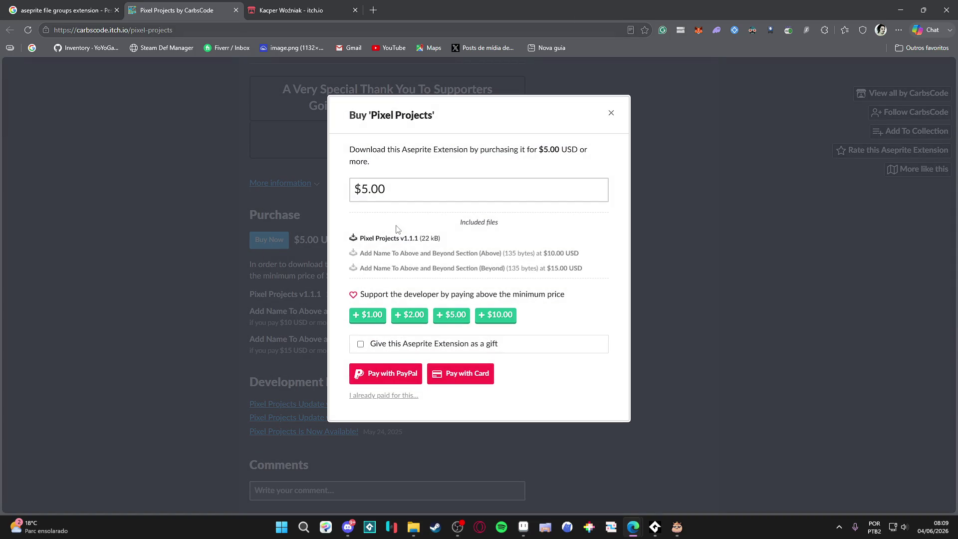
left_click(392, 374)
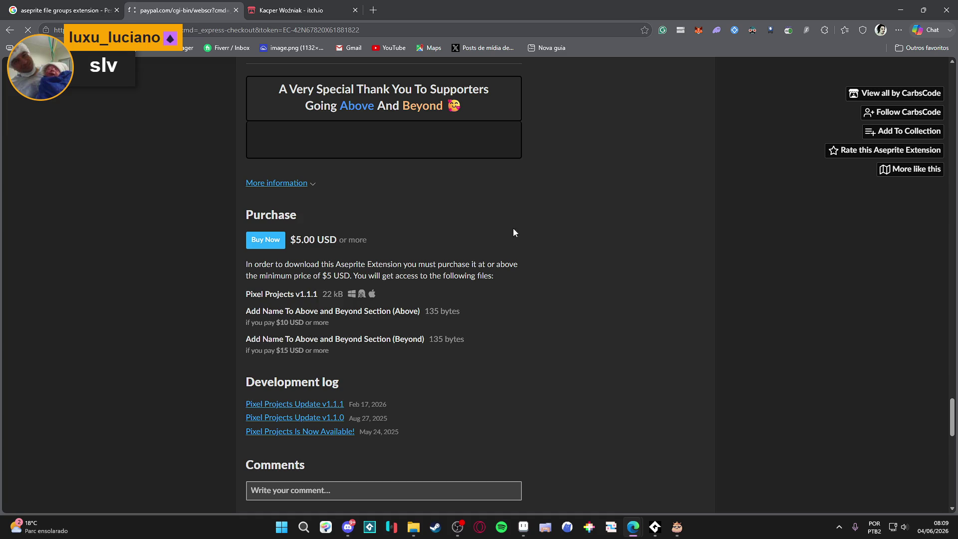
key("super+Down")
key("super+Down")
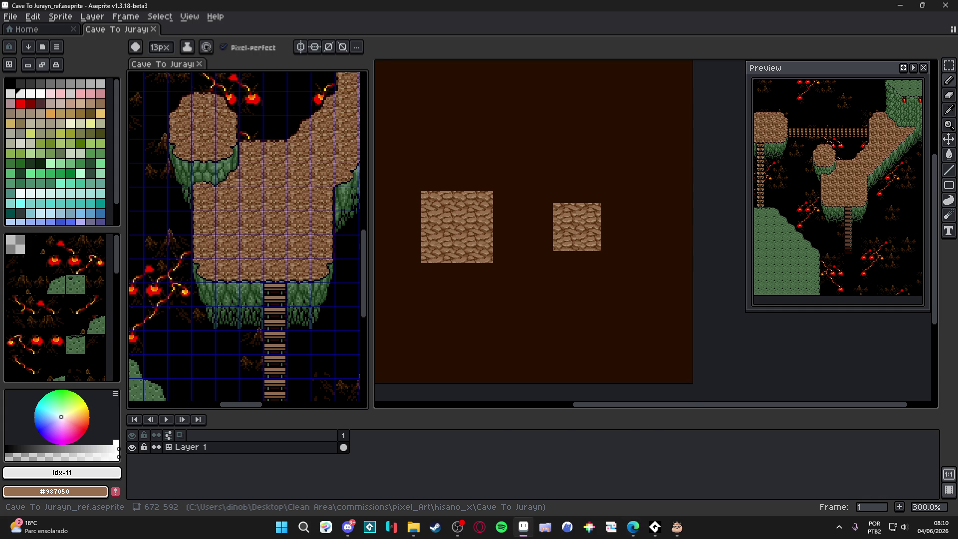
Step: Confirm the Pixel Projects install in Preferences, scan the menus, then return to its itch.io download page
left_click(436, 283)
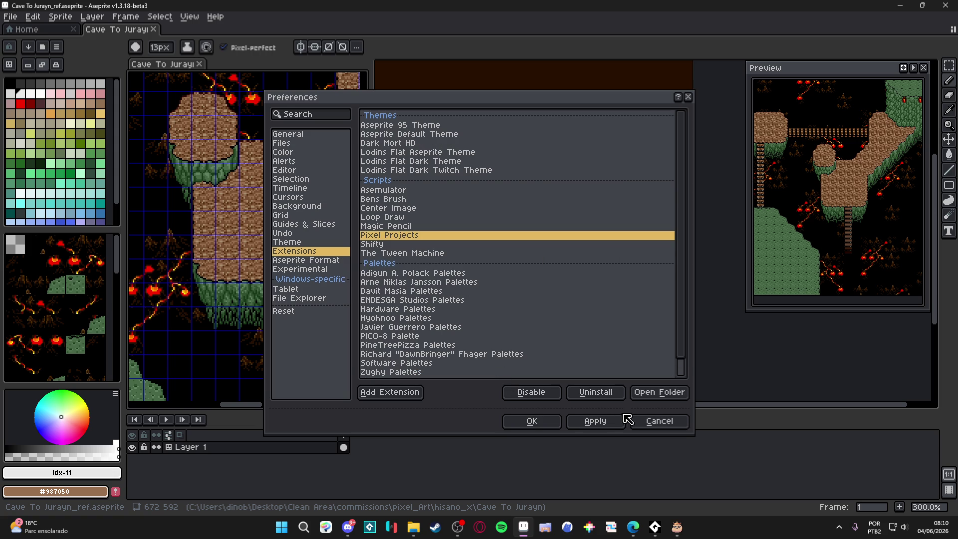
left_click(548, 421)
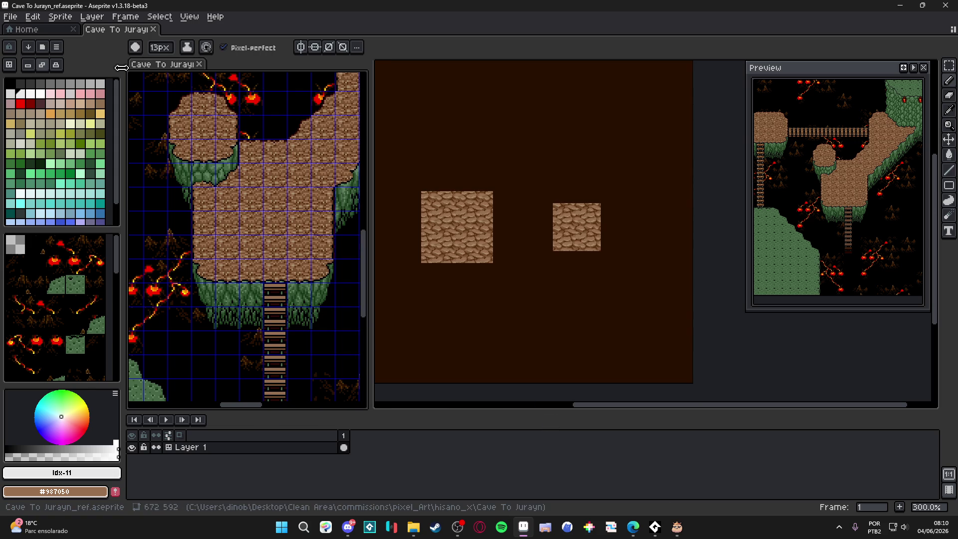
left_click(92, 17)
mouse_move(36, 20)
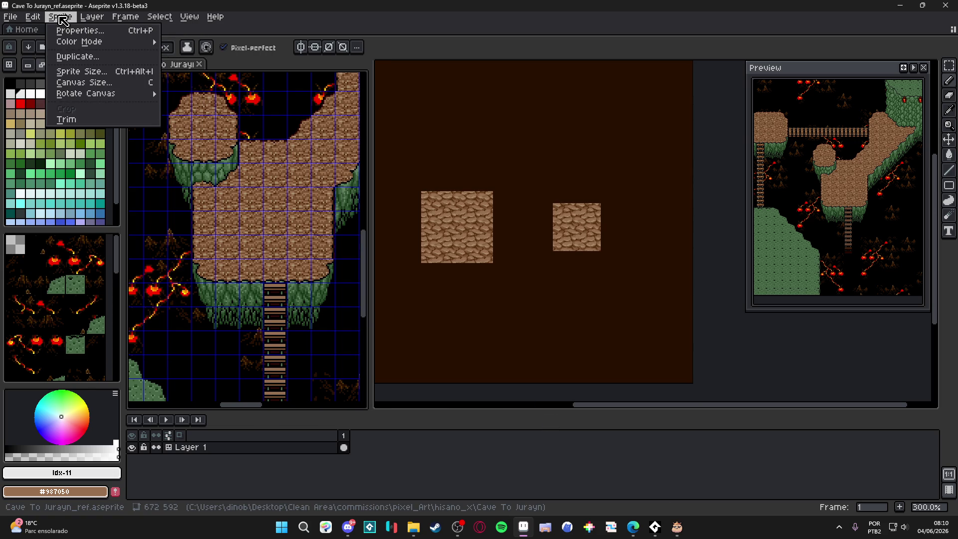
mouse_move(101, 15)
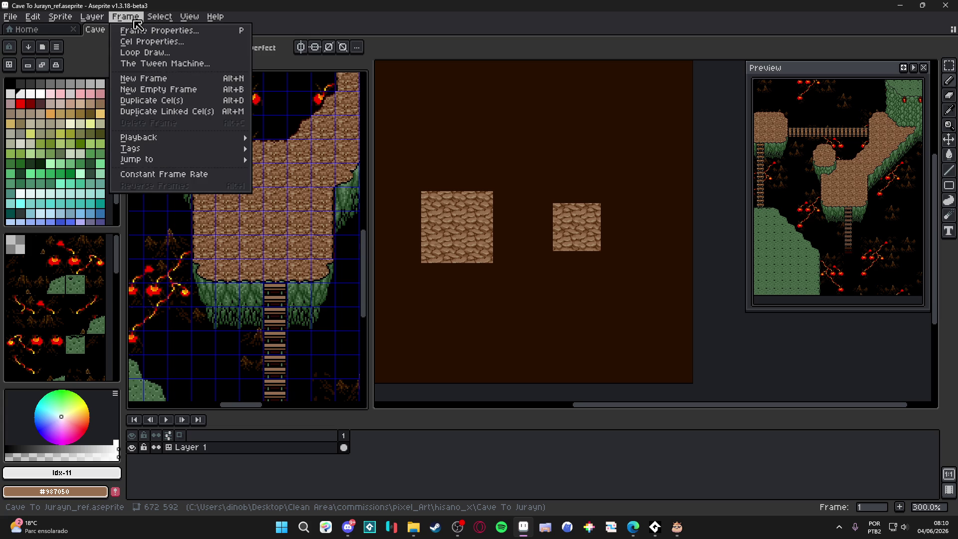
mouse_move(160, 18)
mouse_move(192, 19)
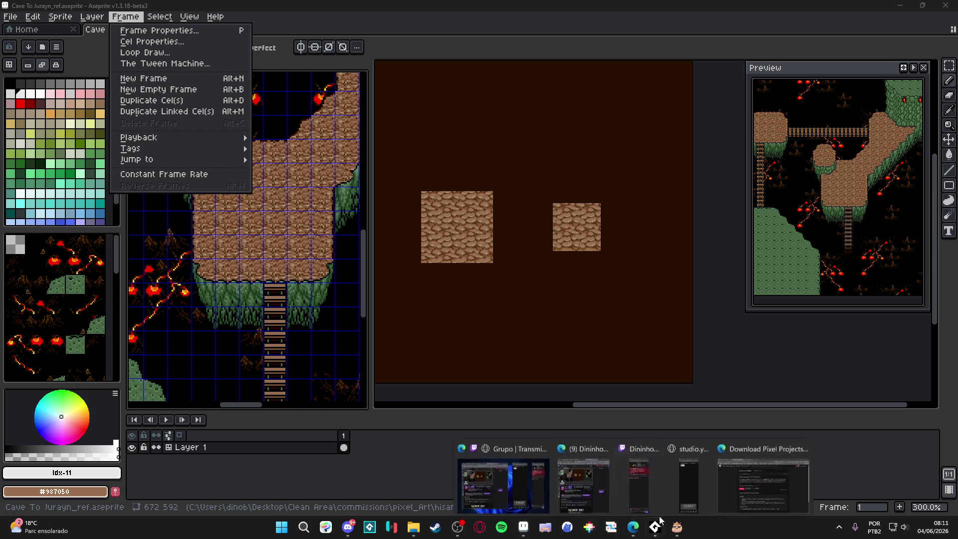
key("alt+h")
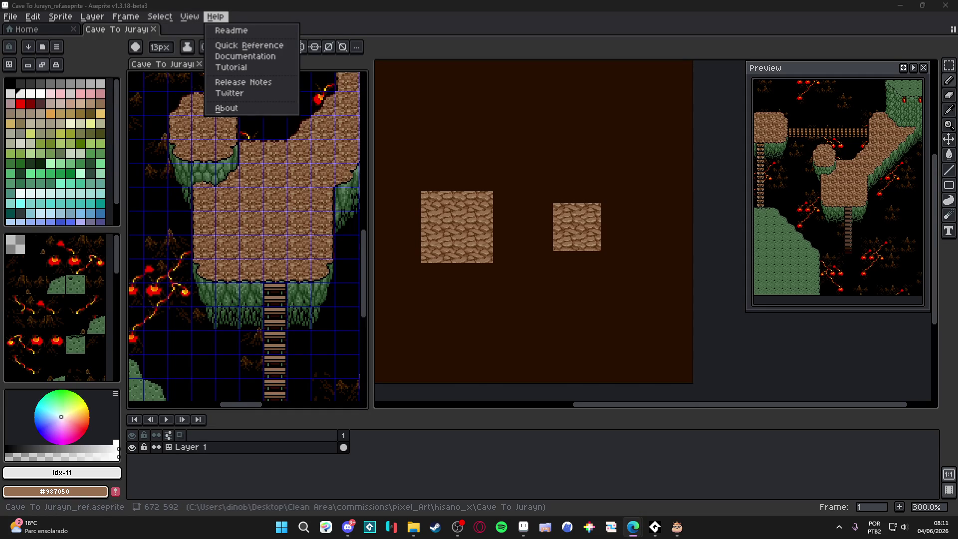
left_click(633, 526)
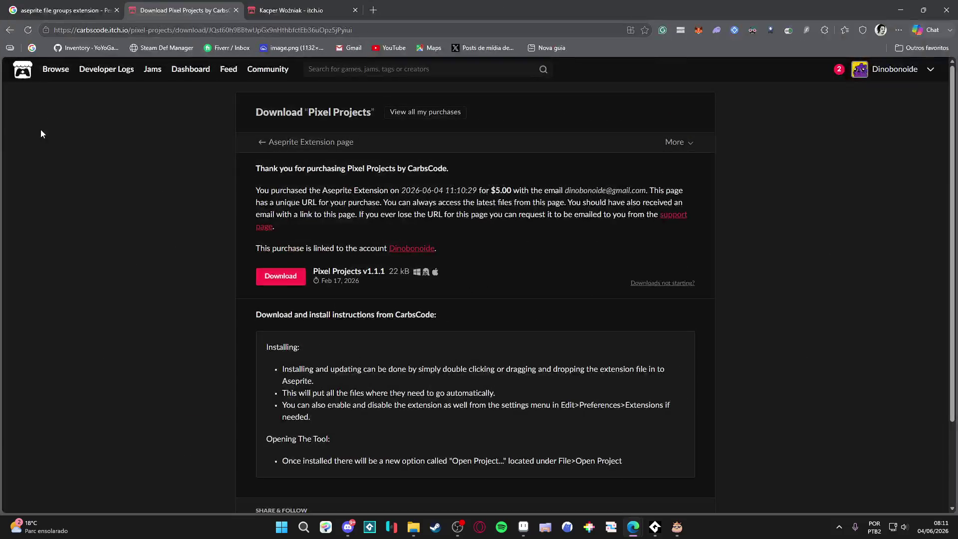
Step: Read the install and usage notes on the Pixel Projects store page, then switch back to Aseprite
left_click(11, 35)
scroll(166, 122, "up", 5)
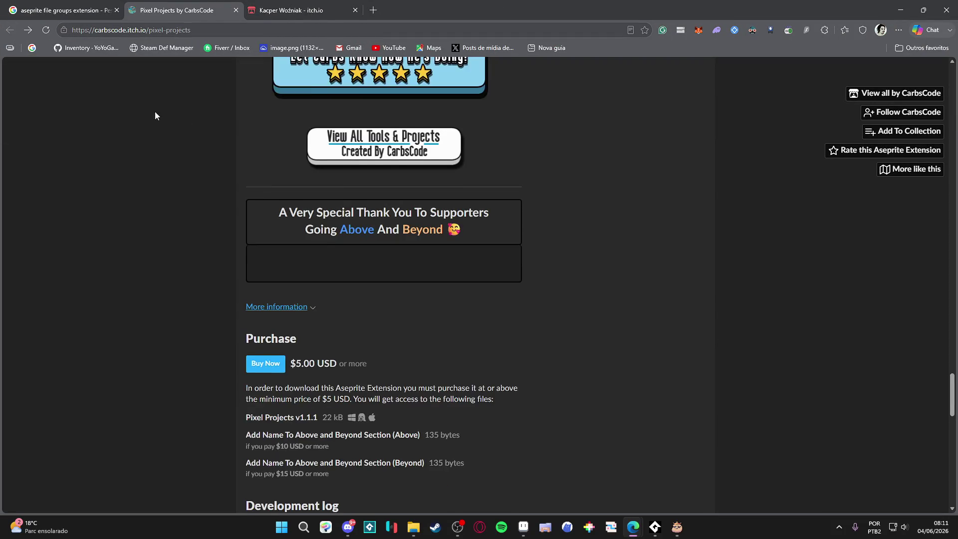
scroll(354, 289, "up", 15)
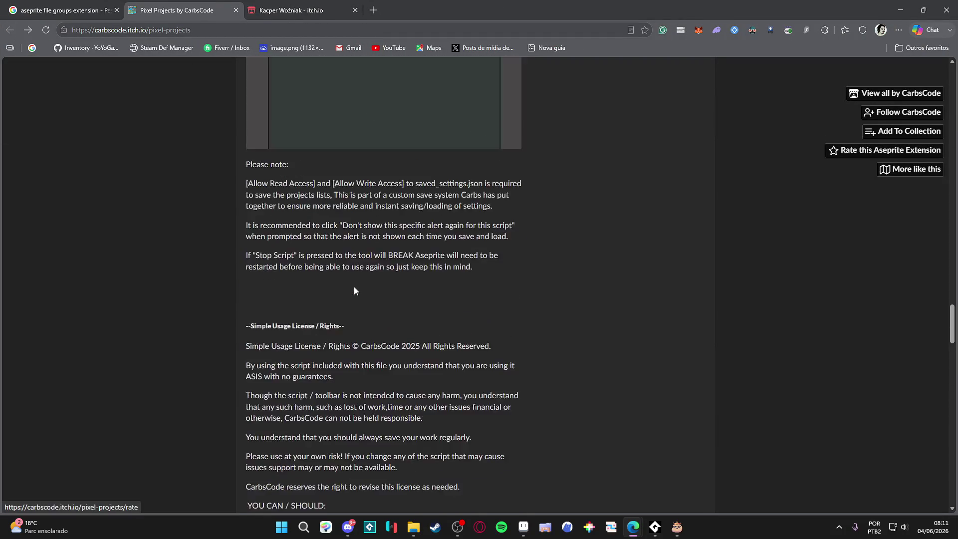
scroll(354, 289, "up", 15)
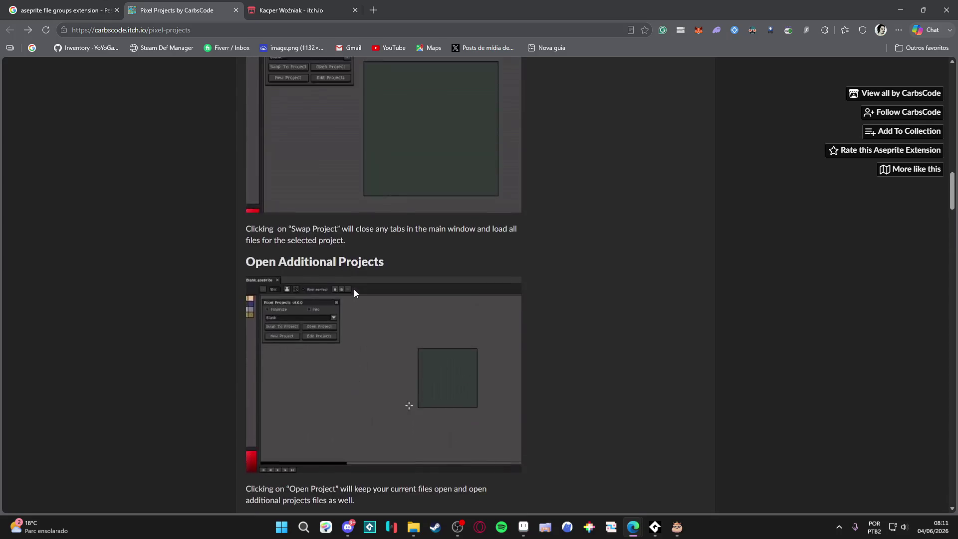
scroll(354, 290, "up", 7)
scroll(349, 309, "down", 8)
scroll(346, 331, "up", 3)
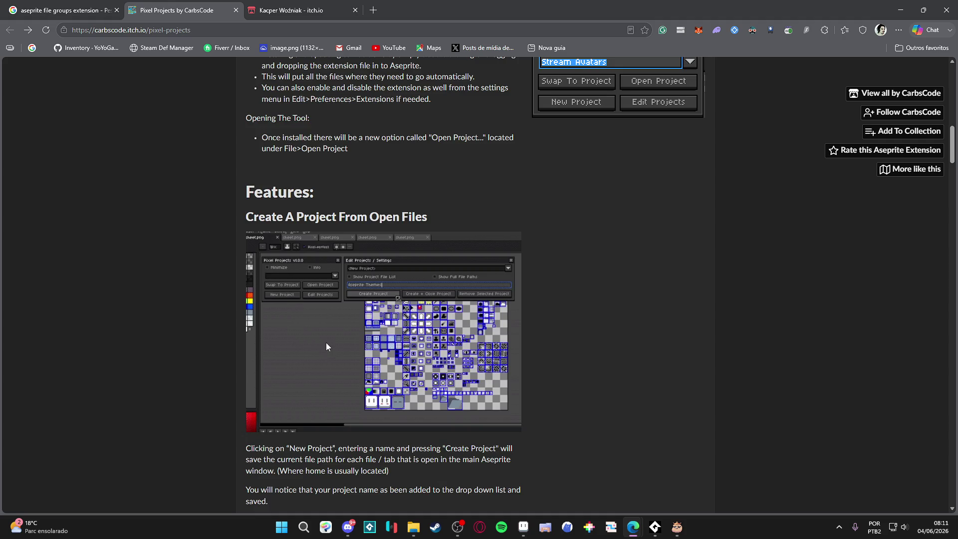
scroll(327, 346, "up", 10)
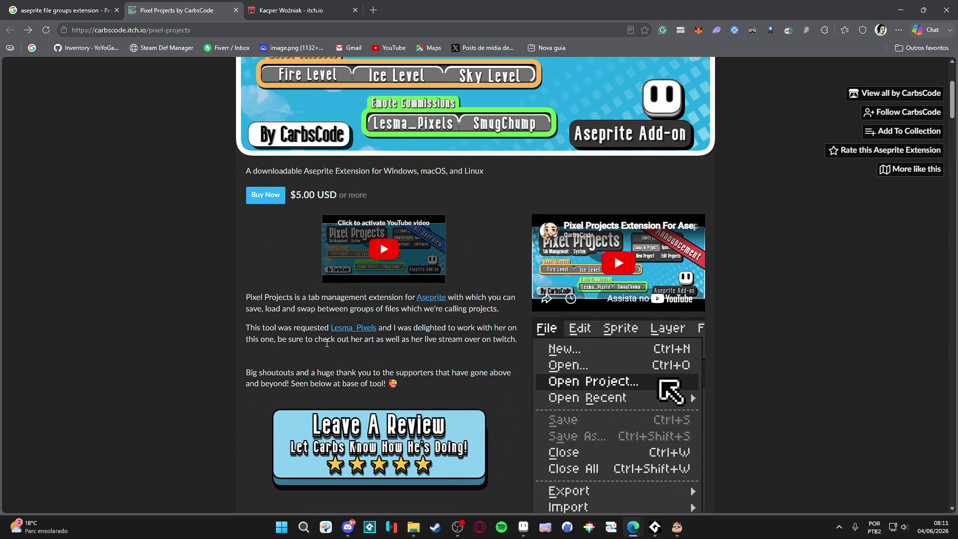
scroll(326, 343, "down", 1)
scroll(615, 334, "down", 5)
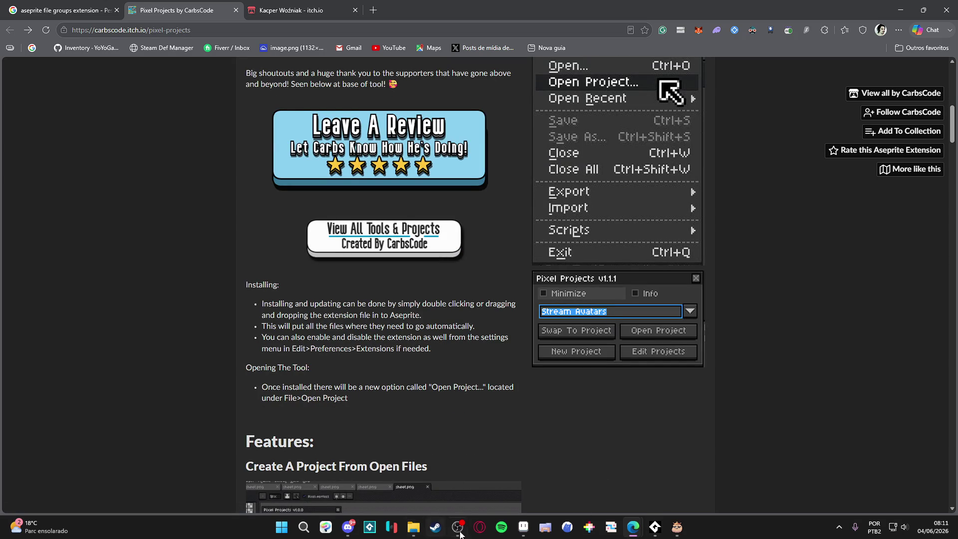
left_click(522, 527)
left_click(19, 20)
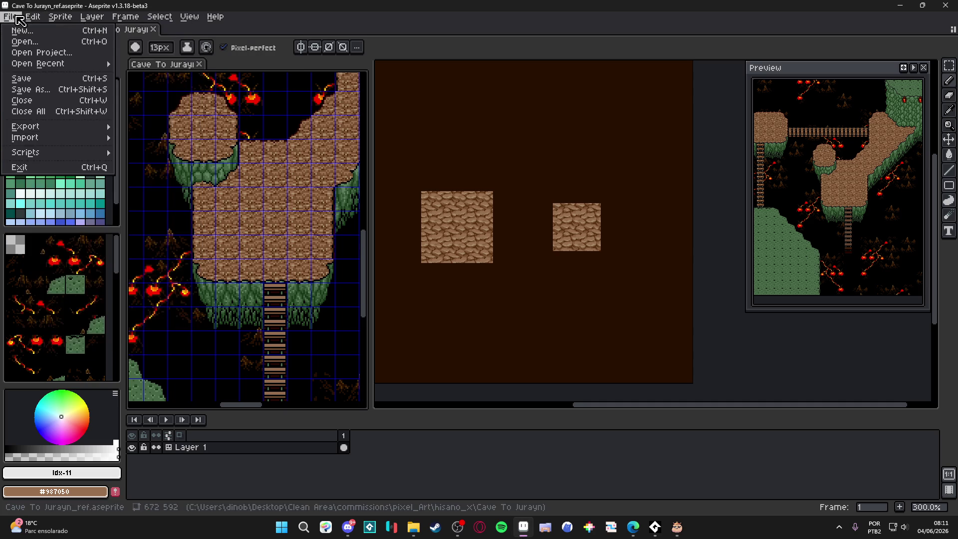
Step: Launch Pixel Projects and give its script full trust and full access
left_click(71, 54)
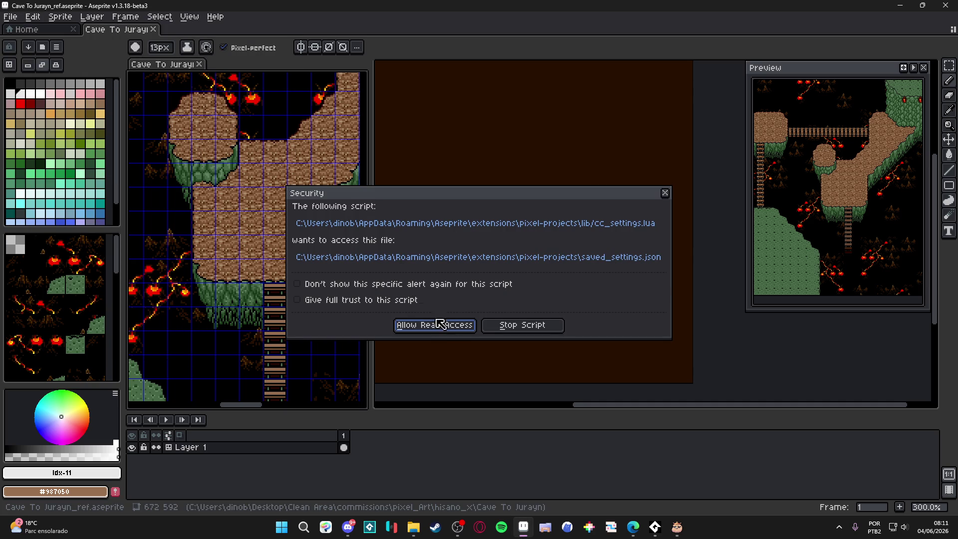
left_click(403, 300)
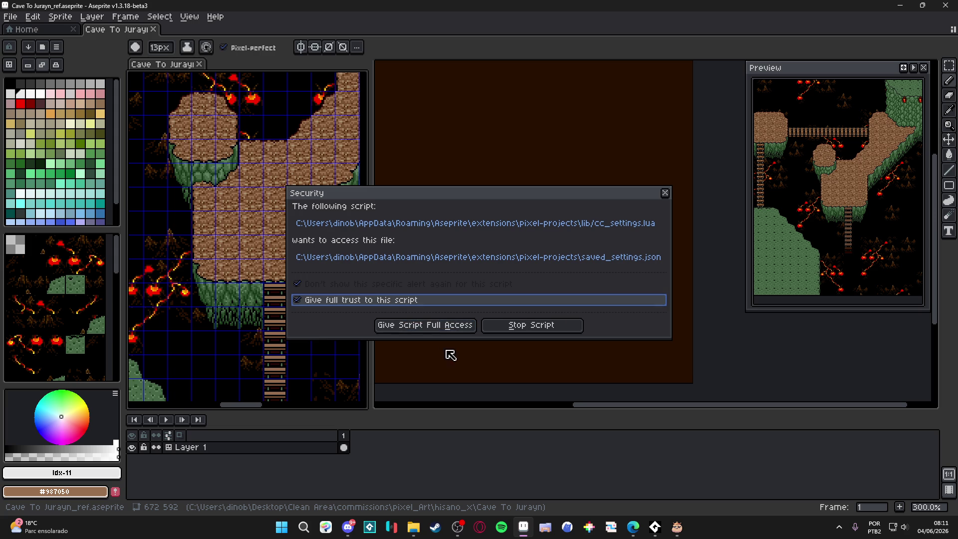
left_click(418, 325)
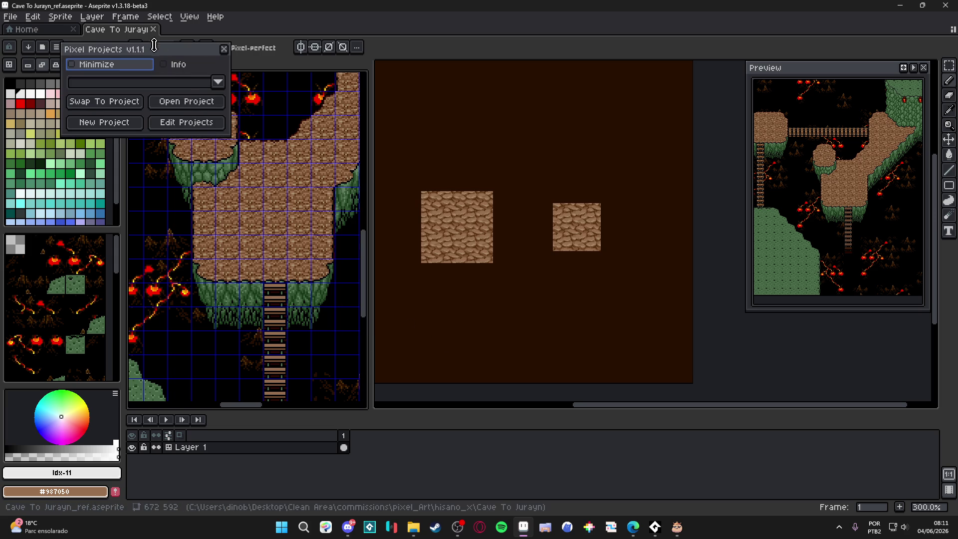
left_click_drag(174, 54, 461, 190)
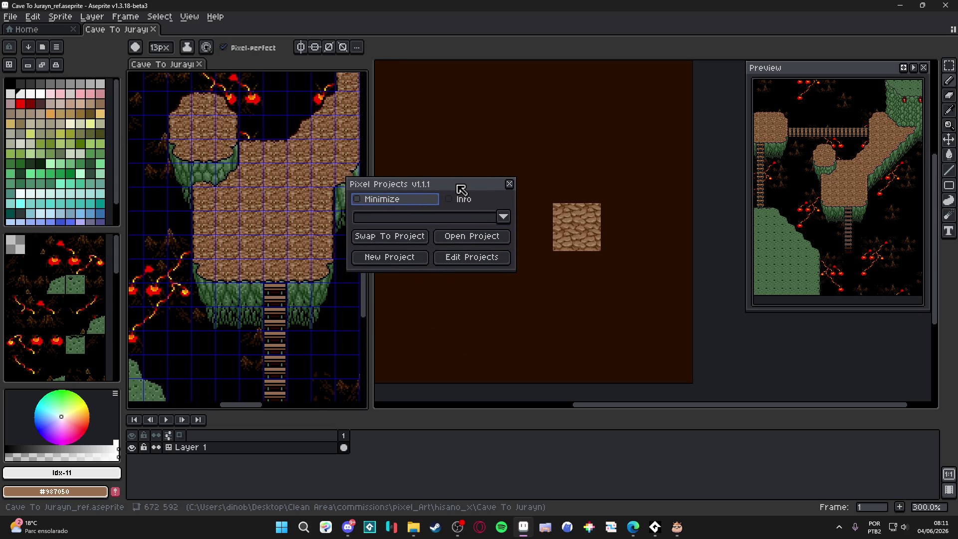
Step: Create a new project named 'Hysano'
left_click(397, 259)
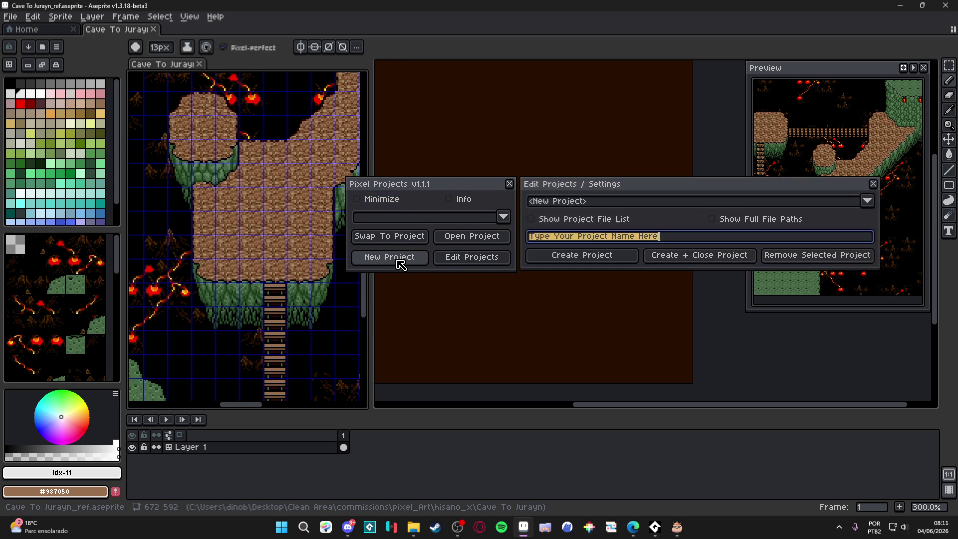
type("Hy")
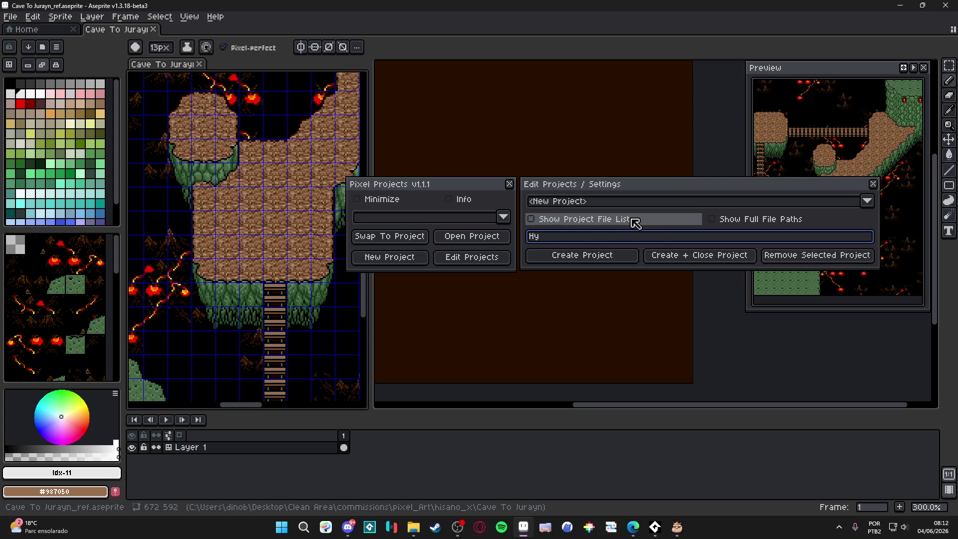
type("sano")
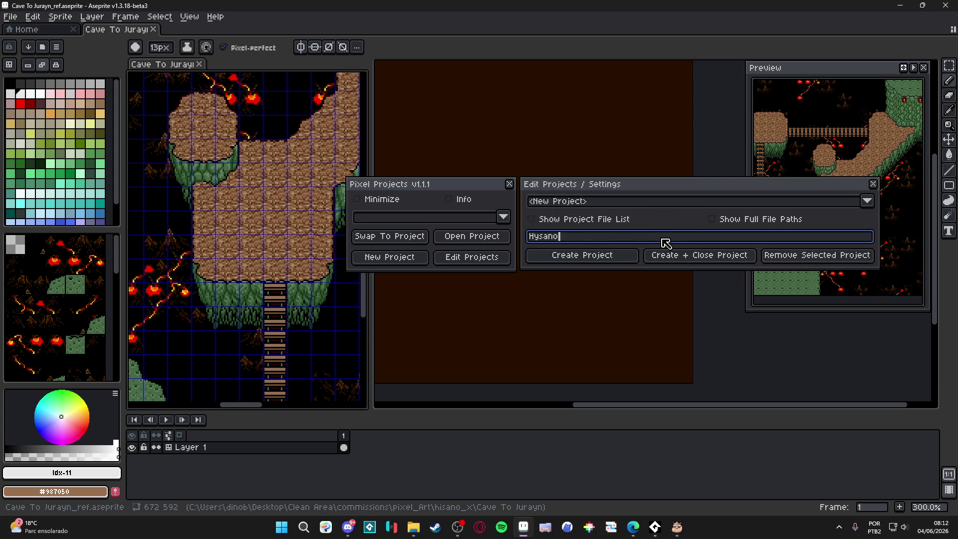
left_click(711, 202)
left_click(714, 205)
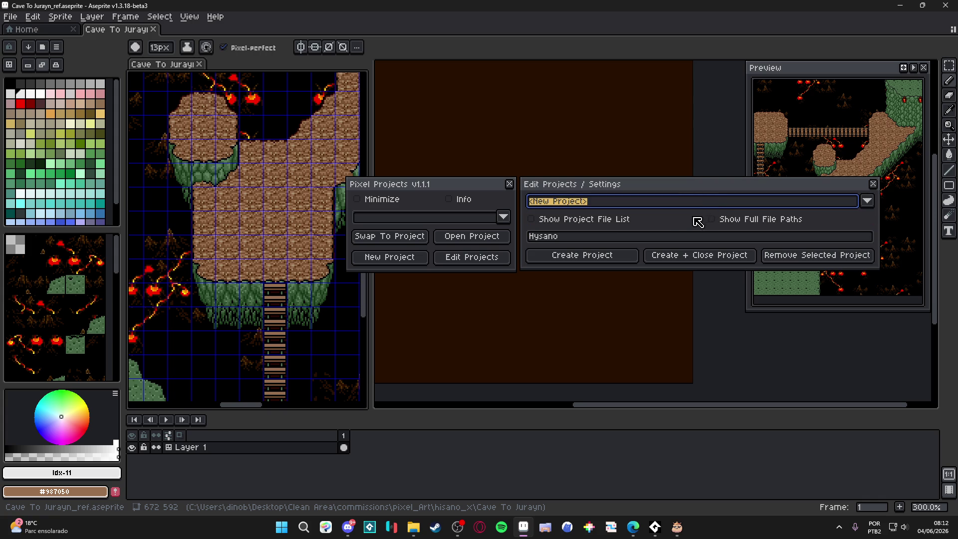
left_click(596, 259)
mouse_move(440, 187)
left_mouse_down()
mouse_move(584, 71)
mouse_move(618, 62)
mouse_move(592, 76)
left_mouse_up()
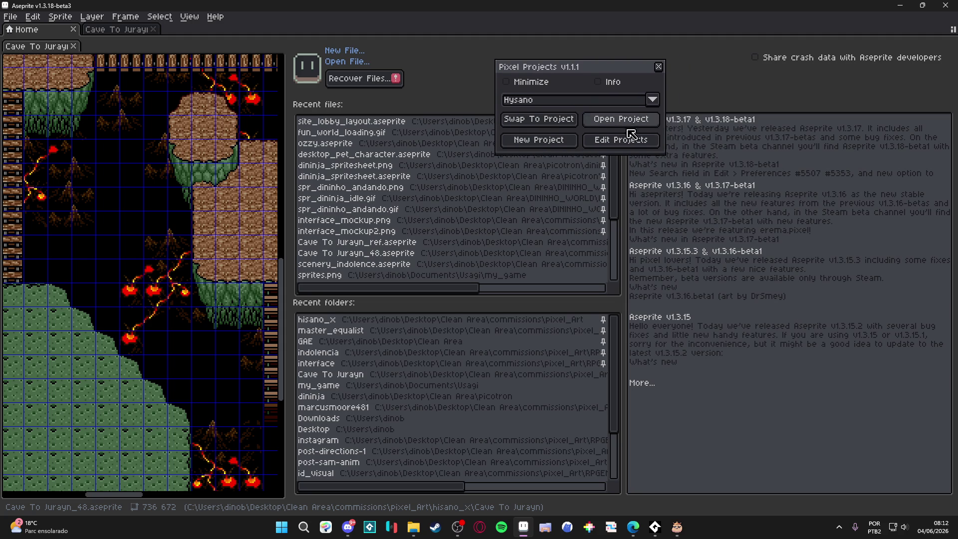
Step: Update the Hysano project with the open Cave To Jurayn files, confirming the overwrite
left_click(617, 149)
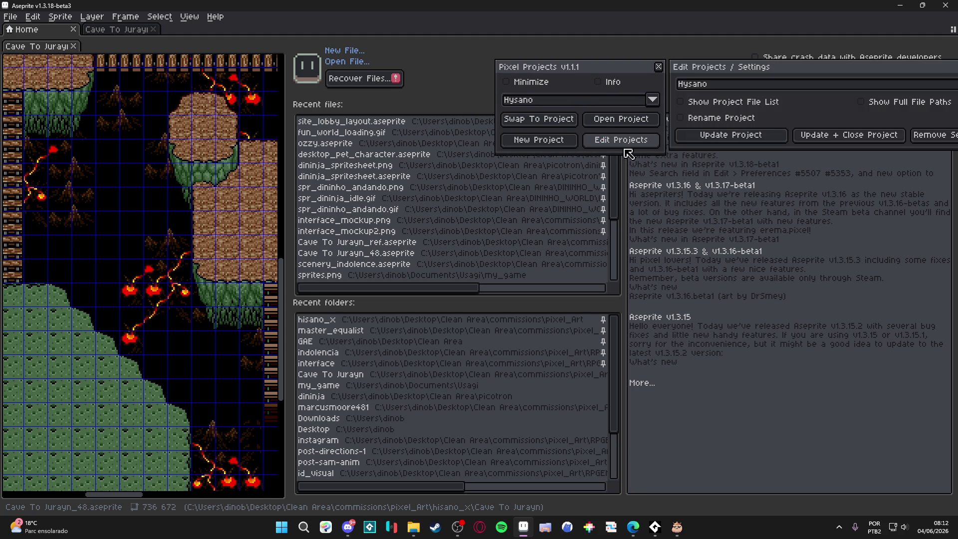
mouse_move(759, 78)
left_mouse_down()
mouse_move(598, 172)
mouse_move(374, 253)
left_mouse_up()
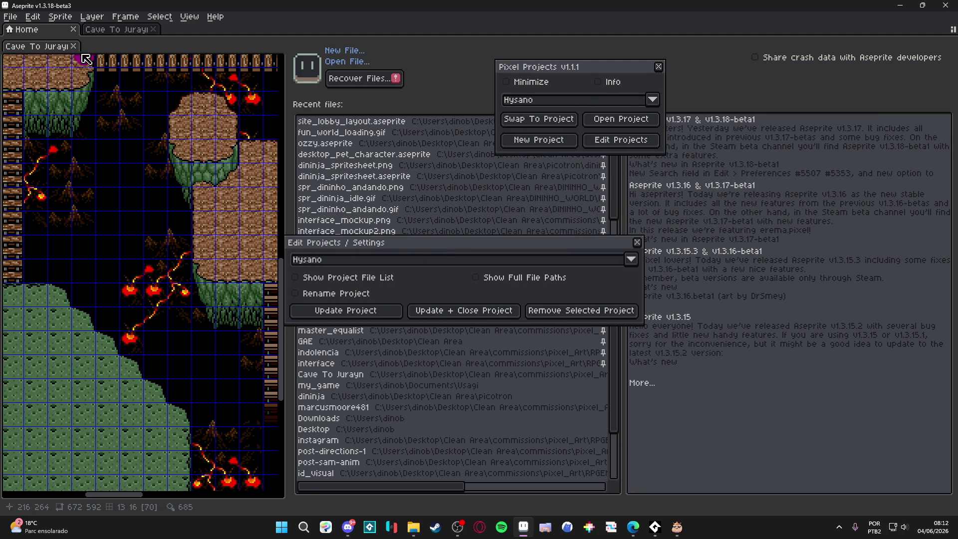
left_click(60, 52)
left_click(254, 33)
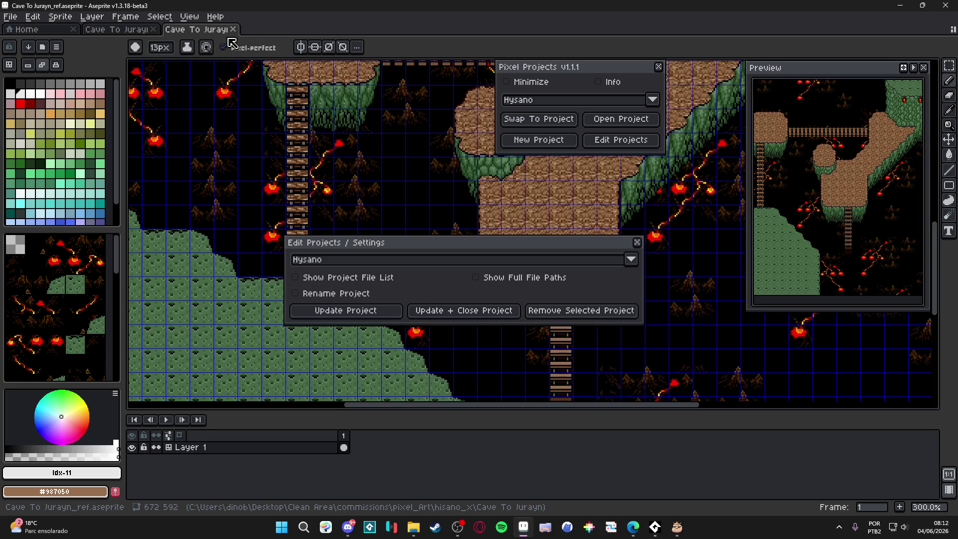
left_click(145, 30)
left_click(197, 31)
left_click_drag(125, 34, 145, 120)
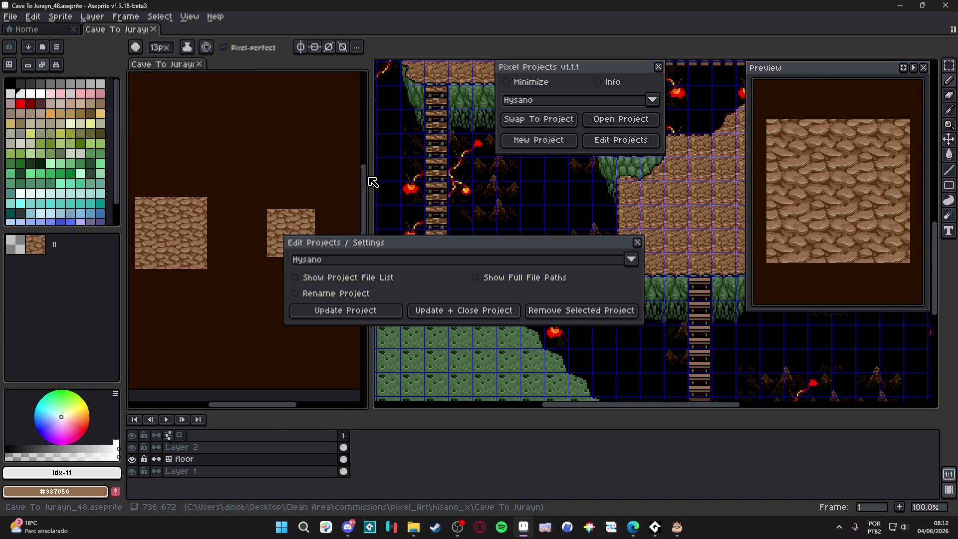
left_click(363, 318)
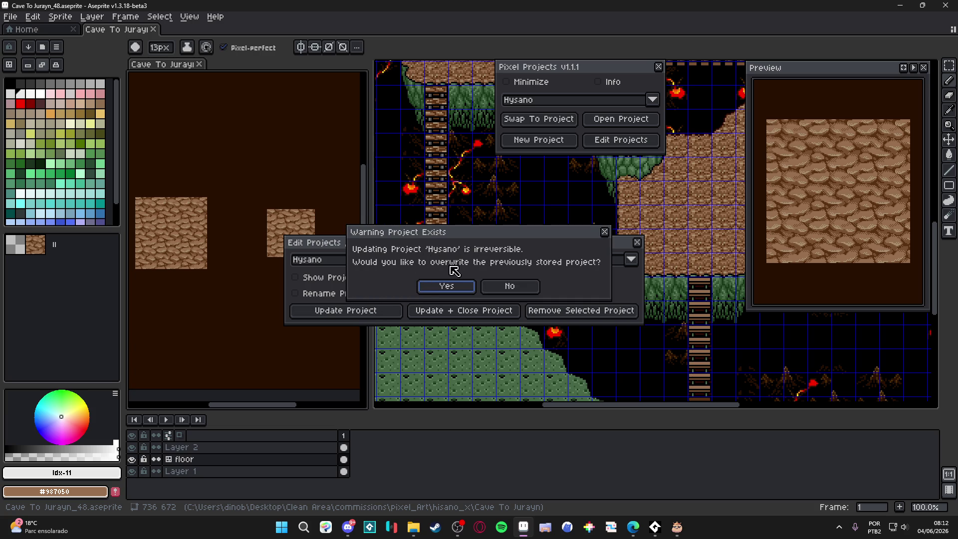
left_click(439, 288)
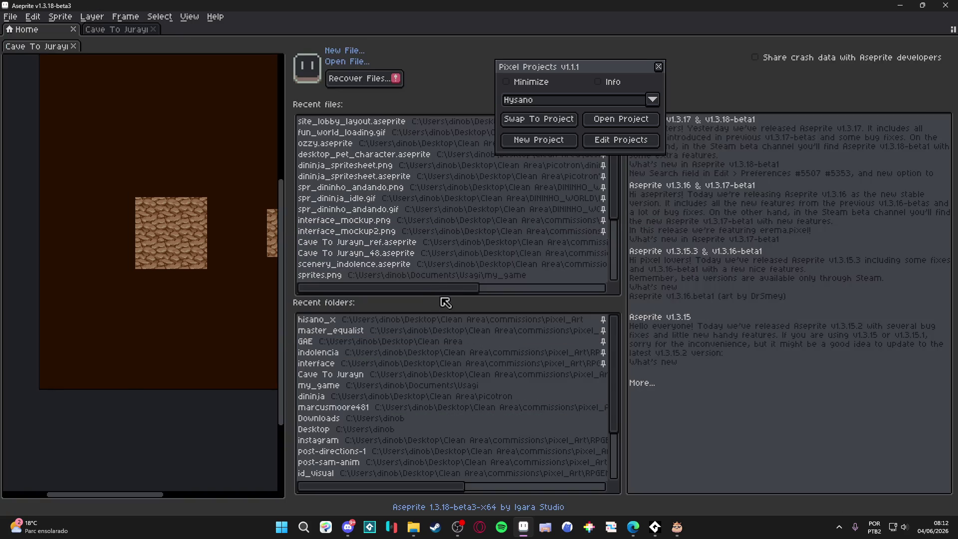
left_click(659, 67)
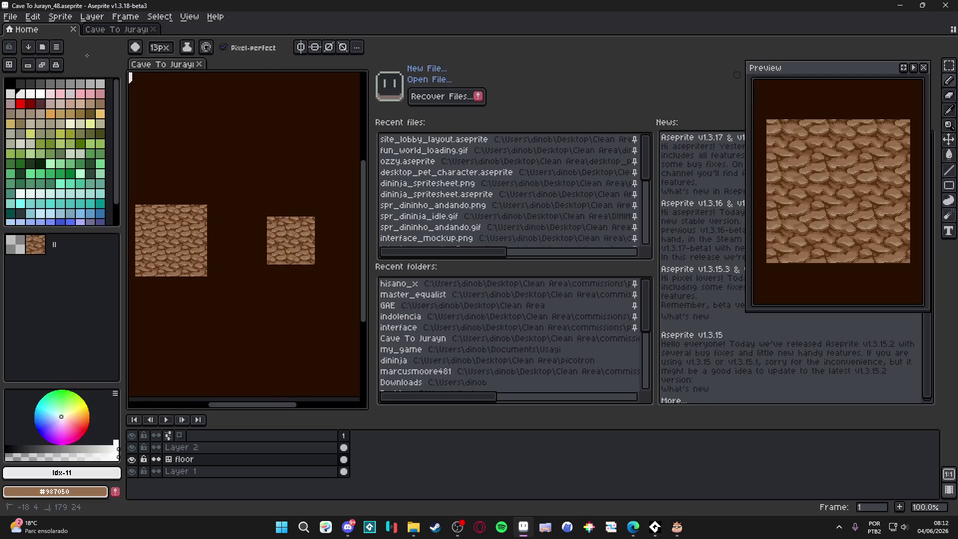
Step: Close Cave To Jurayn_ref and Cave To Jurayn_48 without saving
left_click(133, 30)
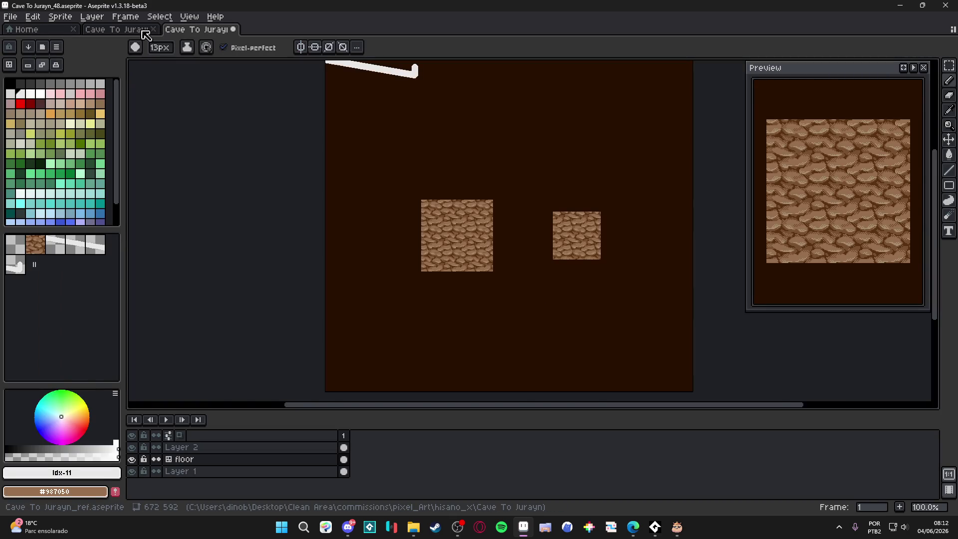
left_click(154, 29)
left_click(153, 29)
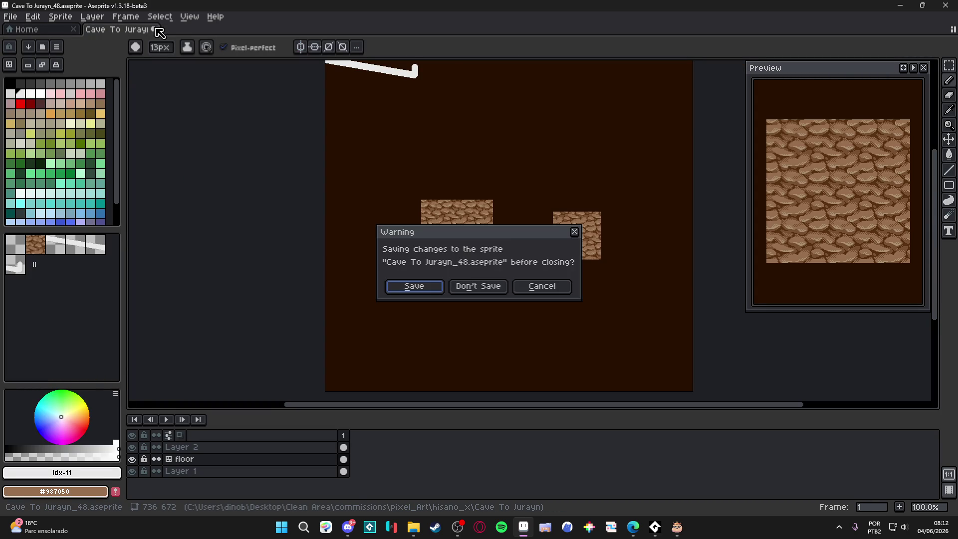
left_click(477, 286)
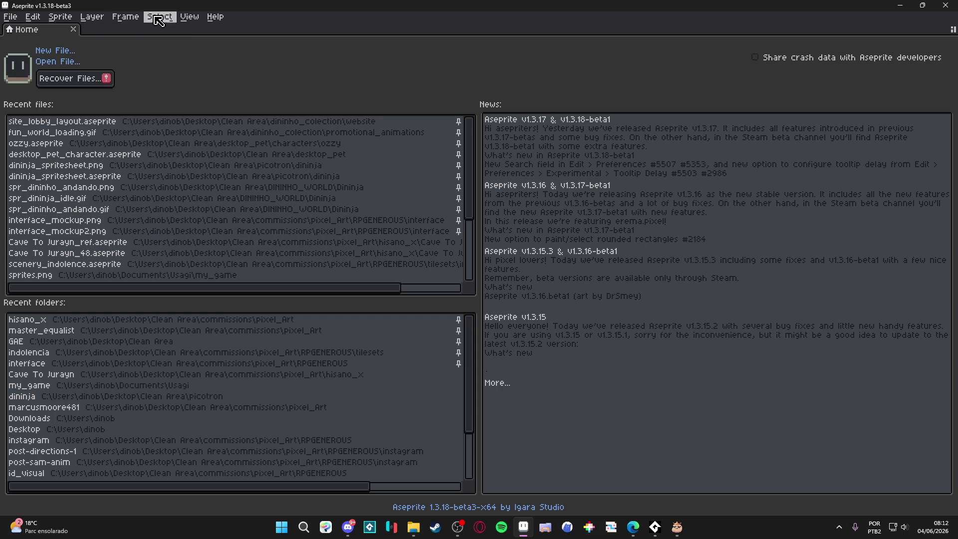
Step: Open the Hysano project through File > Open Project, granting the script full trust and access
left_click(10, 17)
mouse_move(83, 64)
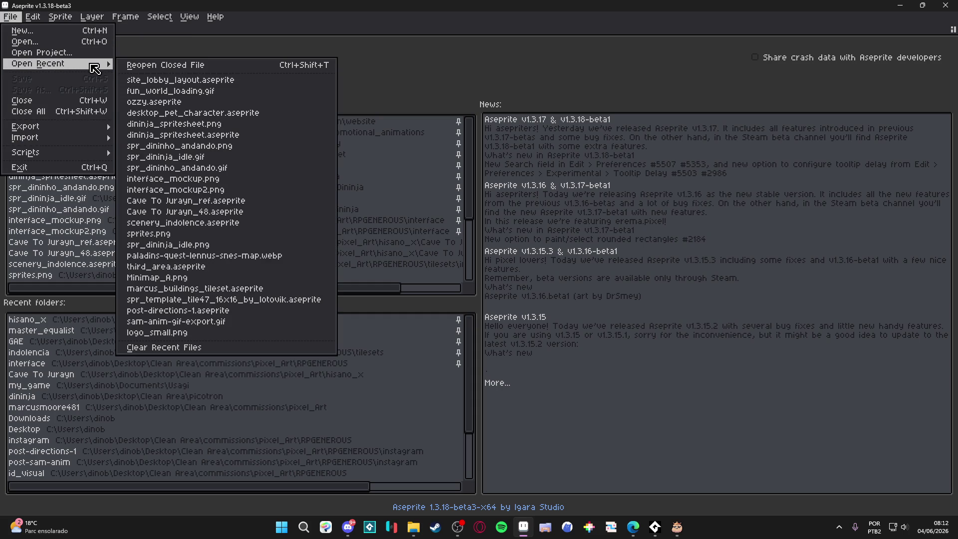
left_click(76, 53)
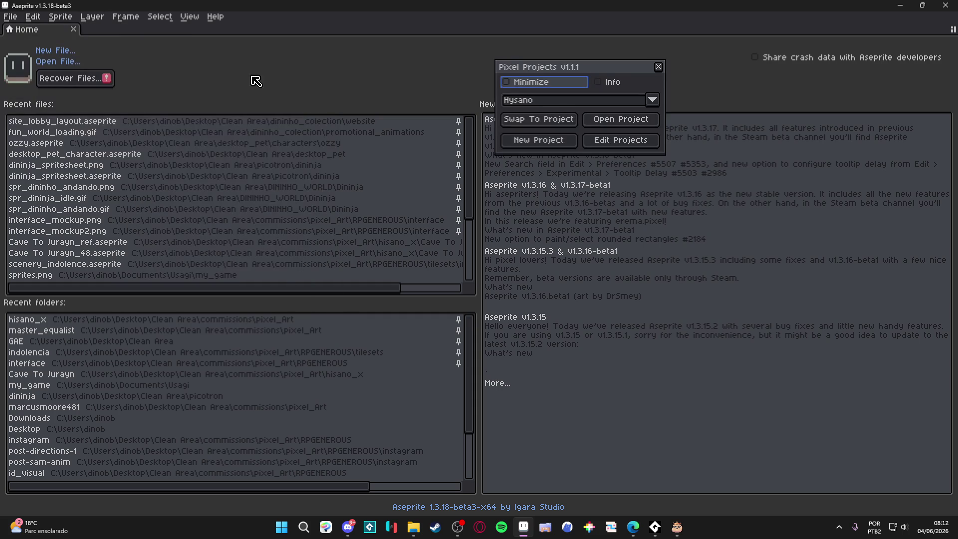
left_click(633, 123)
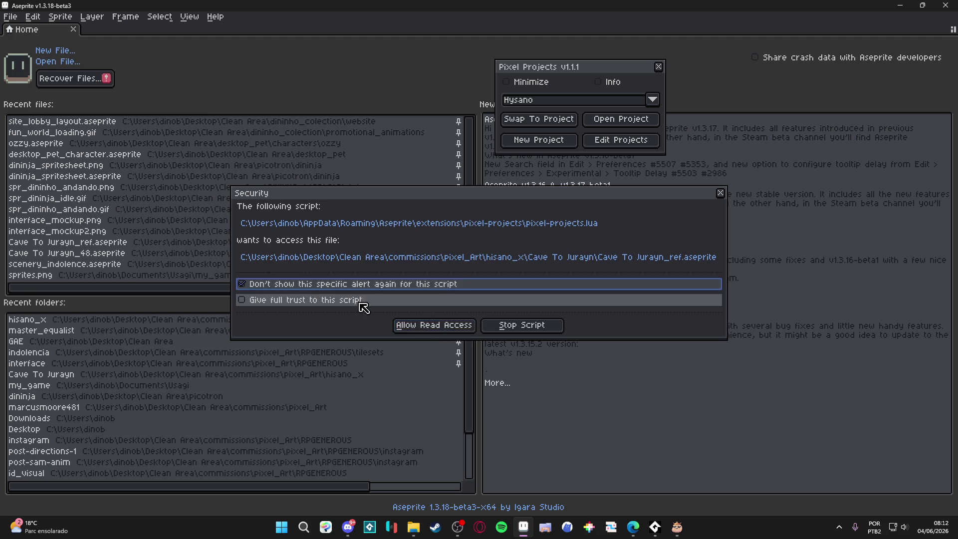
left_click(392, 298)
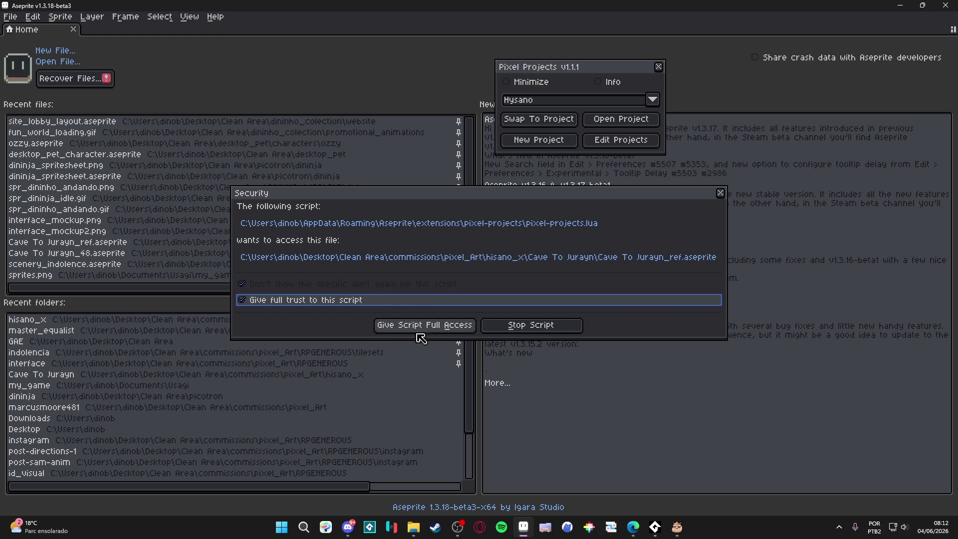
left_click(402, 329)
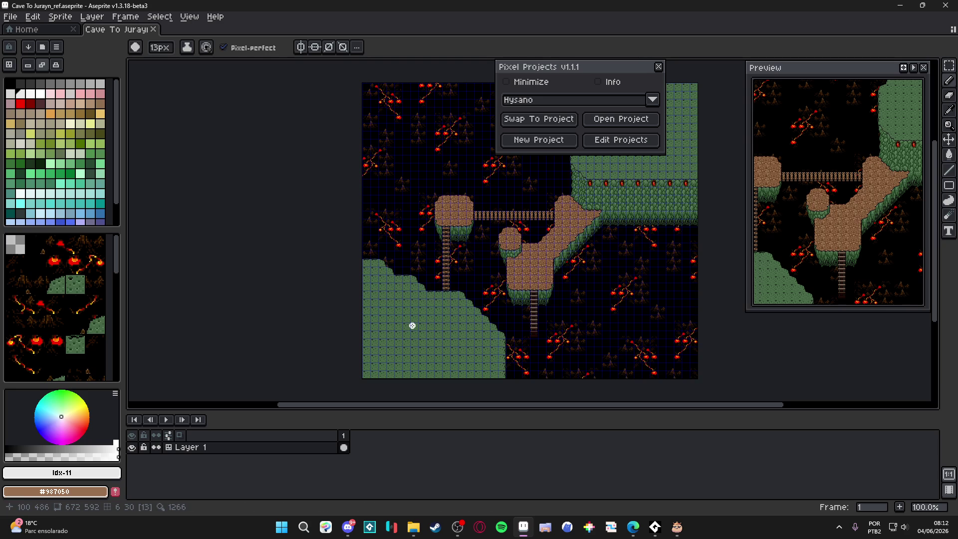
mouse_move(580, 69)
left_mouse_down()
mouse_move(368, 163)
mouse_move(300, 207)
mouse_move(311, 207)
left_mouse_up()
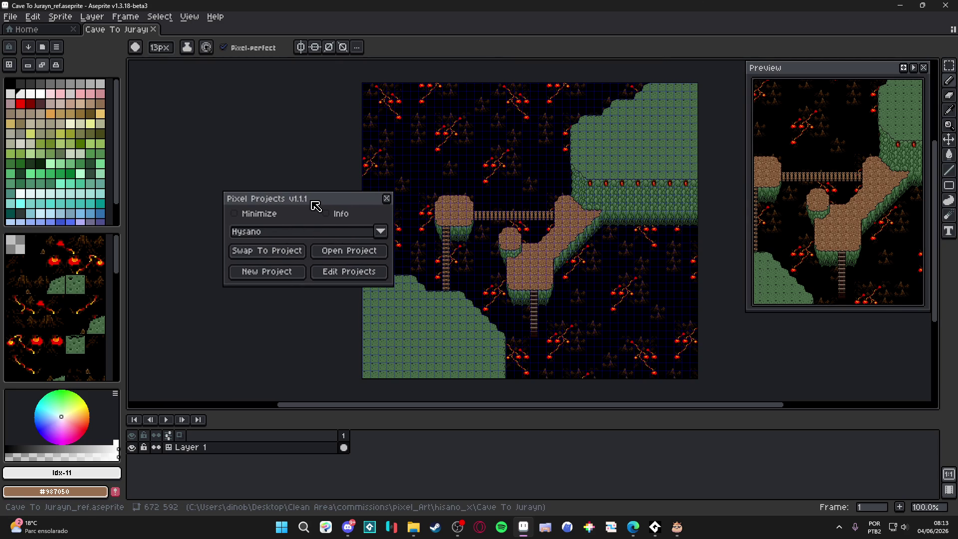
Step: Show the Hysano file list, which holds only Cave To Jurayn_ref.aseprite, then bring up File Explorer
left_click(344, 274)
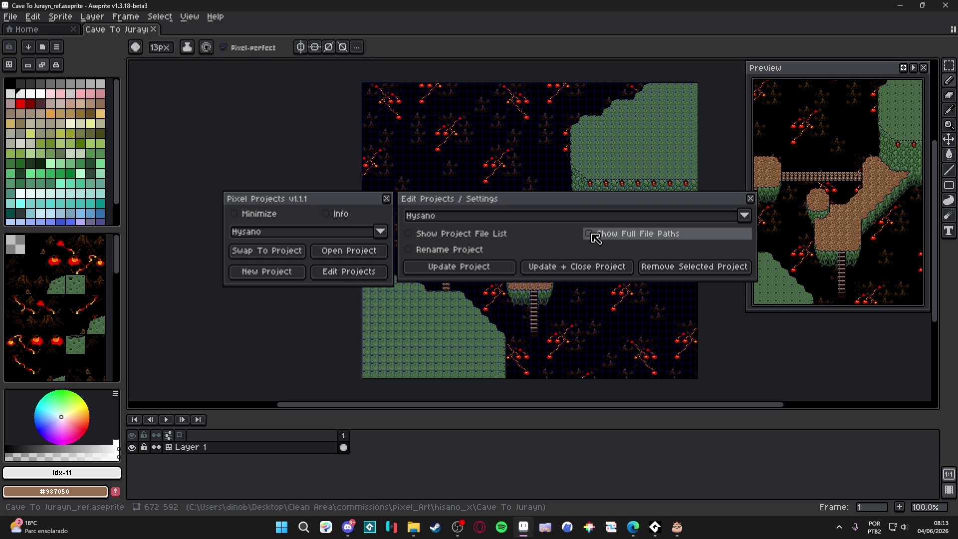
left_click(532, 232)
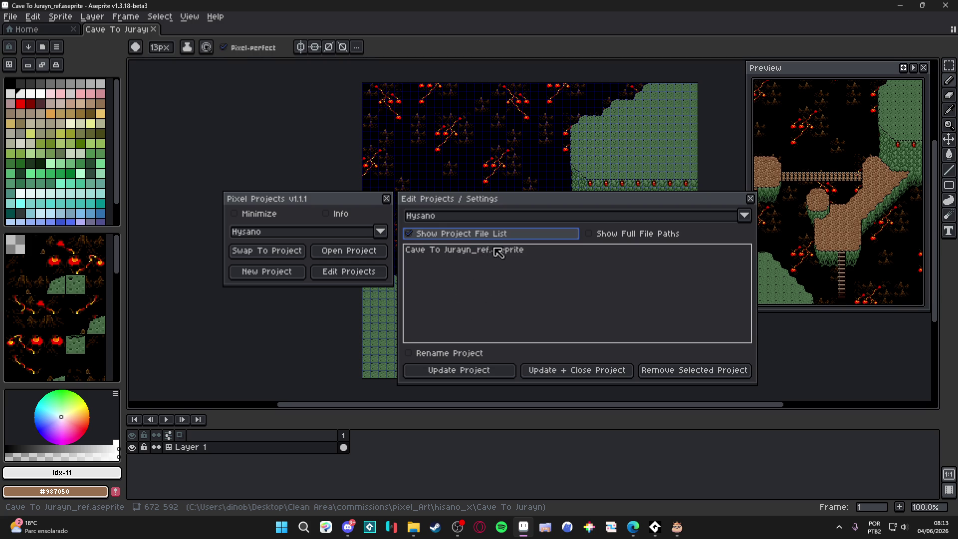
left_click(510, 217)
left_click(506, 241)
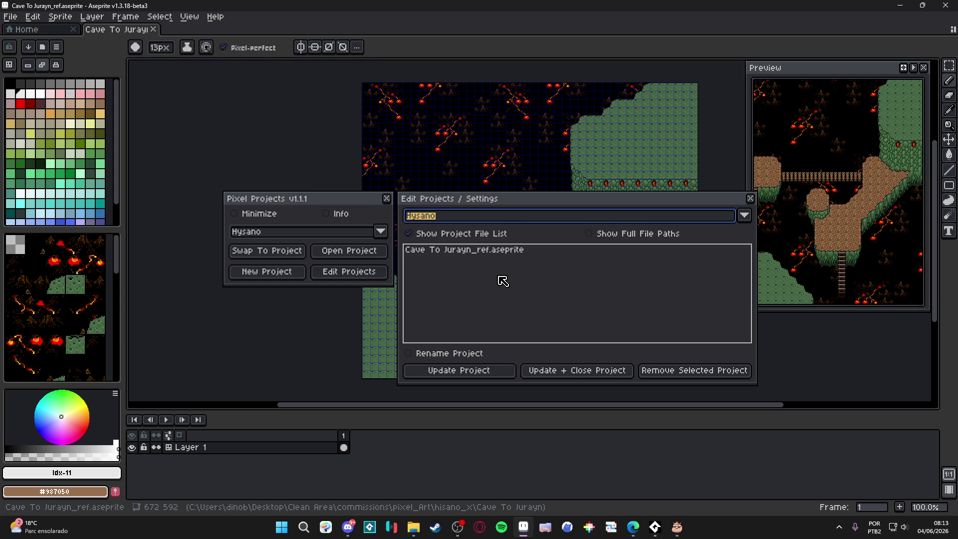
left_click(413, 526)
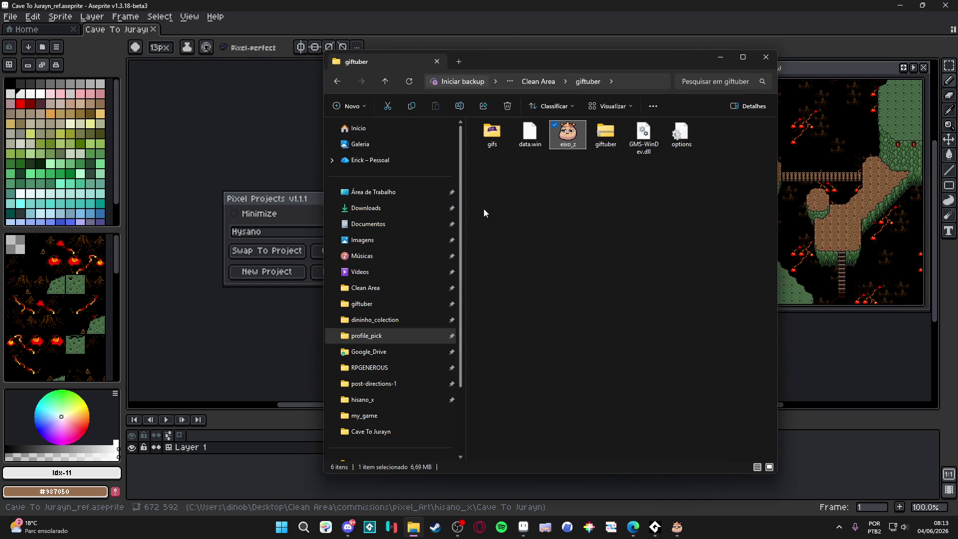
Step: Open Cave To Jurayn_48 from the hisano_x > Cave To Jurayn folder
left_click(389, 400)
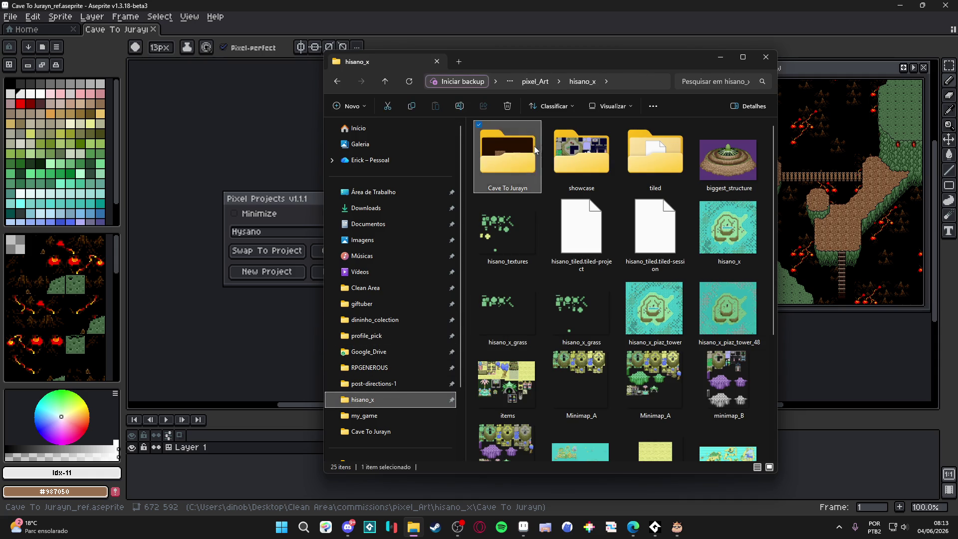
double_click(533, 146)
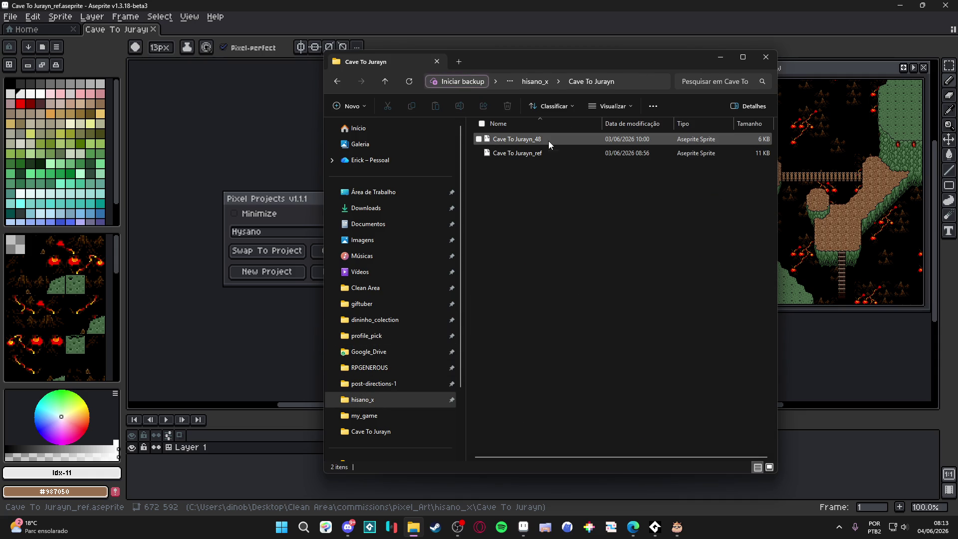
double_click(548, 142)
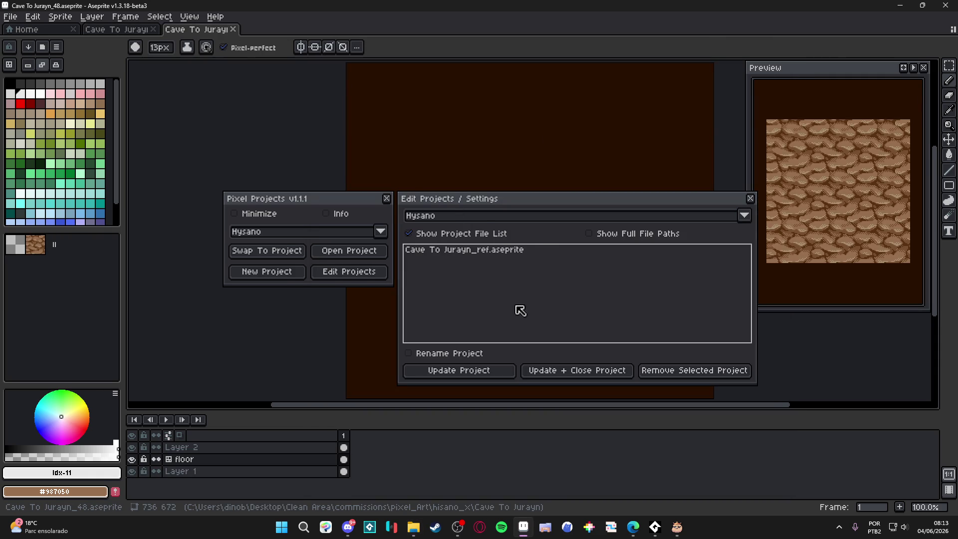
Step: Toggle Show Full File Paths, Info, Minimize and Rename Project on and back off
left_click(663, 233)
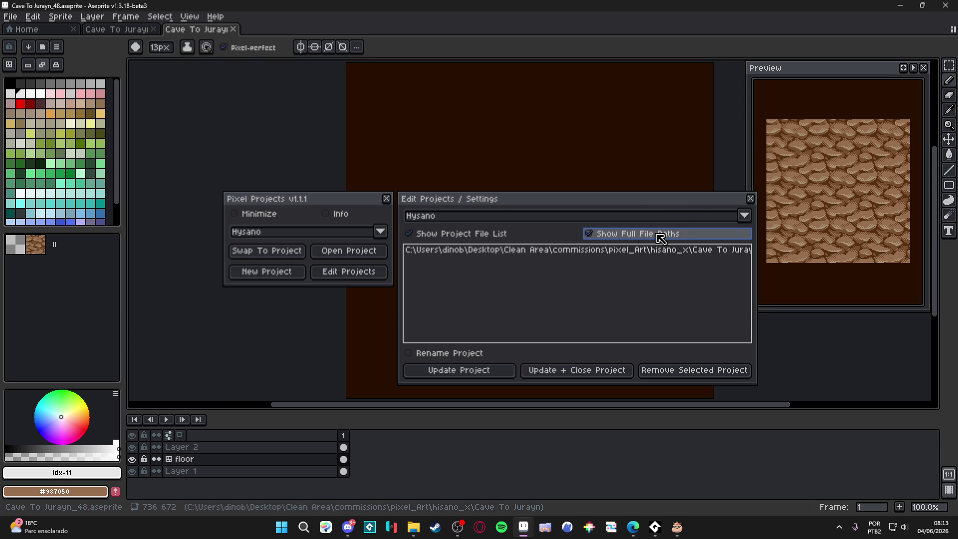
left_click(627, 233)
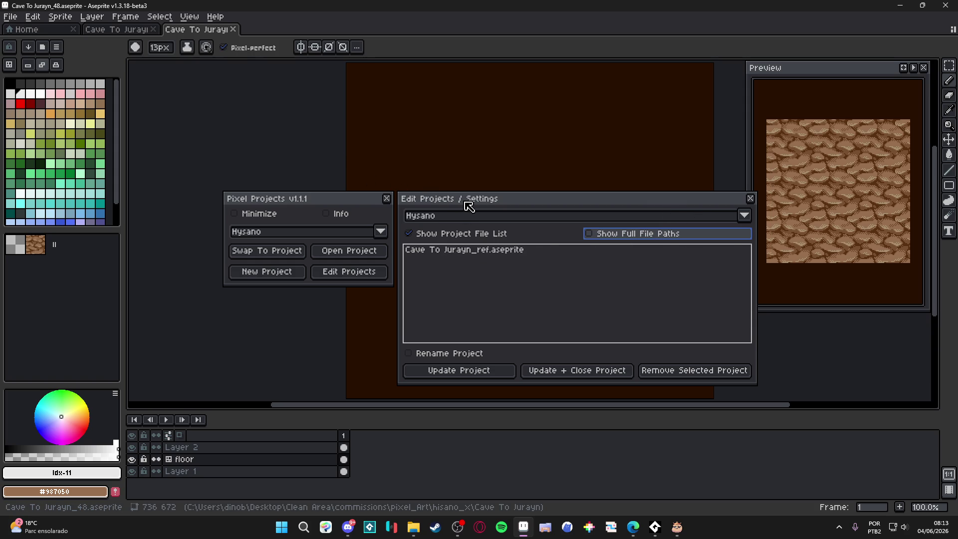
left_click(335, 213)
left_click(335, 213)
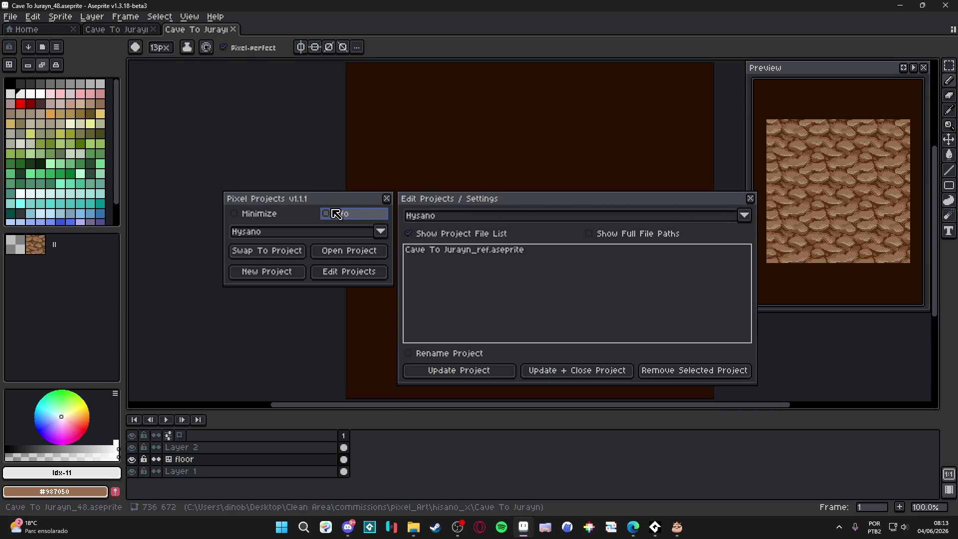
left_click(268, 216)
left_click(269, 217)
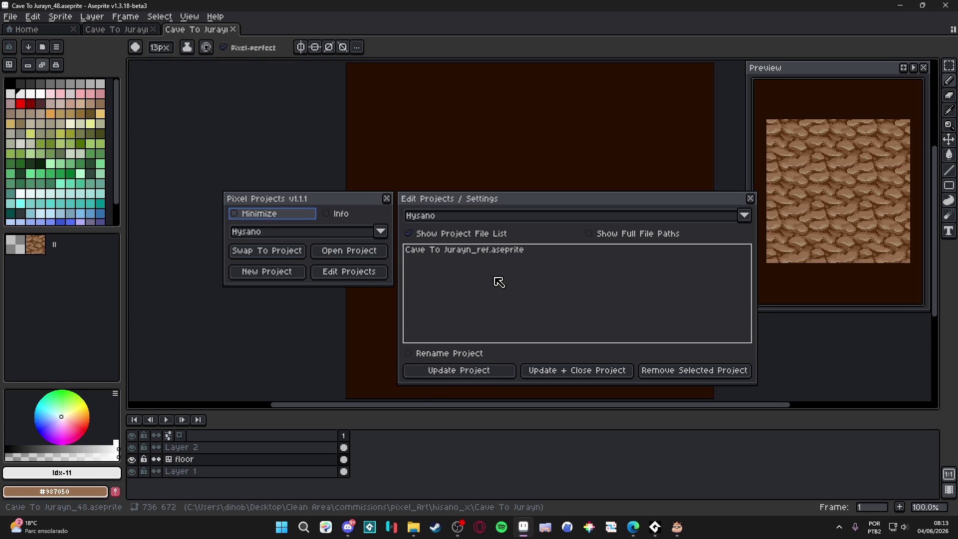
left_click(475, 355)
left_click(477, 354)
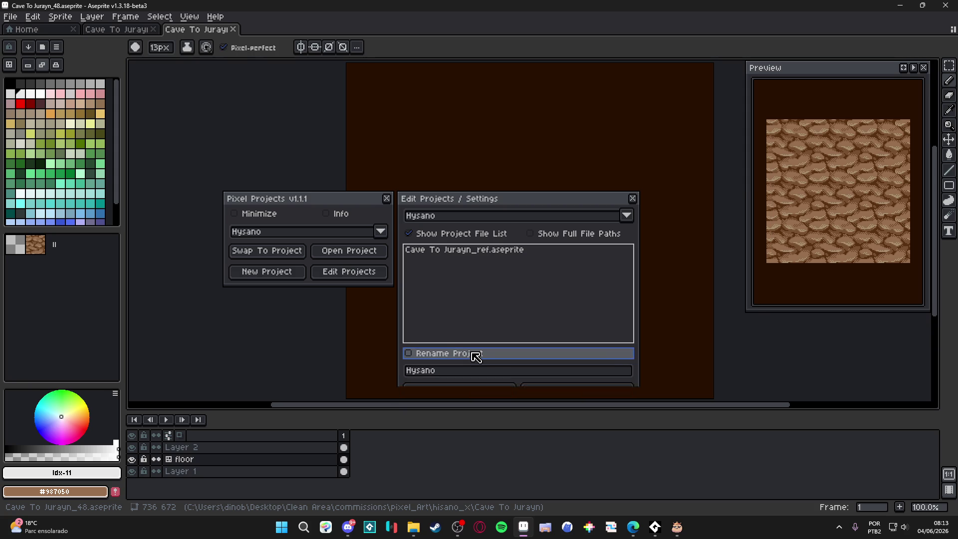
Step: Close both Pixel Projects panels and return to the Cave To Jurayn_48 document
left_click(632, 199)
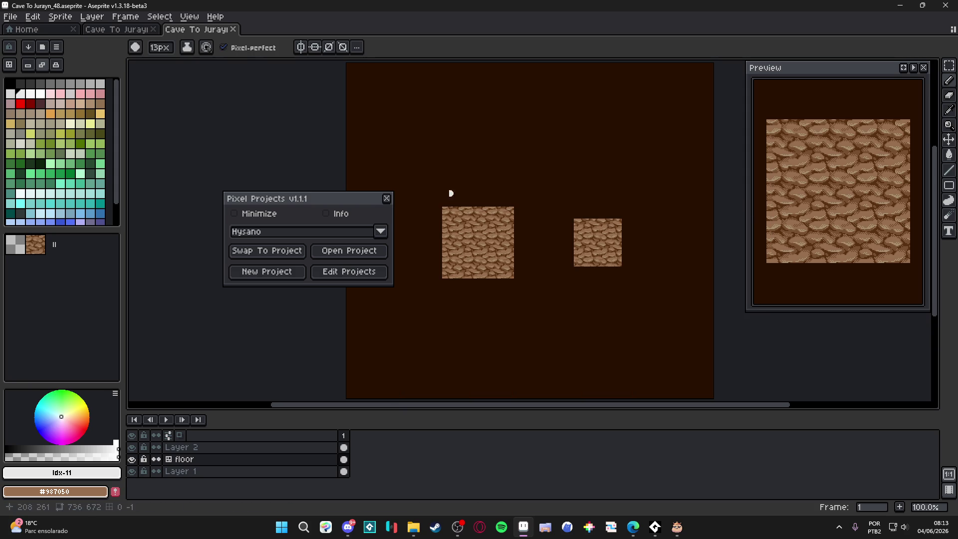
left_click(387, 198)
left_click(144, 30)
left_click(185, 32)
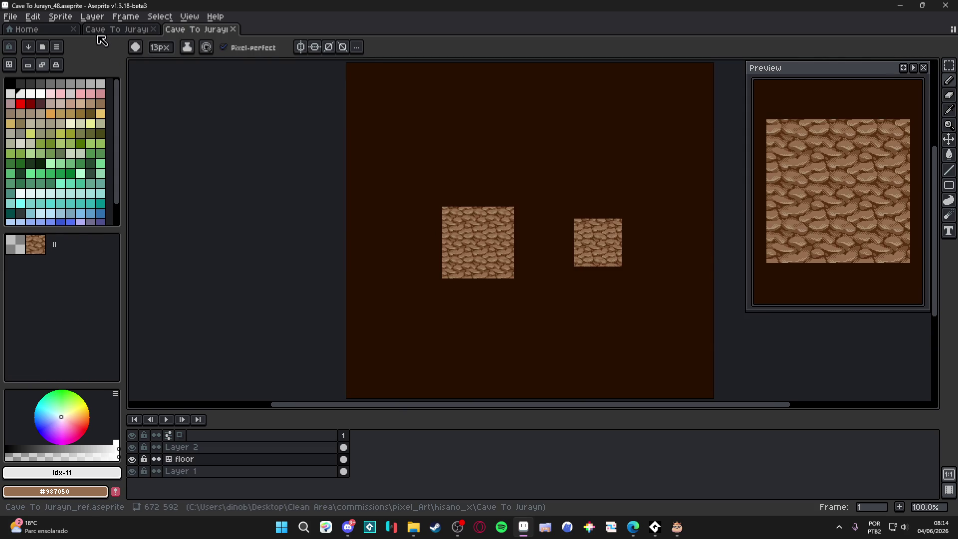
Step: On Cave To Jurayn_ref, open Hysano's project settings with the file list shown, then switch to the browser
left_click(103, 30)
left_click(10, 16)
mouse_move(65, 64)
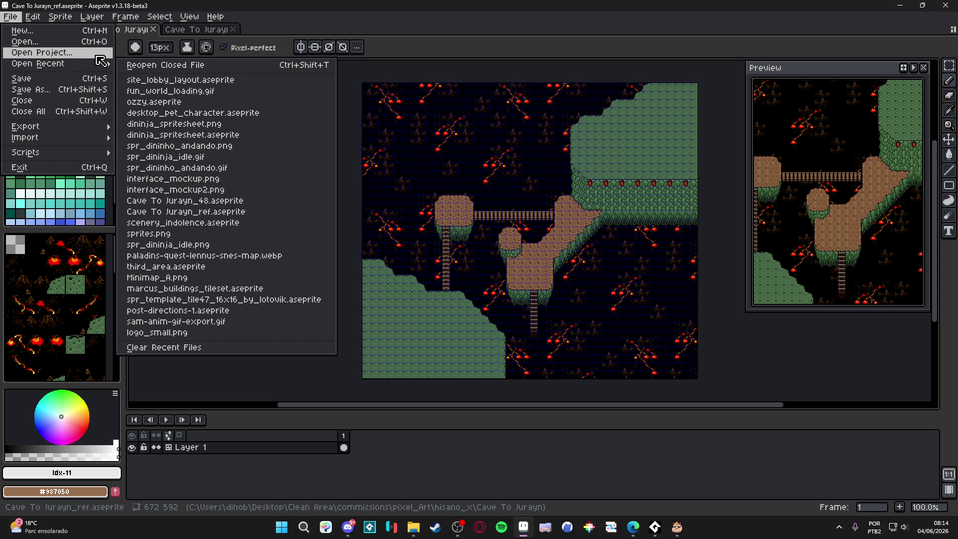
left_click(98, 54)
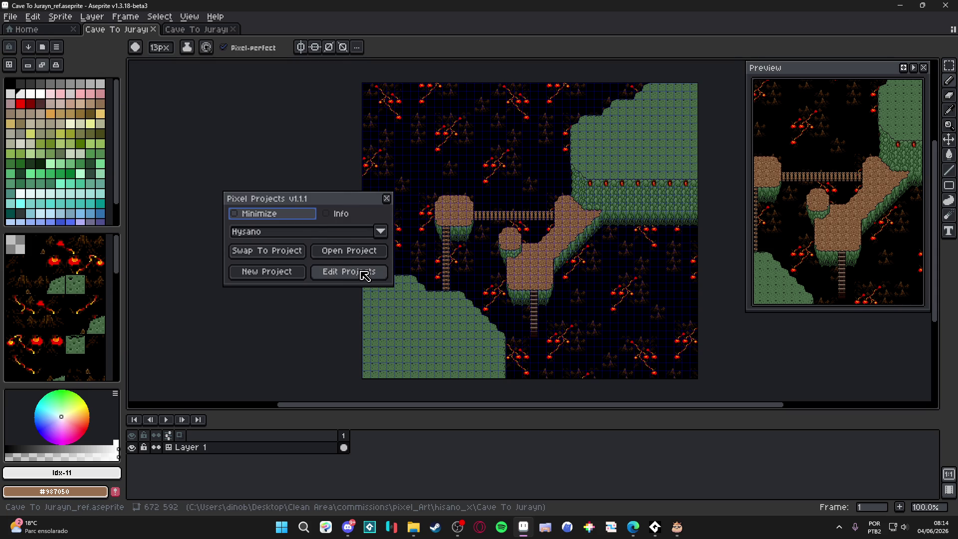
left_click(365, 275)
left_click(490, 234)
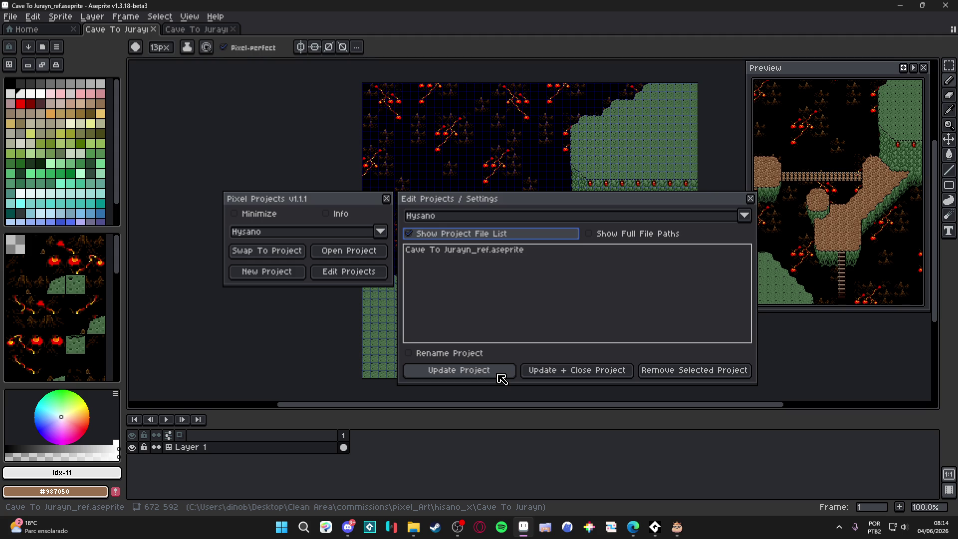
mouse_move(633, 526)
left_click(763, 474)
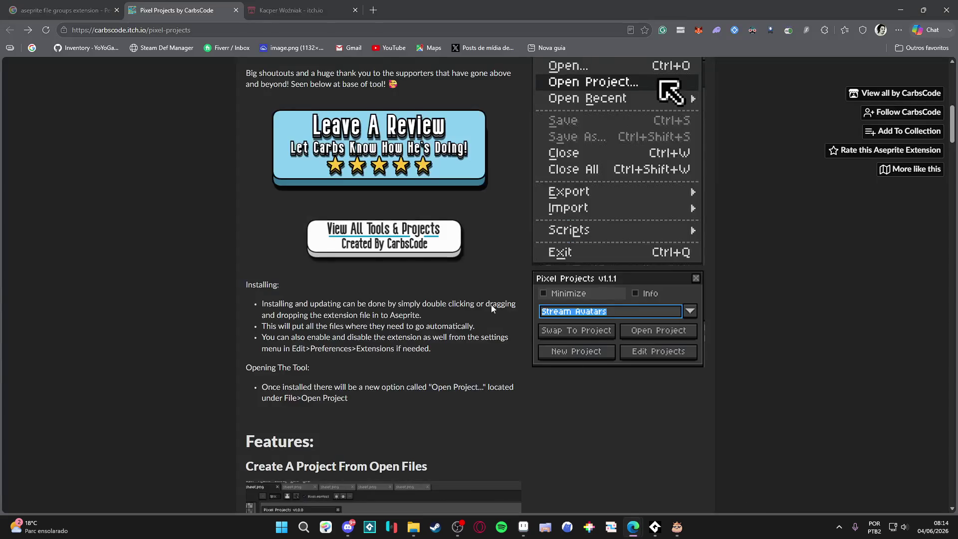
Step: Watch the Pixel Projects release announcement video in a new tab, then pause it
scroll(529, 329, "up", 10)
left_click(615, 409)
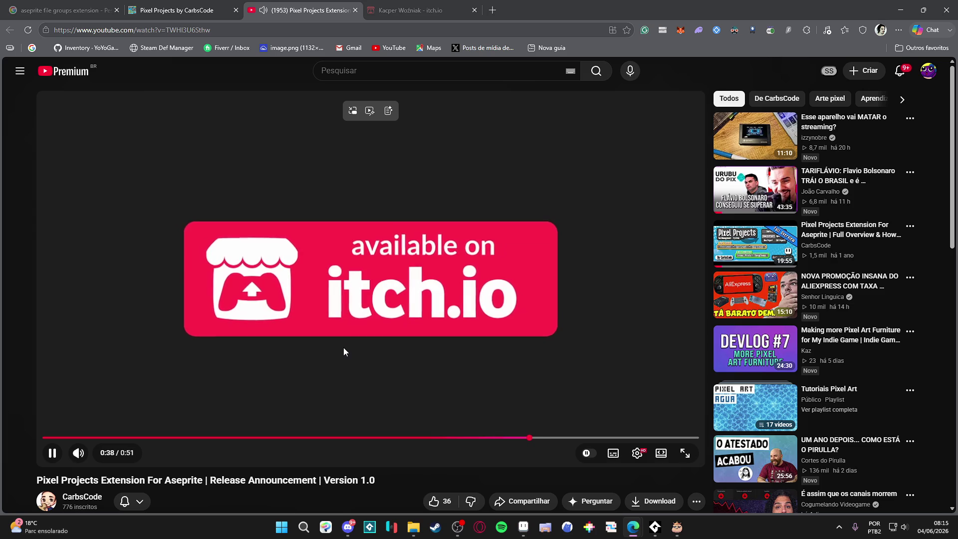
left_click(305, 314)
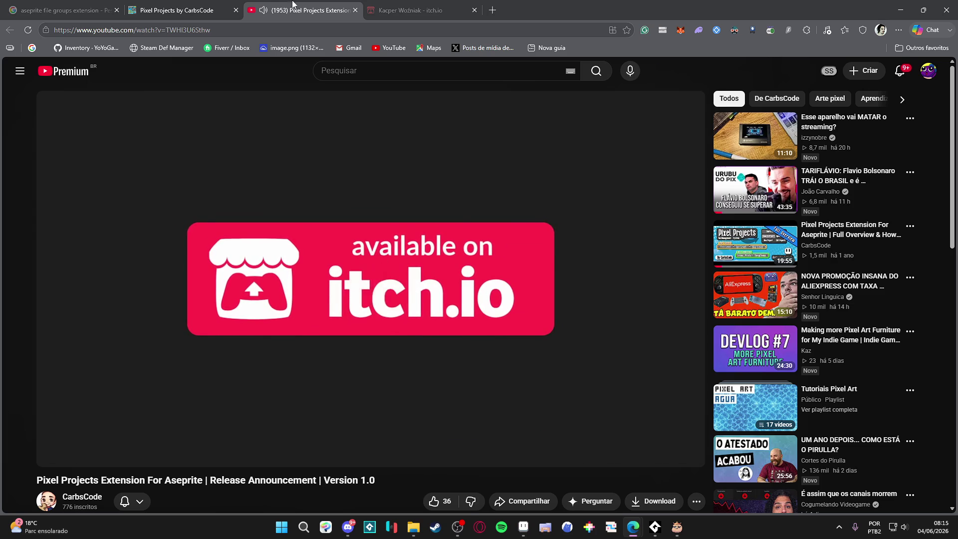
left_click(388, 6)
scroll(299, 262, "down", 1)
Step: Read the Pixel Projects Installing and Create A Project From Open Files sections, then return to Aseprite
scroll(299, 261, "up", 4)
left_click(226, 5)
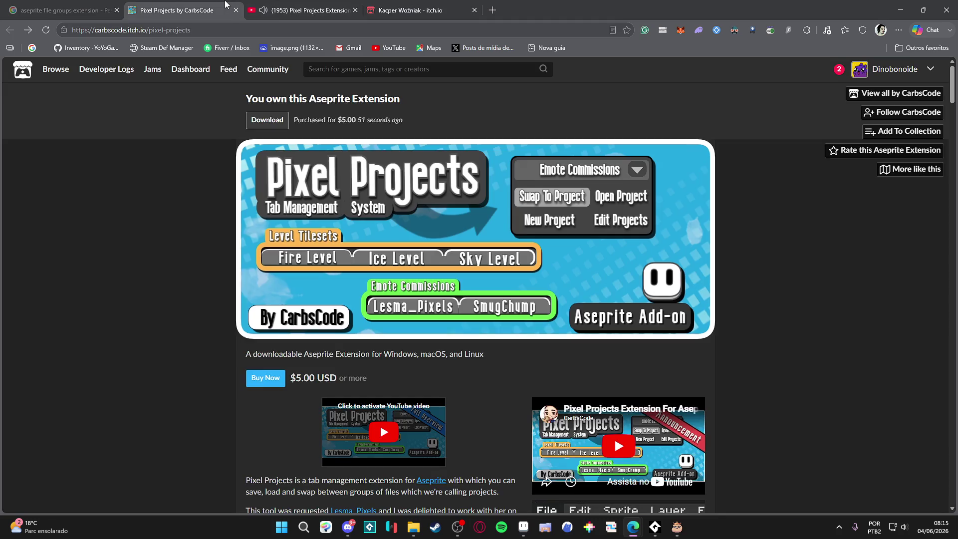
scroll(99, 214, "down", 5)
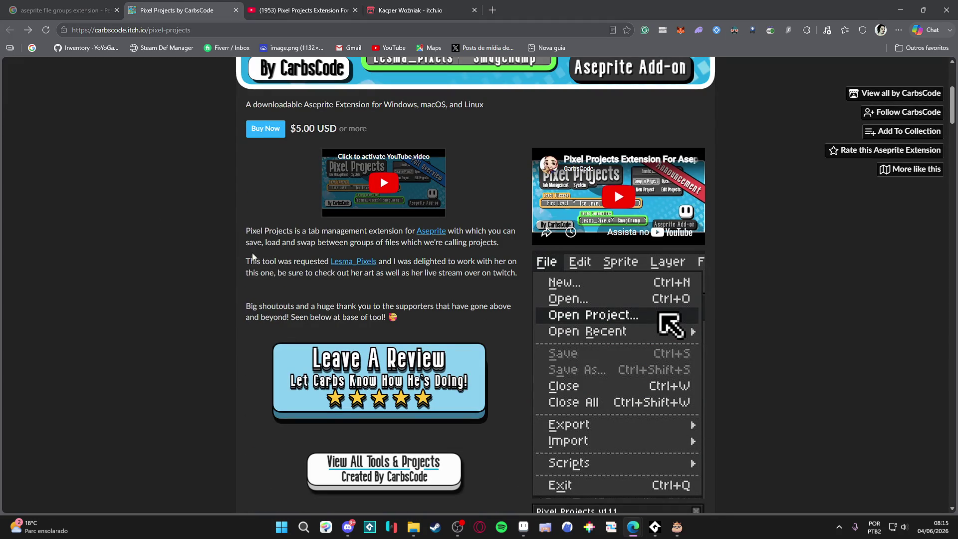
scroll(206, 235, "down", 6)
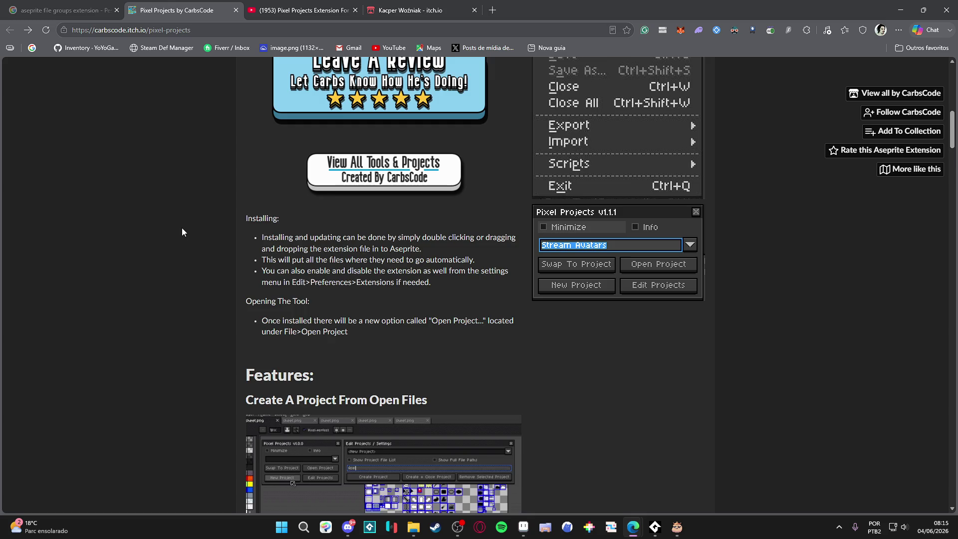
scroll(181, 228, "down", 10)
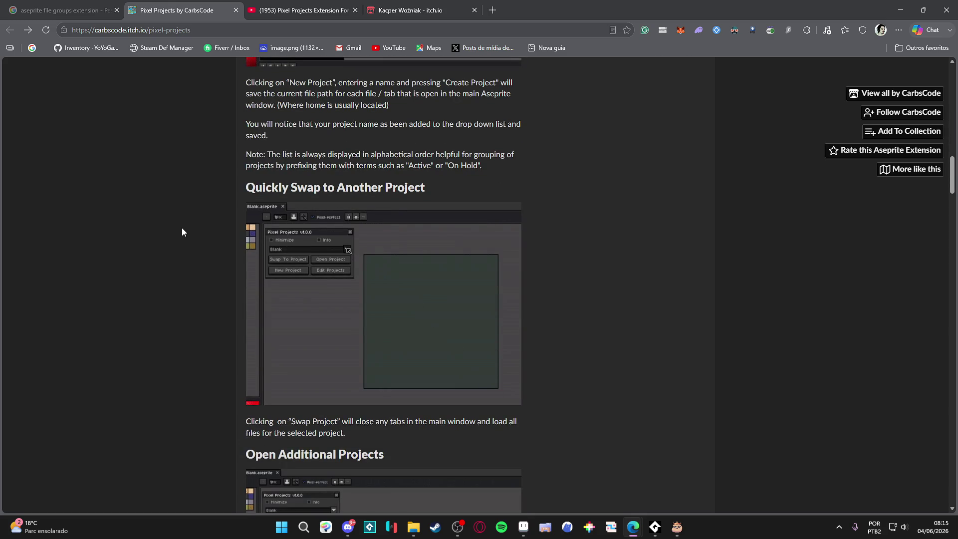
scroll(181, 228, "up", 5)
scroll(182, 227, "up", 2)
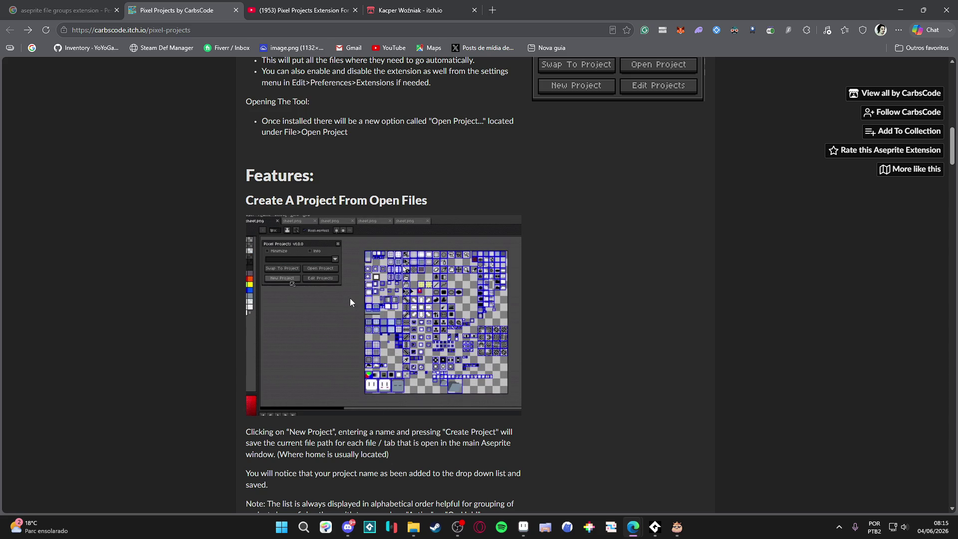
mouse_move(656, 532)
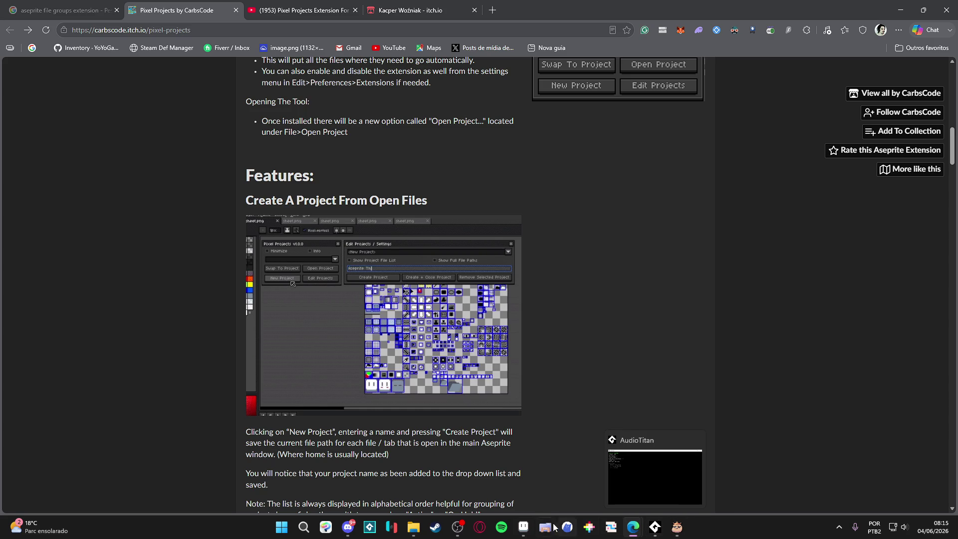
left_click(528, 528)
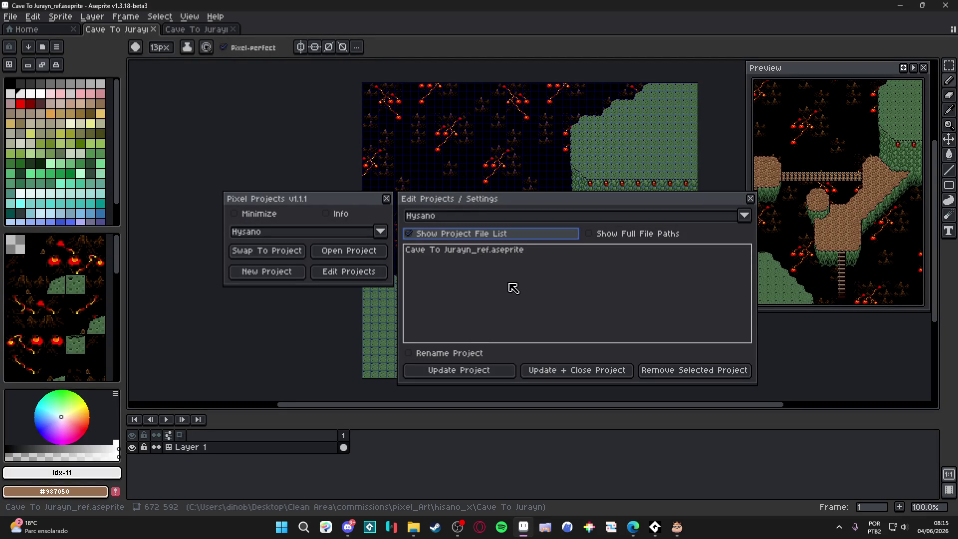
Step: Update the Hysano project from Cave To Jurayn_48 and confirm it lists both Cave To Jurayn files
left_click(218, 32)
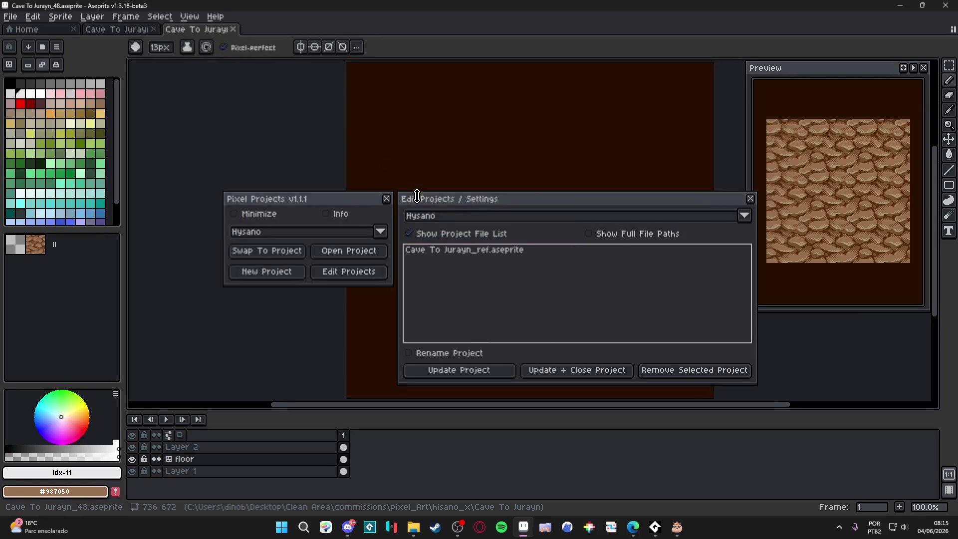
left_click(498, 370)
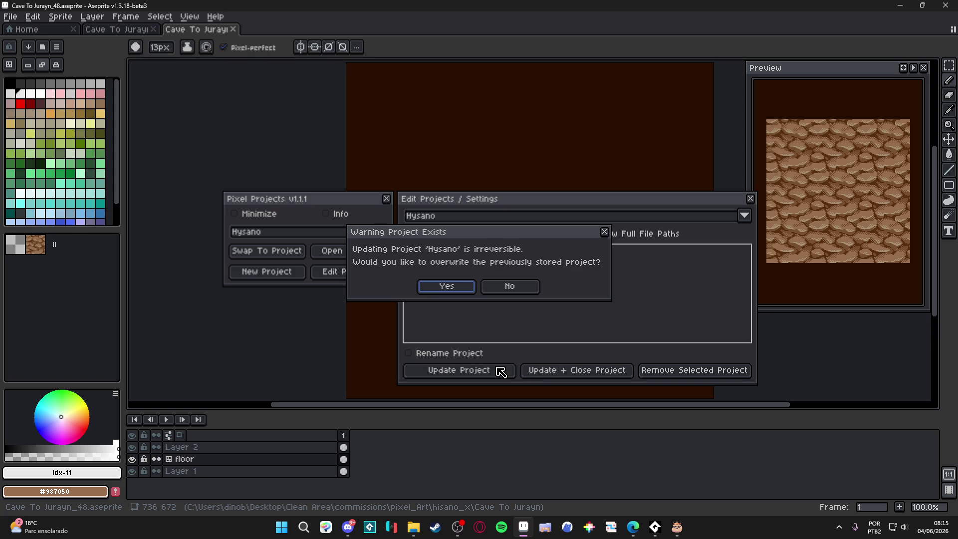
left_click(468, 290)
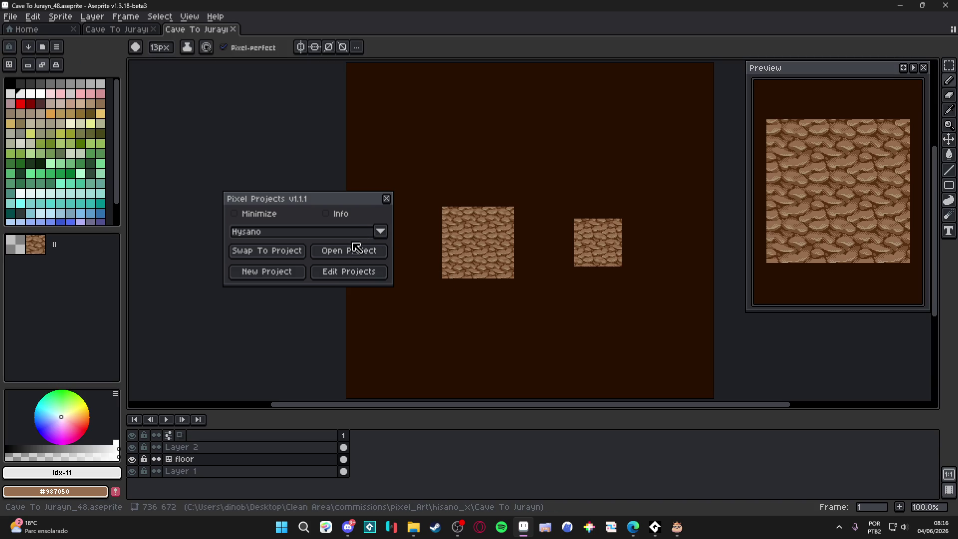
left_click(332, 276)
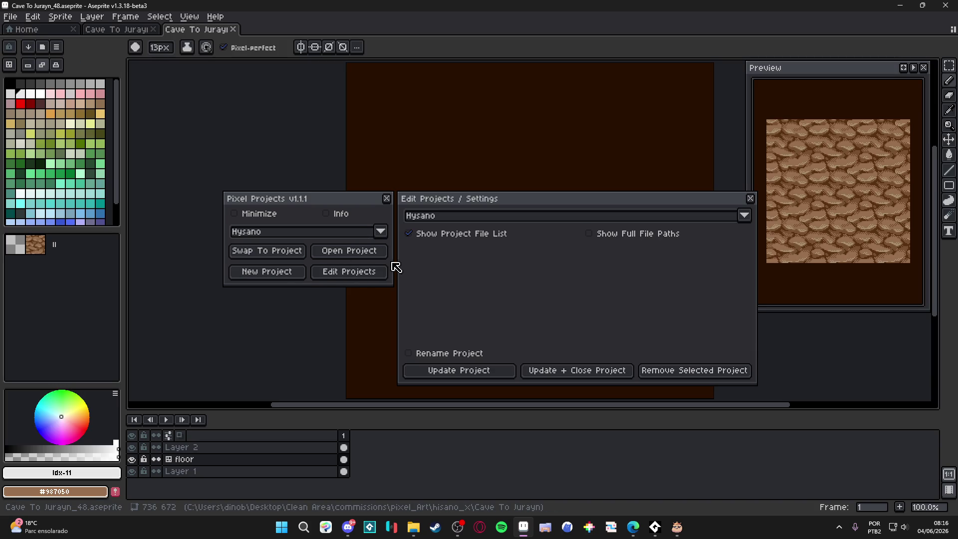
left_click(414, 234)
left_click(413, 233)
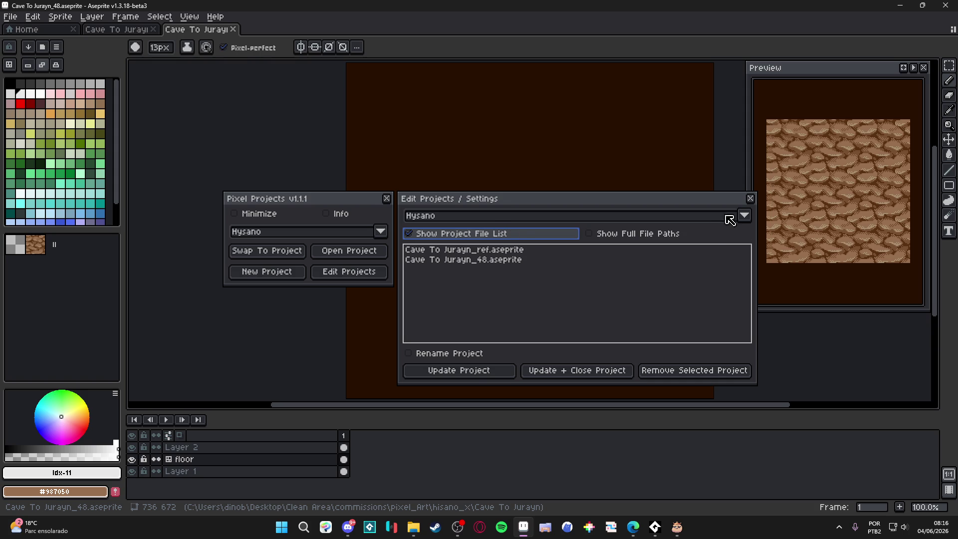
Step: Close the project settings and Pixel Projects panel, then go to the Home page
left_click(750, 198)
left_click(387, 198)
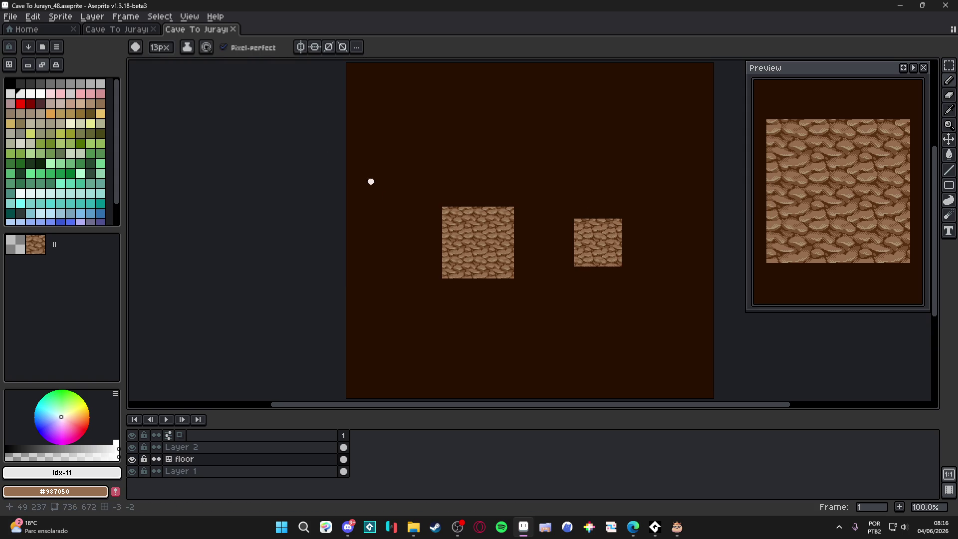
left_click(133, 31)
left_click(196, 29)
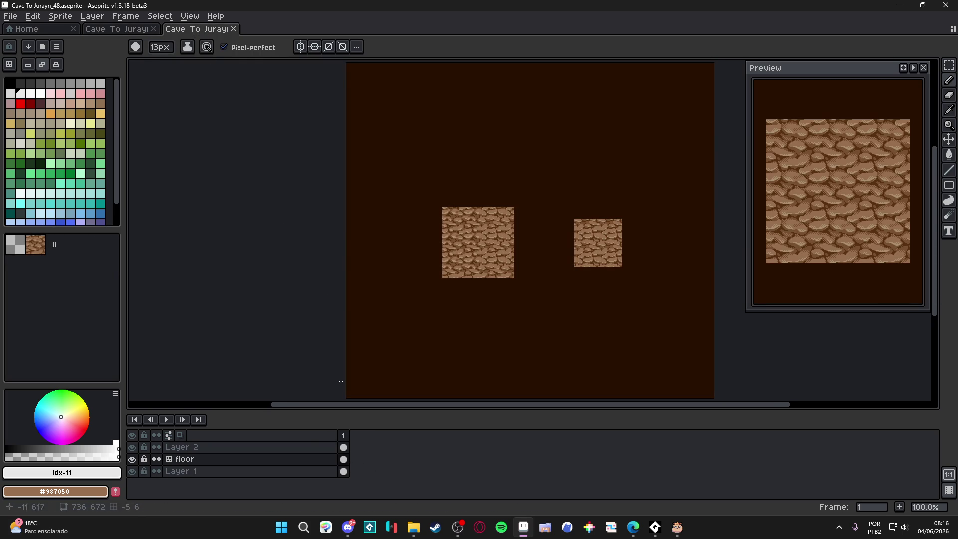
left_click(25, 29)
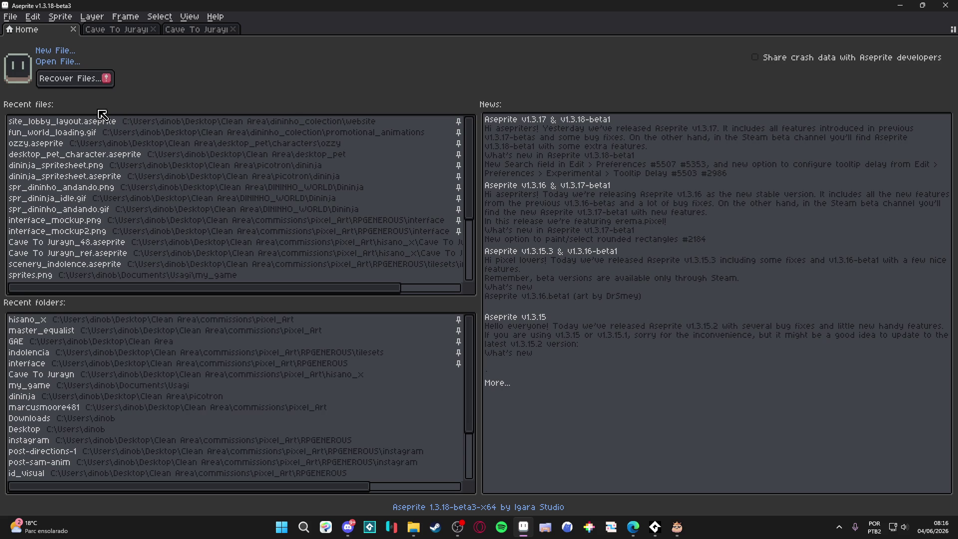
Step: Open items.aseprite, not second_area_items, from the hisano_x recent folder
left_click(85, 319)
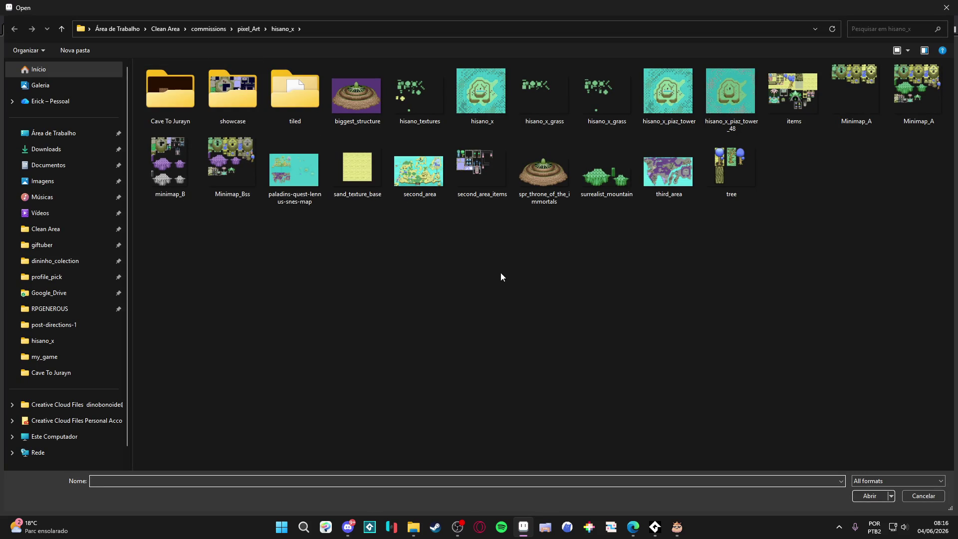
left_click(487, 172)
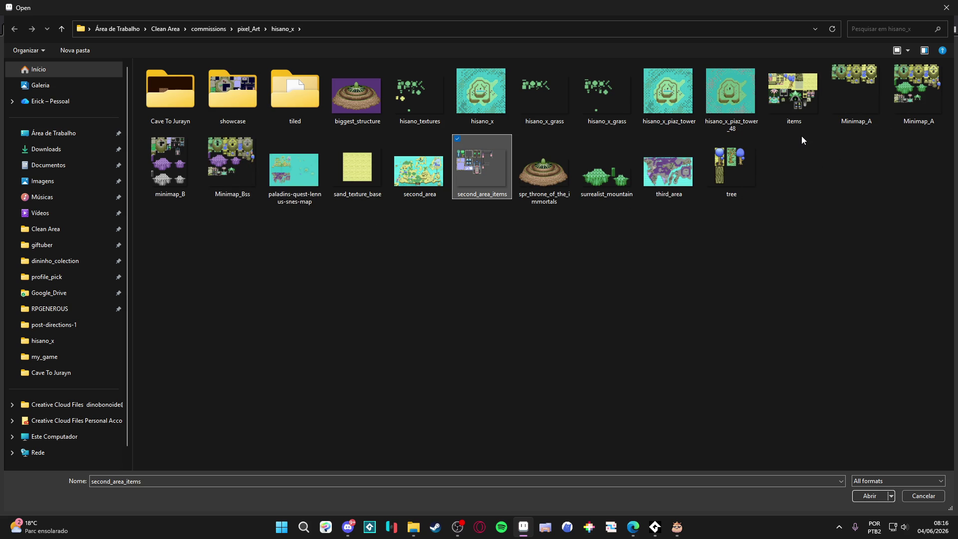
left_click(804, 99)
double_click(804, 98)
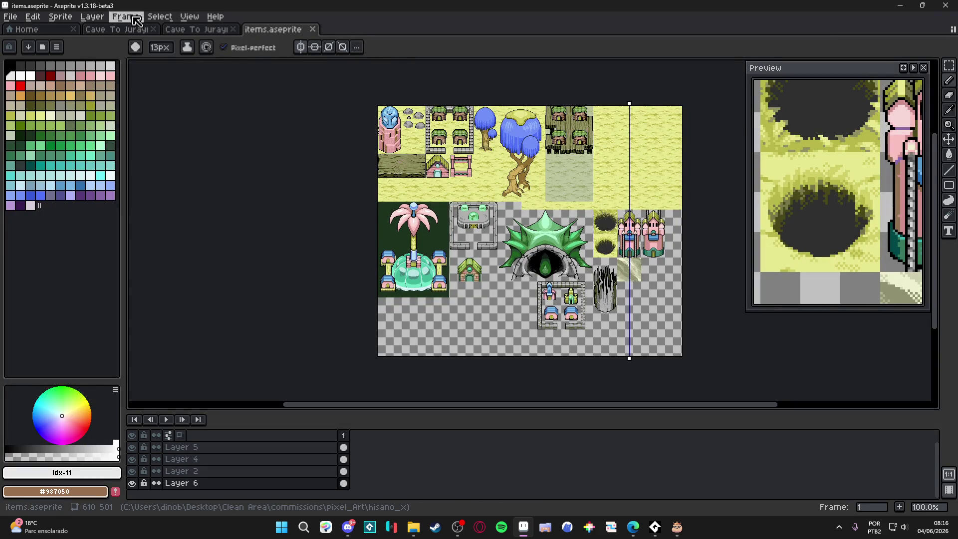
Step: Update the Hysano project so its file list includes items.aseprite, three files in total
left_click(10, 16)
left_click(54, 55)
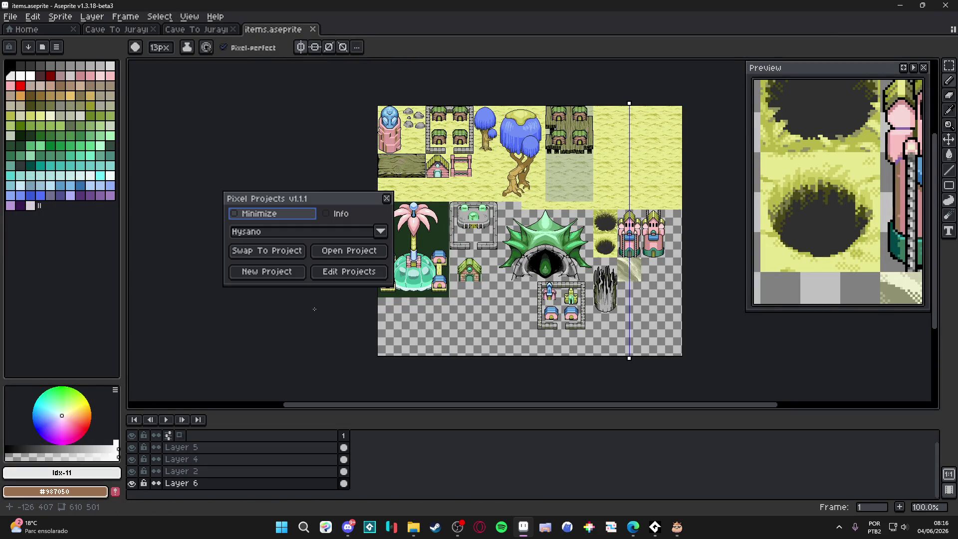
left_click(336, 272)
left_click(511, 235)
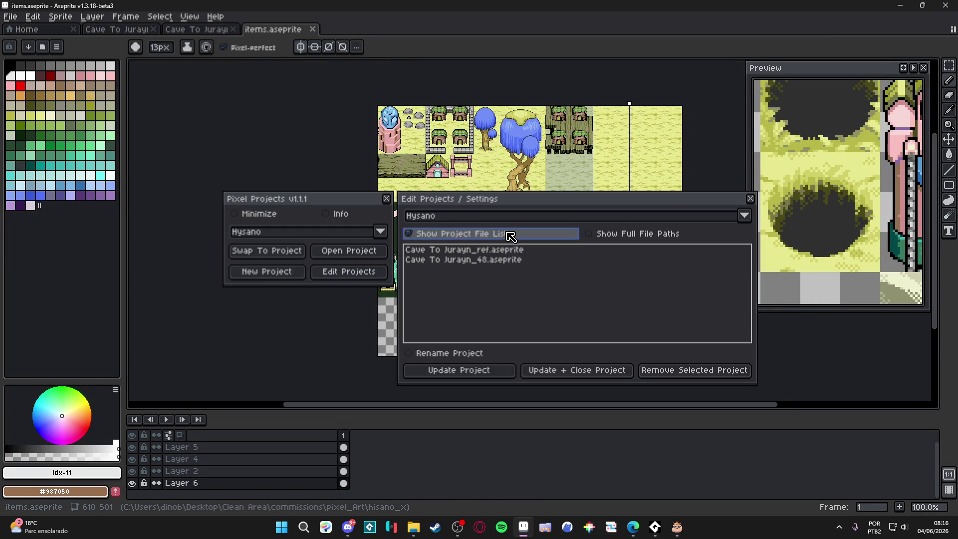
left_click(486, 370)
left_click(459, 289)
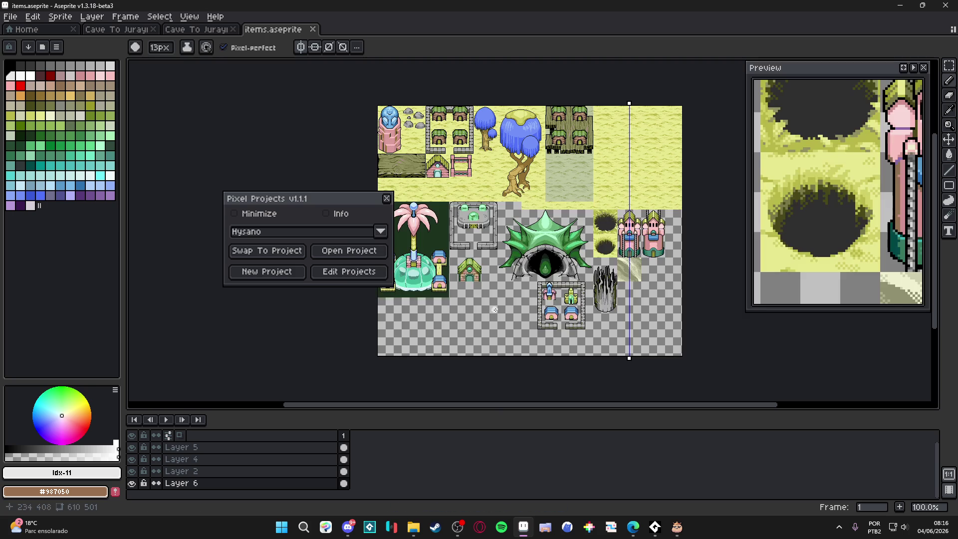
left_click(362, 278)
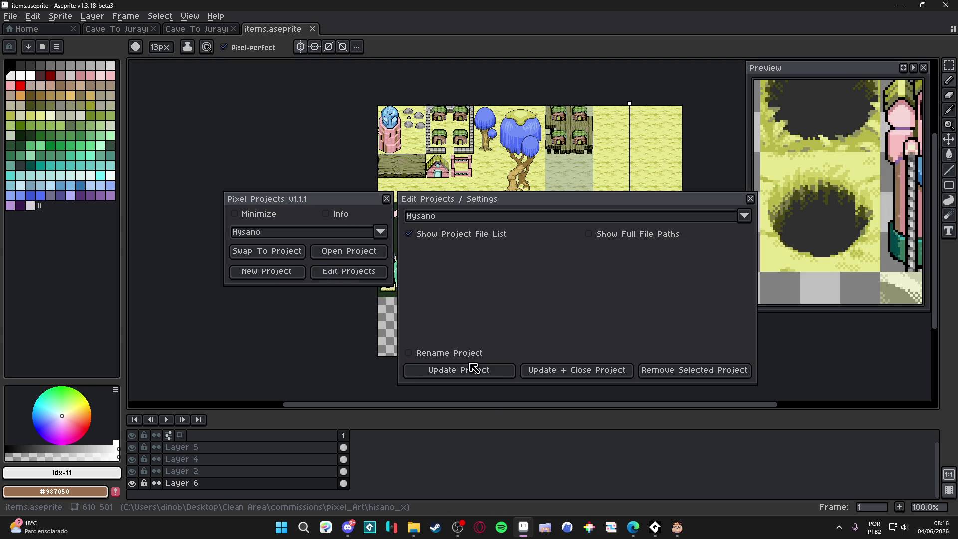
left_click(445, 236)
left_click(444, 236)
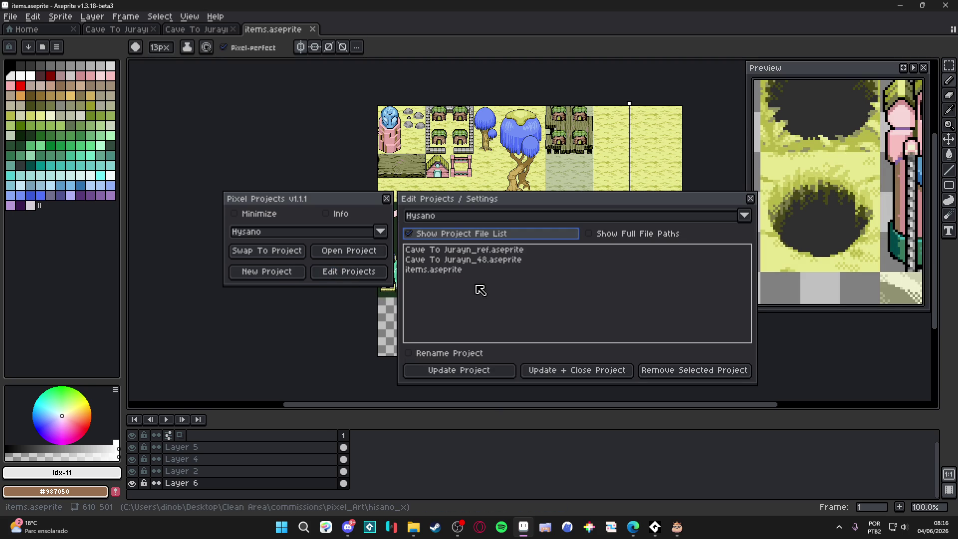
left_click(751, 198)
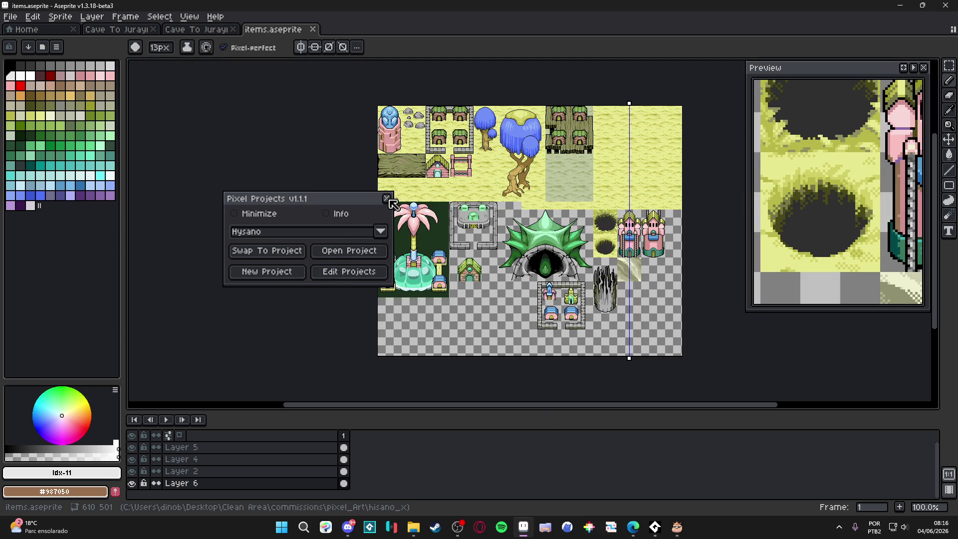
left_click(388, 199)
Step: Dock items.aseprite as a slightly narrowed left side pane beside the editor
left_click(212, 30)
left_click(283, 31)
mouse_move(283, 30)
left_mouse_down()
mouse_move(154, 177)
mouse_move(154, 199)
left_mouse_up()
left_click_drag(369, 236, 301, 242)
left_click(130, 31)
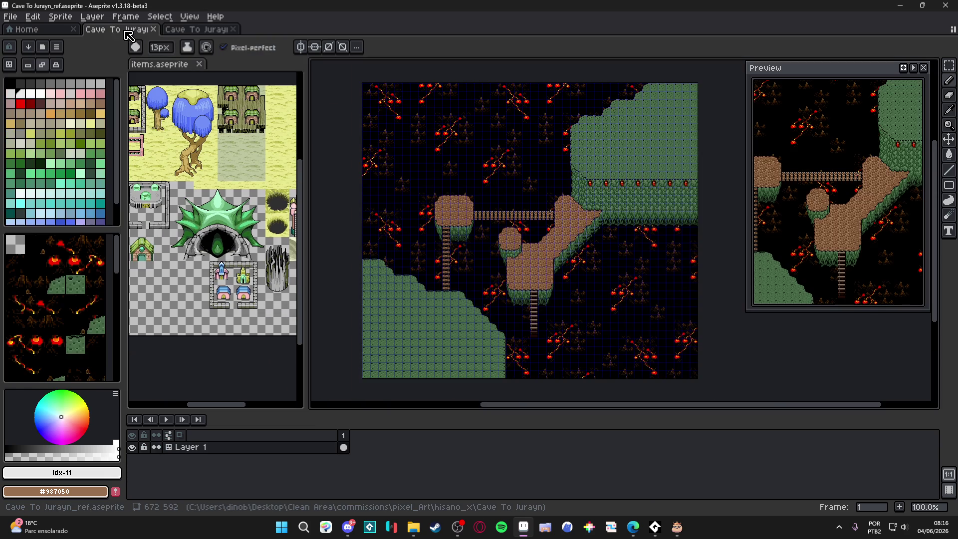
Step: Dock Cave To Jurayn_ref above items.aseprite and pan the floor-tile canvas into view
mouse_move(134, 31)
left_mouse_down()
mouse_move(164, 100)
mouse_move(200, 125)
left_mouse_up()
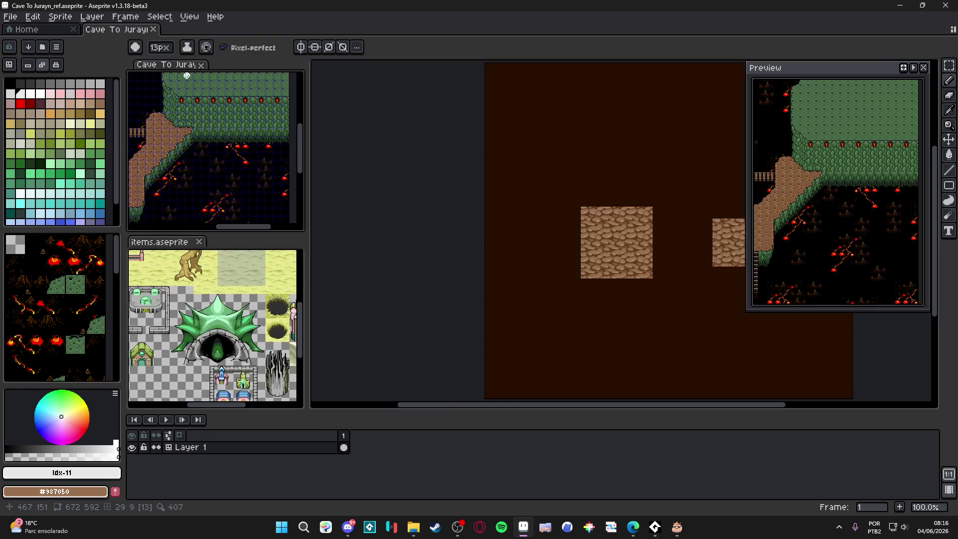
left_click_drag(203, 166, 266, 155)
mouse_move(582, 273)
left_mouse_down()
mouse_move(548, 273)
mouse_move(425, 236)
left_mouse_up()
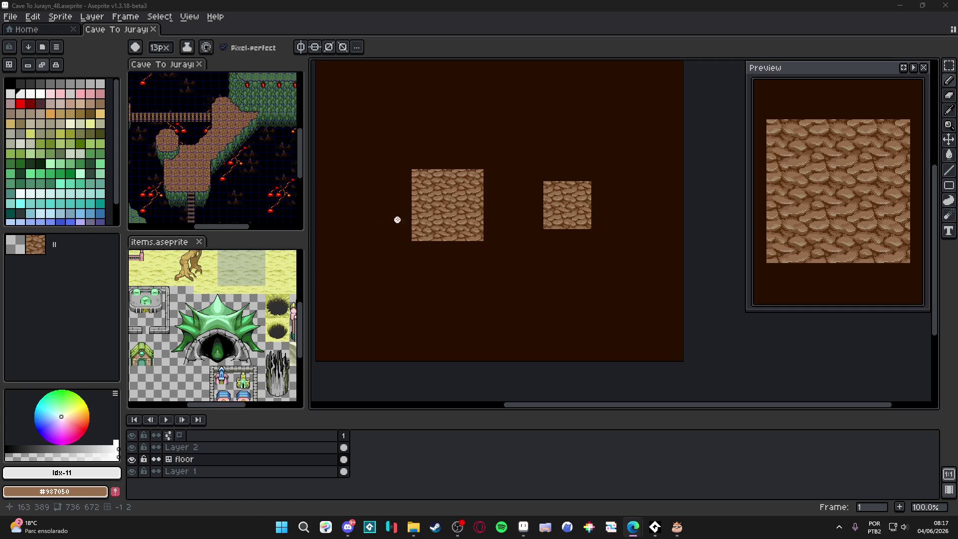
Step: On Layer 2 with the tile grid shown, take the Pencil and sample #583010 from the rock
scroll(503, 220, "up", 2)
left_click_drag(605, 228, 356, 204)
key("v")
key("alt+Up")
key("ctrl+apostrophe")
left_click_drag(448, 198, 469, 216)
scroll(451, 169, "up", 3)
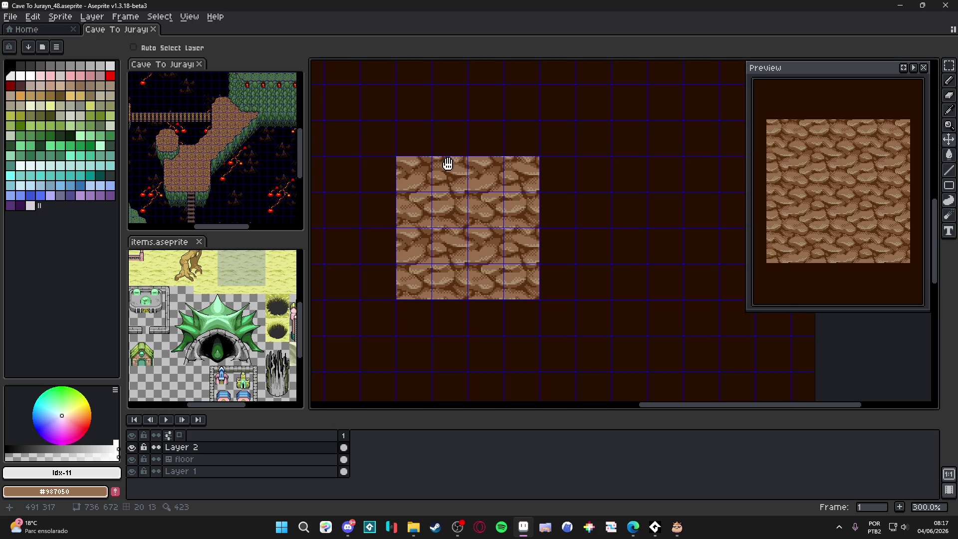
key("b")
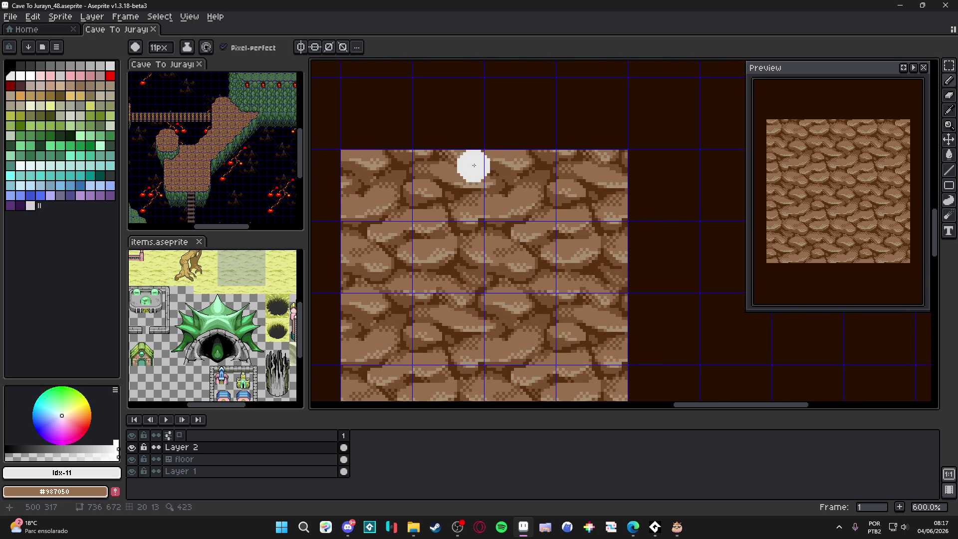
scroll(474, 159, "up", 4)
key("alt")
left_click(476, 157, "alt")
Step: Draw dark notch strokes along the tile's top edge
scroll(479, 160, "down", 3)
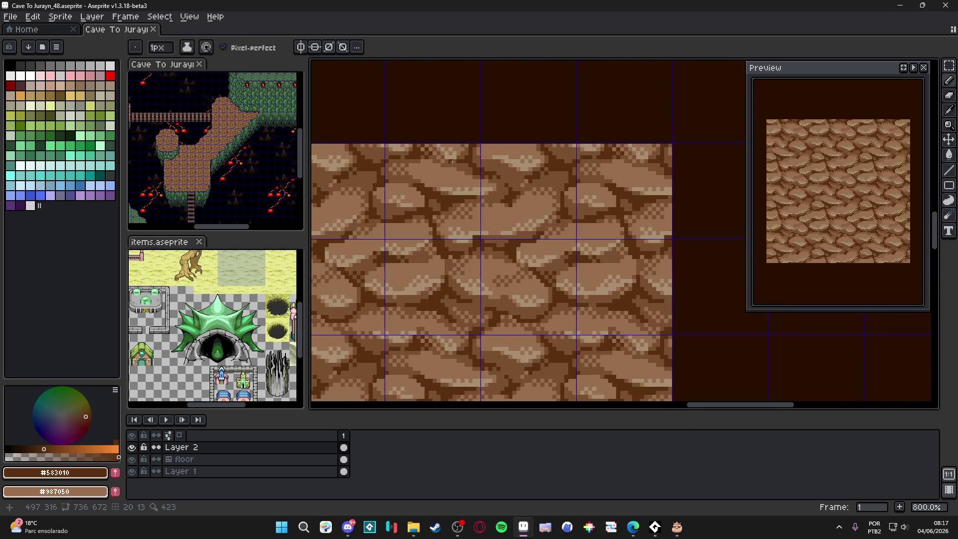
left_click_drag(486, 166, 434, 154)
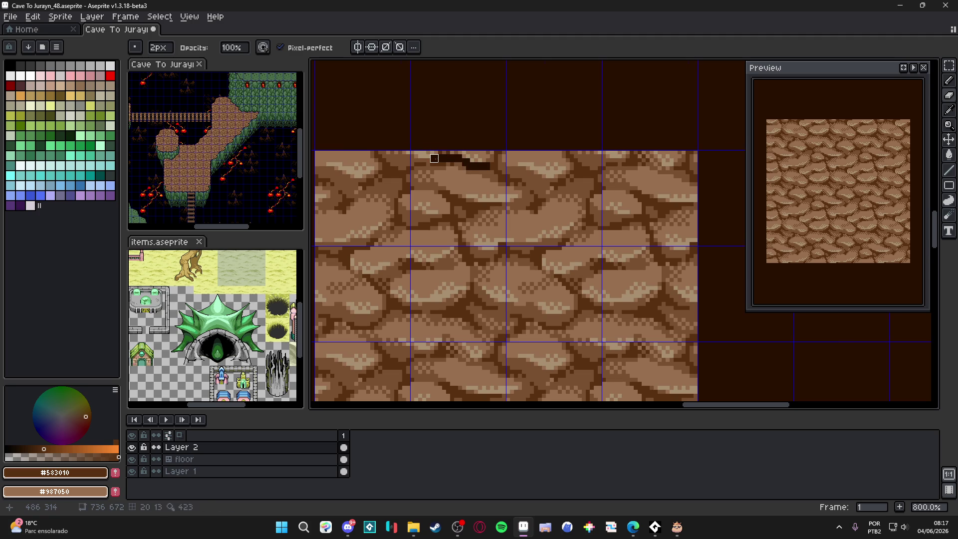
scroll(432, 159, "up", 3)
scroll(409, 159, "down", 4)
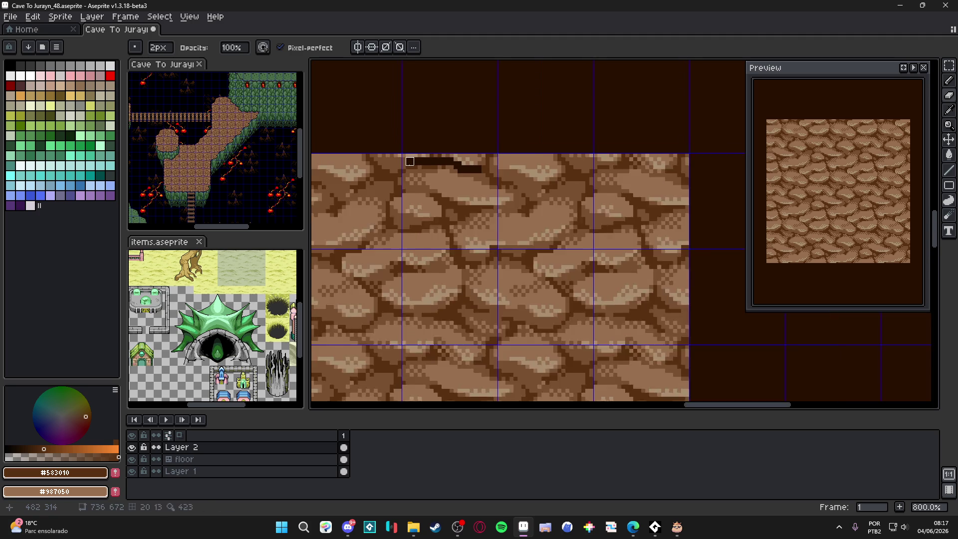
scroll(470, 190, "up", 4)
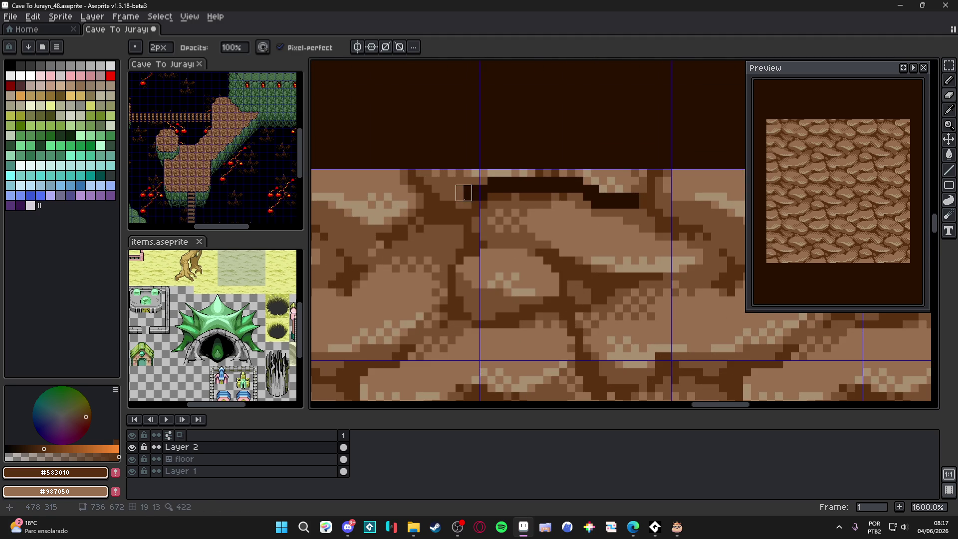
scroll(455, 200, "down", 4)
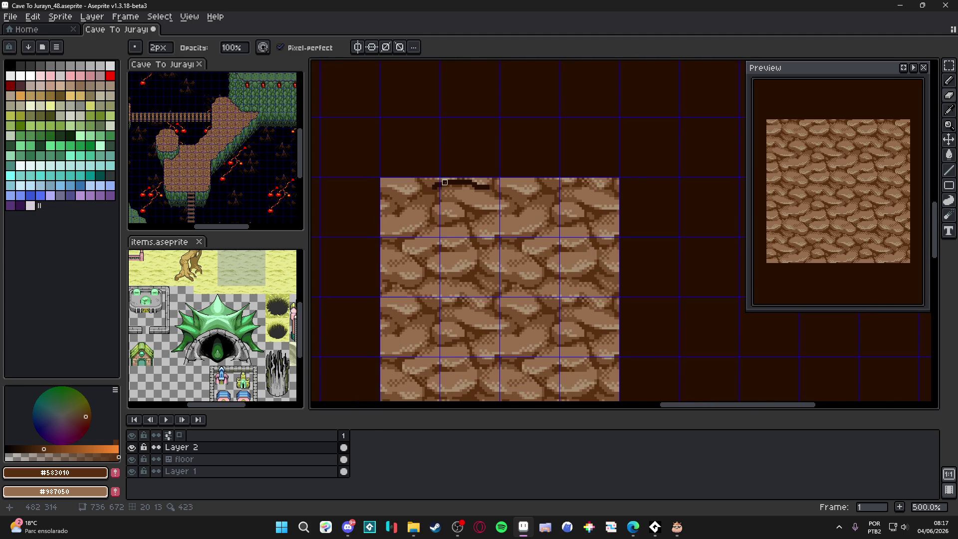
scroll(459, 169, "up", 1)
scroll(459, 170, "down", 2)
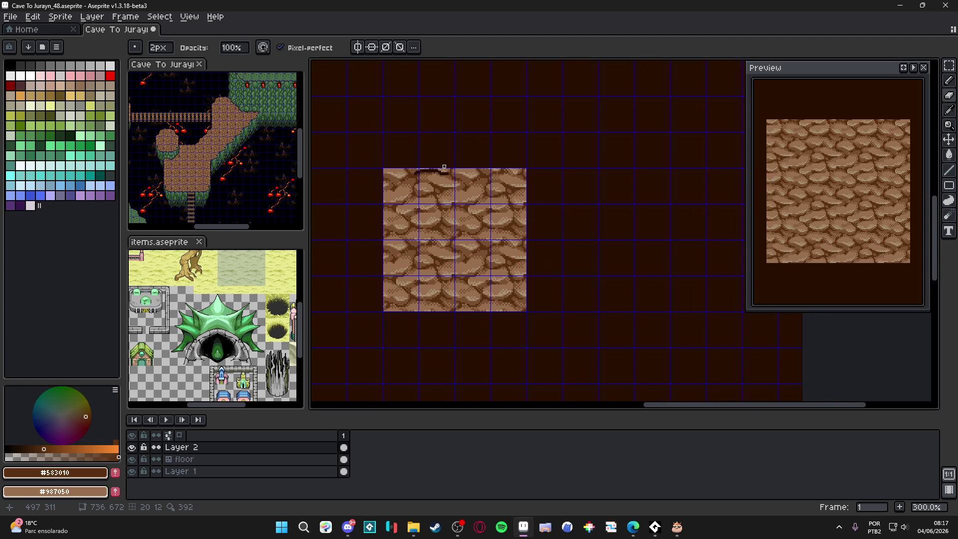
scroll(454, 170, "up", 4)
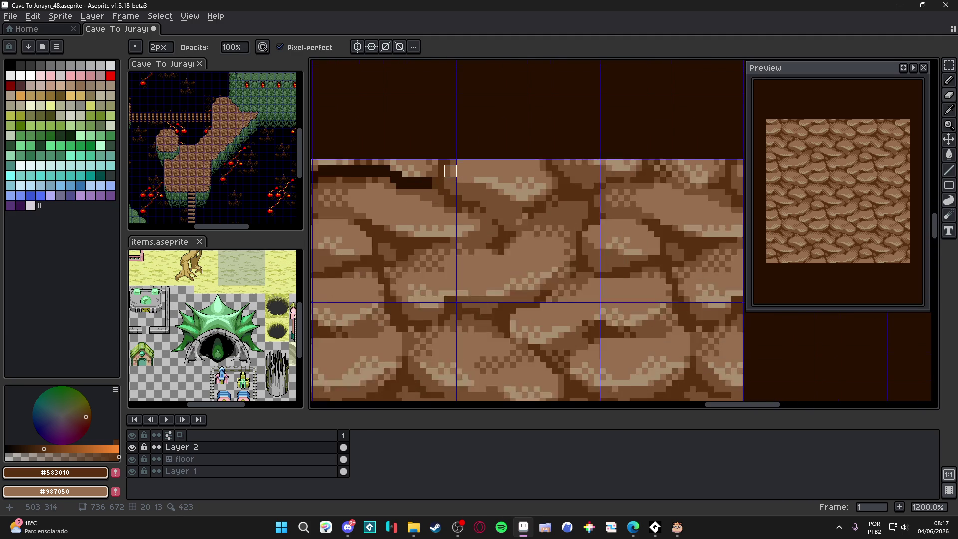
scroll(436, 182, "up", 1)
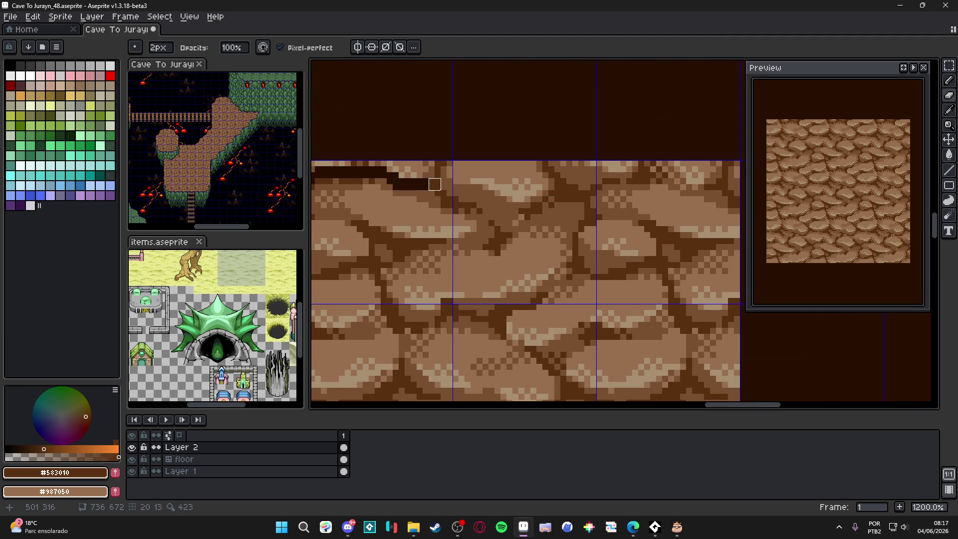
left_click(434, 184)
mouse_move(440, 172)
left_mouse_down()
mouse_move(537, 166)
mouse_move(584, 184)
left_mouse_up()
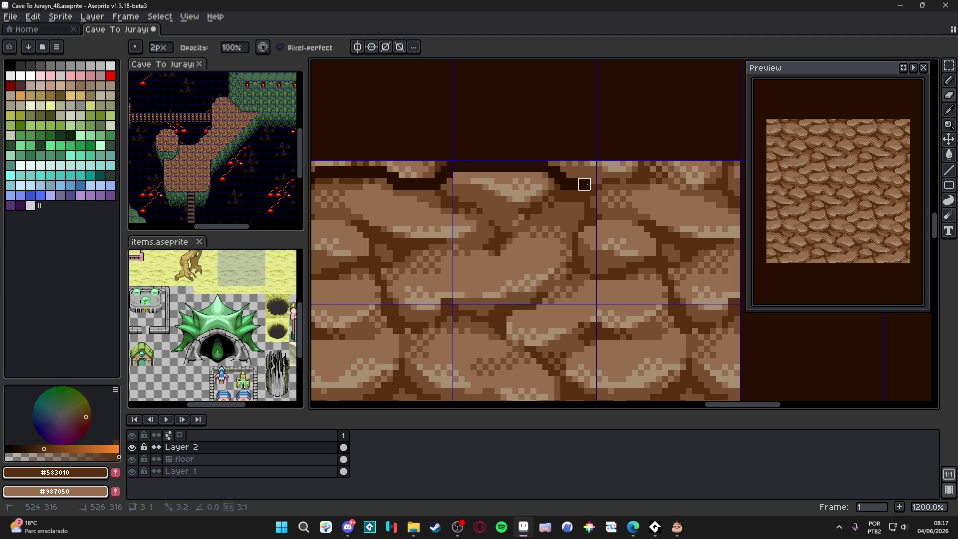
Step: Extend the dark notch across the top rock row and start a straight crack from the edge
scroll(590, 184, "down", 2)
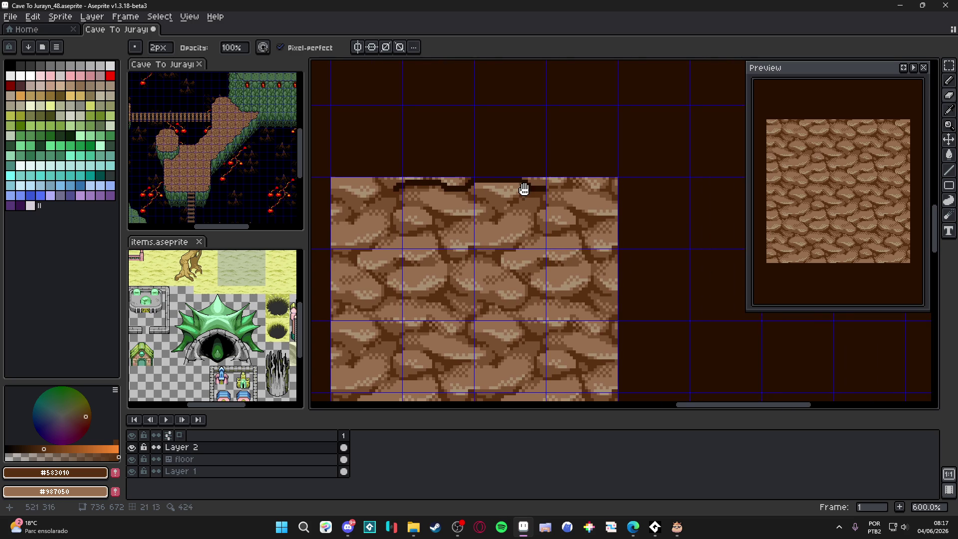
scroll(529, 181, "down", 2)
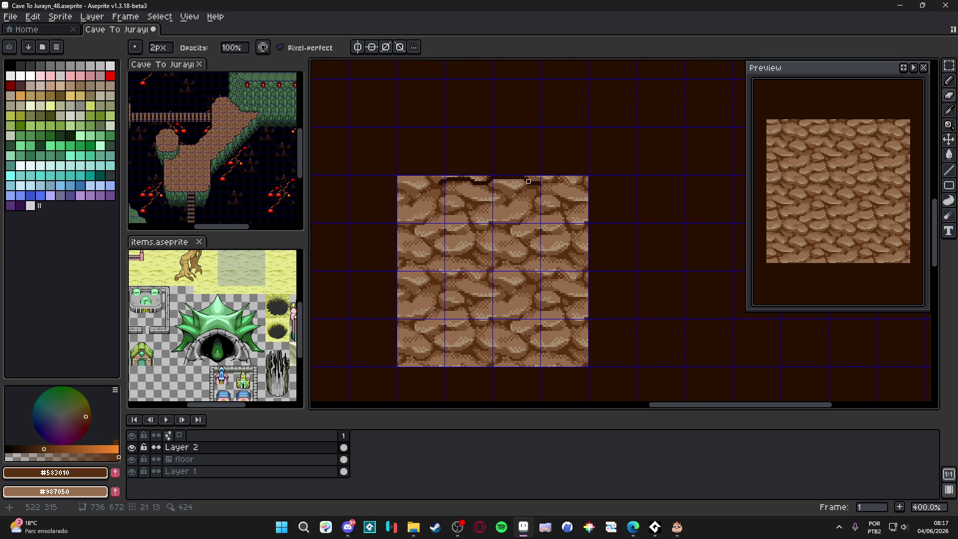
scroll(528, 181, "up", 1)
scroll(534, 179, "up", 4)
mouse_move(563, 177)
left_mouse_down()
mouse_move(650, 177)
mouse_move(667, 195)
mouse_move(592, 187)
mouse_move(640, 211)
left_mouse_up()
scroll(640, 211, "down", 1)
scroll(595, 214, "down", 4)
scroll(541, 197, "up", 5)
scroll(539, 203, "down", 3)
scroll(539, 202, "down", 4)
scroll(545, 206, "up", 4)
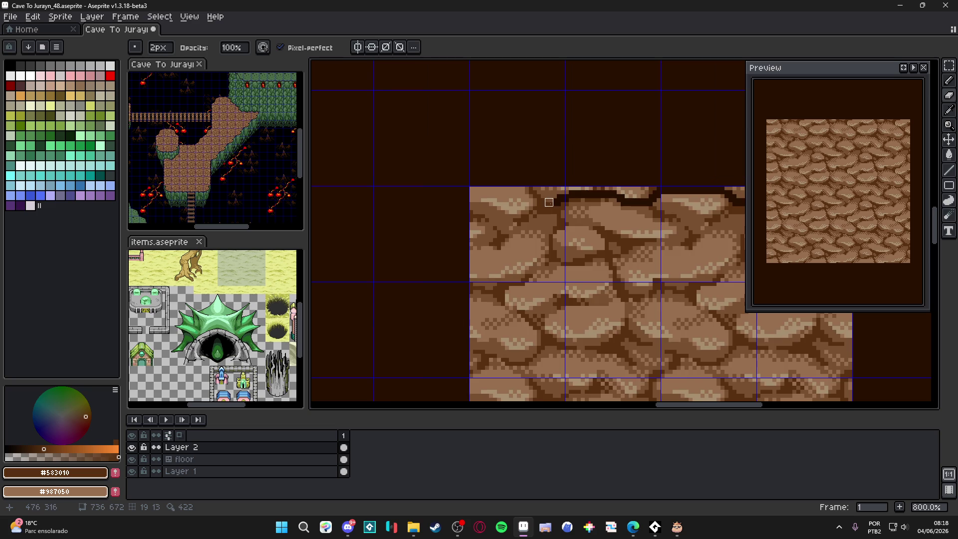
scroll(548, 202, "up", 3)
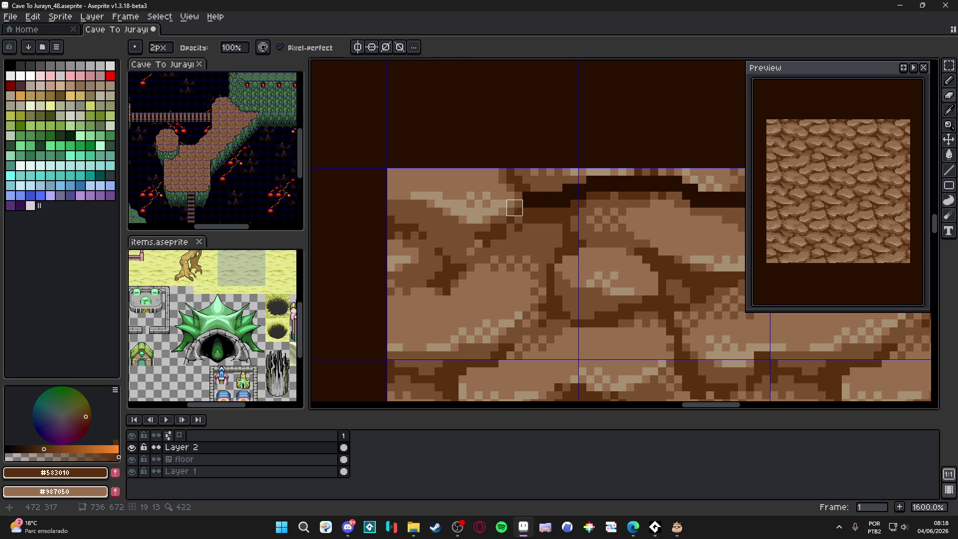
scroll(522, 200, "down", 3)
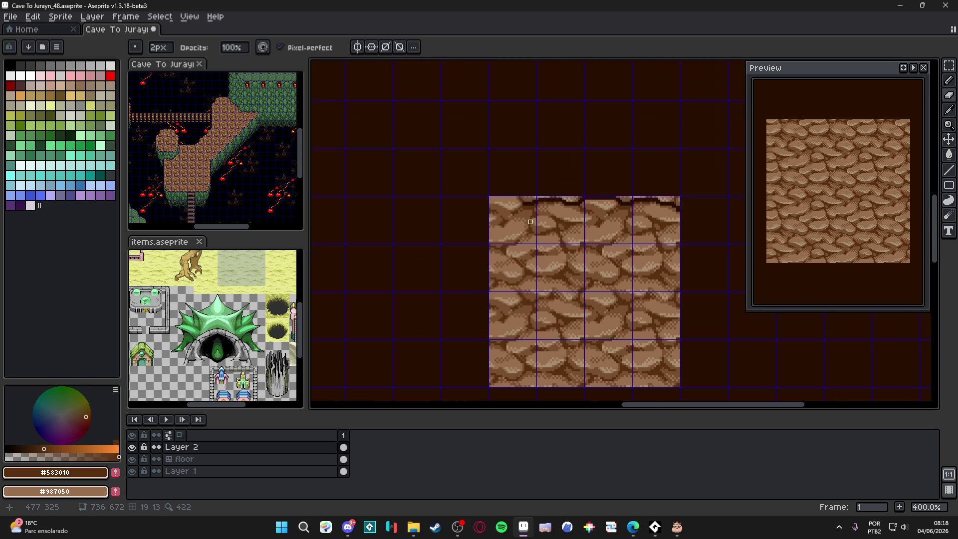
scroll(471, 204, "up", 2)
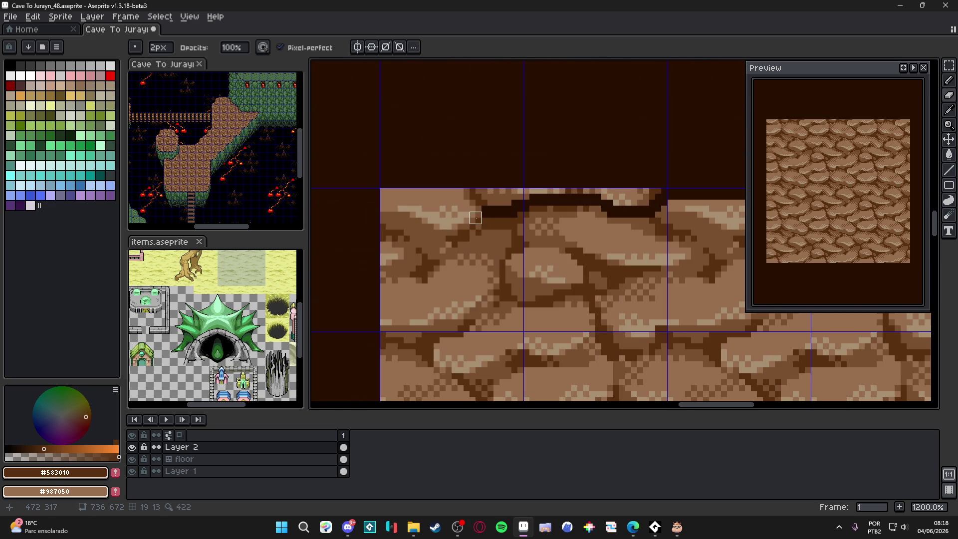
left_click(440, 245, "shift")
left_click(432, 253, "shift")
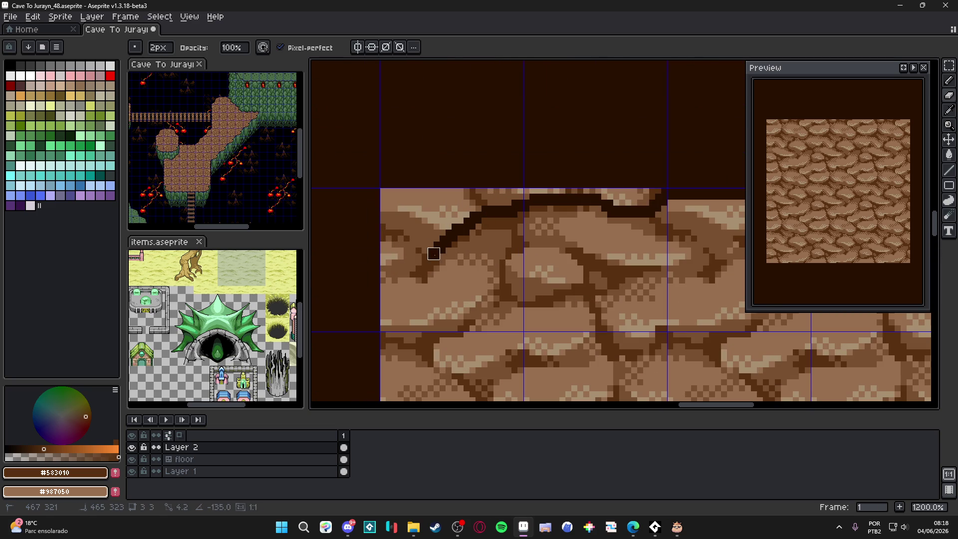
left_click(415, 271, "shift")
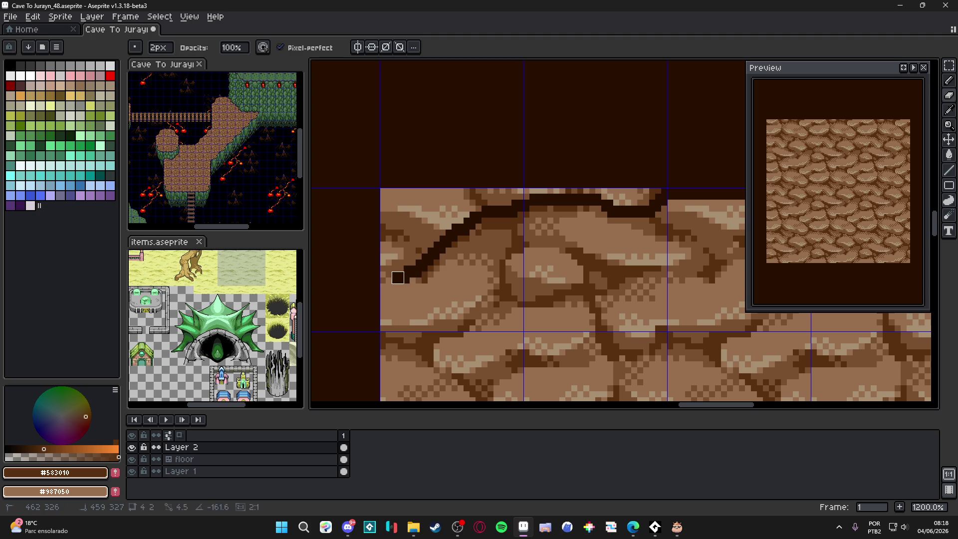
left_click(398, 289, "shift")
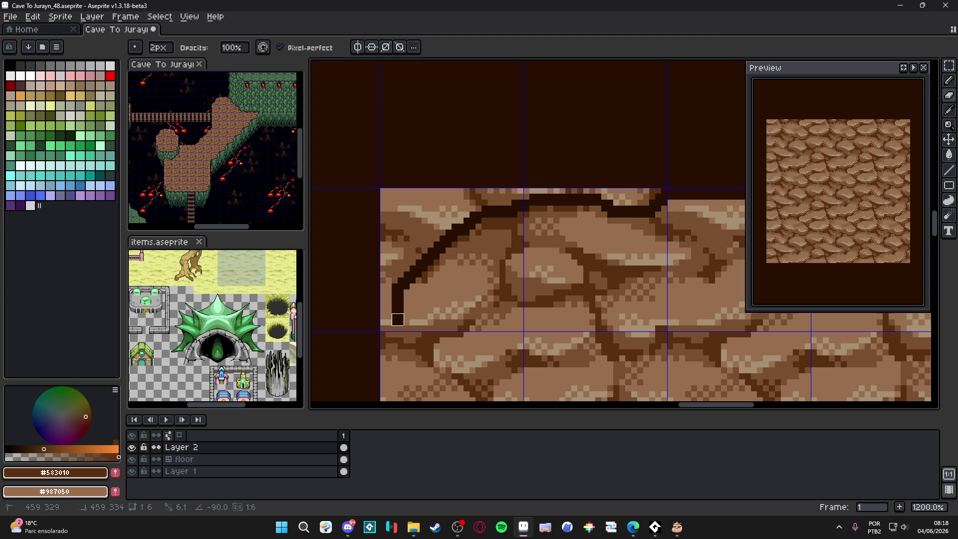
left_click(397, 325, "shift")
scroll(392, 312, "down", 2)
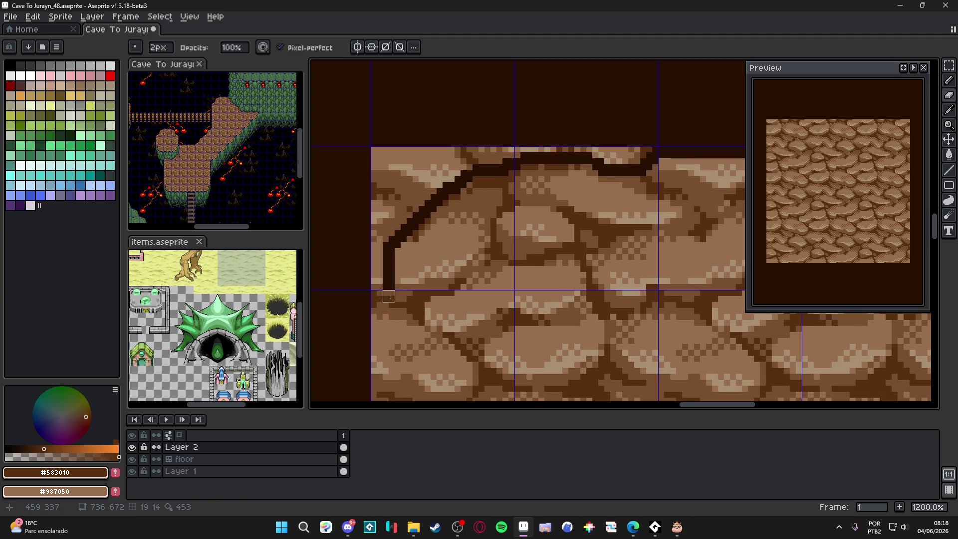
scroll(395, 302, "down", 3)
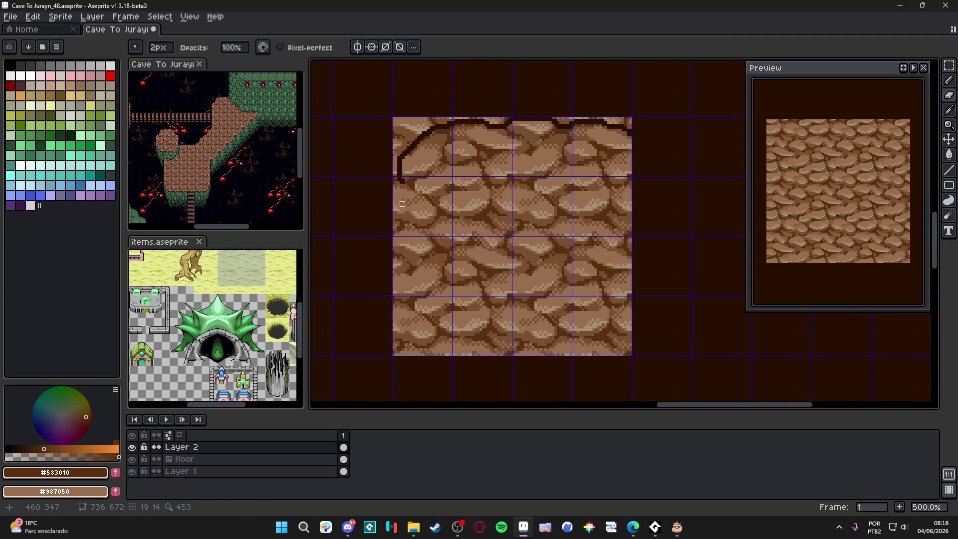
scroll(390, 230, "down", 2)
mouse_move(390, 230)
left_mouse_down()
mouse_move(456, 265)
mouse_move(409, 244)
mouse_move(402, 229)
left_mouse_up()
scroll(456, 265, "down", 1)
scroll(409, 244, "up", 1)
scroll(444, 228, "right", 2)
scroll(451, 233, "left", 3)
scroll(394, 215, "down", 1)
scroll(390, 204, "left", 2)
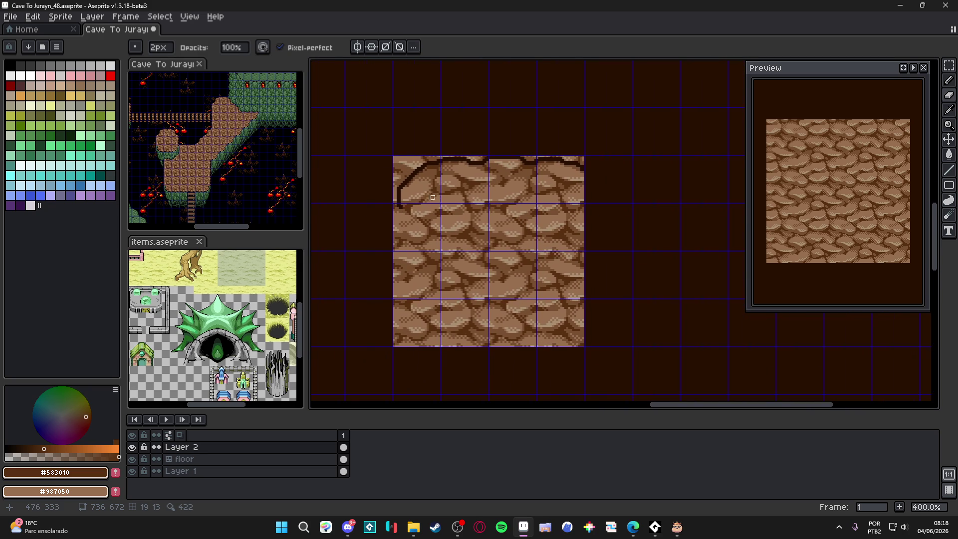
key("ctrl+z")
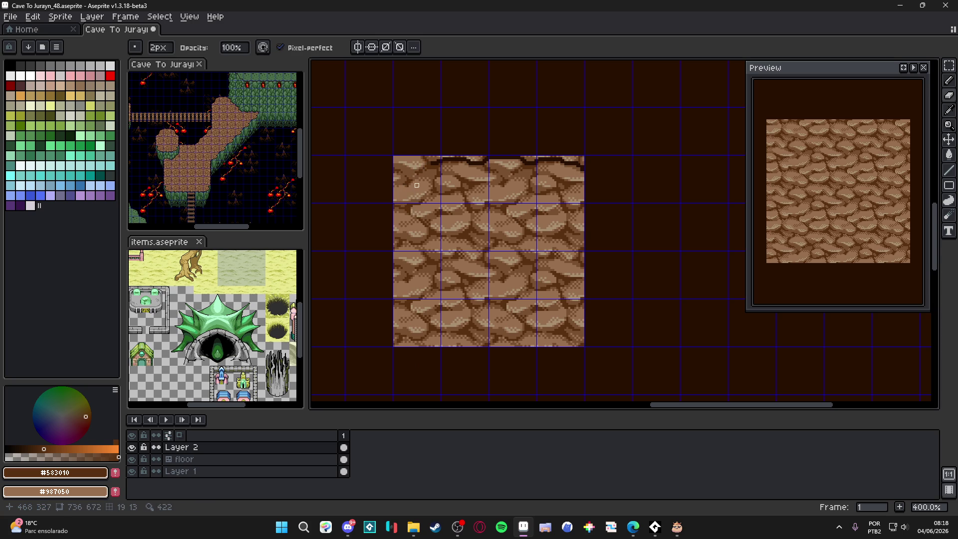
scroll(417, 186, "up", 1)
scroll(446, 185, "down", 1)
Step: Paint a dark notch leftward along the top row at the tile's top-left corner
scroll(447, 164, "up", 4)
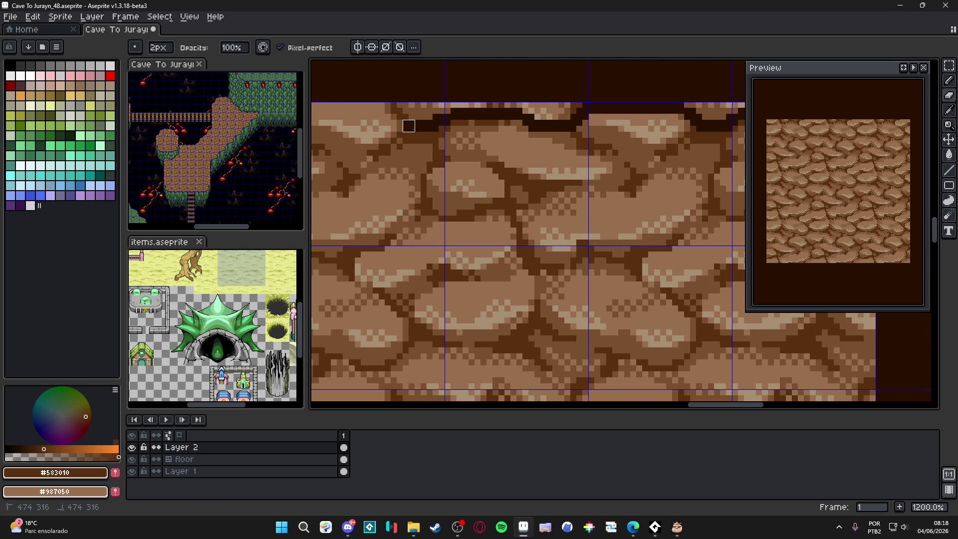
left_click_drag(448, 149, 497, 157)
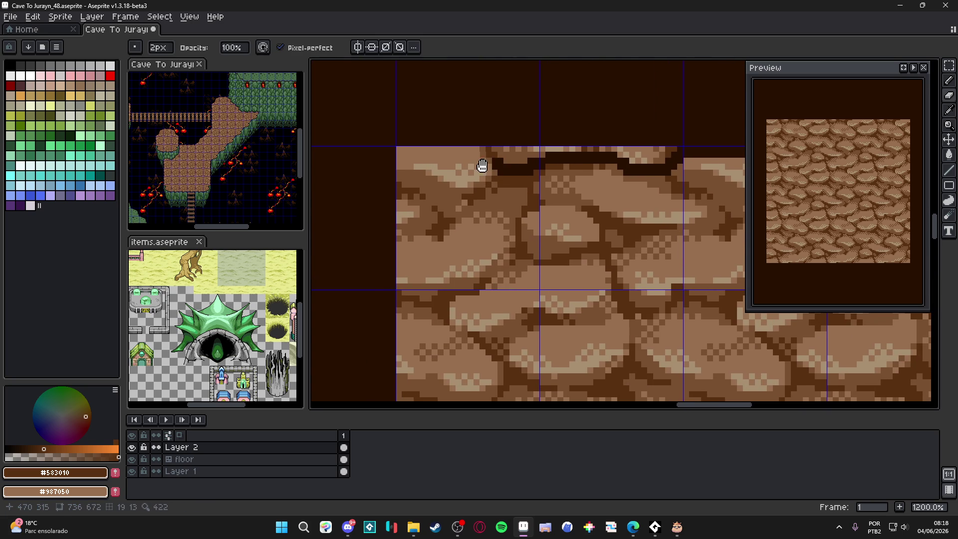
scroll(479, 164, "up", 1)
scroll(215, 324, "down", 2)
scroll(214, 349, "up", 2)
scroll(219, 317, "down", 2)
scroll(217, 329, "up", 1)
scroll(216, 335, "down", 1)
scroll(219, 332, "down", 1)
scroll(229, 322, "up", 2)
scroll(257, 304, "down", 1)
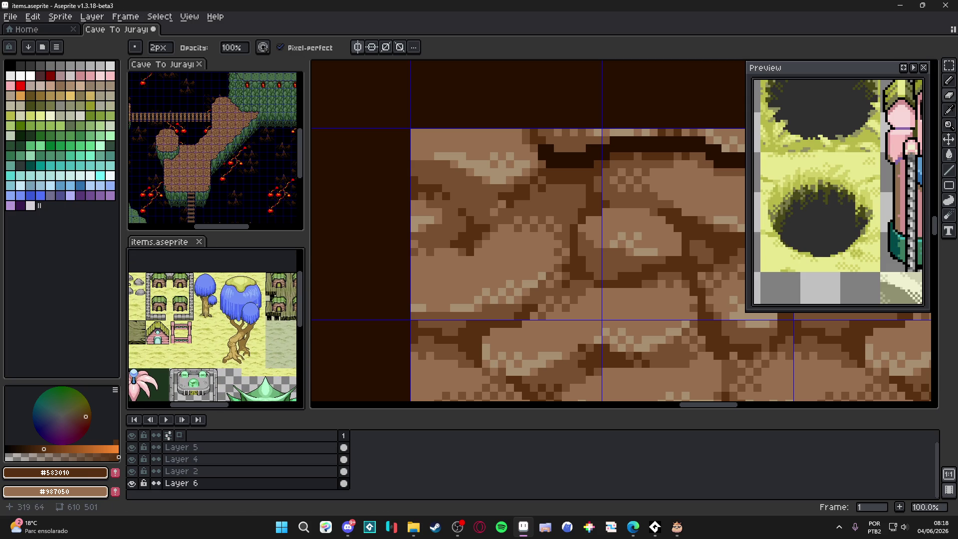
scroll(474, 209, "down", 2)
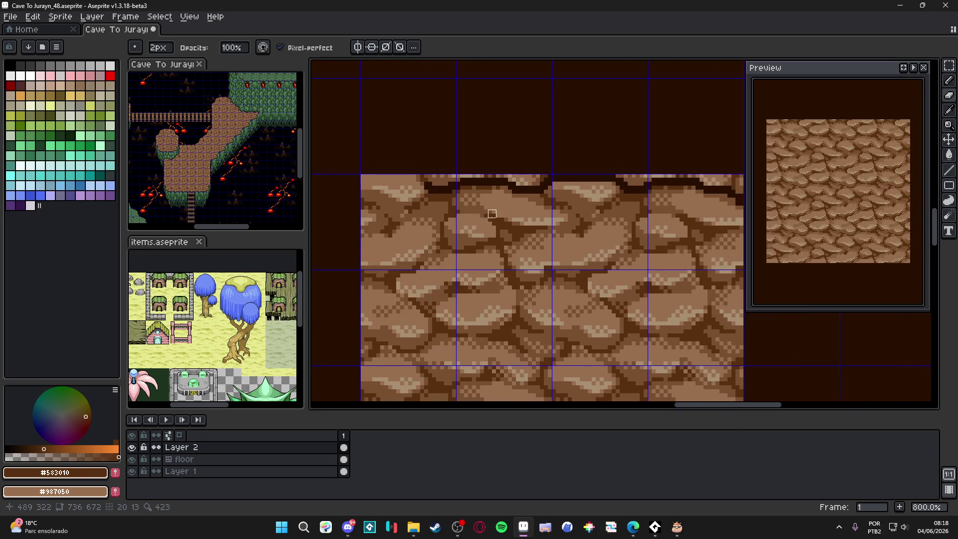
scroll(444, 189, "up", 4)
mouse_move(400, 166)
left_mouse_down()
mouse_move(511, 184)
mouse_move(416, 171)
mouse_move(355, 231)
mouse_move(355, 298)
mouse_move(332, 321)
left_mouse_up()
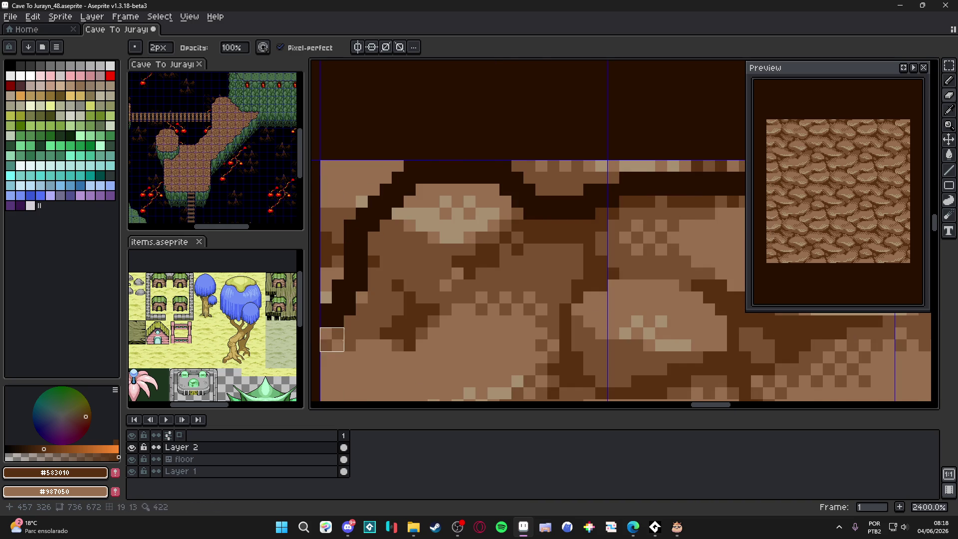
Step: Draw the dark notched line down the tile's left edge, then zoom out to 300%
scroll(337, 352, "down", 3)
left_click_drag(329, 356, 353, 296)
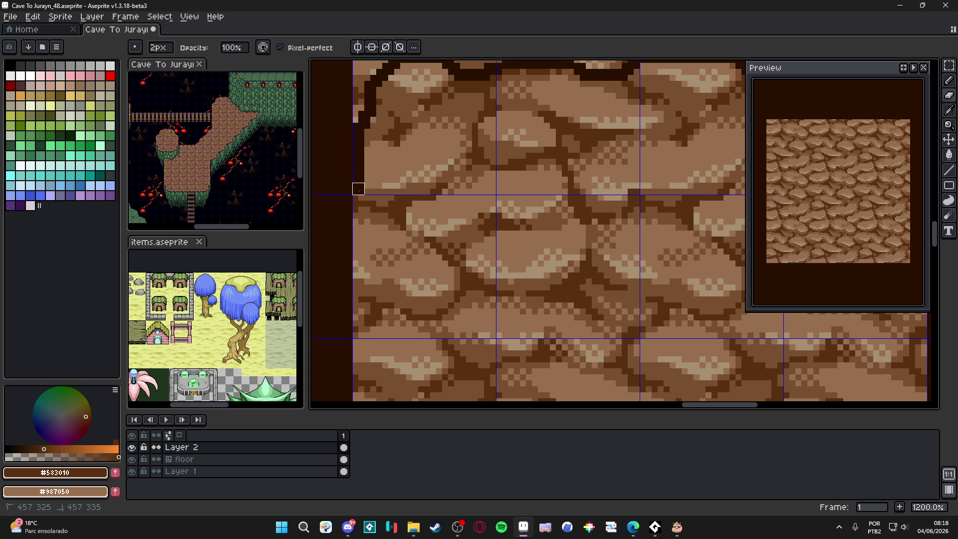
mouse_move(364, 195)
left_mouse_down()
mouse_move(382, 215)
mouse_move(378, 243)
mouse_move(376, 225)
mouse_move(370, 237)
mouse_move(371, 274)
mouse_move(375, 297)
mouse_move(390, 295)
mouse_move(390, 305)
mouse_move(368, 212)
mouse_move(356, 229)
mouse_move(380, 307)
left_mouse_up()
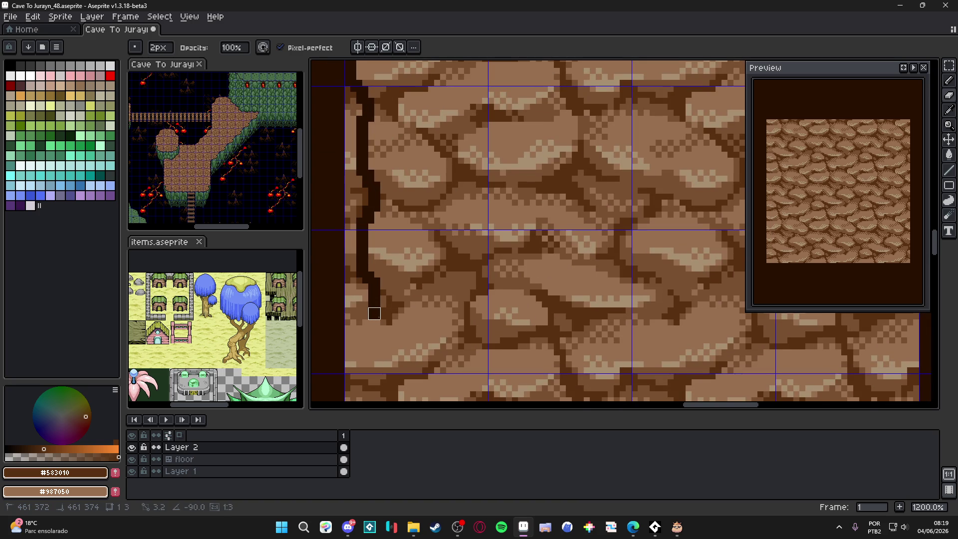
scroll(372, 294, "down", 4)
left_click_drag(376, 216, 365, 268)
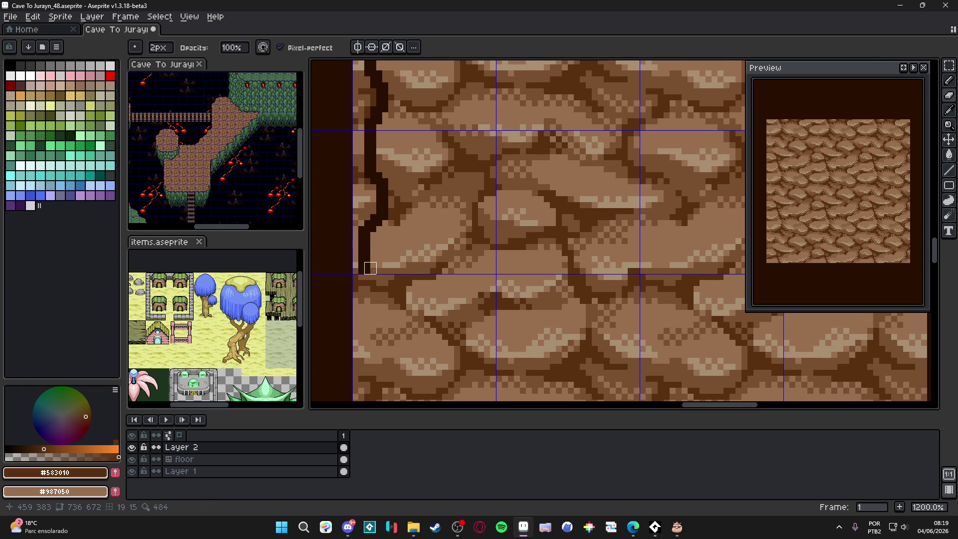
scroll(370, 268, "down", 3)
scroll(372, 261, "up", 4)
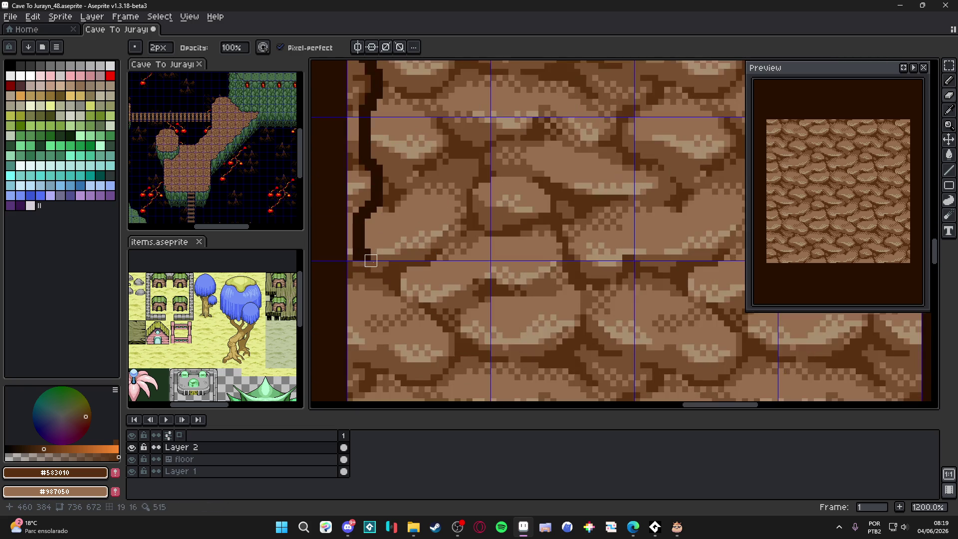
mouse_move(365, 260)
left_mouse_down()
mouse_move(359, 356)
mouse_move(366, 228)
mouse_move(395, 248)
mouse_move(393, 230)
mouse_move(381, 242)
mouse_move(407, 247)
mouse_move(458, 205)
left_mouse_up()
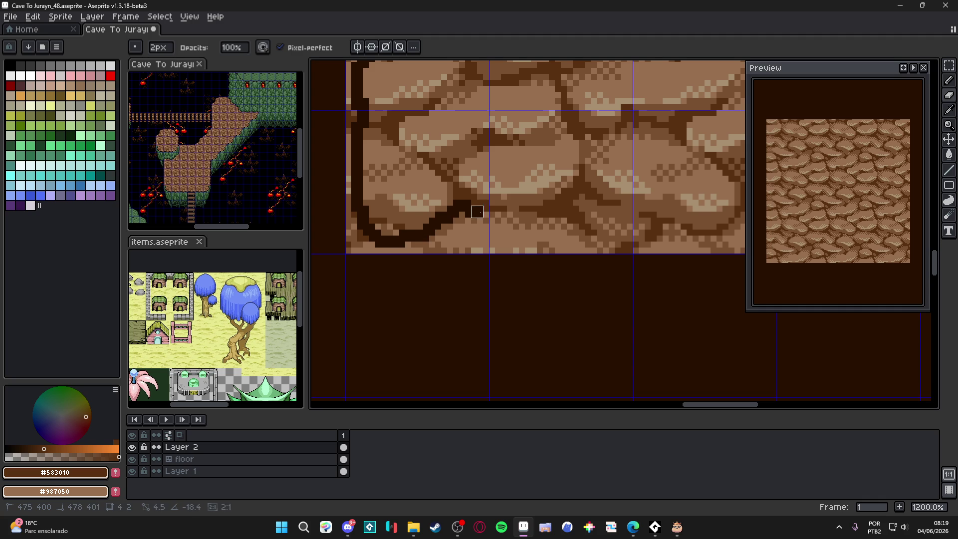
scroll(477, 205, "down", 5)
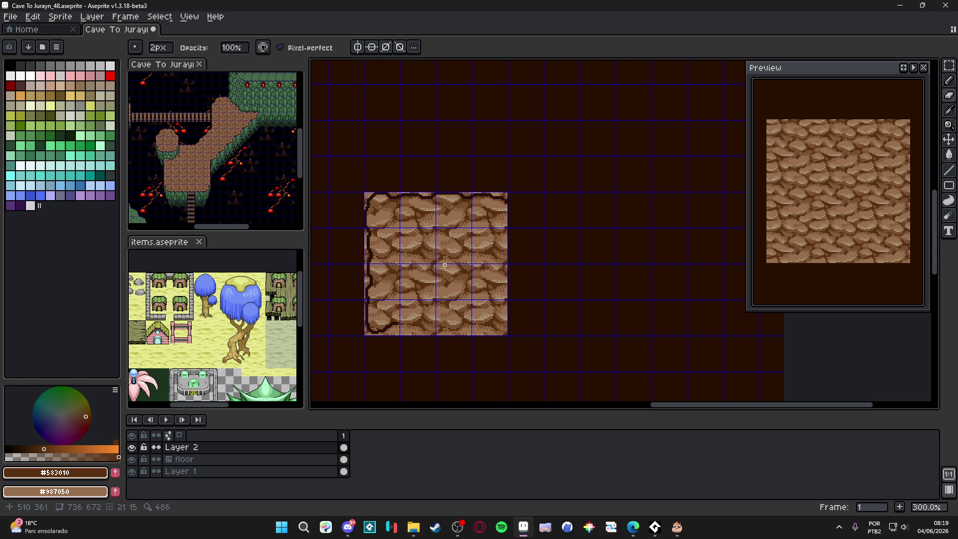
scroll(444, 264, "down", 1)
Step: Undo the dark outline strokes on the tile's top and left edges with Ctrl+Z
key("v")
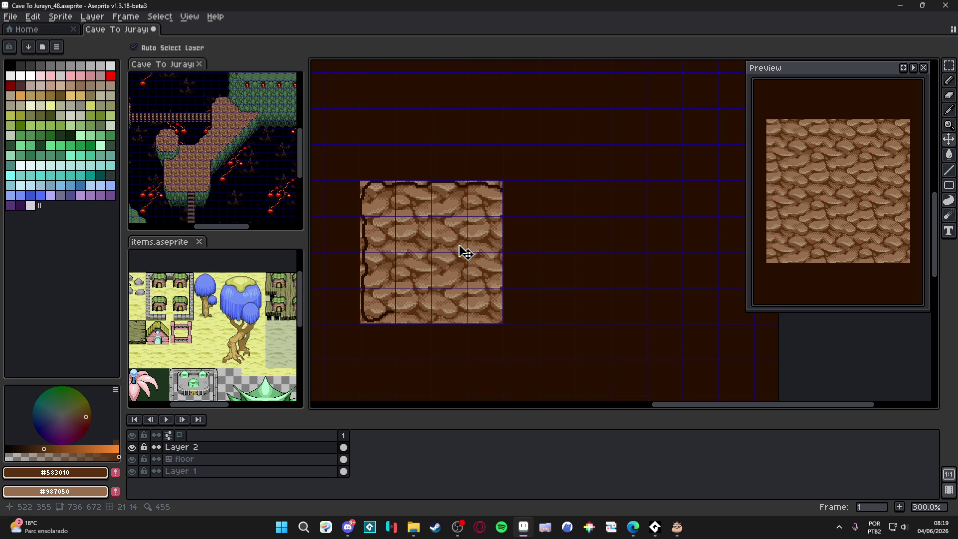
key("ctrl+z")
key("ctrl+z")
key("ctrl+z")
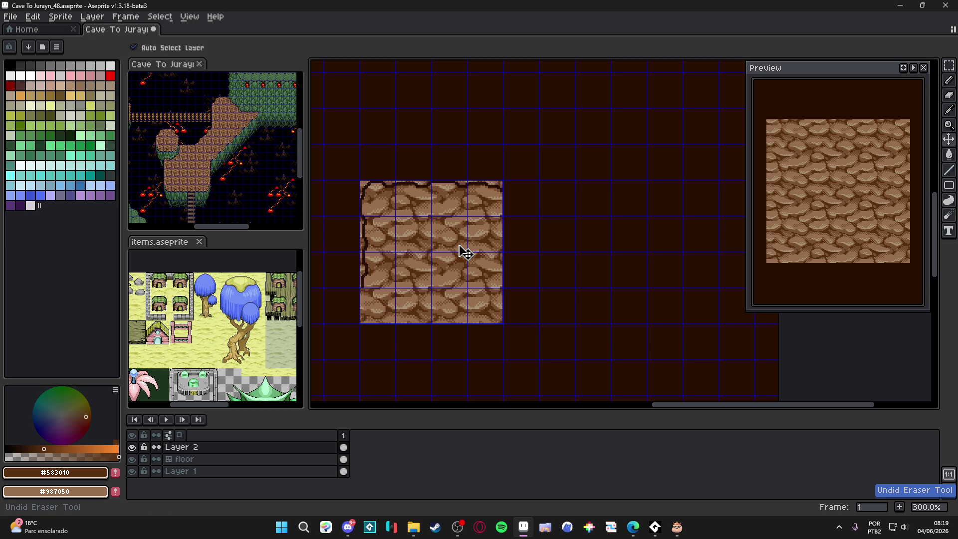
key("b")
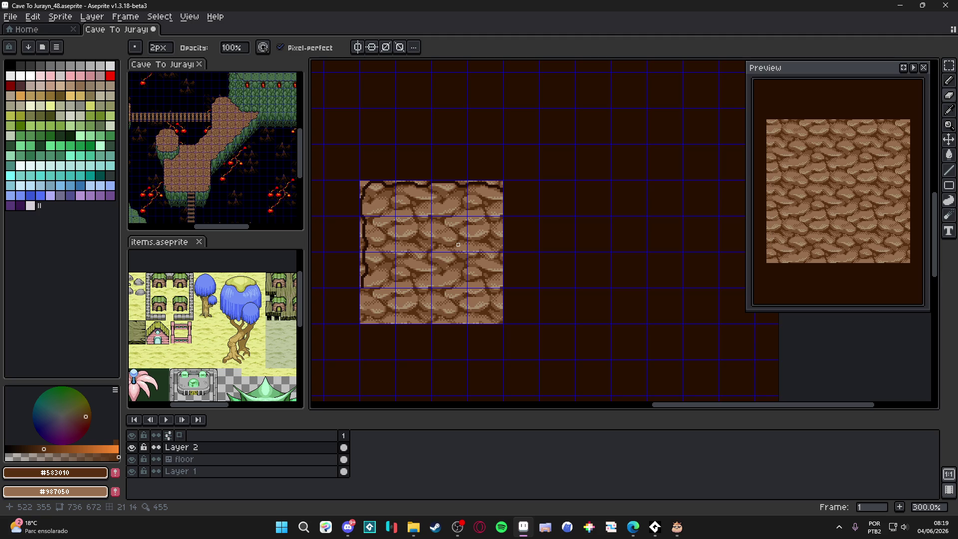
left_click_drag(495, 238, 507, 263)
key("ctrl+z")
key("ctrl+z")
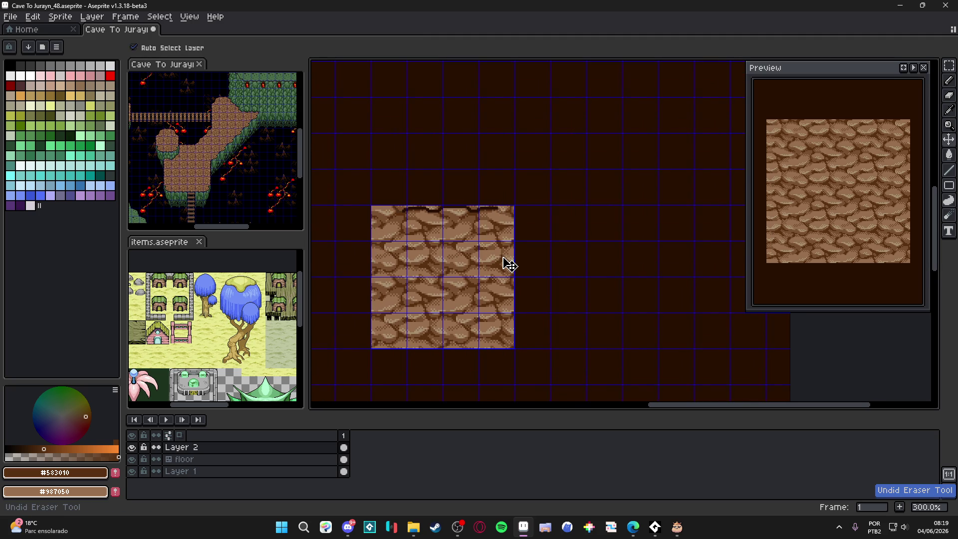
key("ctrl+z")
key("ctrl+z")
key("b")
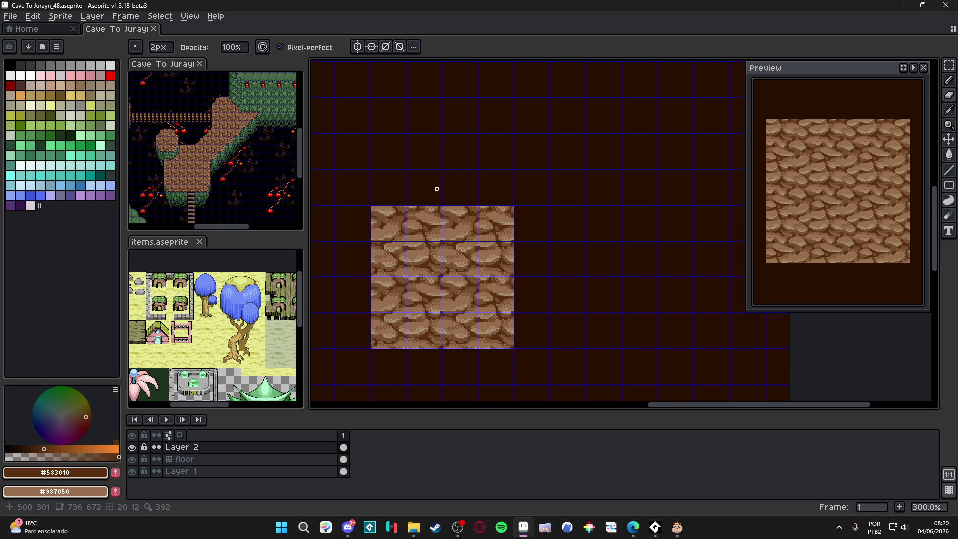
mouse_move(437, 205)
left_mouse_down()
mouse_move(460, 192)
mouse_move(456, 220)
mouse_move(443, 218)
left_mouse_up()
Step: Convert Layer 2 into a tilemap layer with its own new tileset
key("v")
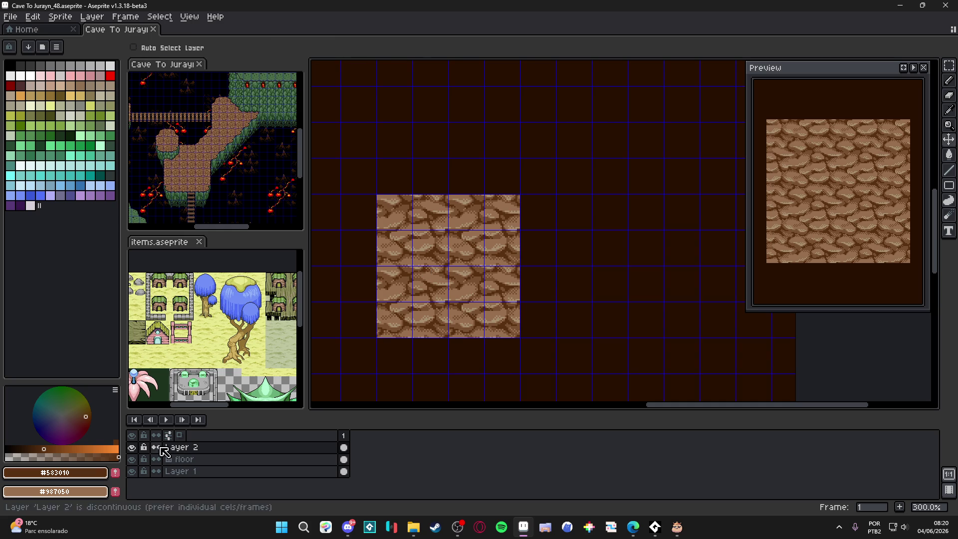
left_click(136, 447)
left_click(136, 447)
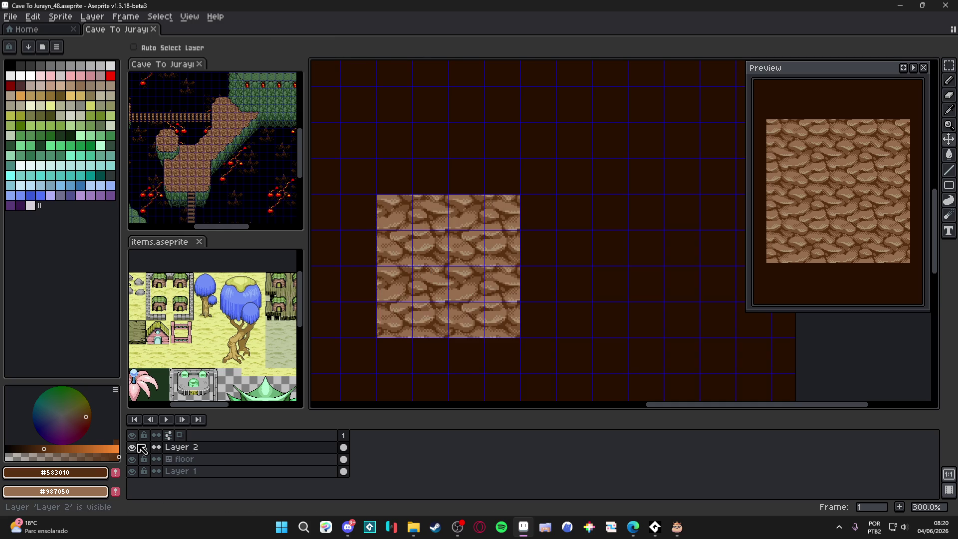
right_click(197, 451)
mouse_move(207, 460)
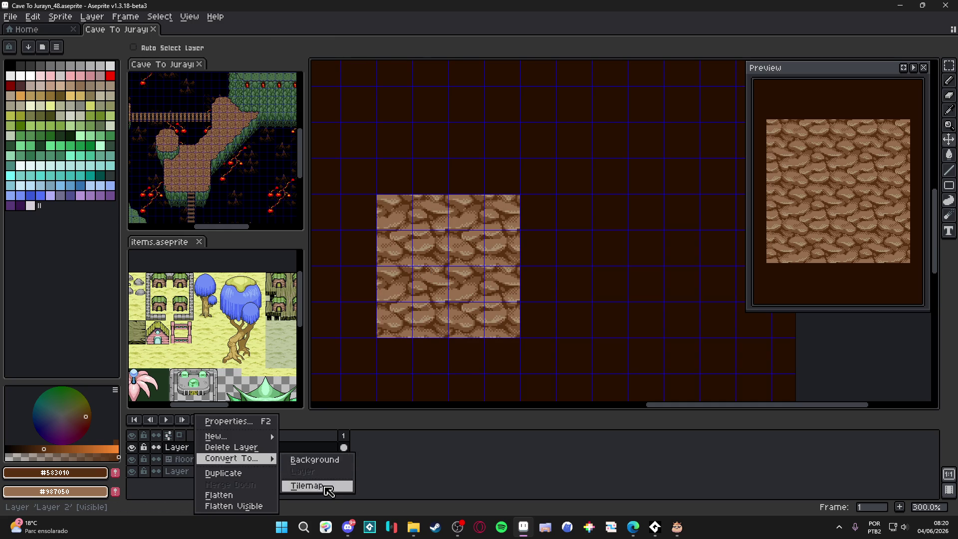
left_click(320, 483)
left_click(497, 310)
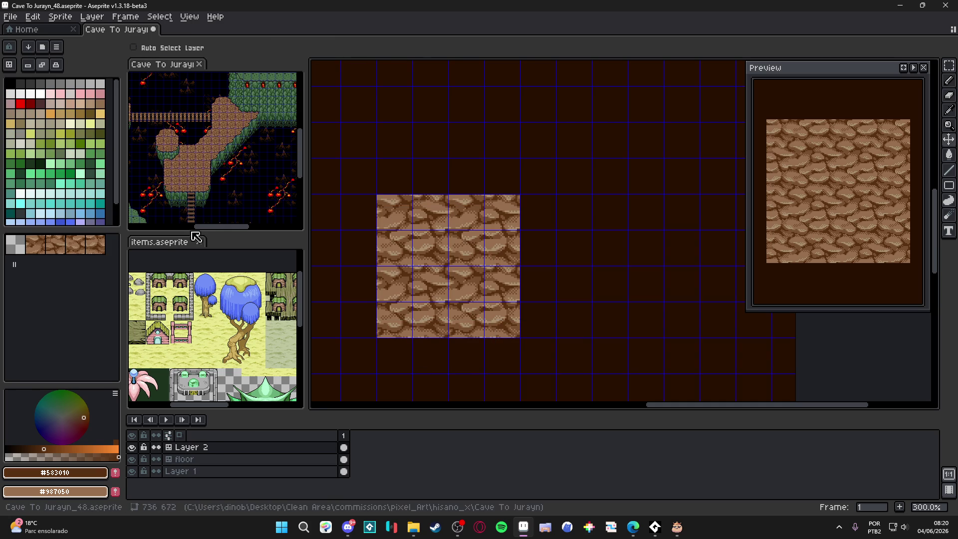
Step: Stamp a top row of six cobblestone rock tiles, starting with tile 2
left_click(64, 243)
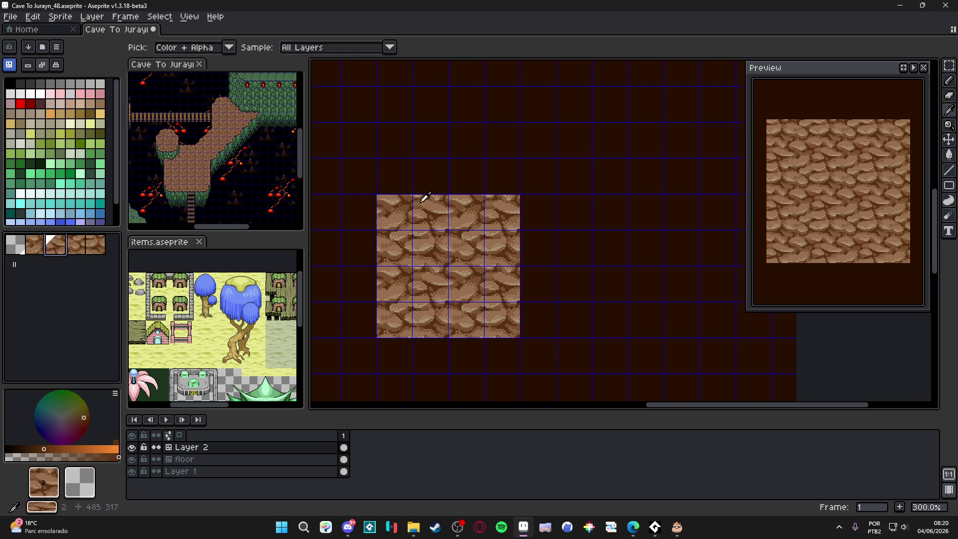
scroll(537, 177, "right", 2)
scroll(538, 177, "up", 1)
left_click(452, 129)
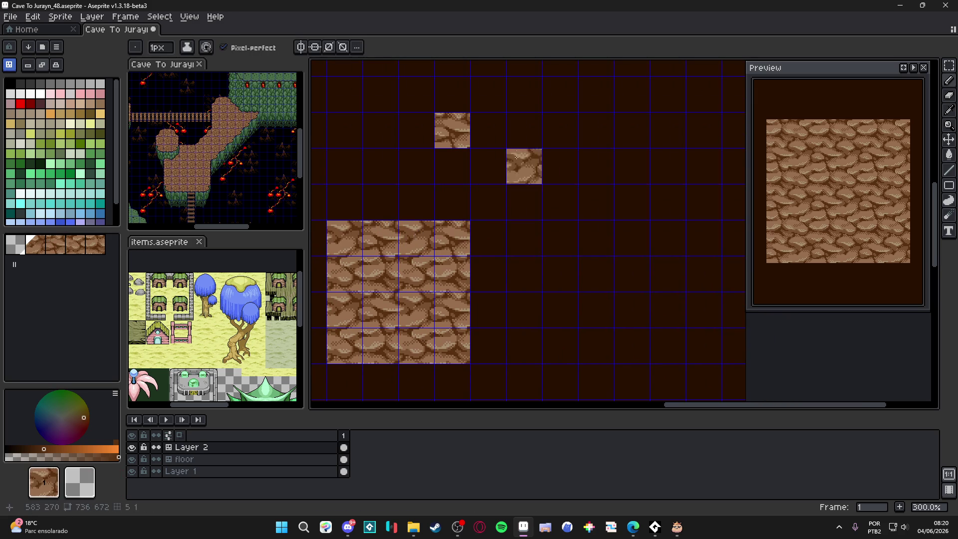
left_click_drag(487, 130, 524, 131)
key("alt")
left_click(560, 130)
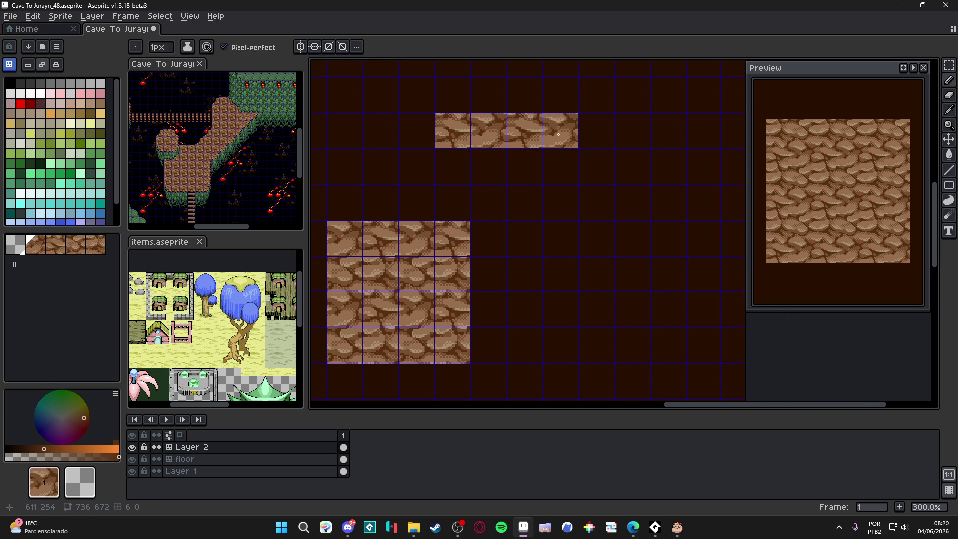
left_click(596, 130)
left_click(449, 224, "alt")
left_click(631, 131)
scroll(523, 238, "down", 3)
scroll(377, 331, "up", 2)
Step: Fill the top corridor's second row with tiles picked from the room block
left_click(377, 330, "alt")
left_click(450, 142)
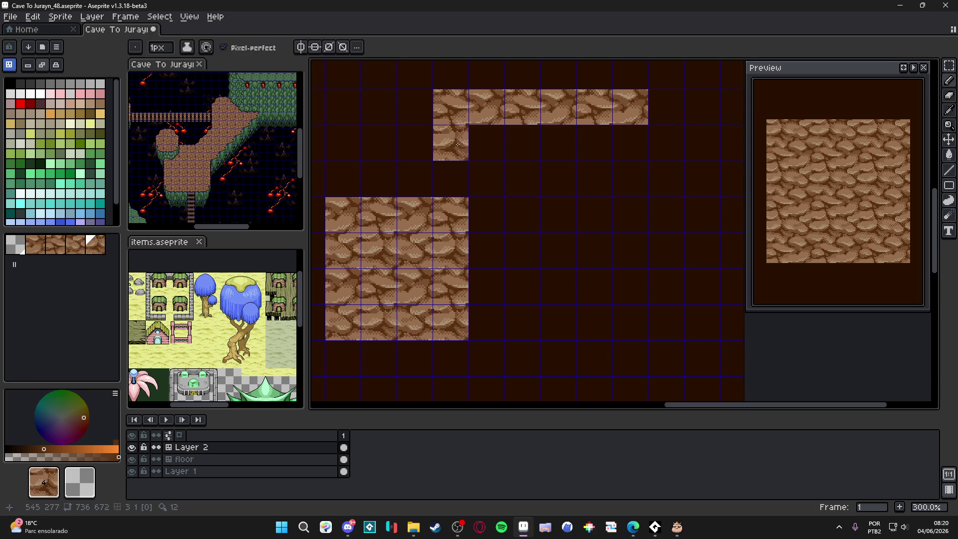
left_click(413, 314, "alt")
left_click(486, 148)
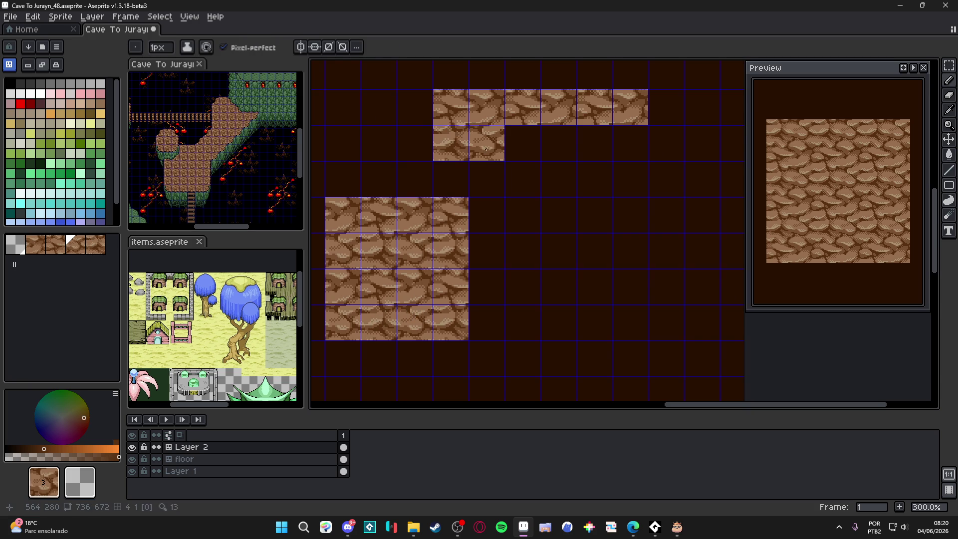
left_click(384, 318, "alt")
left_click(522, 144)
left_click(414, 318, "alt")
left_click(575, 145)
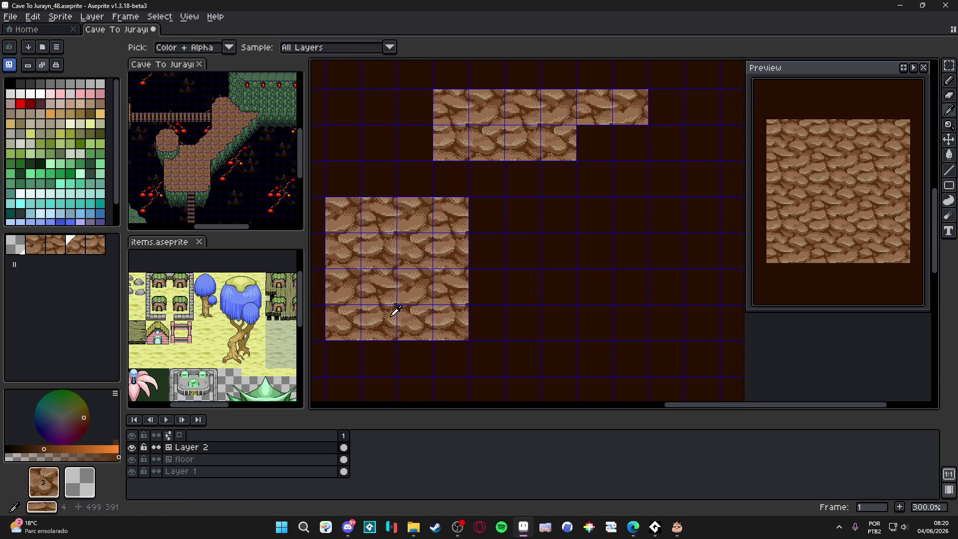
left_click(398, 309, "alt")
left_click(594, 144)
left_click(420, 316, "alt")
left_click(629, 143)
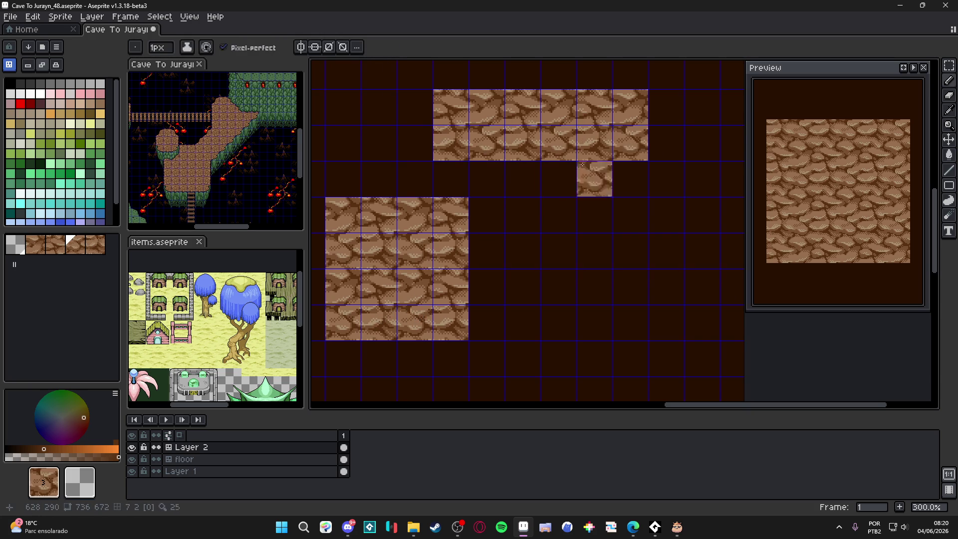
Step: Build a vertical corridor of rock tiles running downward beside the room
left_click(344, 252, "alt")
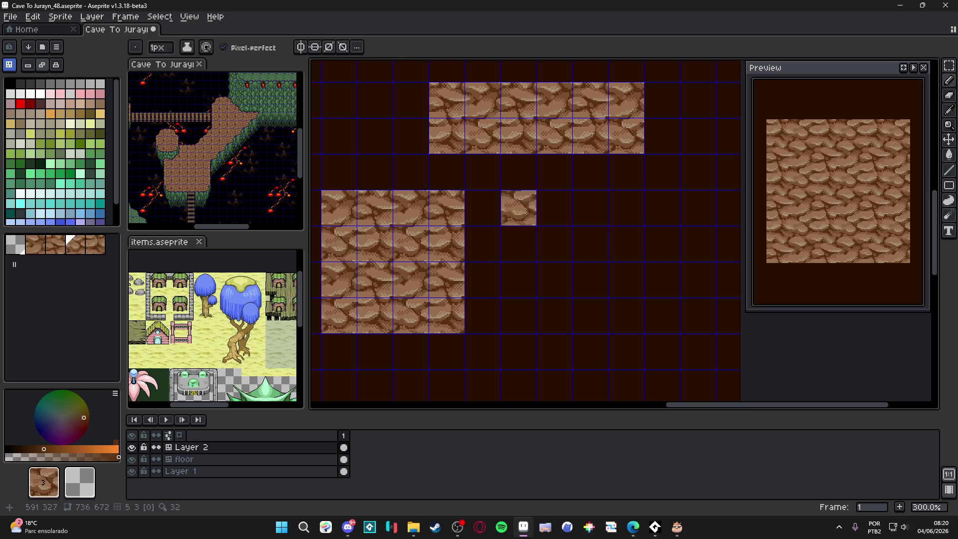
left_click(590, 208)
left_click(349, 283, "alt")
left_click(568, 240)
left_click(590, 244)
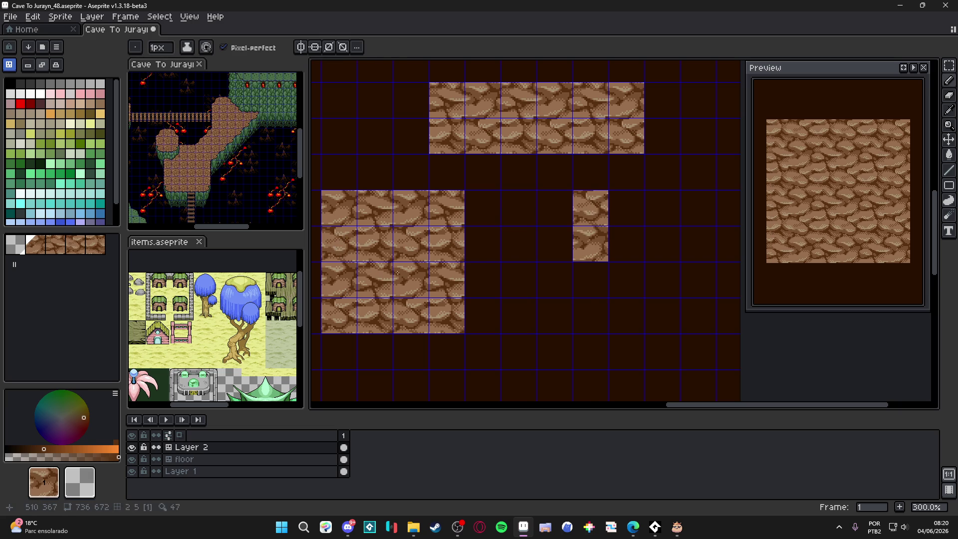
left_click(352, 233, "alt")
left_click(590, 280)
left_click(590, 316)
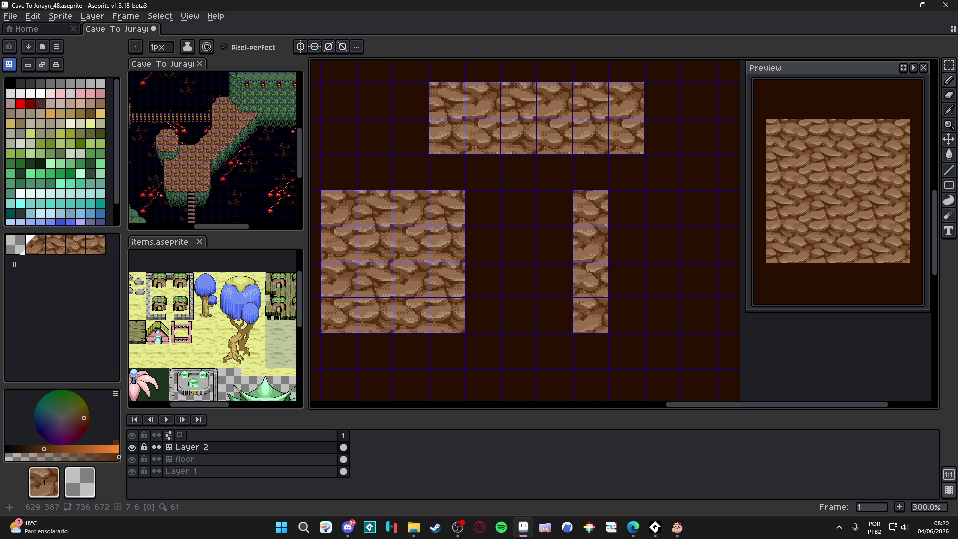
left_click(461, 234, "alt")
left_click(410, 245, "alt")
left_click(580, 338)
left_click(351, 269, "alt")
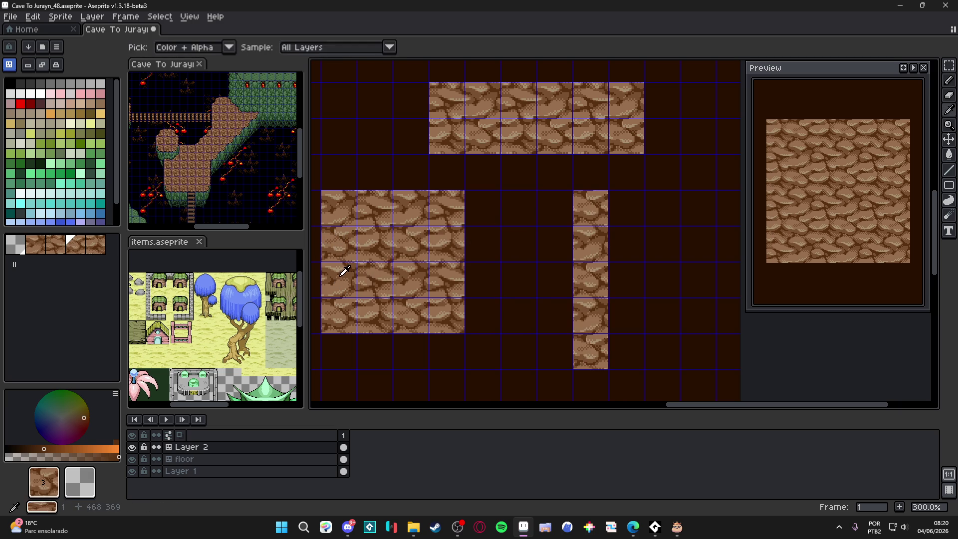
left_click(590, 385)
left_click(461, 239, "alt")
Step: Widen the vertical corridor with extra tiles down to its bottom
left_click(626, 208)
left_click(455, 266, "alt")
left_click(458, 273, "alt")
left_click(626, 244)
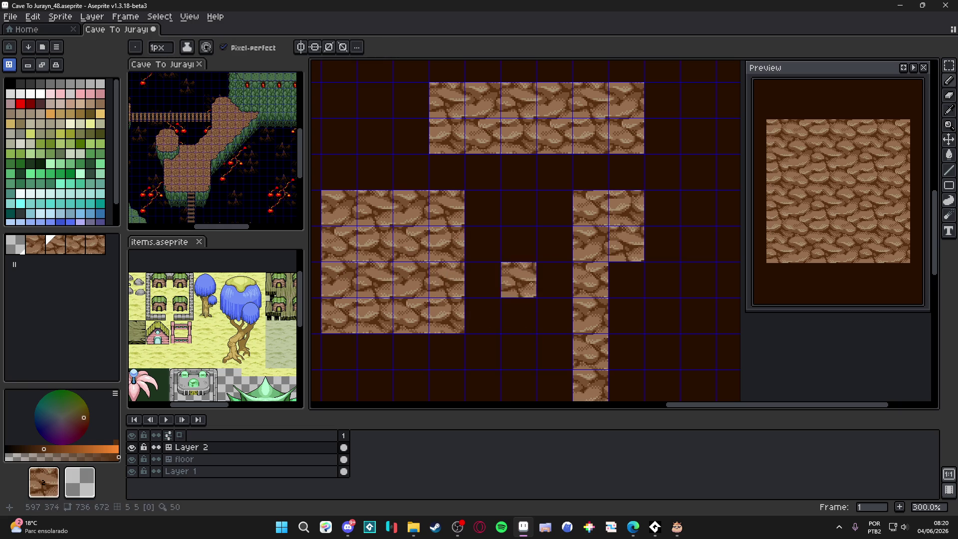
left_click(619, 287)
left_click(461, 279, "alt")
left_click(626, 316)
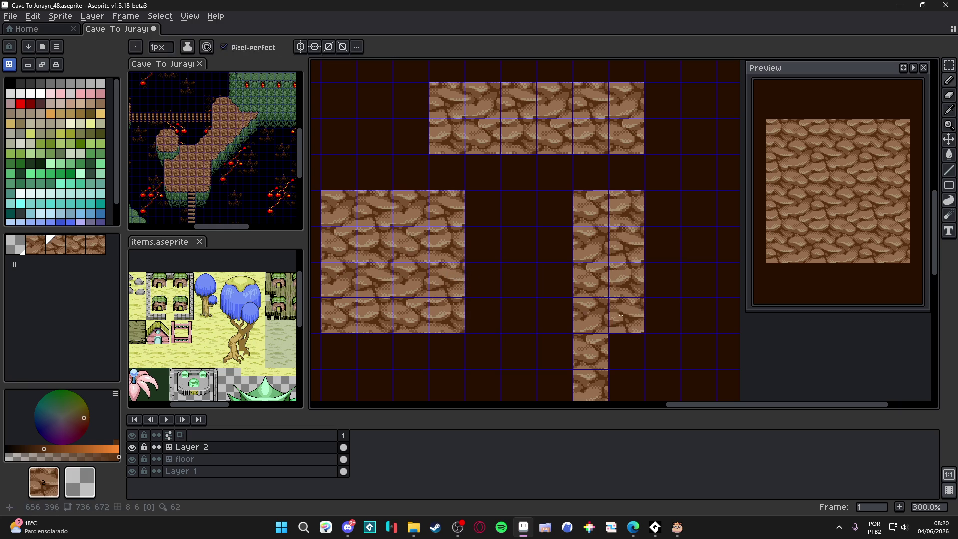
left_click(626, 384)
Step: Add a lone rock tile between room and corridor, then show the tile grid
key("ctrl")
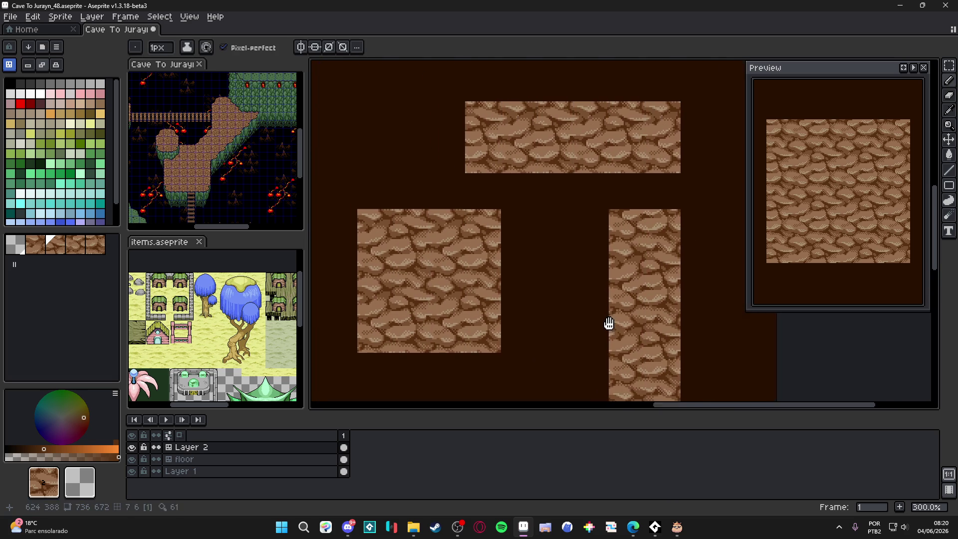
left_click(521, 250)
left_click_drag(521, 251, 541, 258)
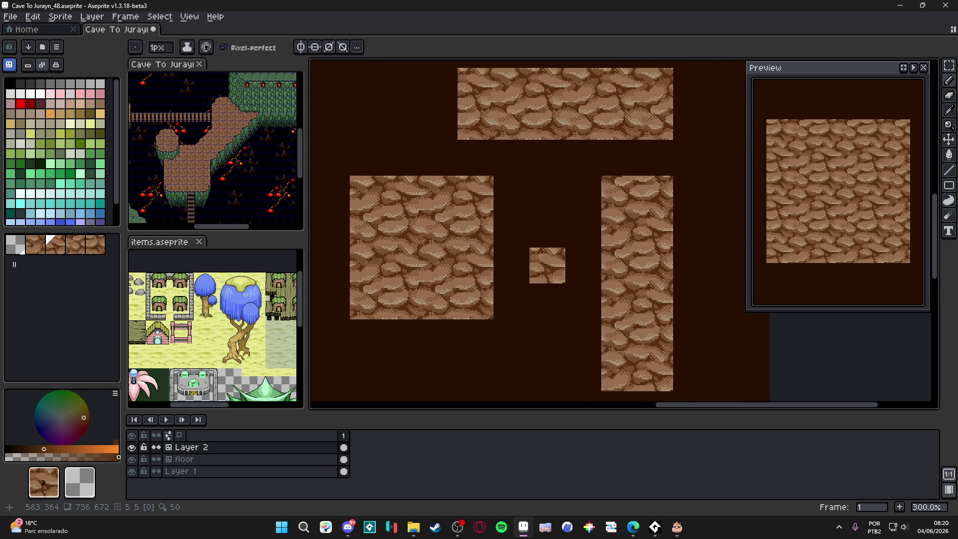
scroll(524, 257, "right", 2)
key("ctrl+apostrophe")
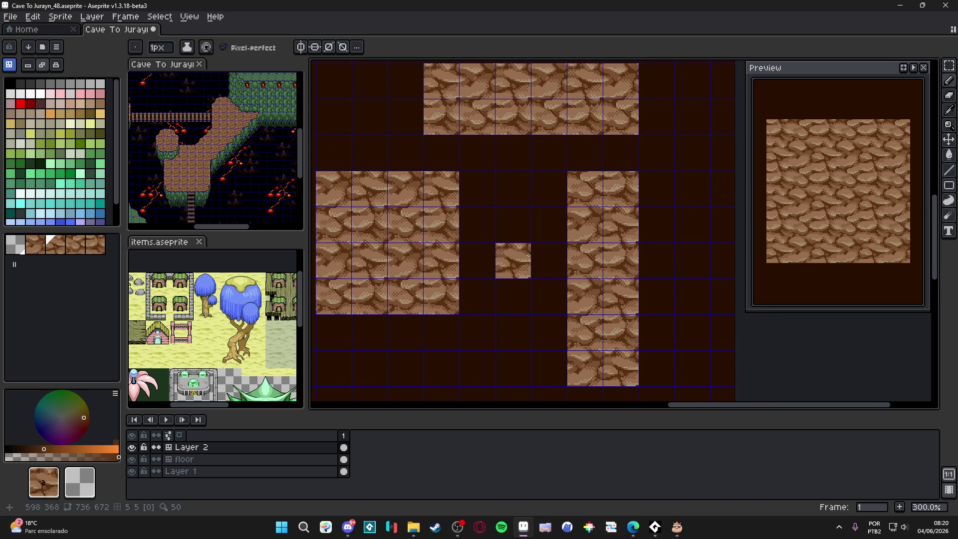
left_click_drag(528, 249, 575, 285)
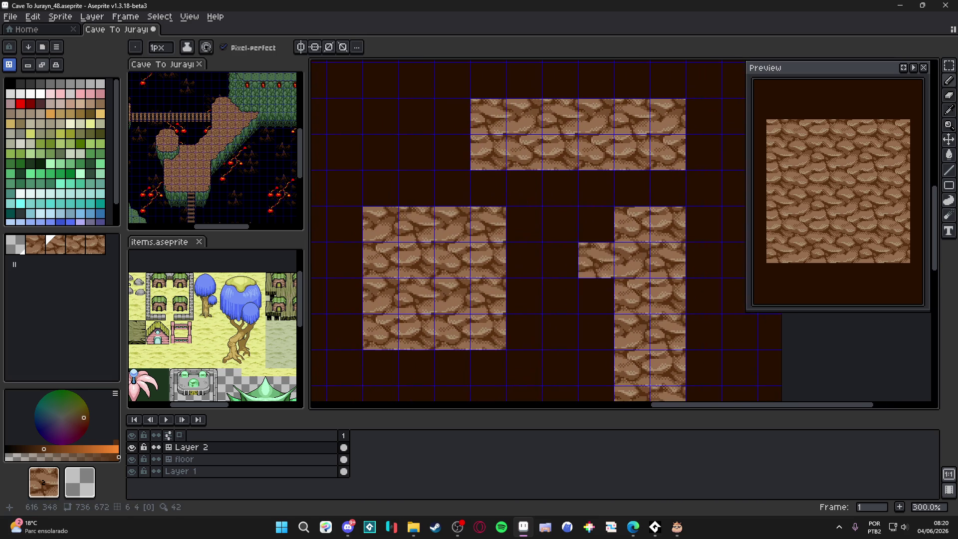
left_click_drag(521, 171, 495, 158)
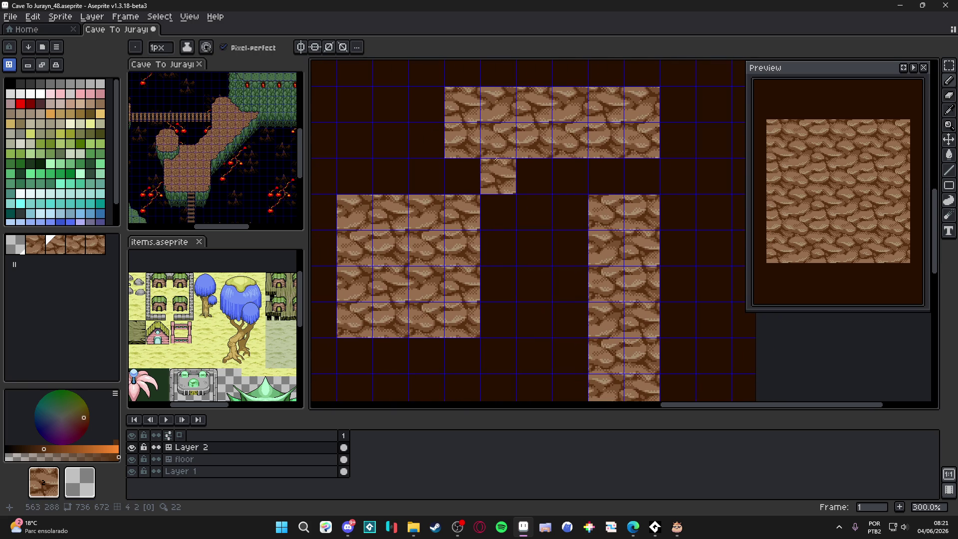
scroll(530, 172, "right", 1)
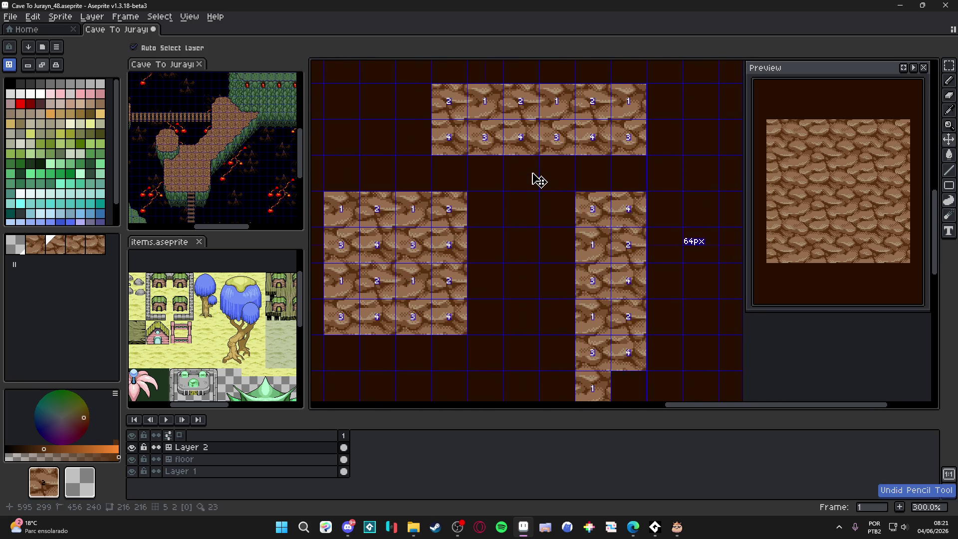
Step: Undo the stamped corridors and switch to the Eraser for editing tile pixels
key("ctrl+z")
key("ctrl+z")
key("ctrl+z")
key("ctrl+z")
key("ctrl+z")
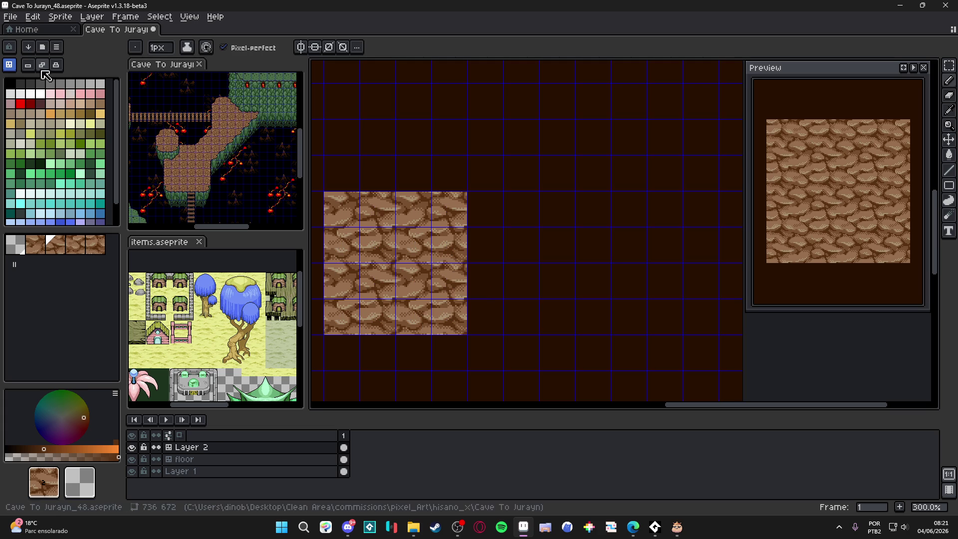
scroll(354, 196, "up", 2)
scroll(355, 196, "up", 1)
key("e")
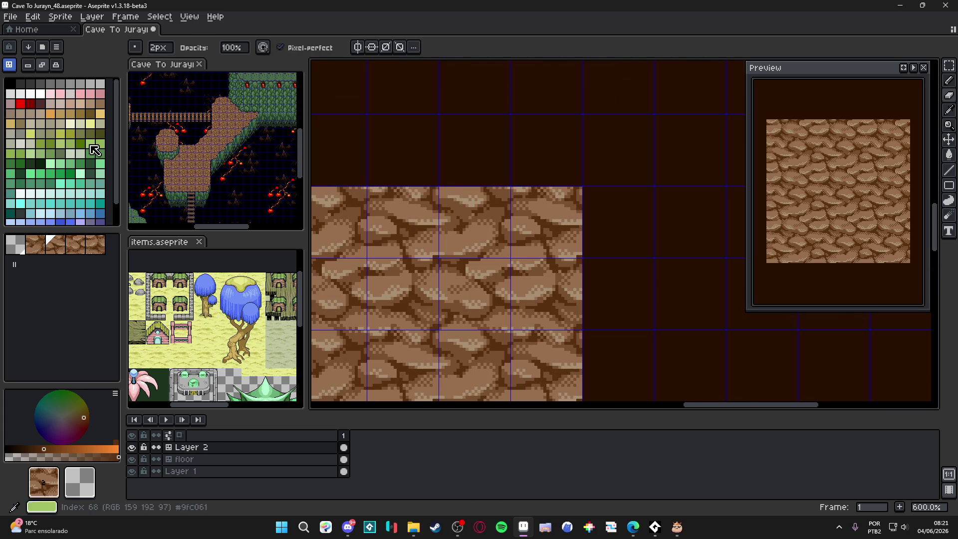
key("Tab")
scroll(369, 193, "up", 1)
scroll(370, 193, "up", 2)
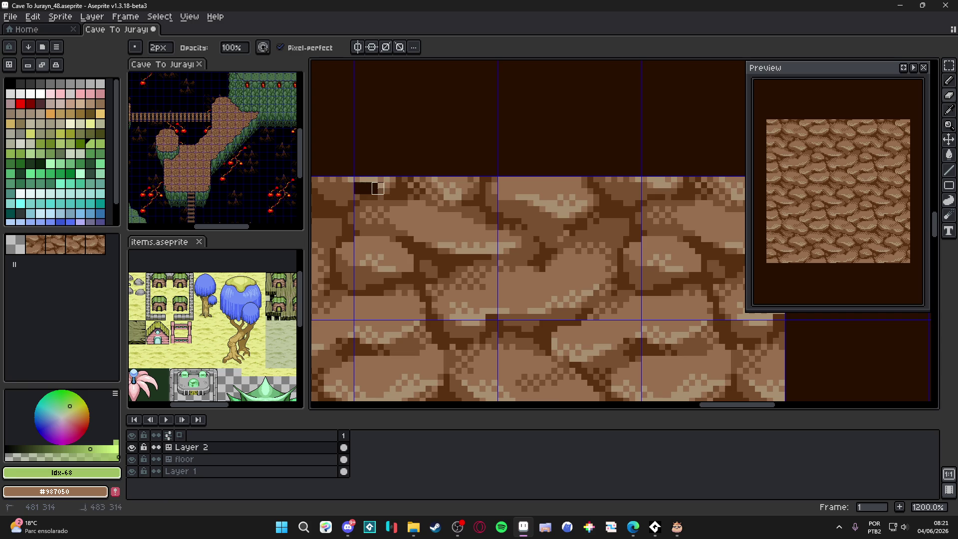
scroll(377, 188, "down", 3)
scroll(492, 190, "up", 1)
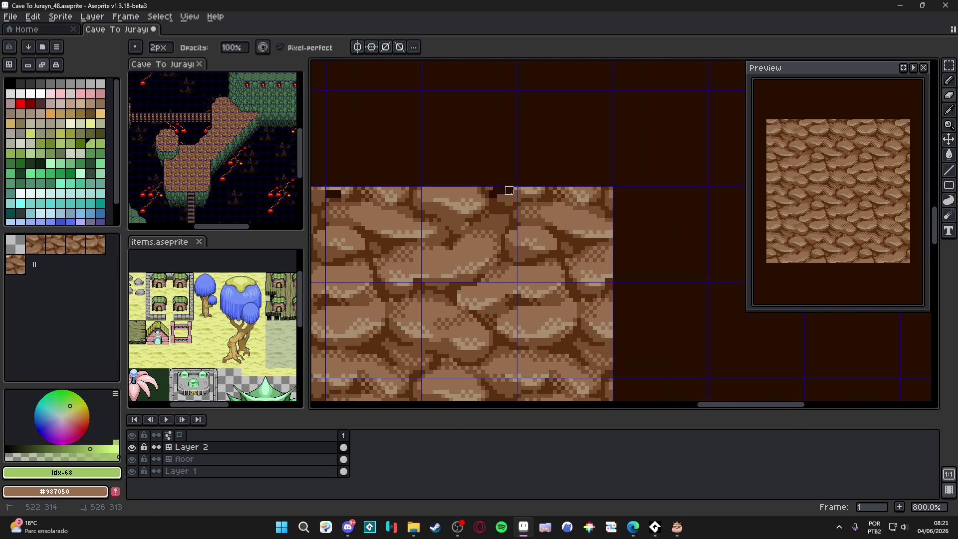
Step: Erase five dark notches into the room's top, right and bottom edges
left_click(508, 190)
scroll(545, 168, "down", 2)
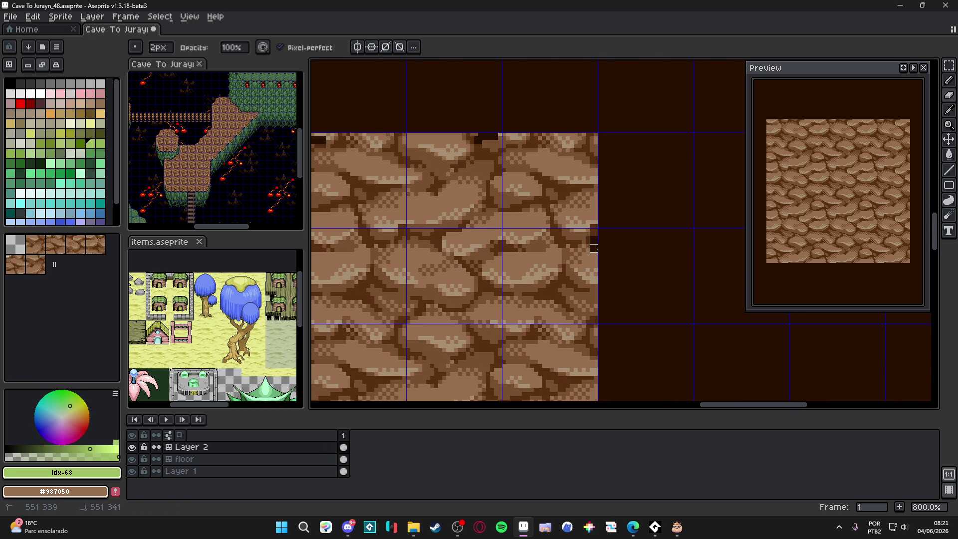
left_click(593, 248)
scroll(551, 250, "down", 3)
scroll(589, 299, "up", 3)
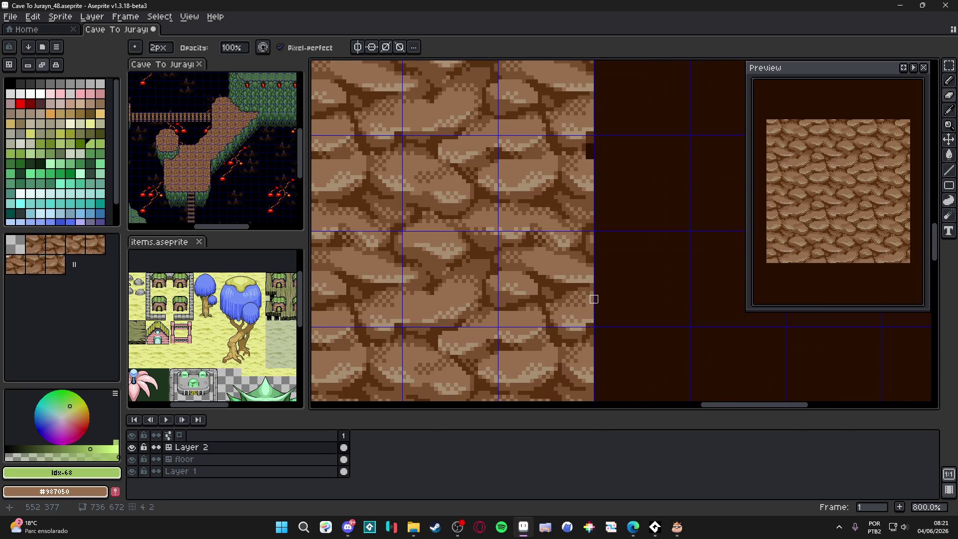
left_click(589, 287)
scroll(594, 249, "down", 3)
scroll(605, 209, "up", 3)
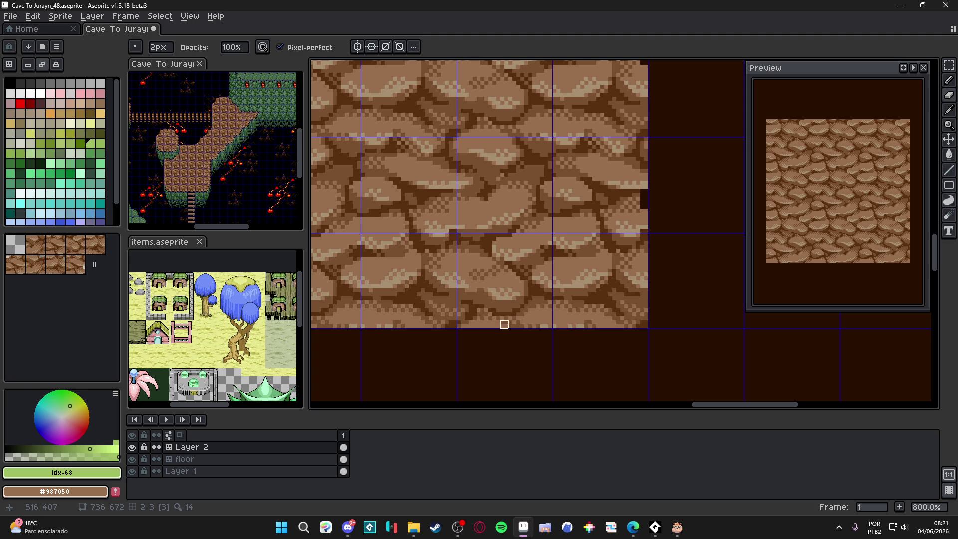
left_click(492, 325)
scroll(492, 324, "down", 3)
scroll(457, 352, "up", 3)
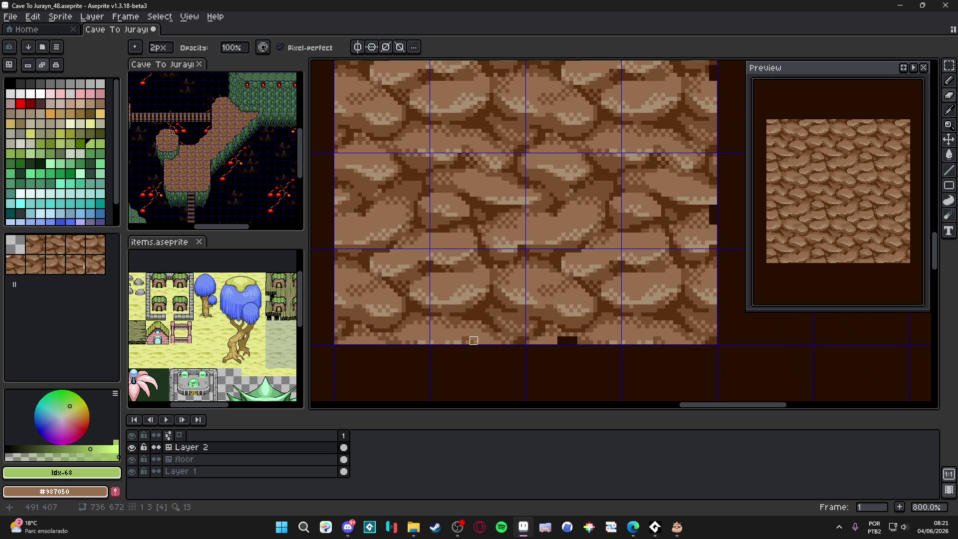
left_click(498, 340)
scroll(457, 320, "down", 3)
scroll(429, 255, "up", 3)
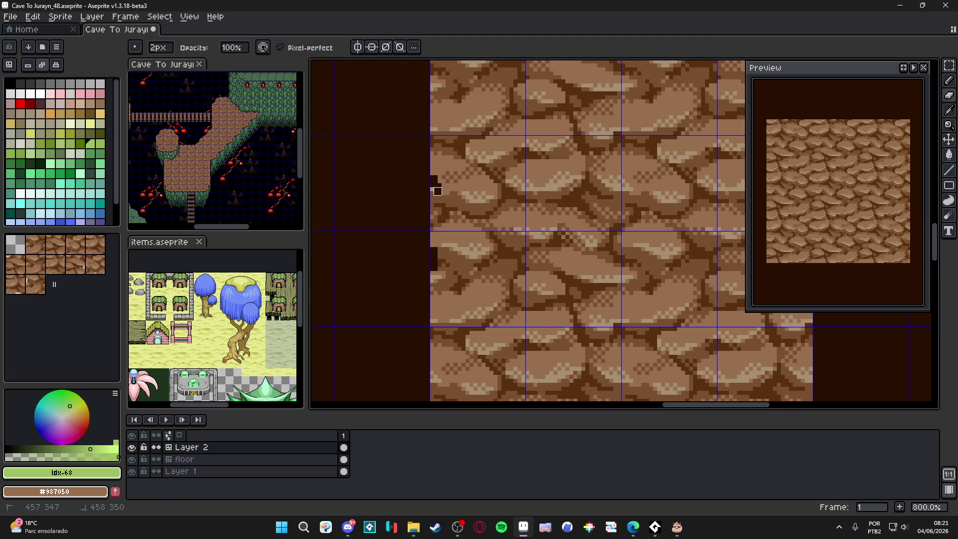
scroll(429, 203, "down", 4)
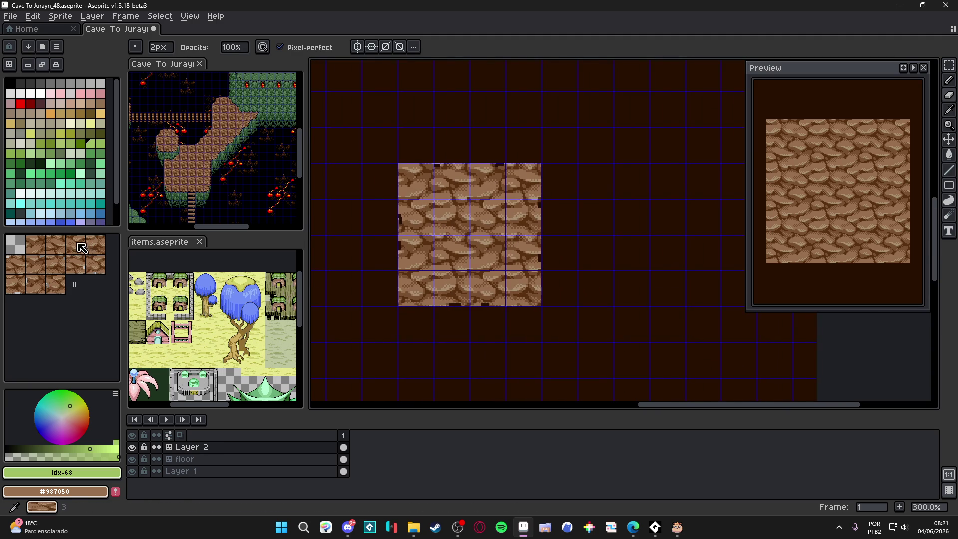
Step: Sample the room's cobblestone and stamp a six-tile top corridor row above it
key("Tab")
left_click_drag(471, 192, 425, 233)
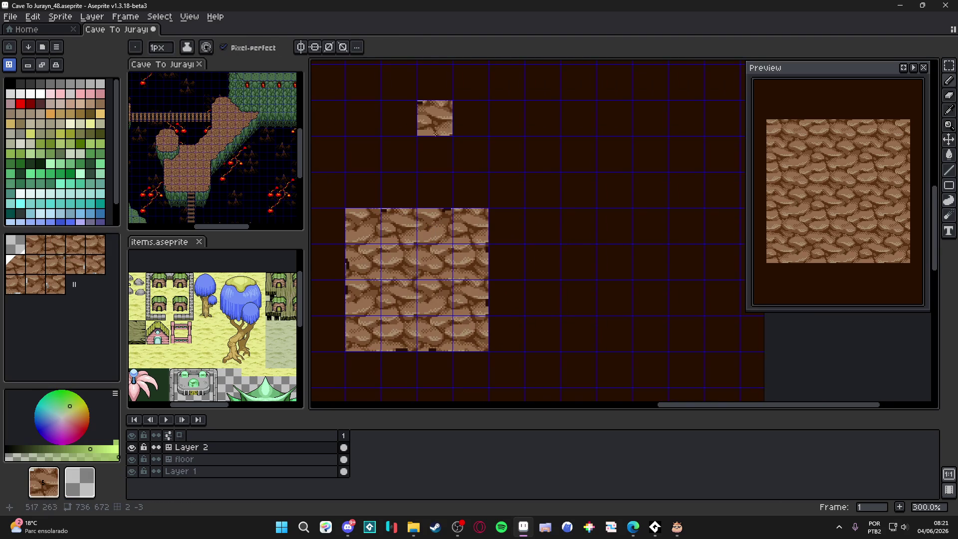
key("Tab")
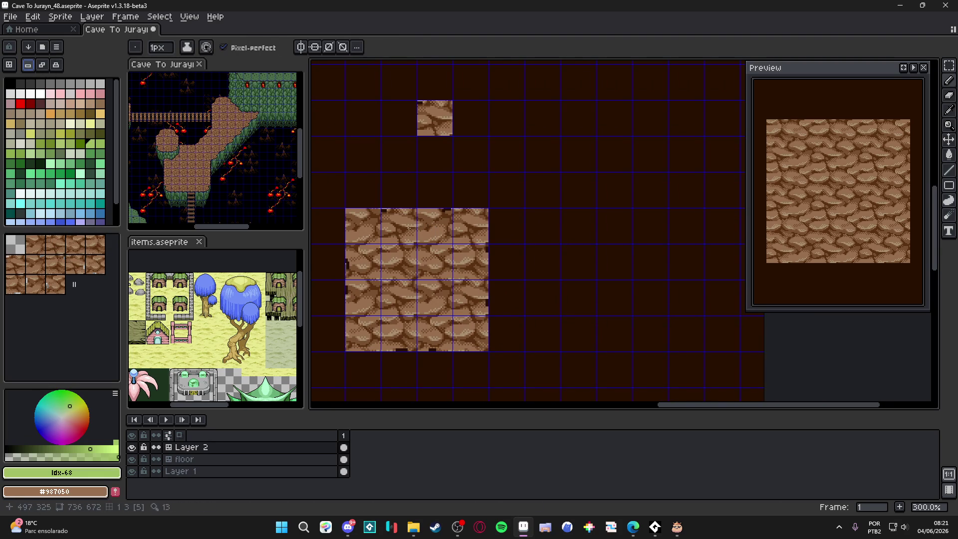
left_click(426, 219, "alt")
key("Tab")
left_click(491, 162)
left_click(471, 118)
left_click(504, 117)
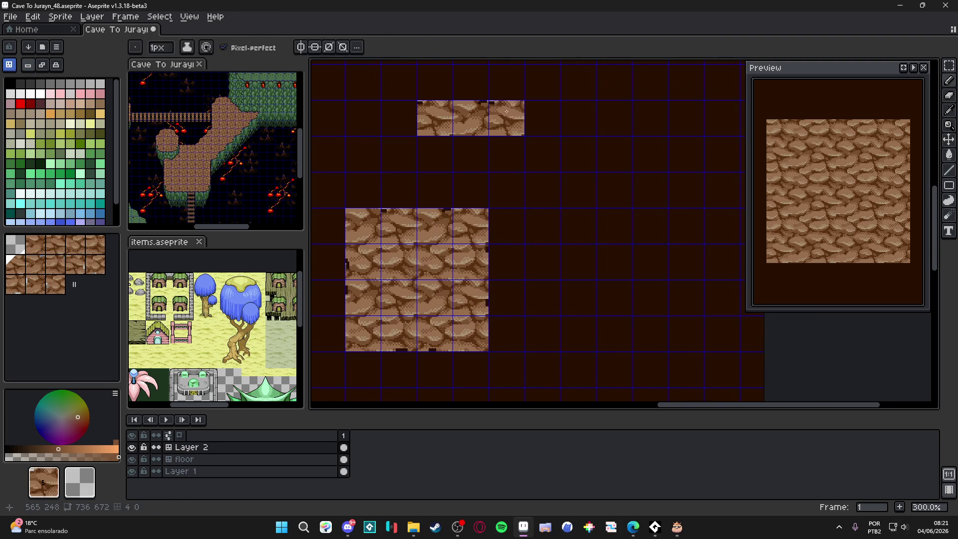
left_click(542, 117)
left_click(578, 117)
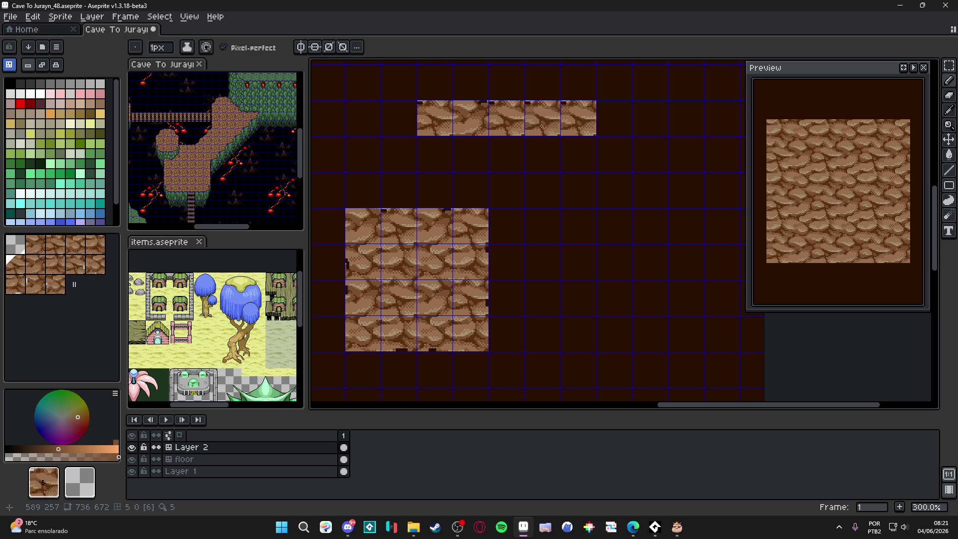
left_click(614, 118)
Step: Fill the top corridor's second row with notched tile variants from the room
scroll(499, 190, "right", 1)
left_click(391, 339, "alt")
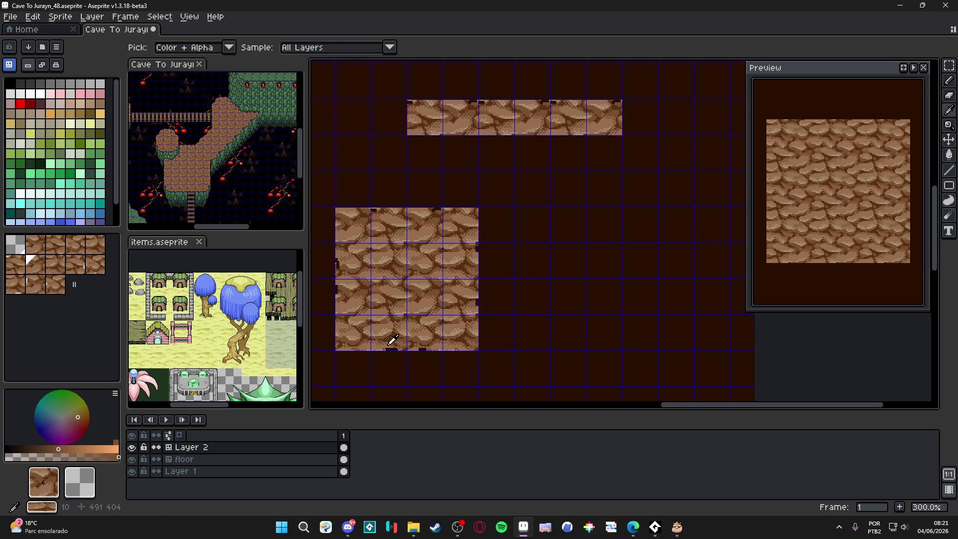
left_click(421, 156)
left_click(426, 321, "alt")
left_click(461, 153)
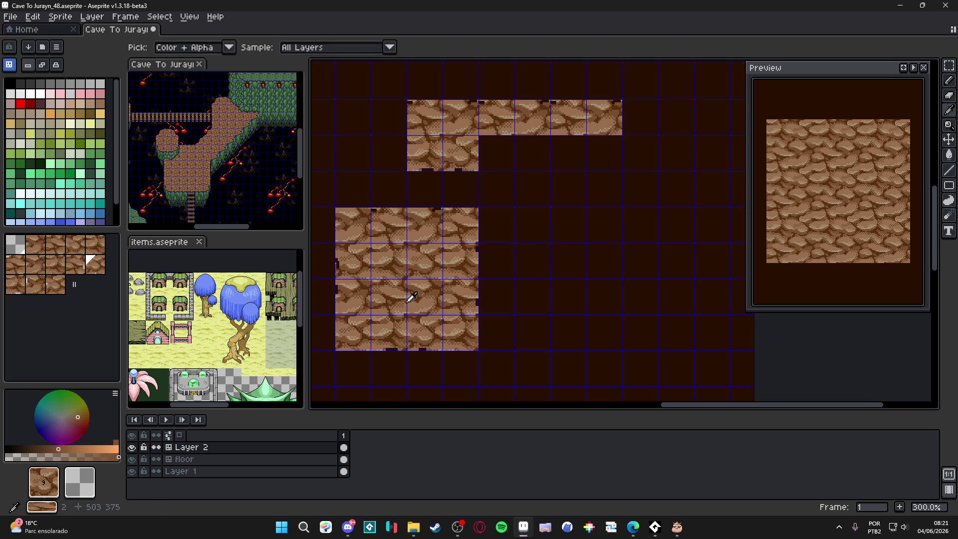
left_click(497, 153)
left_click(426, 310, "alt")
left_click(533, 153)
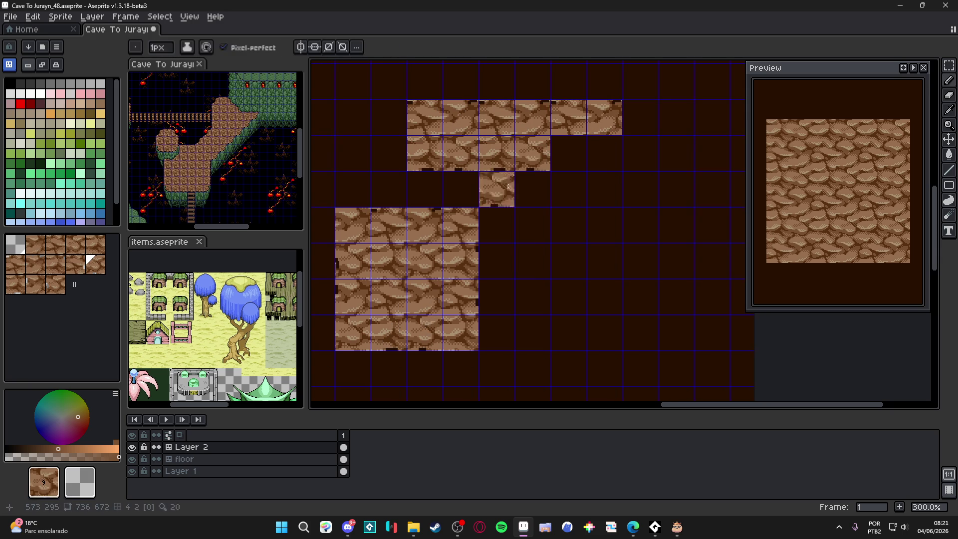
left_click(392, 341, "alt")
left_click(569, 152)
left_click(426, 309, "alt")
left_click(604, 152)
left_click(363, 256, "alt")
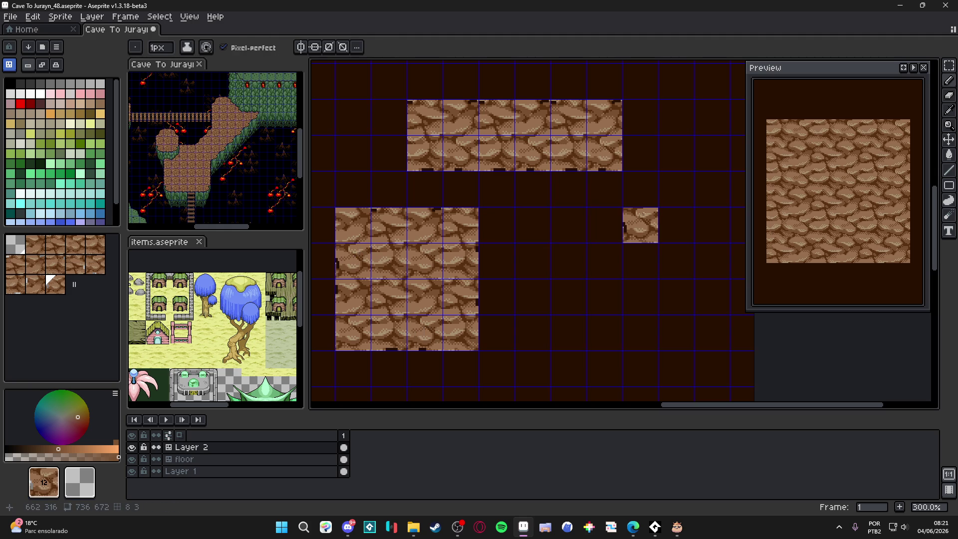
Step: Build a vertical corridor of notched tiles running down the right of the room
left_click(569, 224)
left_click(347, 294, "alt")
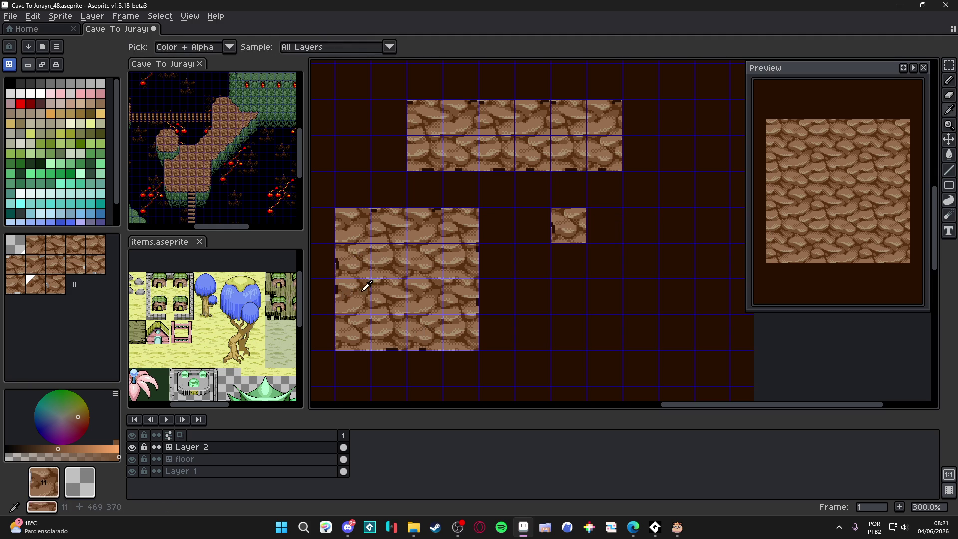
left_click(569, 261)
left_click(353, 256, "alt")
left_click(568, 296)
left_click(359, 299, "alt")
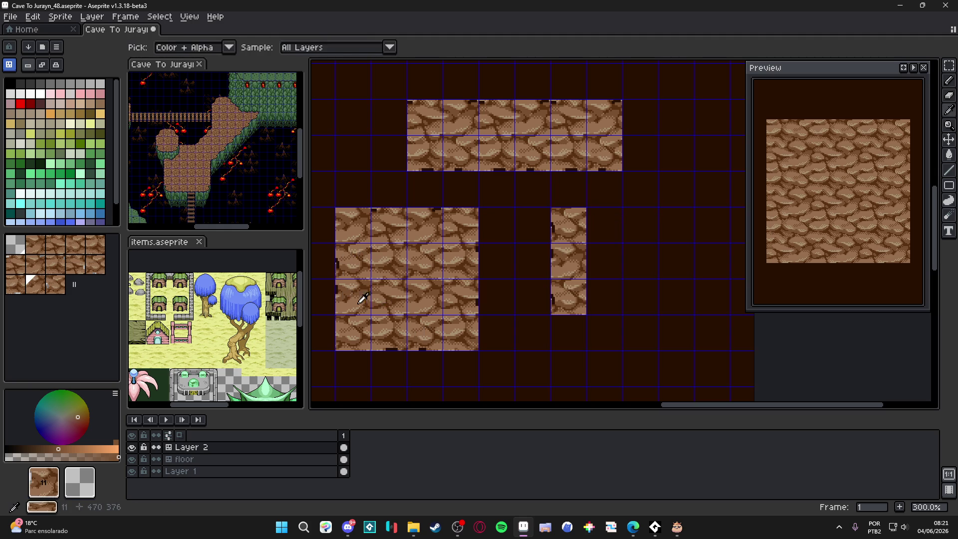
left_click(569, 332)
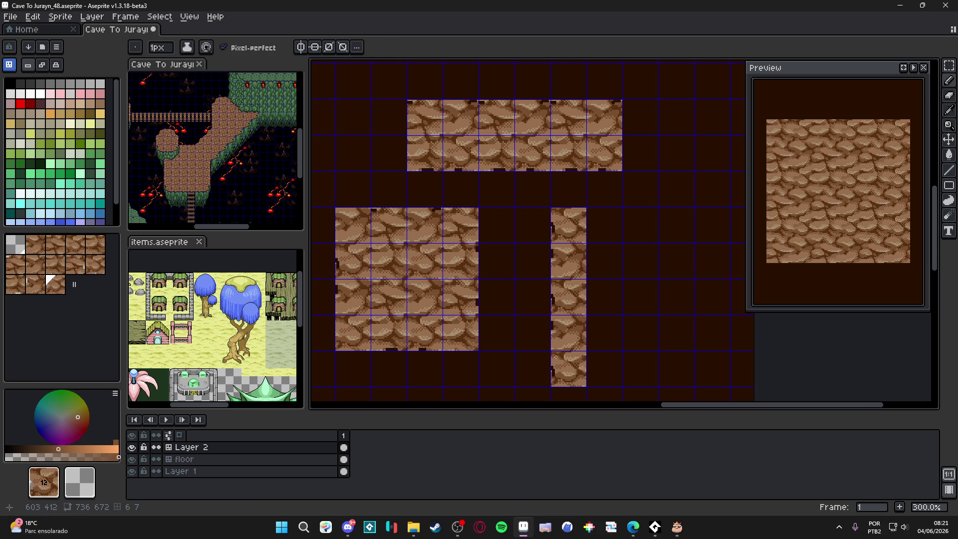
left_click(568, 369)
Step: Extend the vertical corridor downward and widen it to two tiles
left_click_drag(445, 319, 424, 283)
left_click(582, 332)
key("ctrl+z")
left_click(546, 368)
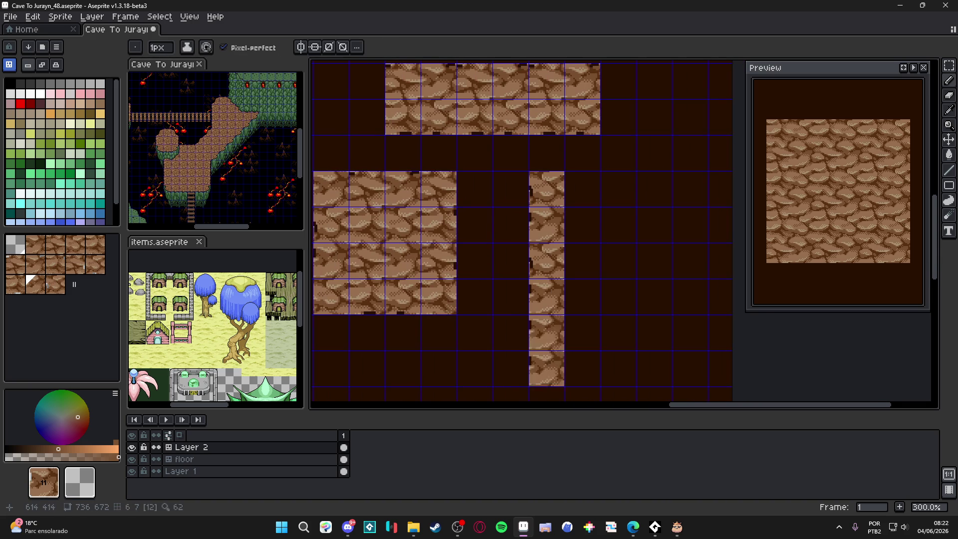
left_click_drag(437, 224, 474, 274)
left_click(587, 255, "alt")
left_click(618, 238)
left_click(618, 310)
Step: Fill the remaining gaps in the vertical corridor and frame the whole layout
left_click_drag(633, 325, 606, 245)
left_click(591, 300)
left_click(468, 205, "alt")
left_click(591, 193)
left_click(590, 274)
left_click(591, 336)
left_click_drag(504, 237, 574, 308)
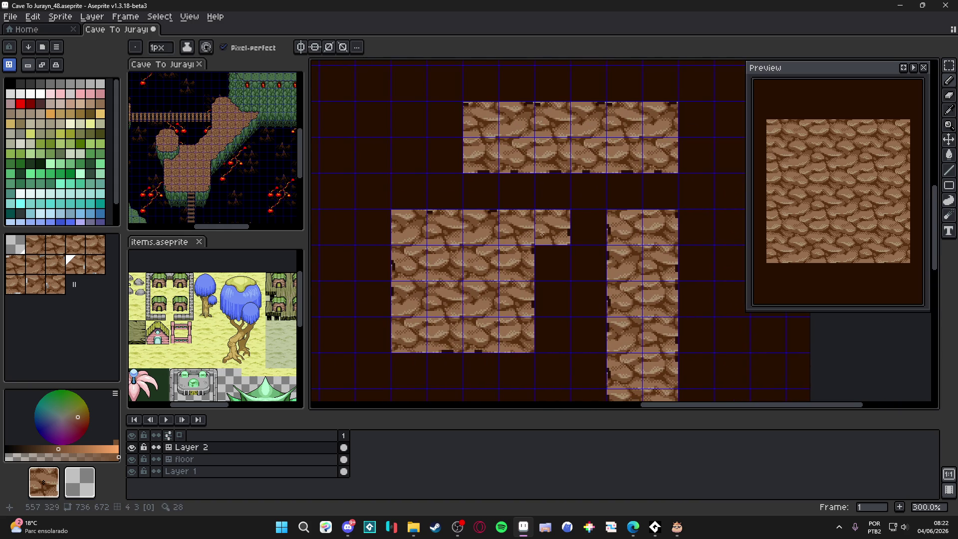
mouse_move(529, 204)
left_mouse_down()
mouse_move(562, 156)
mouse_move(594, 186)
mouse_move(560, 135)
mouse_move(587, 127)
mouse_move(496, 269)
left_mouse_up()
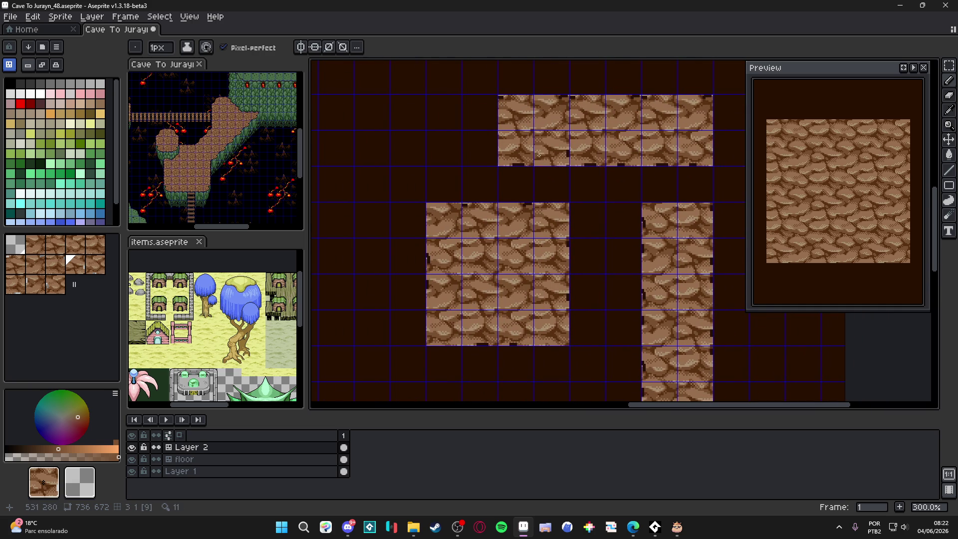
Step: Switch to tile-pixel editing and paint dark notches along the top corridor's upper edge
key("Tab")
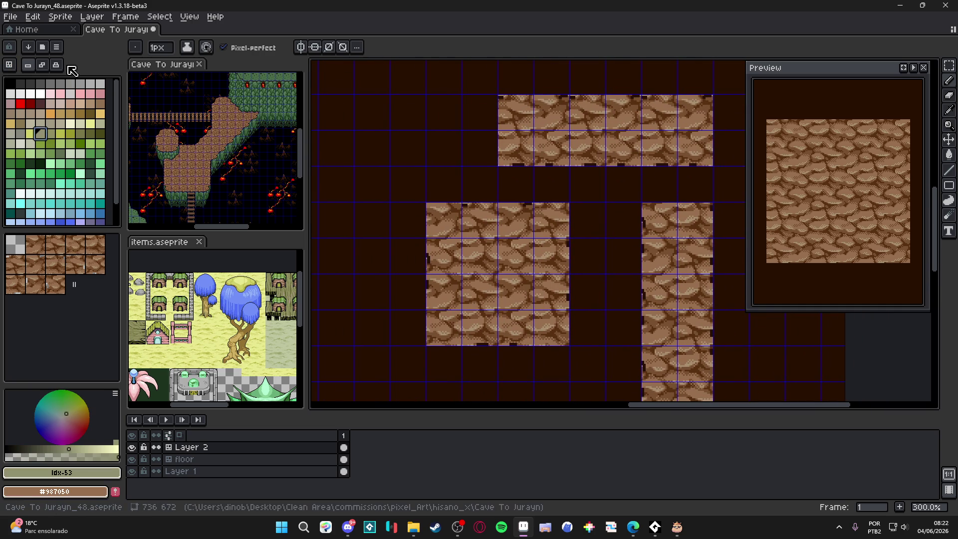
scroll(467, 217, "up", 5)
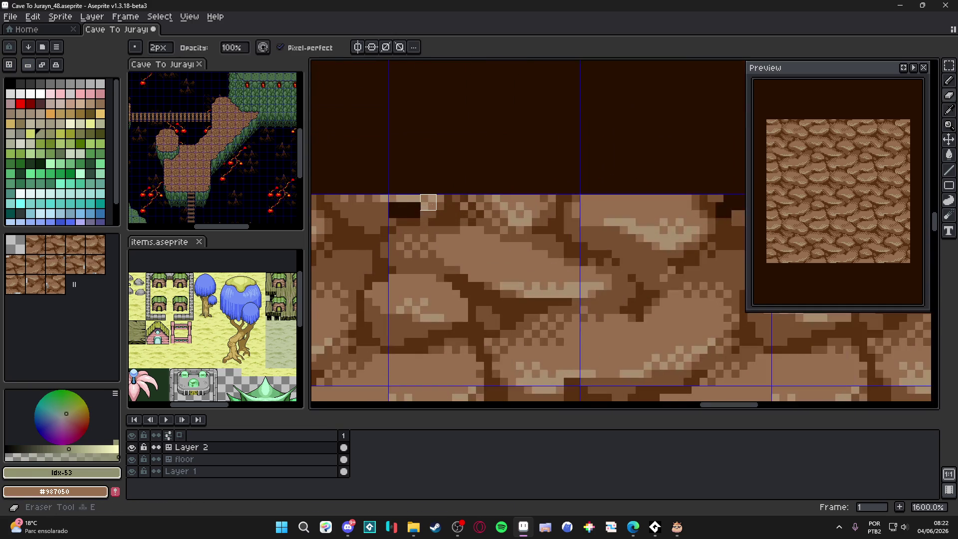
scroll(486, 223, "down", 4)
scroll(486, 224, "up", 5)
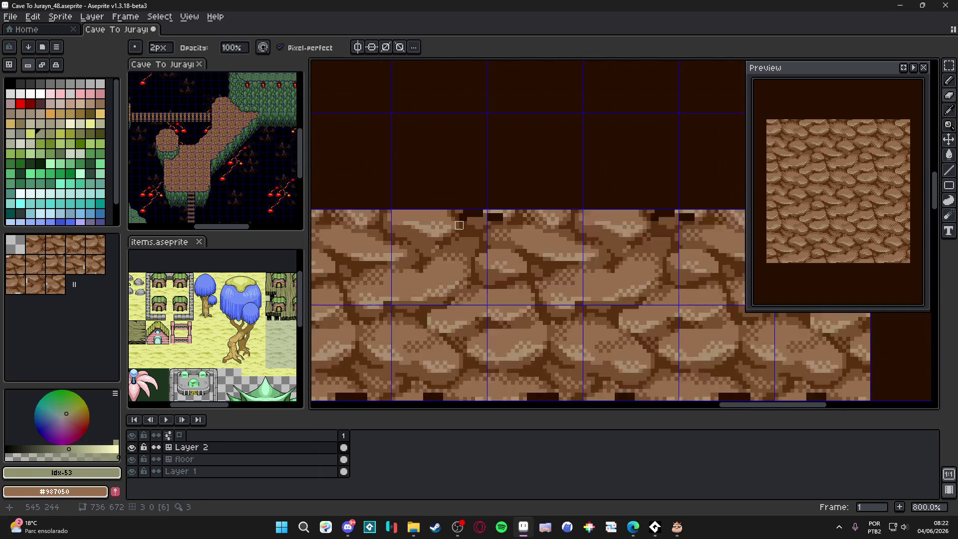
left_click_drag(526, 209, 582, 214)
scroll(581, 214, "down", 1)
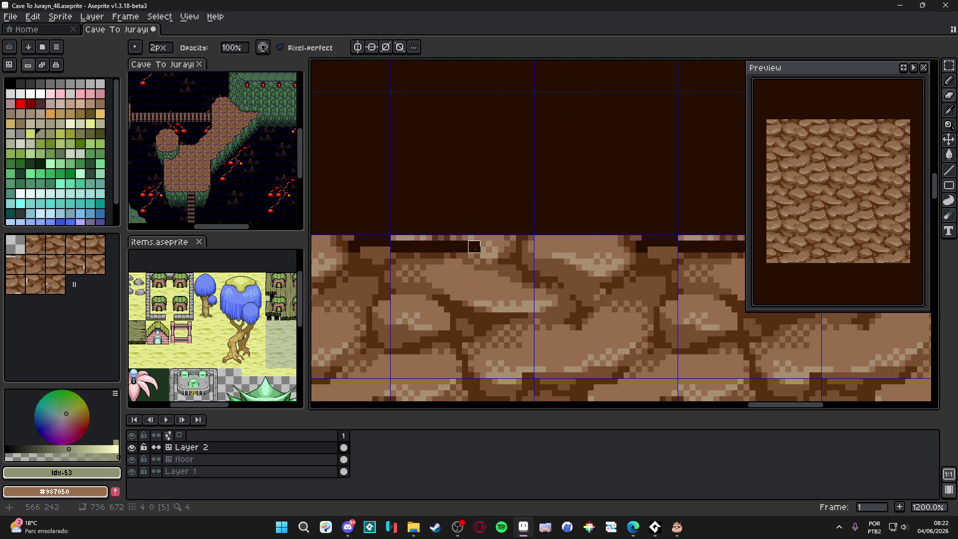
left_click_drag(600, 235, 646, 240)
scroll(577, 235, "down", 4)
scroll(601, 252, "up", 5)
left_click_drag(577, 268, 577, 252)
left_click_drag(498, 254, 432, 255)
Step: Darken notches along the bottom edge of the horizontal rock row
left_click_drag(435, 259, 657, 239)
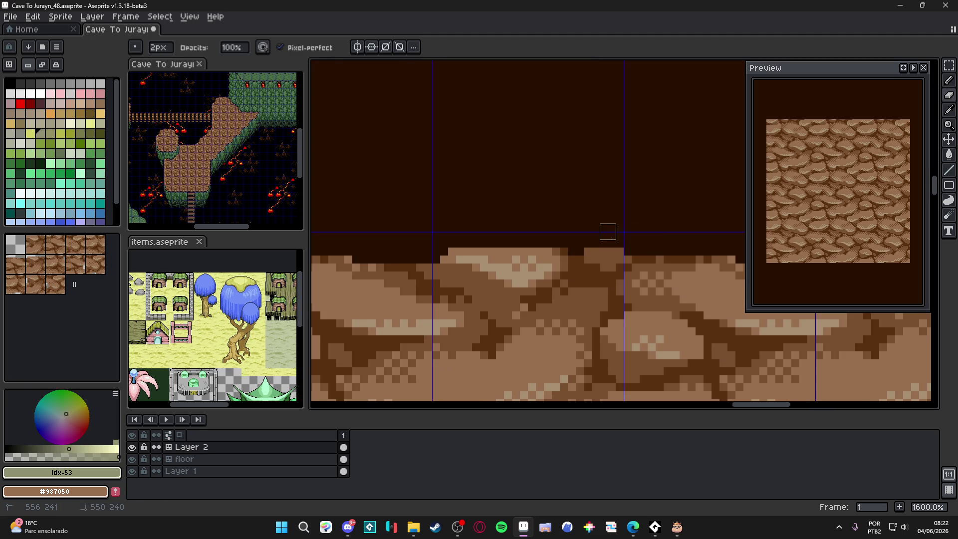
scroll(608, 231, "down", 3)
scroll(556, 225, "up", 1)
scroll(556, 223, "down", 1)
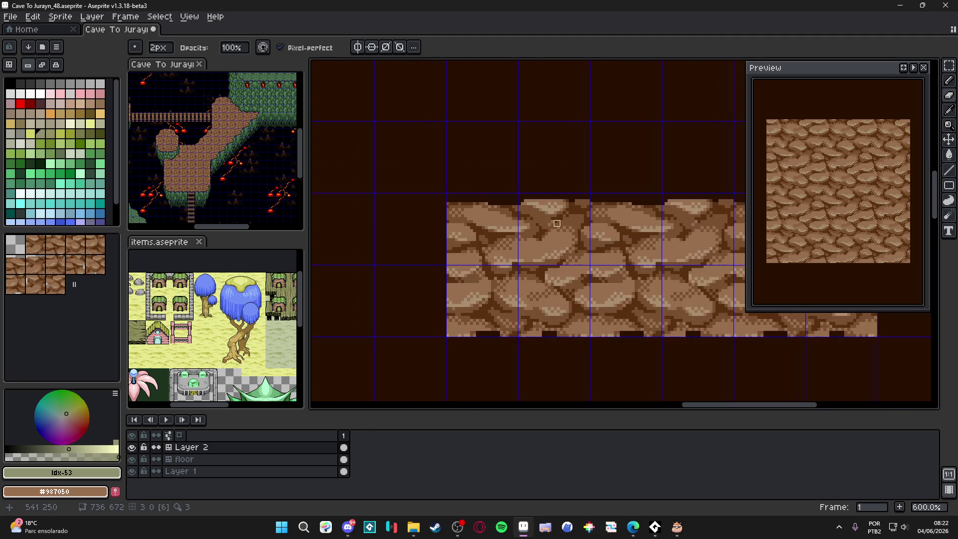
scroll(556, 223, "up", 1)
scroll(447, 311, "up", 2)
mouse_move(423, 328)
left_mouse_down()
mouse_move(486, 322)
mouse_move(567, 334)
mouse_move(440, 334)
left_mouse_up()
mouse_move(561, 340)
left_mouse_down()
mouse_move(596, 334)
mouse_move(497, 328)
left_mouse_up()
scroll(572, 326, "down", 4)
Step: Paint a dark notched strip down the vertical rock column's left edge
mouse_move(572, 326)
left_mouse_down()
mouse_move(452, 330)
mouse_move(493, 245)
left_mouse_up()
scroll(451, 330, "up", 2)
scroll(487, 333, "down", 4)
scroll(495, 234, "up", 6)
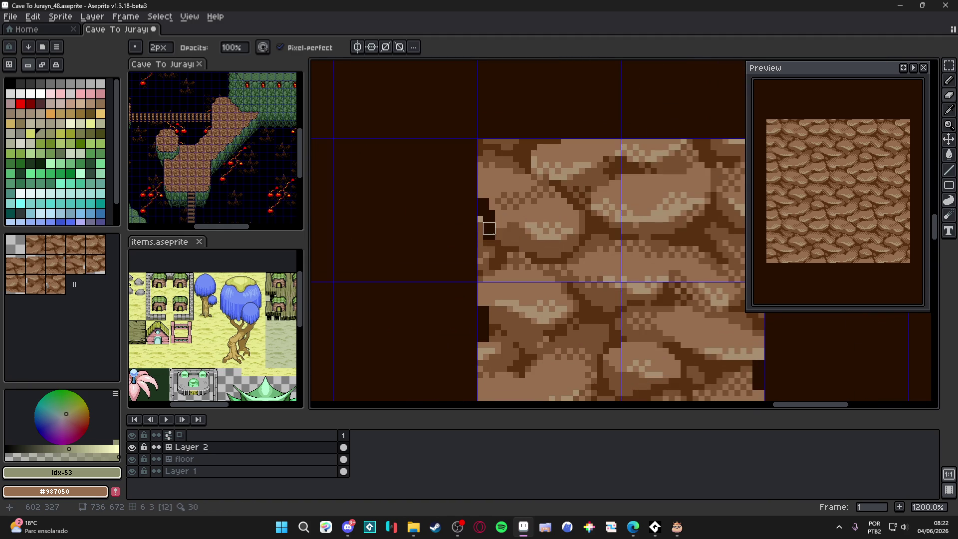
left_click_drag(477, 222, 482, 282)
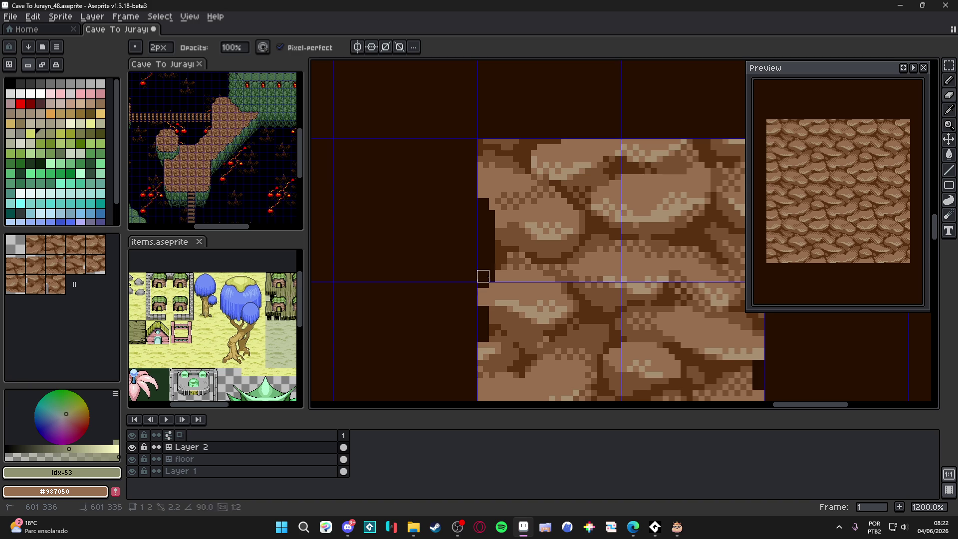
mouse_move(482, 319)
left_mouse_down()
mouse_move(470, 274)
mouse_move(477, 261)
left_mouse_up()
mouse_move(471, 248)
left_mouse_down()
mouse_move(458, 254)
mouse_move(453, 283)
left_mouse_up()
scroll(459, 278, "down", 2)
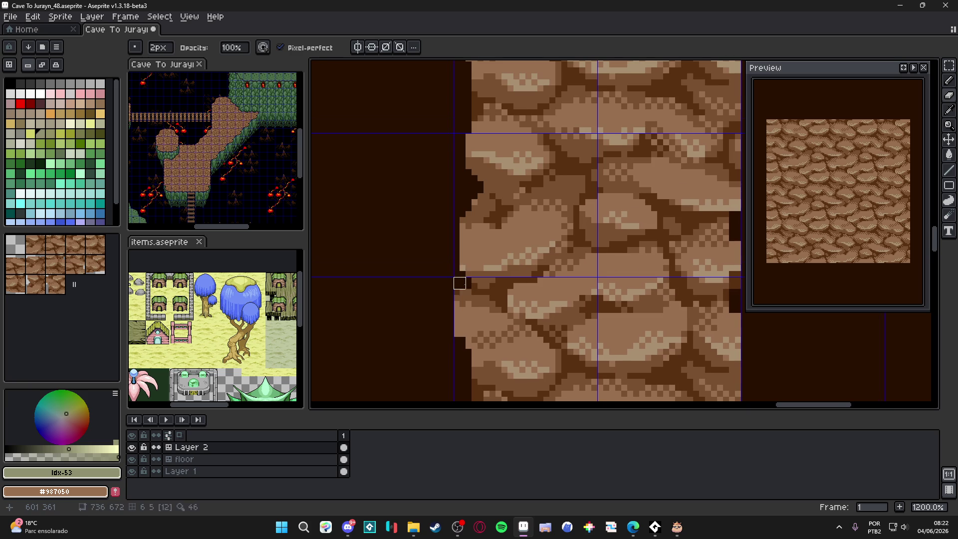
scroll(459, 283, "down", 1)
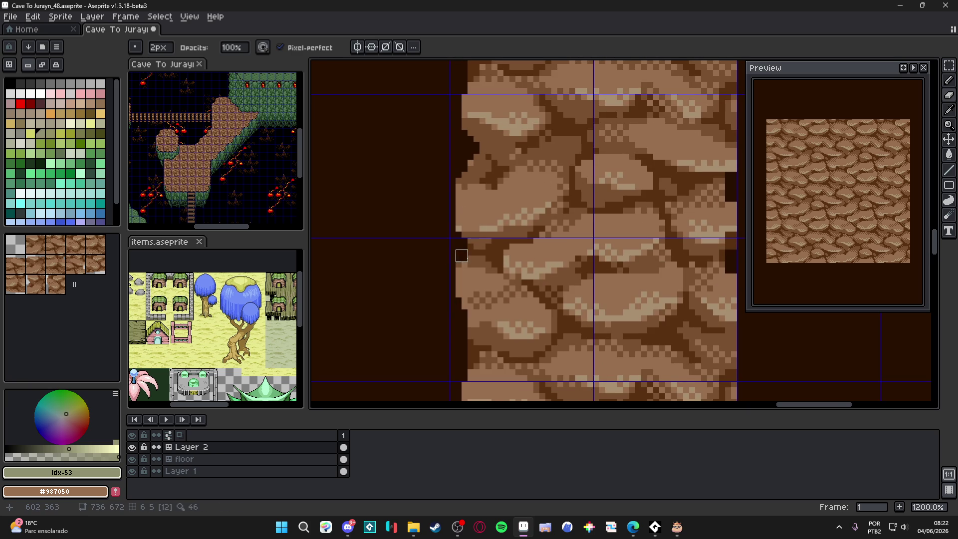
scroll(449, 304, "down", 2)
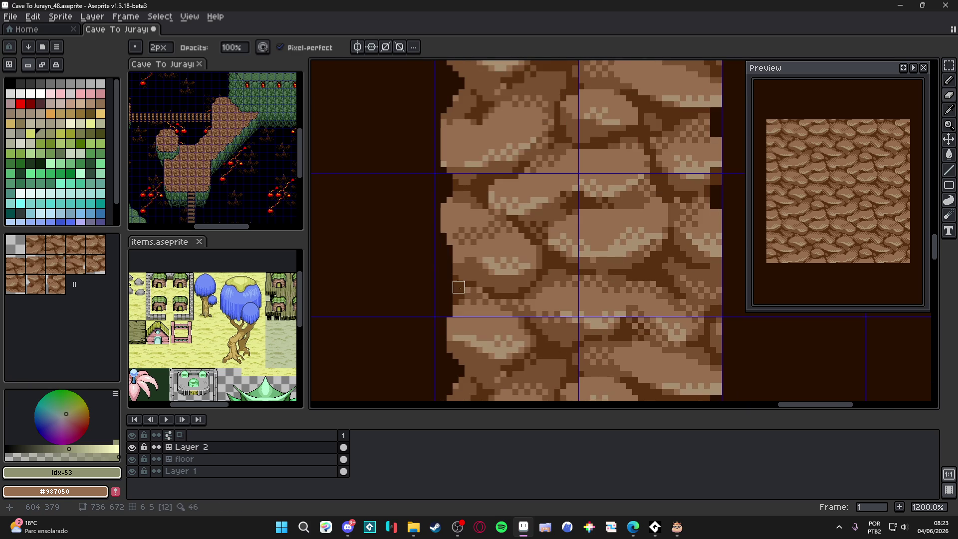
scroll(453, 293, "down", 5)
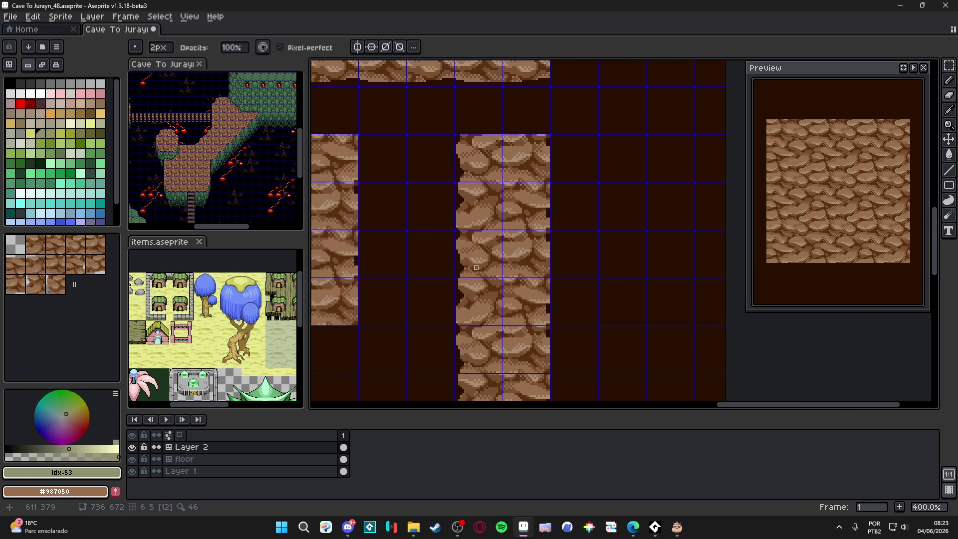
scroll(510, 225, "up", 6)
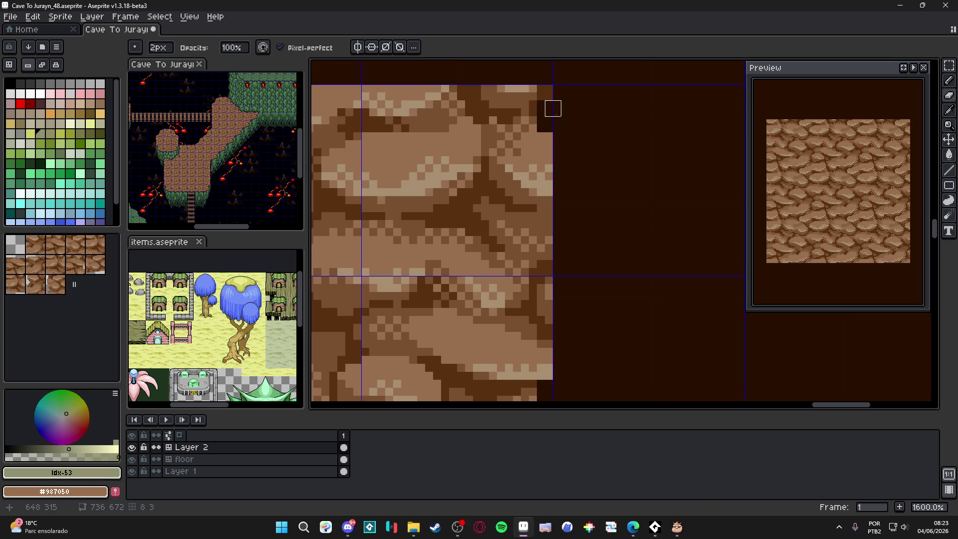
Step: Notch the rock column's right edge with dark pixels, continuing lower down
mouse_move(545, 212)
left_mouse_down()
mouse_move(529, 212)
mouse_move(548, 232)
mouse_move(552, 284)
mouse_move(543, 325)
mouse_move(535, 312)
mouse_move(527, 321)
left_mouse_up()
scroll(543, 325, "down", 2)
scroll(518, 289, "down", 2)
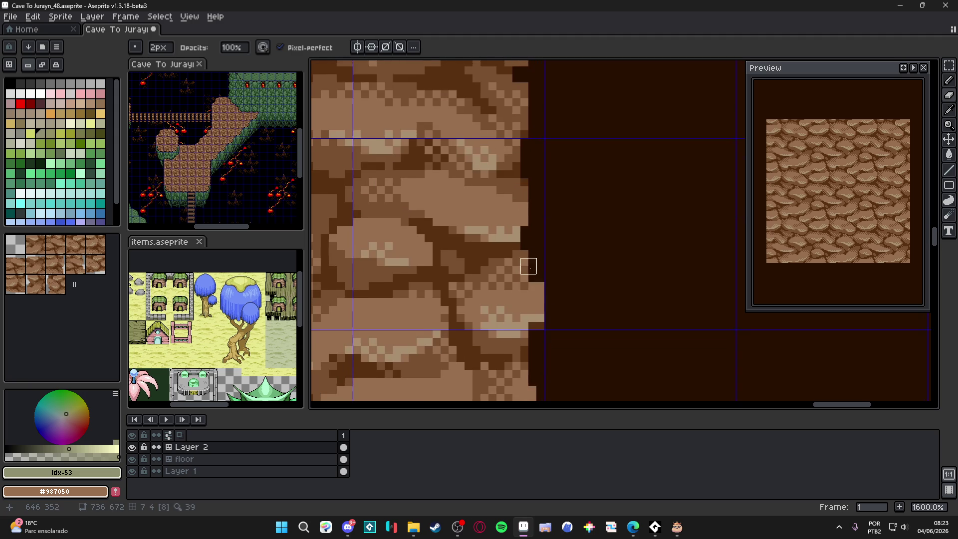
mouse_move(536, 266)
left_mouse_down()
mouse_move(544, 313)
mouse_move(514, 298)
left_mouse_up()
scroll(536, 330, "down", 2)
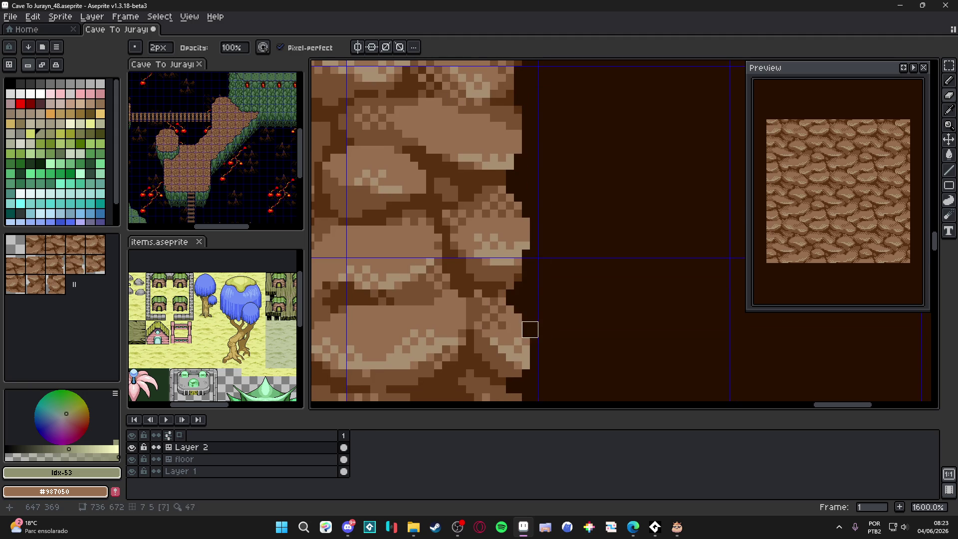
scroll(529, 329, "down", 1)
scroll(534, 269, "down", 6)
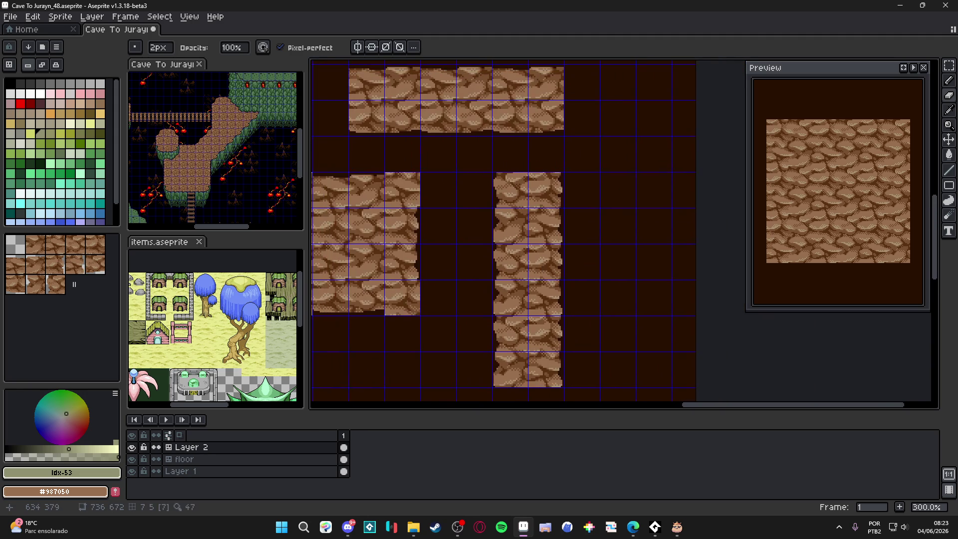
Step: Darken ragged notches along the top edge of the rock band, working rightward
mouse_move(542, 271)
left_mouse_down()
mouse_move(557, 302)
mouse_move(507, 236)
left_mouse_up()
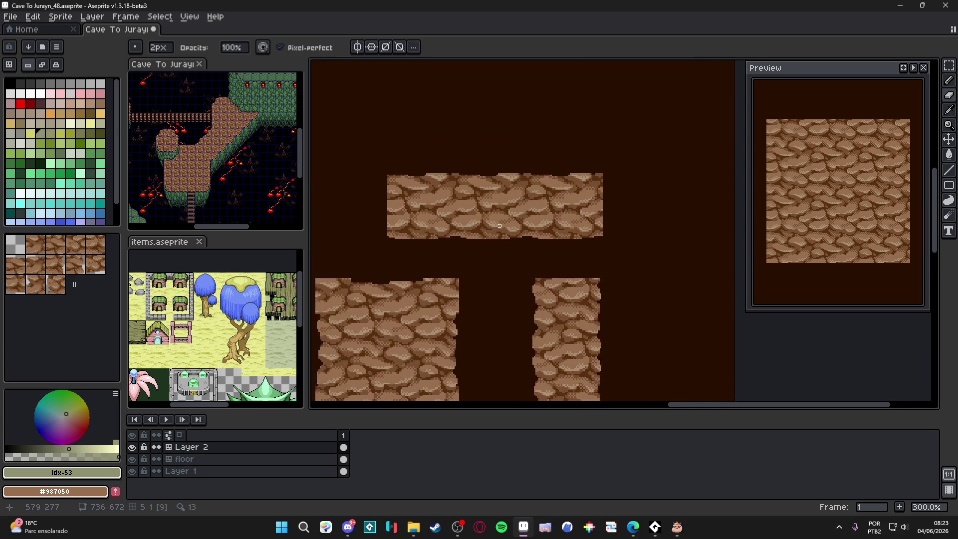
scroll(507, 237, "up", 4)
scroll(478, 219, "up", 1)
scroll(449, 210, "down", 3)
scroll(432, 197, "up", 2)
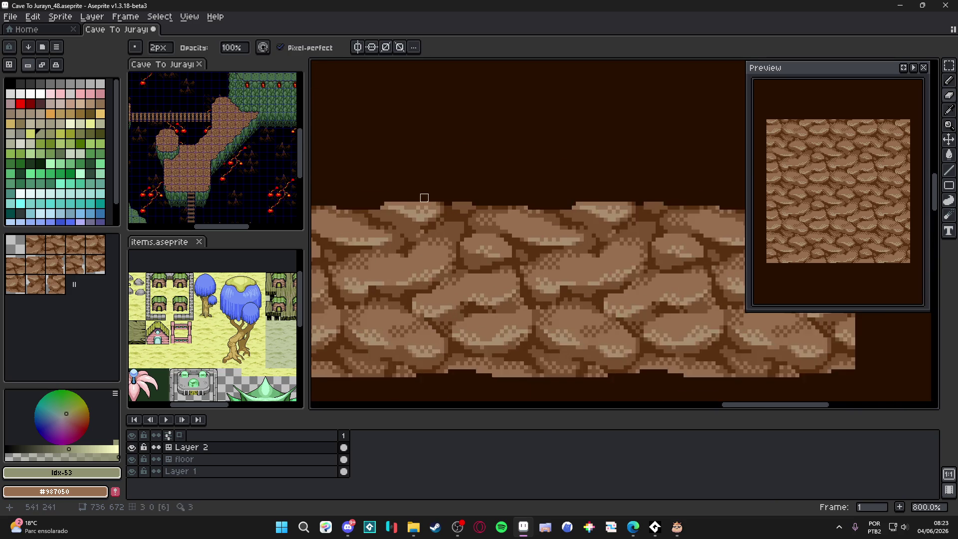
scroll(432, 197, "up", 3)
left_click_drag(487, 251, 479, 251)
mouse_move(559, 259)
left_mouse_down()
mouse_move(637, 259)
mouse_move(680, 274)
mouse_move(560, 265)
mouse_move(607, 265)
mouse_move(446, 274)
left_mouse_up()
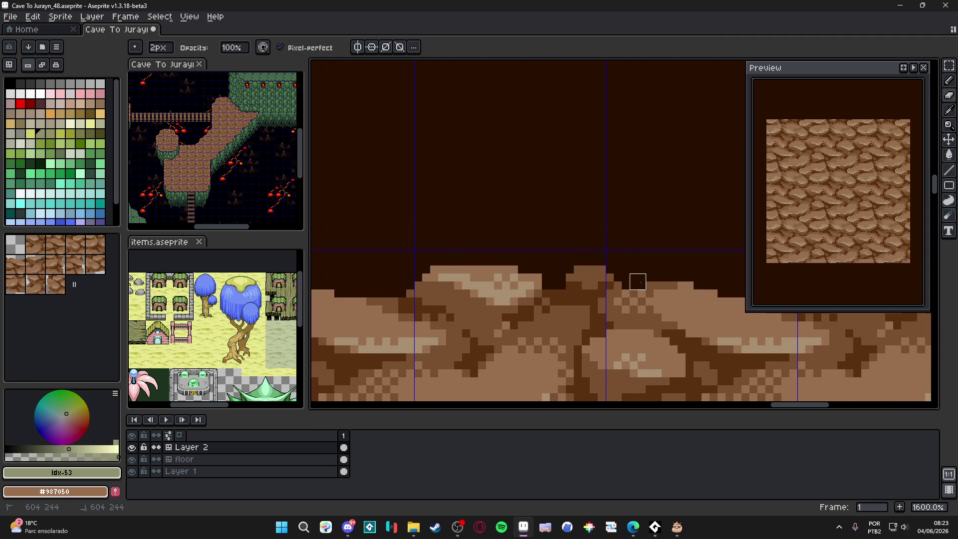
scroll(621, 281, "down", 4)
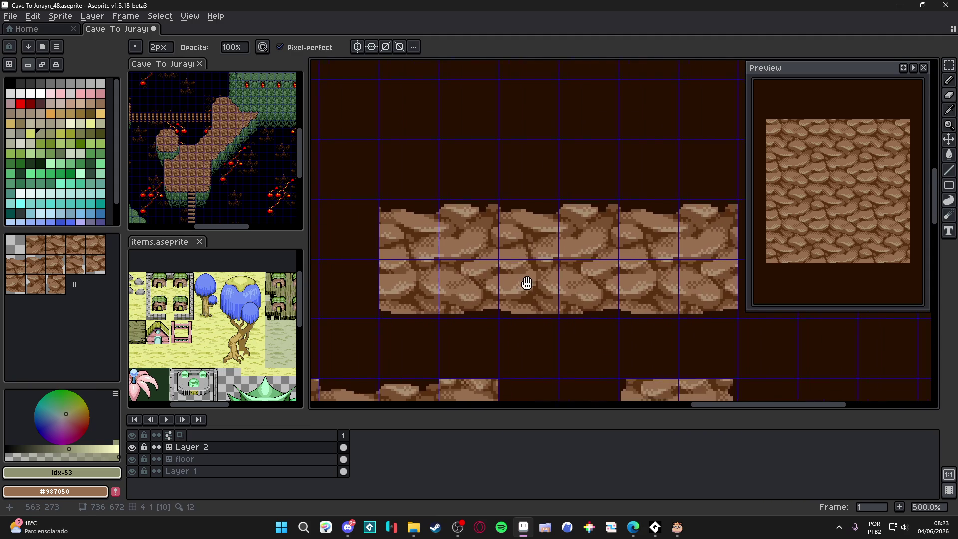
Step: Paint dark notches and single dark pixels along the rock strip's lower edge
scroll(486, 285, "up", 4)
mouse_move(461, 325)
left_mouse_down()
mouse_move(504, 311)
mouse_move(494, 301)
mouse_move(508, 291)
mouse_move(542, 309)
left_mouse_up()
left_click(662, 325)
scroll(646, 333, "right", 5)
left_click(492, 332)
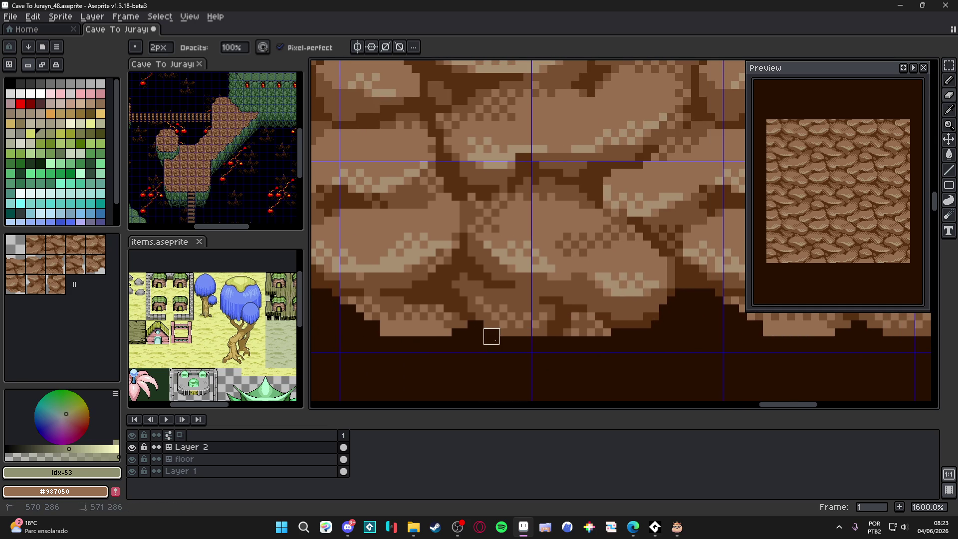
mouse_move(581, 321)
left_mouse_down()
mouse_move(571, 336)
mouse_move(587, 328)
left_mouse_up()
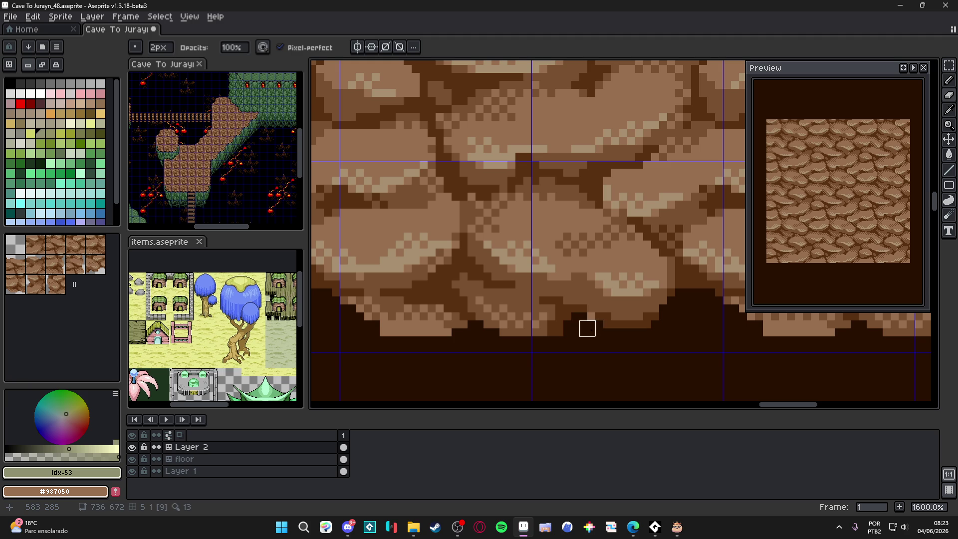
Step: Darken the top edge and left side of the rock tile below
scroll(587, 321, "down", 6)
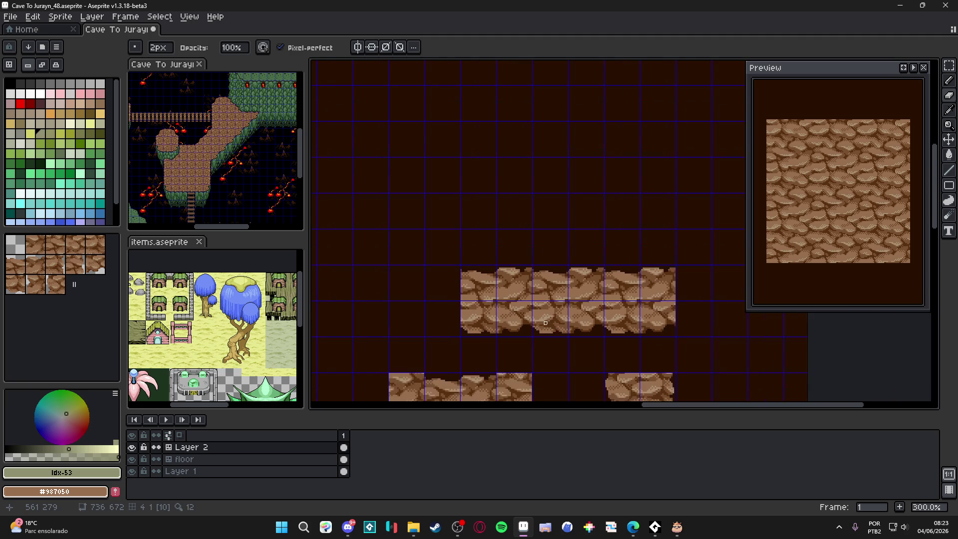
scroll(449, 268, "up", 6)
scroll(477, 236, "down", 7)
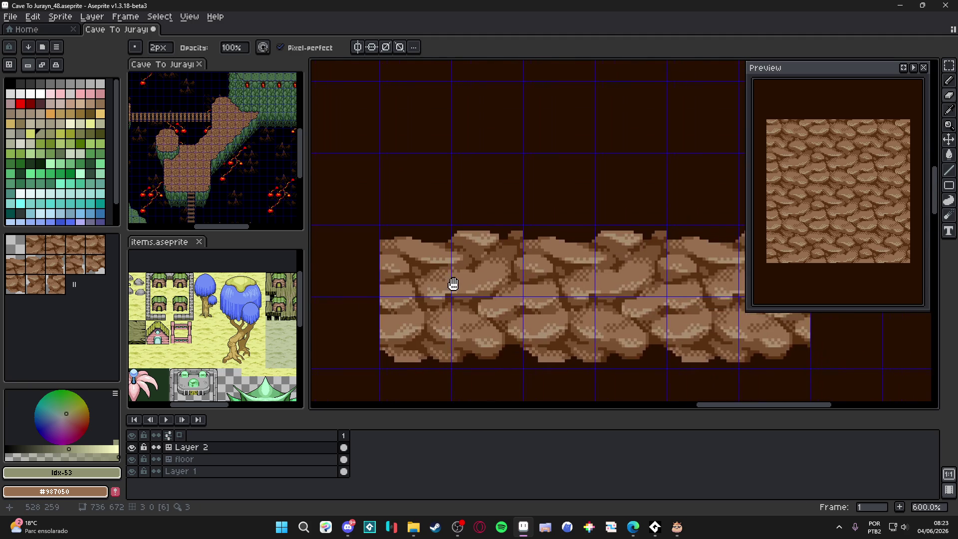
scroll(447, 260, "down", 2)
scroll(455, 267, "left", 1)
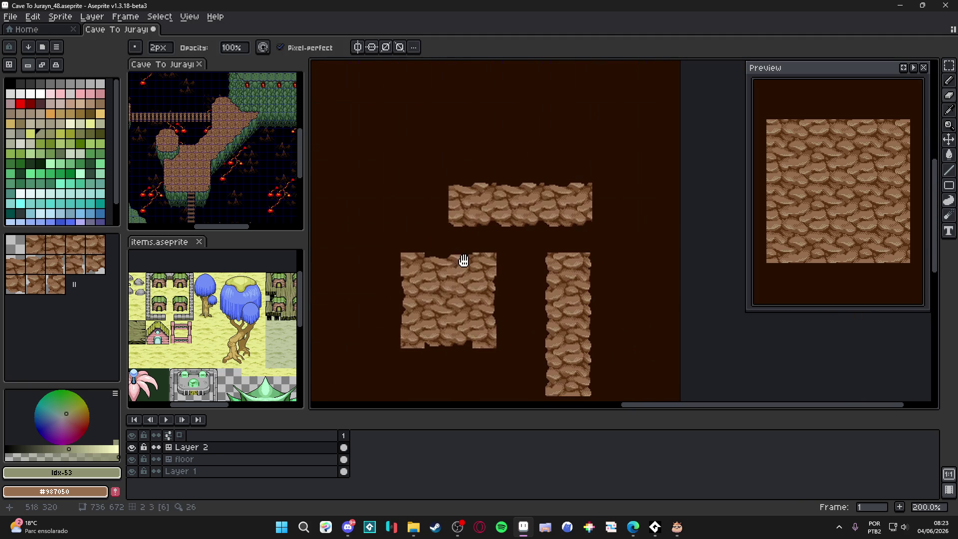
scroll(438, 257, "up", 10)
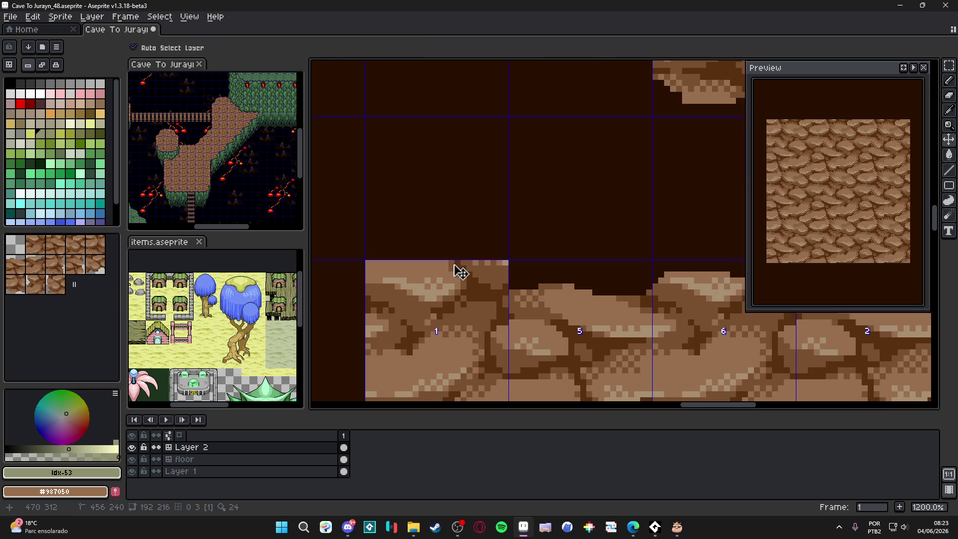
scroll(542, 267, "down", 2)
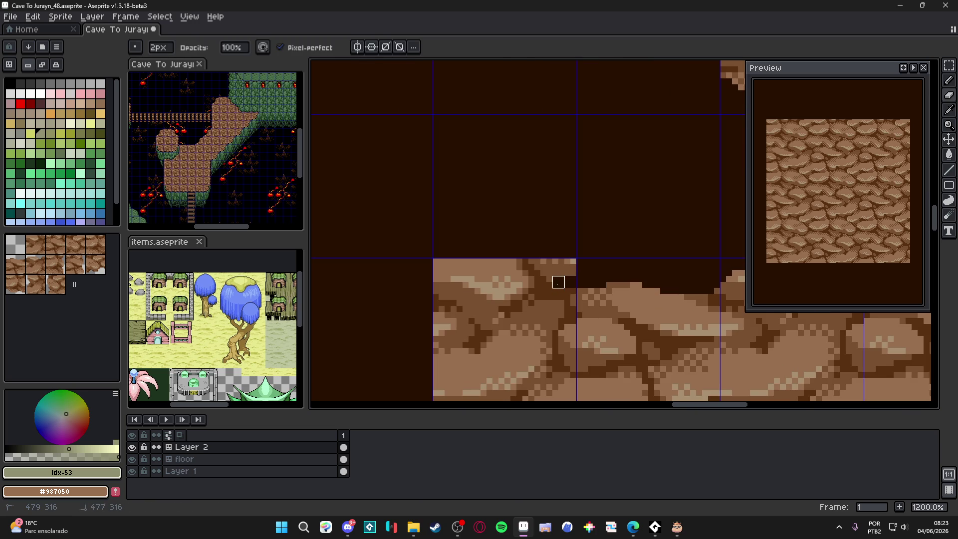
mouse_move(498, 264)
left_mouse_down()
mouse_move(444, 288)
mouse_move(437, 250)
left_mouse_up()
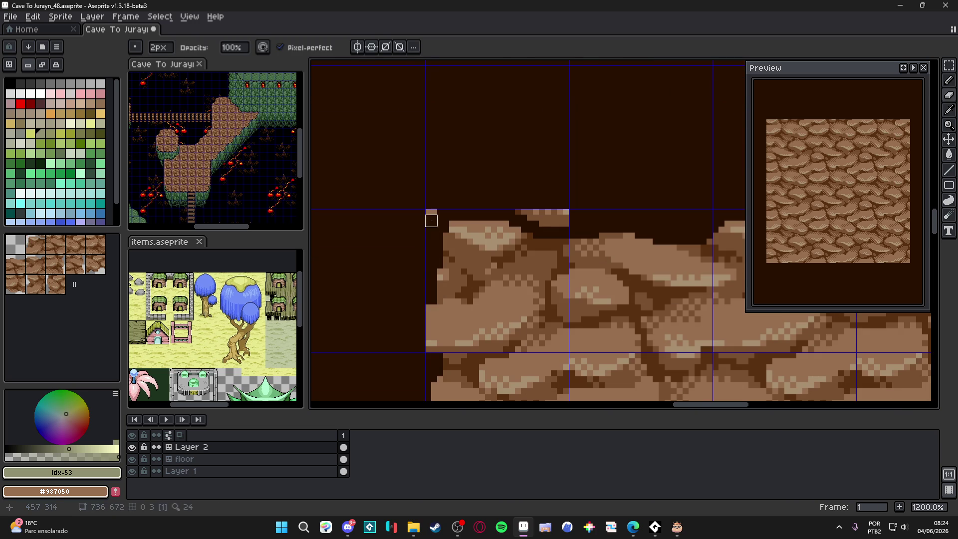
Step: Darken small dark brown blocks at the rock tile's left and lower-left edge
scroll(409, 168, "up", 2)
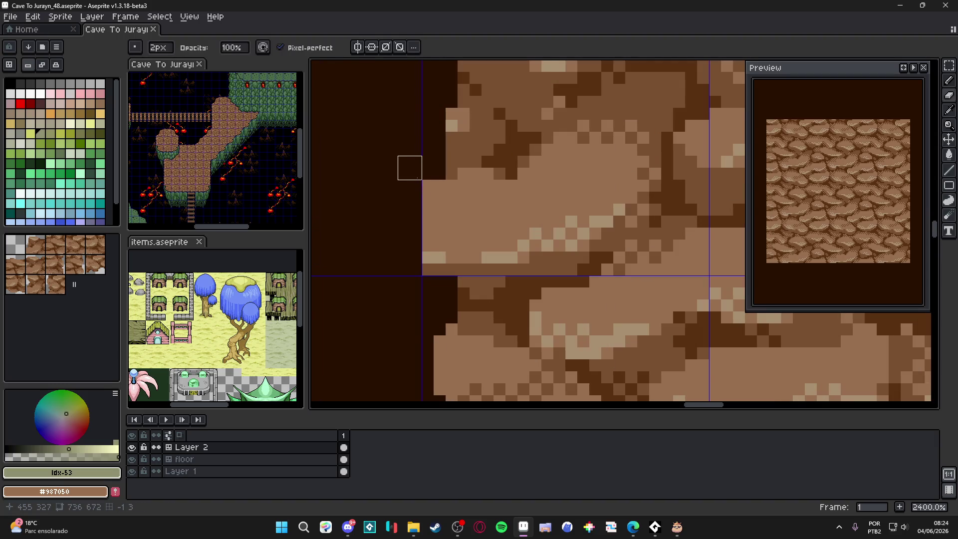
left_click(422, 263)
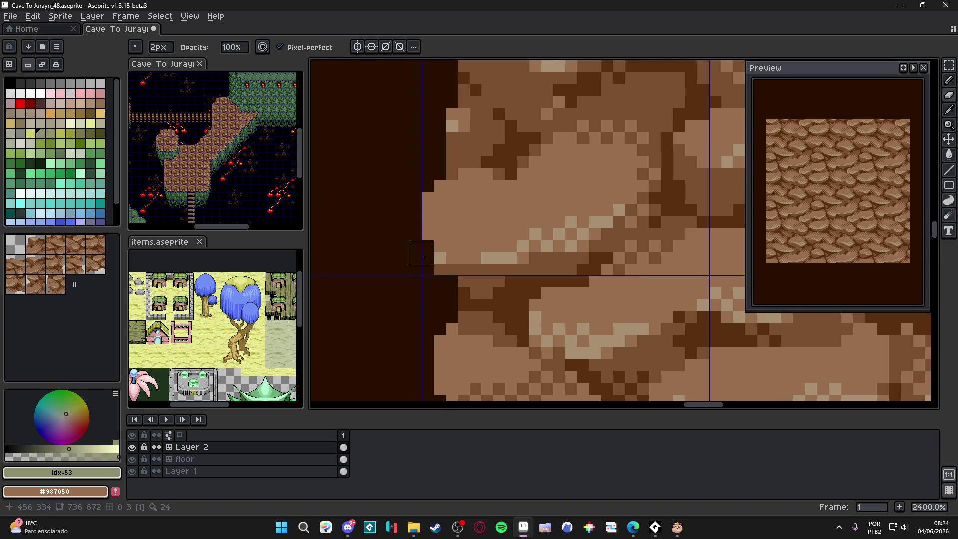
scroll(433, 275, "down", 5)
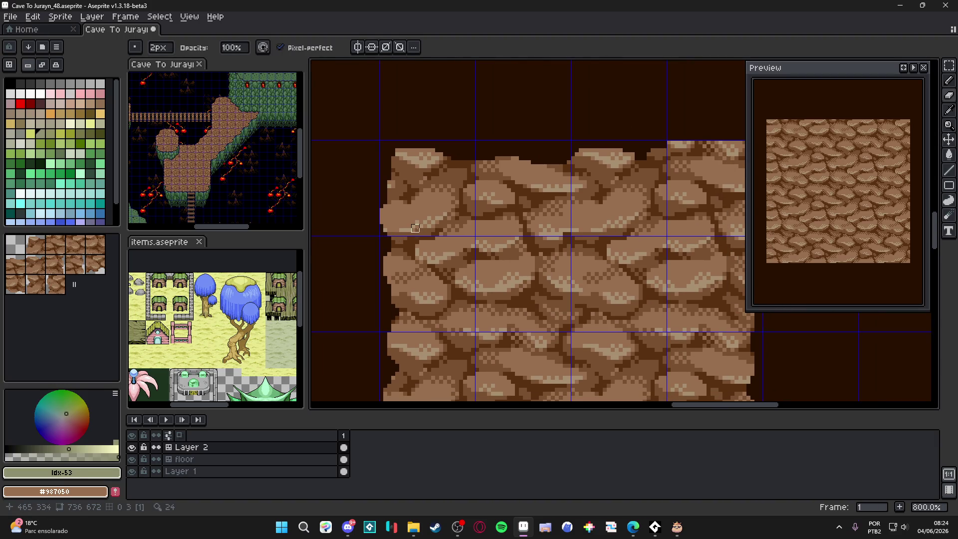
scroll(371, 230, "up", 2)
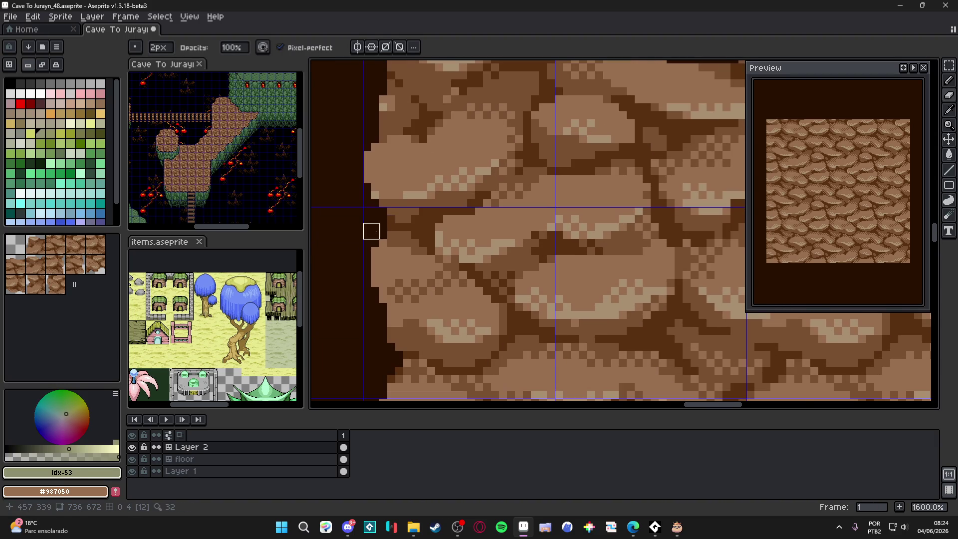
scroll(364, 209, "down", 2)
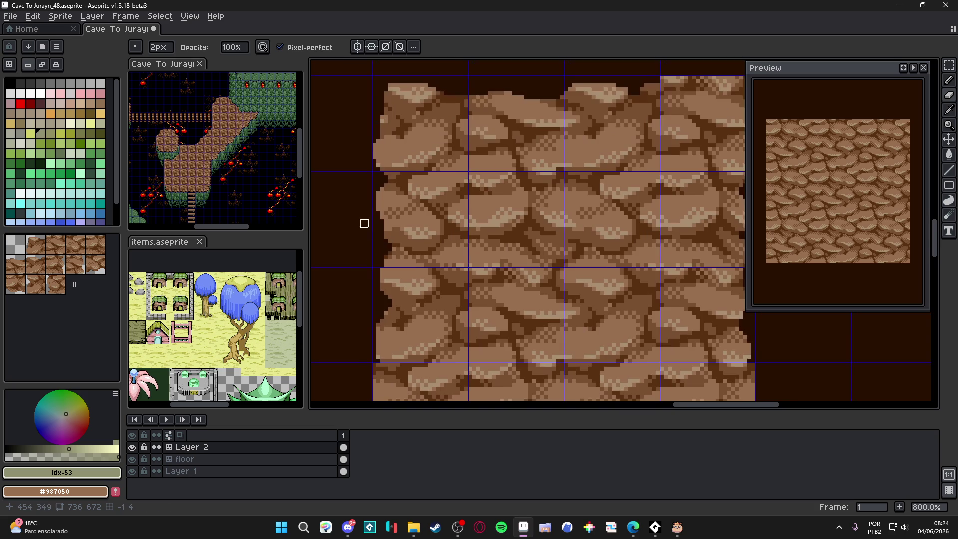
scroll(368, 281, "up", 2)
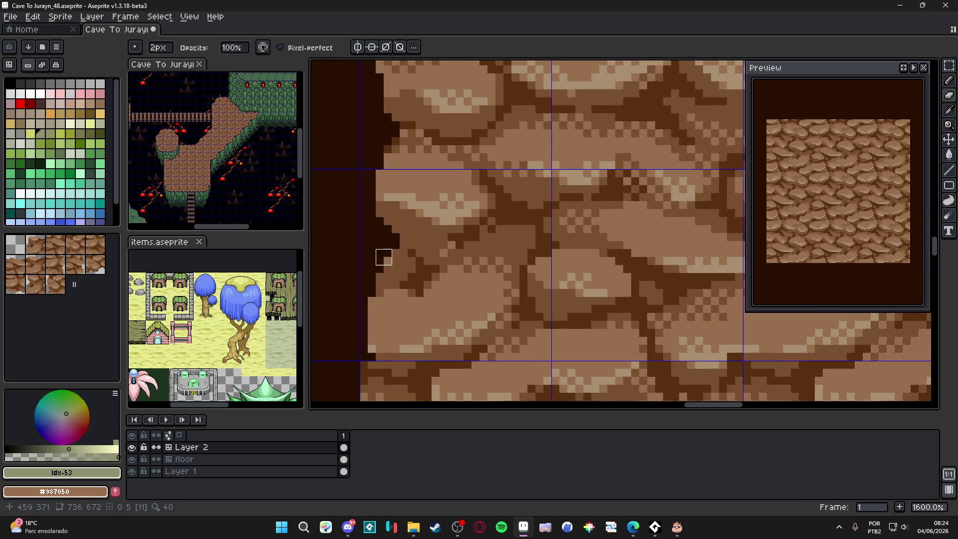
scroll(375, 305, "down", 2)
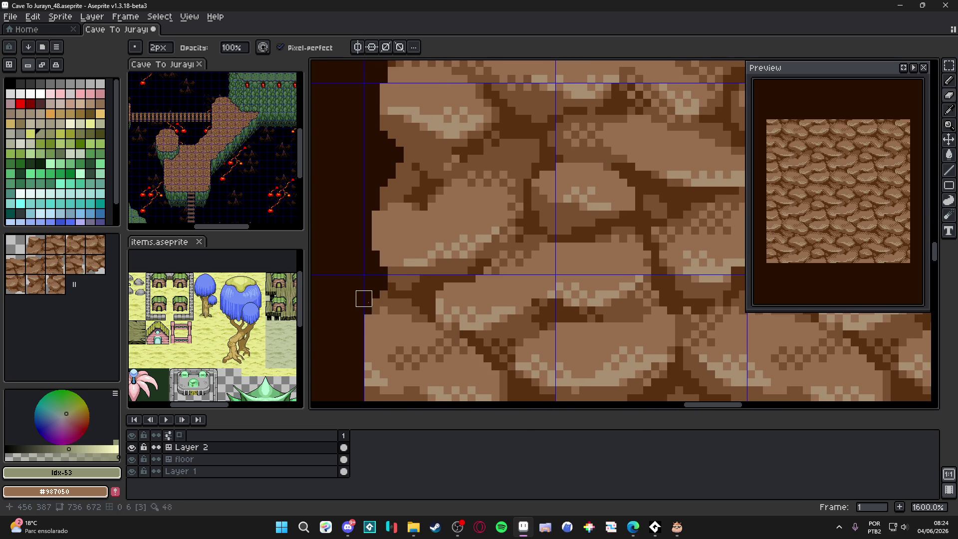
scroll(369, 280, "down", 3)
left_click(361, 289)
left_click(370, 282)
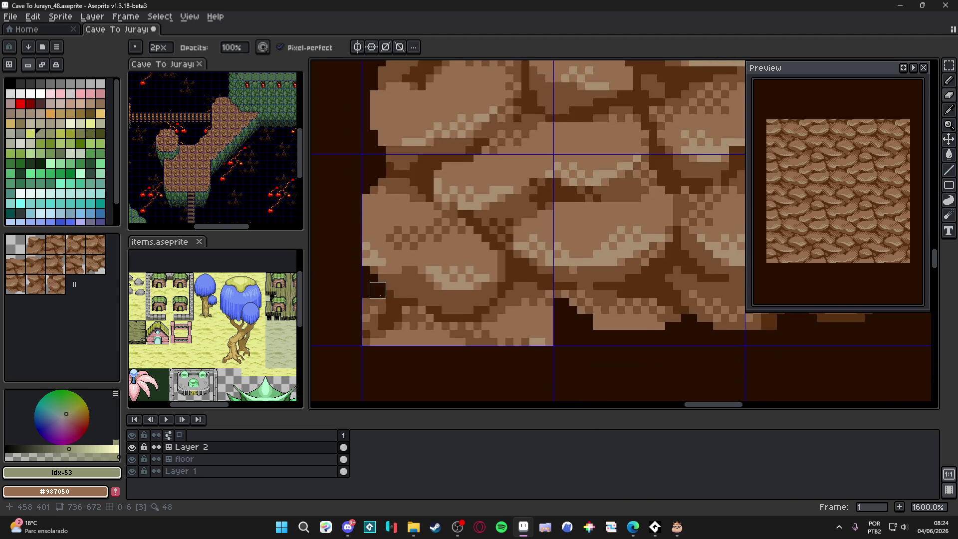
Step: With a 1px brush, carve diagonal dark notches into the lower-left edge and bottom
key("minus")
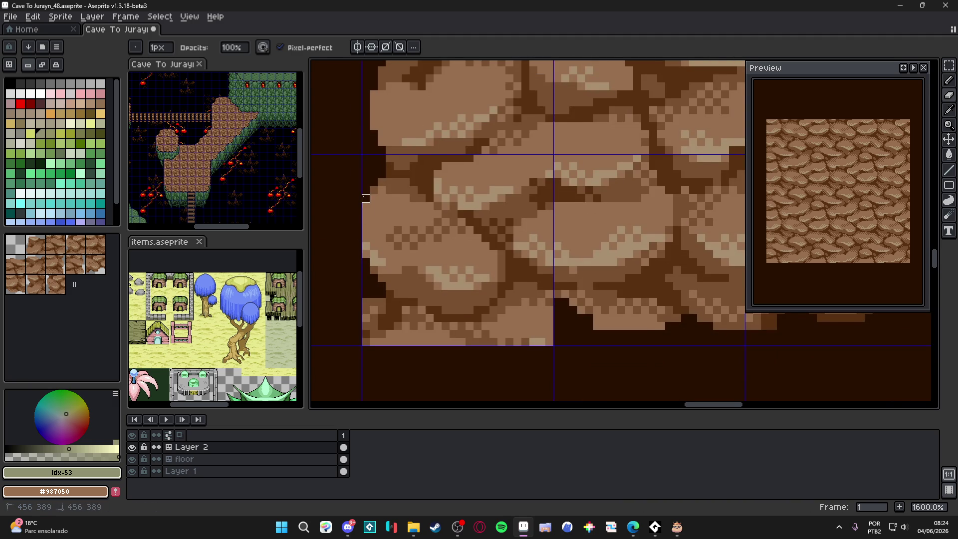
scroll(365, 198, "down", 2)
scroll(357, 226, "up", 1)
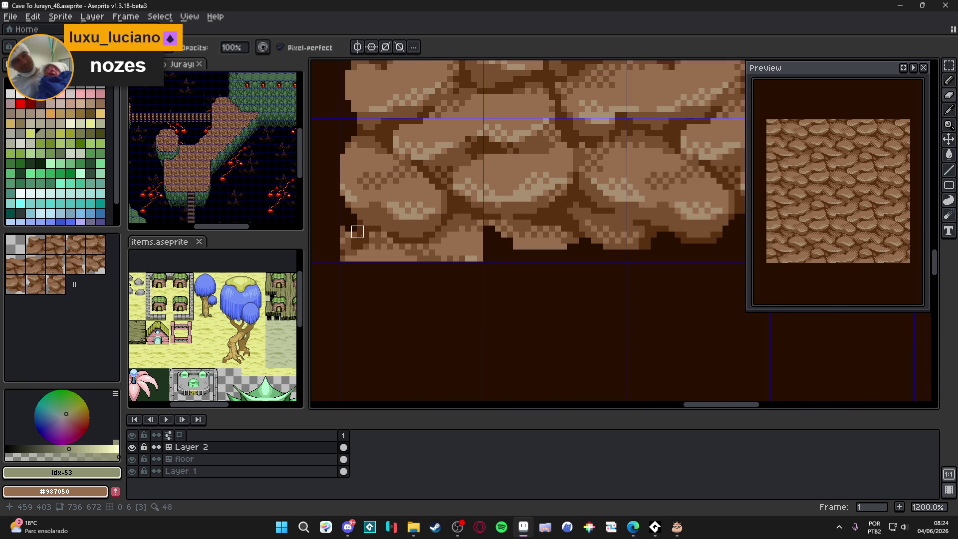
left_click_drag(363, 232, 369, 250)
mouse_move(336, 222)
left_mouse_down()
mouse_move(345, 255)
mouse_move(381, 238)
mouse_move(393, 262)
left_mouse_up()
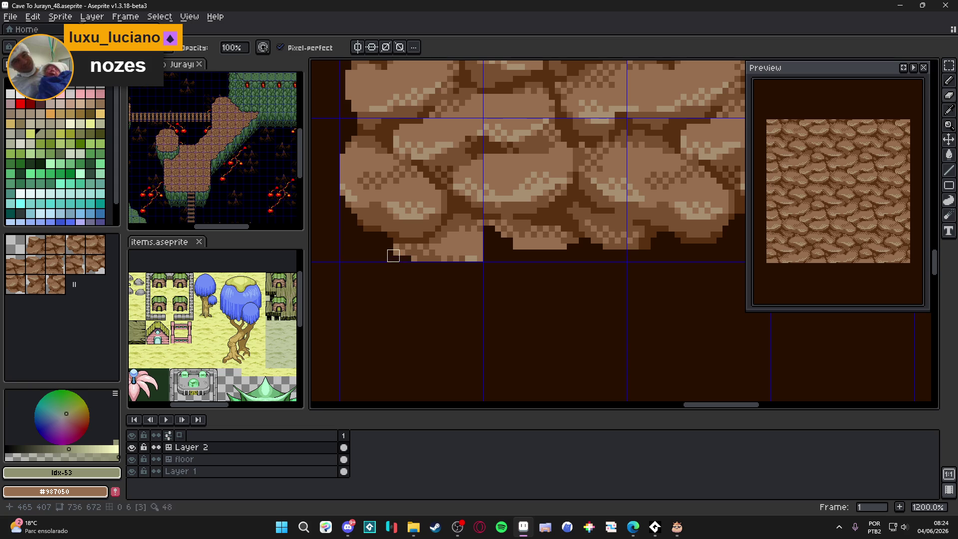
left_click_drag(483, 237, 477, 243)
scroll(433, 265, "down", 3)
scroll(424, 271, "up", 5)
scroll(398, 274, "down", 6)
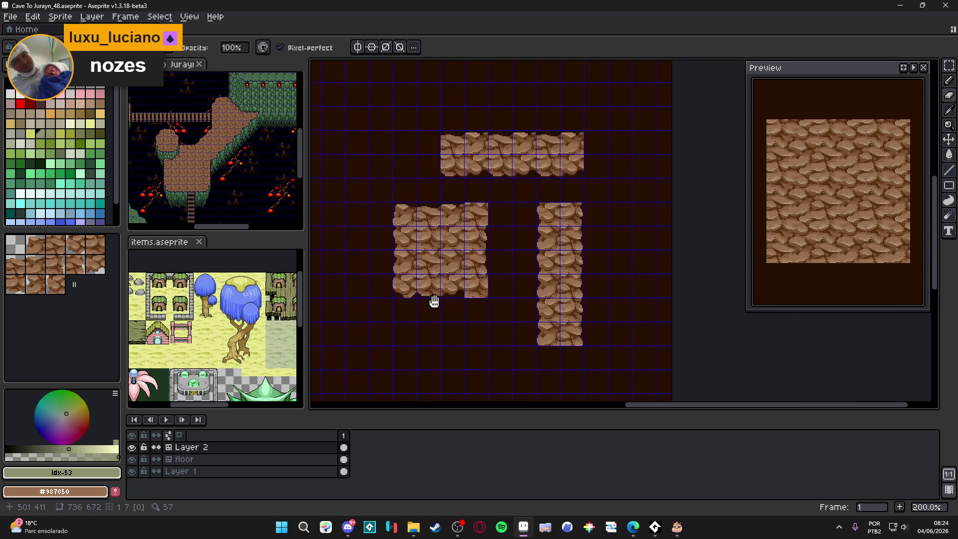
Step: Paint dark brown notches along the rock's bottom edge and near its corner
scroll(426, 276, "up", 5)
scroll(426, 277, "up", 3)
mouse_move(402, 263)
left_mouse_down()
mouse_move(425, 264)
mouse_move(462, 288)
mouse_move(450, 264)
mouse_move(496, 284)
mouse_move(456, 293)
mouse_move(389, 286)
mouse_move(438, 324)
mouse_move(349, 325)
left_mouse_up()
left_click(443, 325)
mouse_move(443, 325)
left_mouse_down()
mouse_move(455, 278)
mouse_move(396, 324)
mouse_move(432, 339)
left_mouse_up()
mouse_move(456, 303)
left_mouse_down()
mouse_move(479, 288)
mouse_move(455, 324)
left_mouse_up()
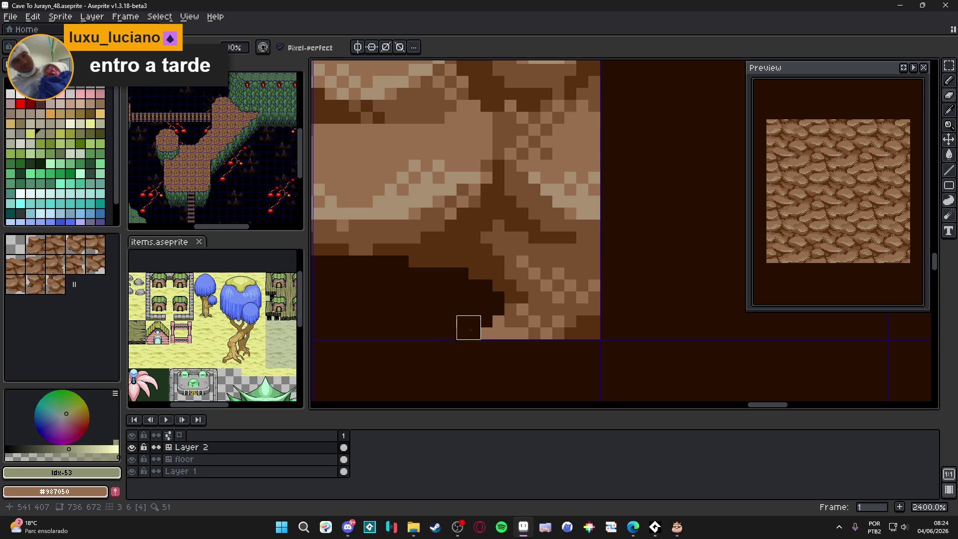
scroll(489, 334, "down", 8)
scroll(498, 334, "down", 2)
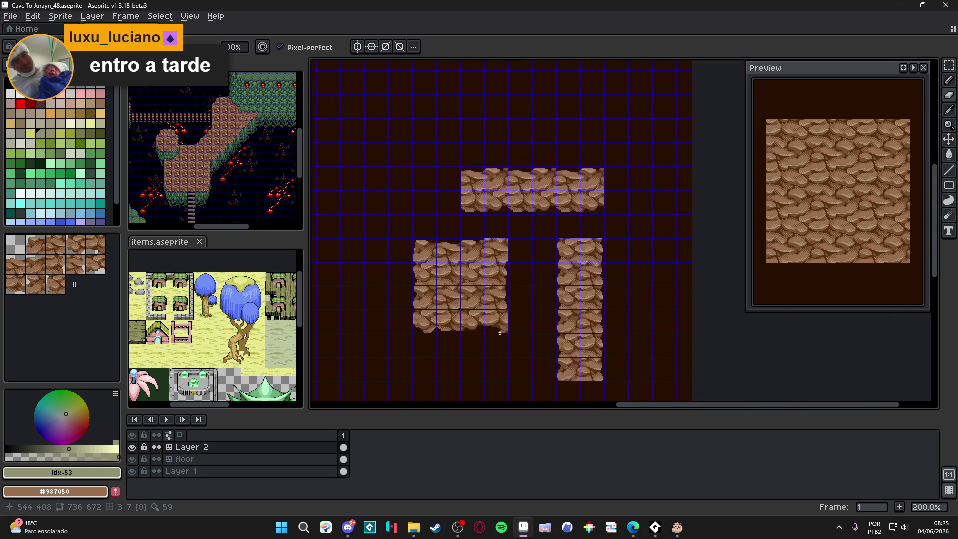
scroll(498, 325, "up", 9)
mouse_move(494, 316)
left_mouse_down()
mouse_move(579, 327)
mouse_move(579, 279)
mouse_move(554, 327)
mouse_move(591, 268)
left_mouse_up()
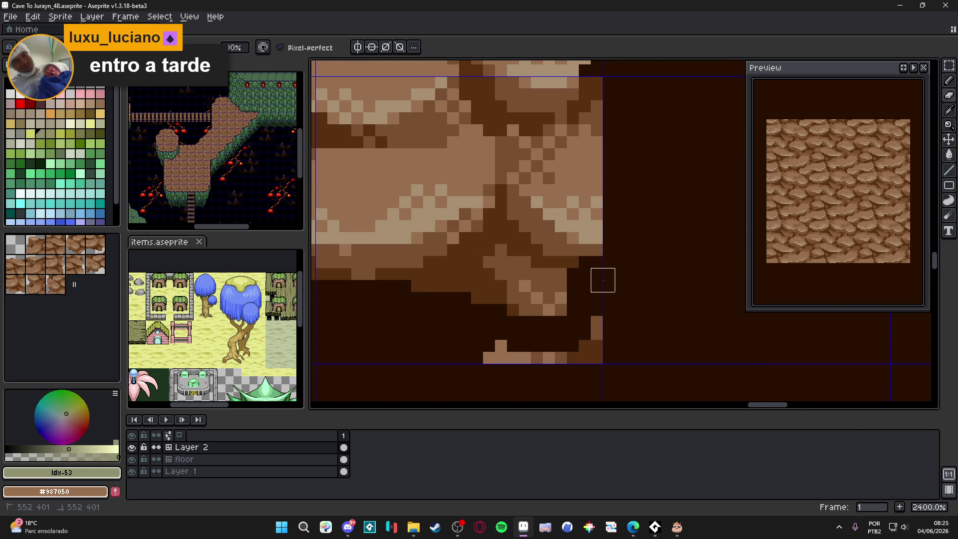
Step: Notch the rock tile's upper-right corner and right edge with dark brown pixels
left_click_drag(590, 113, 614, 160)
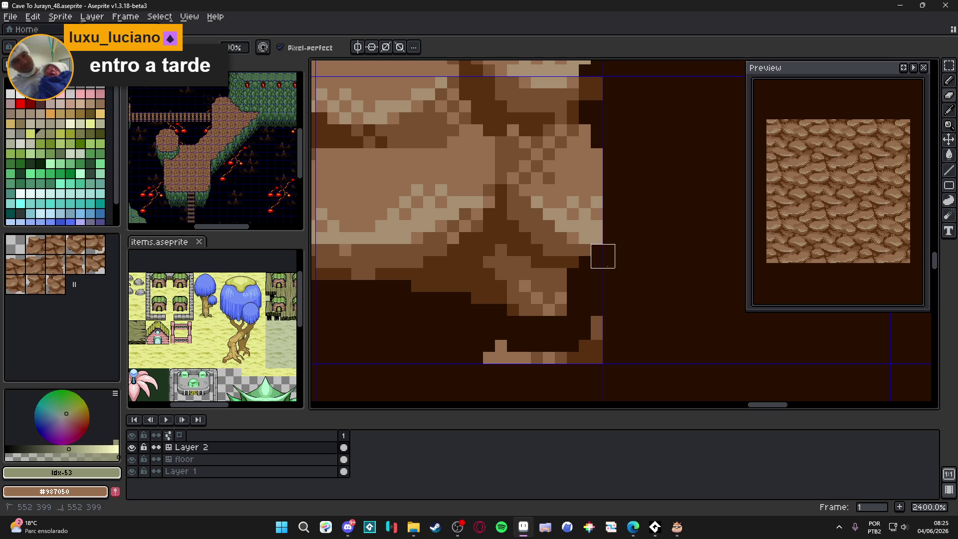
left_click_drag(603, 256, 577, 267)
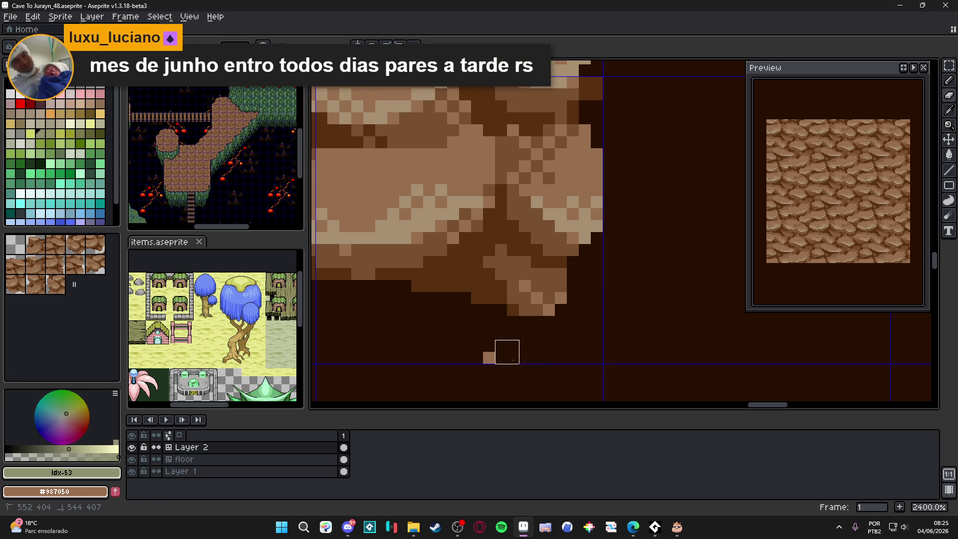
scroll(550, 329, "down", 4)
scroll(544, 287, "up", 2)
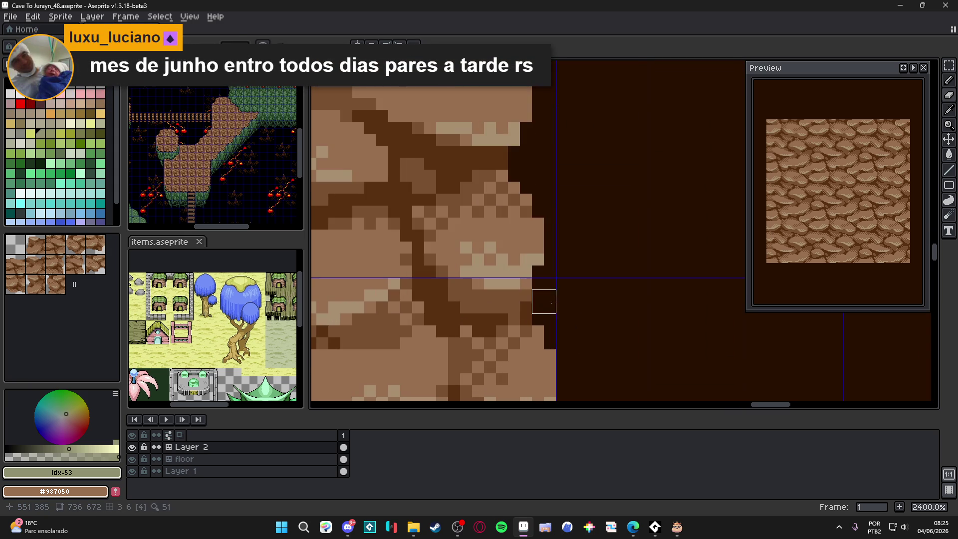
scroll(566, 320, "down", 6)
scroll(569, 324, "down", 1)
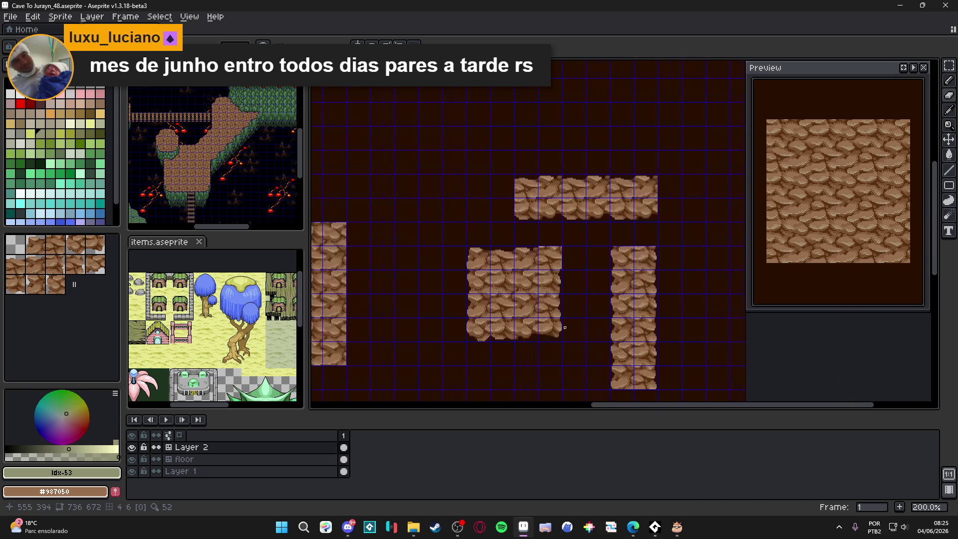
scroll(530, 306, "up", 1)
scroll(510, 231, "up", 9)
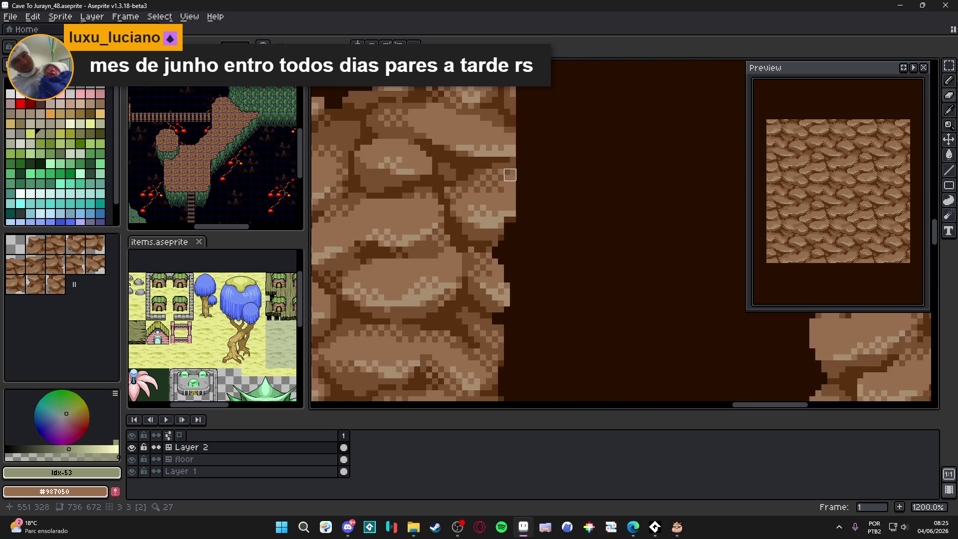
mouse_move(508, 167)
left_mouse_down()
mouse_move(530, 250)
mouse_move(520, 275)
left_mouse_up()
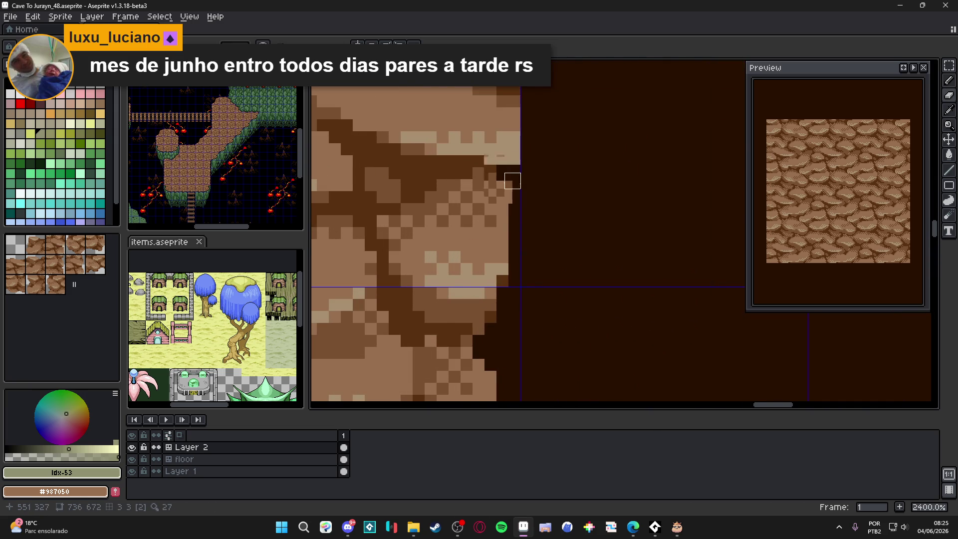
scroll(508, 179, "down", 2)
scroll(519, 166, "up", 2)
left_click(519, 166)
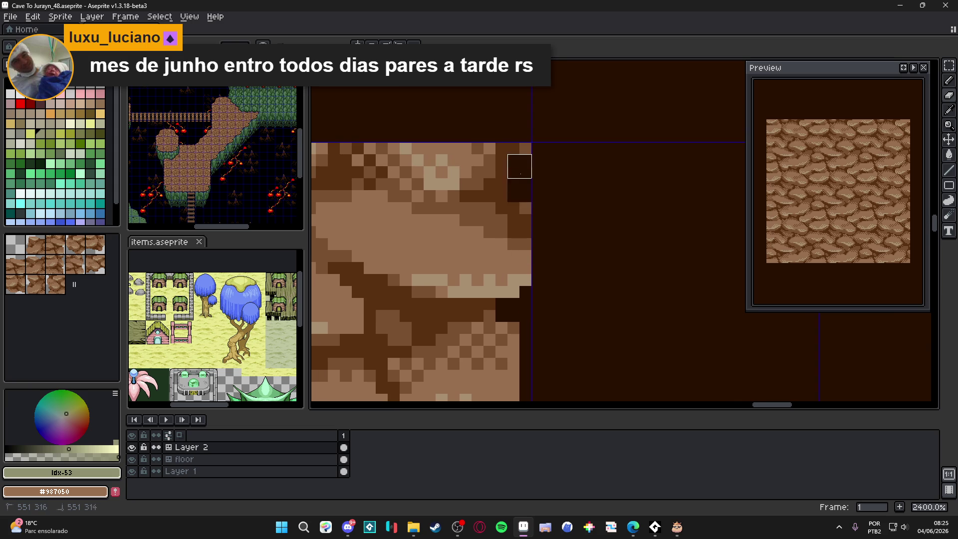
Step: Darken the remaining light-brown edge pixels, then zoom out to review the room and corridors
scroll(541, 215, "down", 2)
scroll(551, 227, "up", 2)
mouse_move(570, 269)
left_mouse_down()
mouse_move(474, 268)
mouse_move(516, 275)
mouse_move(474, 269)
mouse_move(463, 245)
mouse_move(451, 245)
mouse_move(546, 256)
mouse_move(558, 245)
mouse_move(546, 281)
left_mouse_up()
scroll(546, 281, "down", 2)
mouse_move(615, 276)
left_mouse_down()
mouse_move(590, 281)
mouse_move(574, 265)
left_mouse_up()
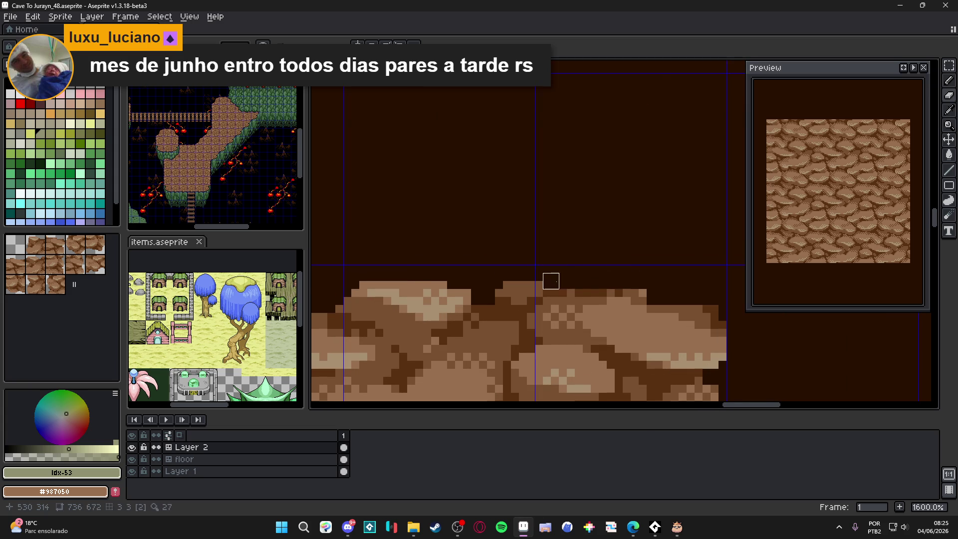
scroll(550, 280, "down", 2)
scroll(607, 265, "up", 3)
scroll(659, 308, "down", 6)
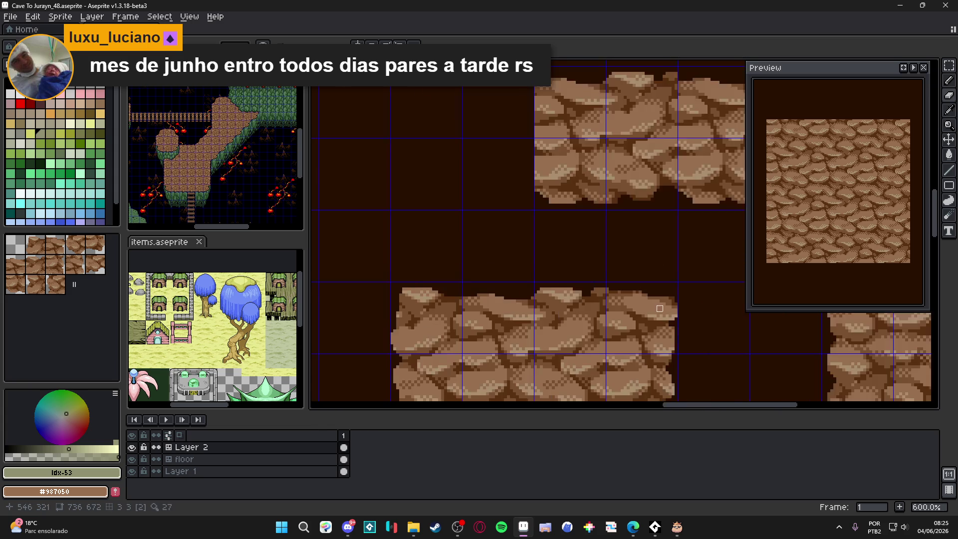
scroll(597, 280, "down", 4)
scroll(554, 261, "up", 2)
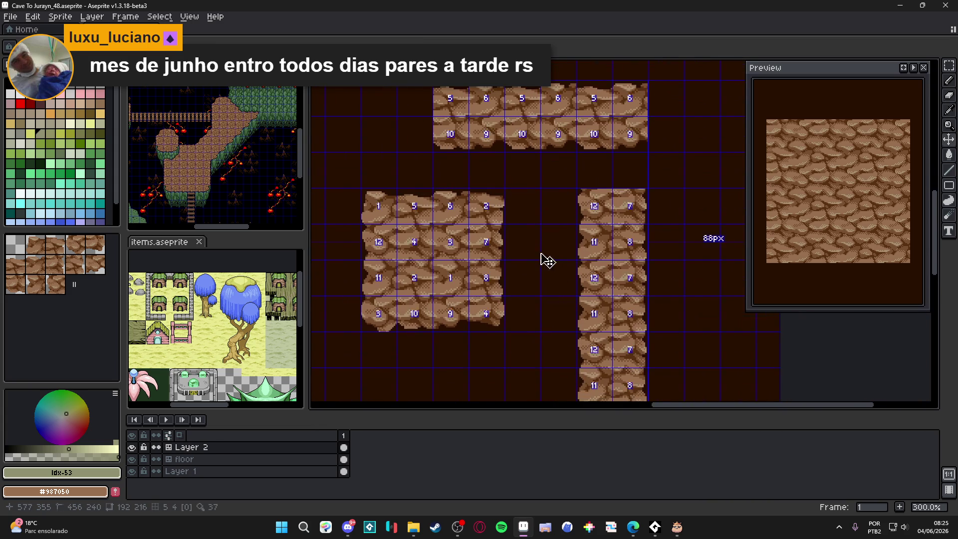
scroll(550, 259, "down", 1)
scroll(462, 234, "up", 1)
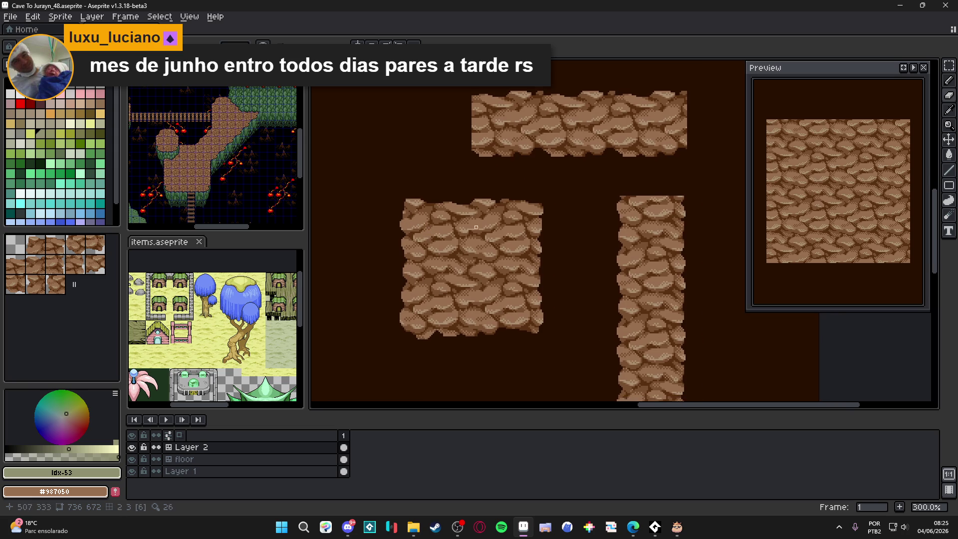
scroll(583, 245, "down", 1)
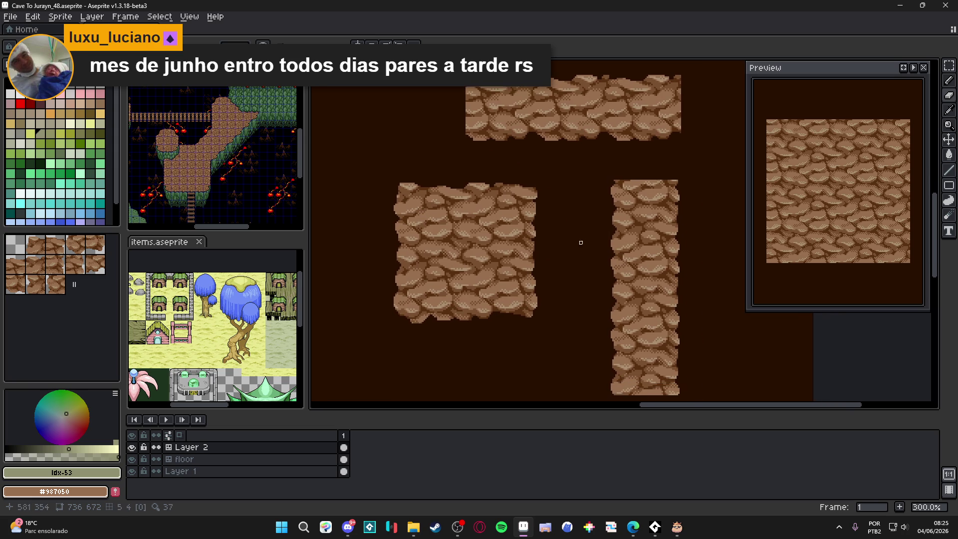
scroll(500, 263, "up", 7)
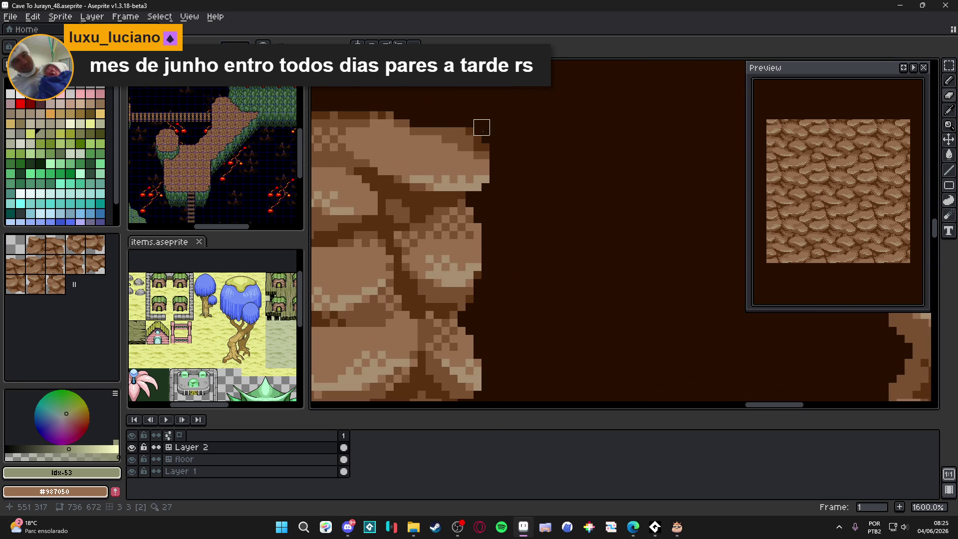
Step: Pick dark brown #300800 as the drawing colour
scroll(496, 154, "down", 8)
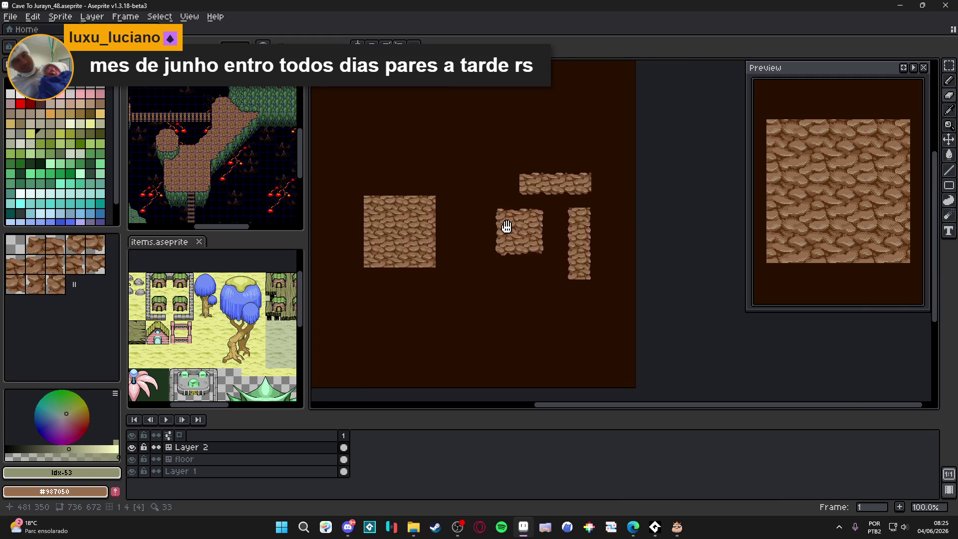
scroll(505, 227, "up", 3)
scroll(277, 159, "up", 5)
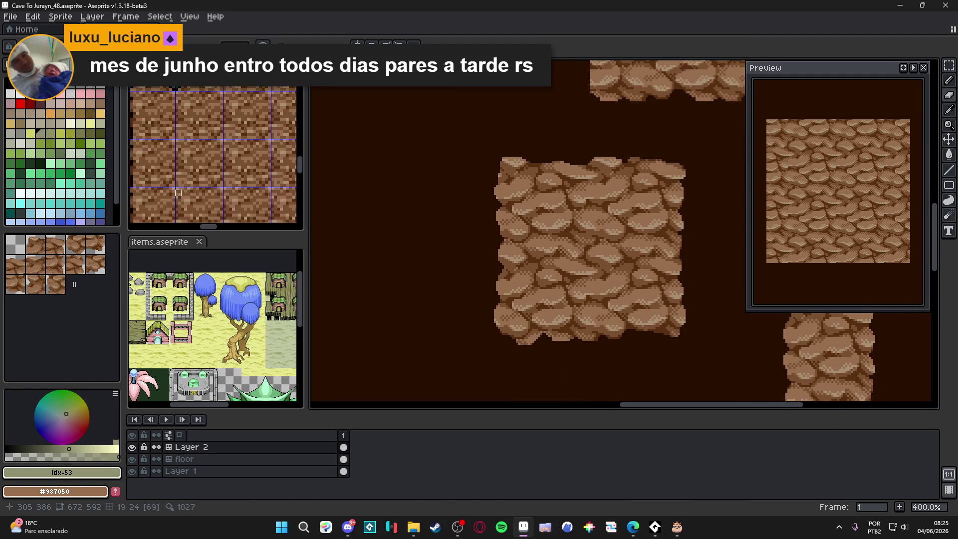
left_click(277, 159, "alt")
Step: Show the tile grid, marquee the large rock patch, and open its Outline settings
scroll(277, 158, "down", 4)
scroll(435, 229, "down", 1)
scroll(435, 229, "up", 2)
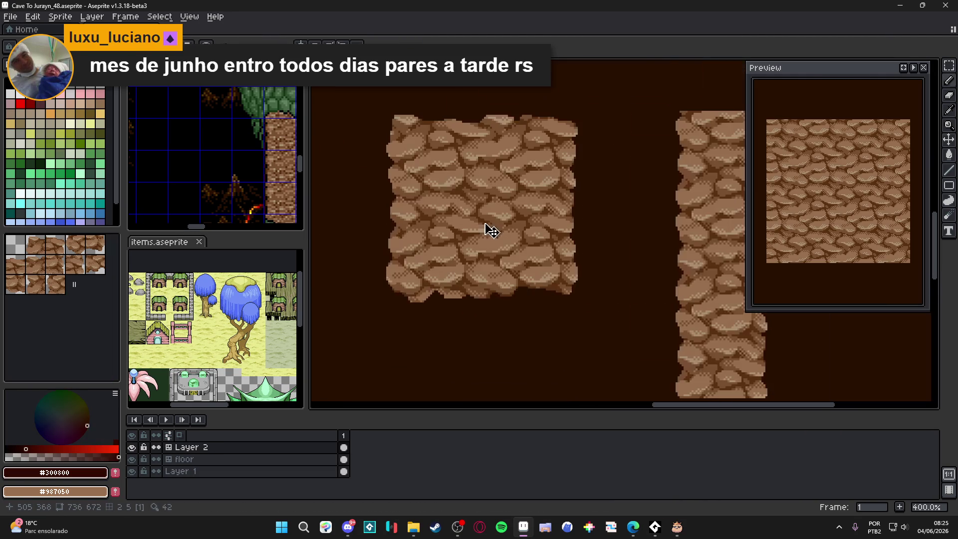
key("ctrl+apostrophe")
left_click_drag(375, 100, 602, 314)
key("shift+o")
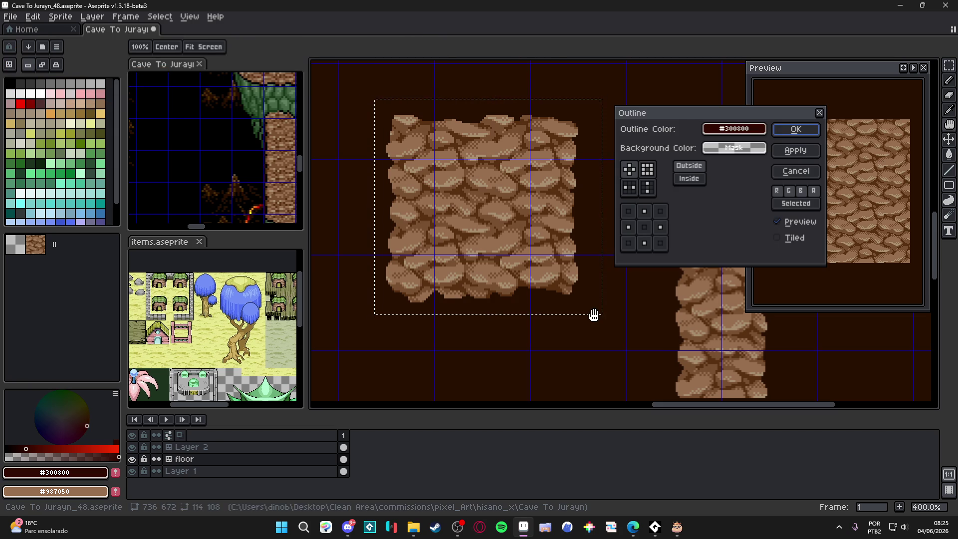
Step: Confirm the outline settings and deselect the rock patch
left_click(796, 129)
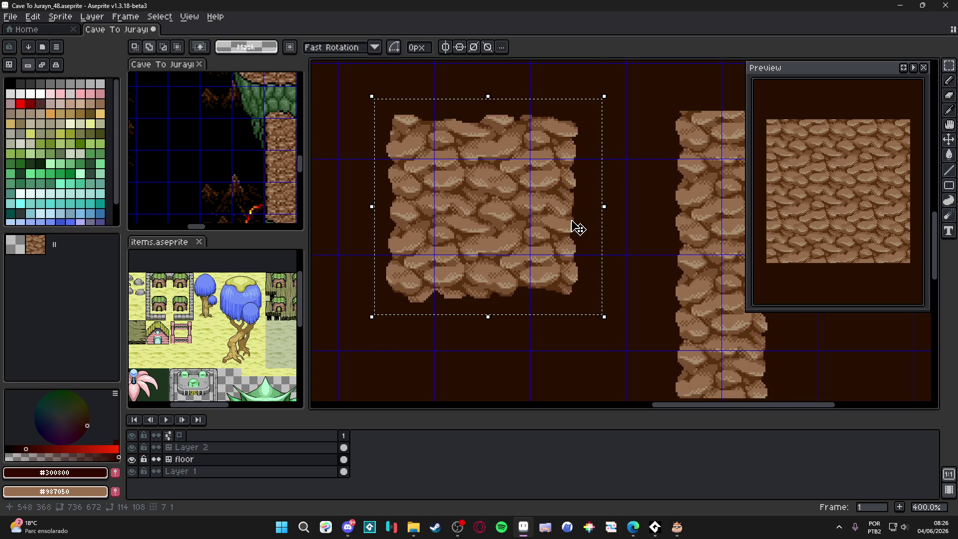
scroll(581, 192, "up", 3)
scroll(582, 193, "down", 3)
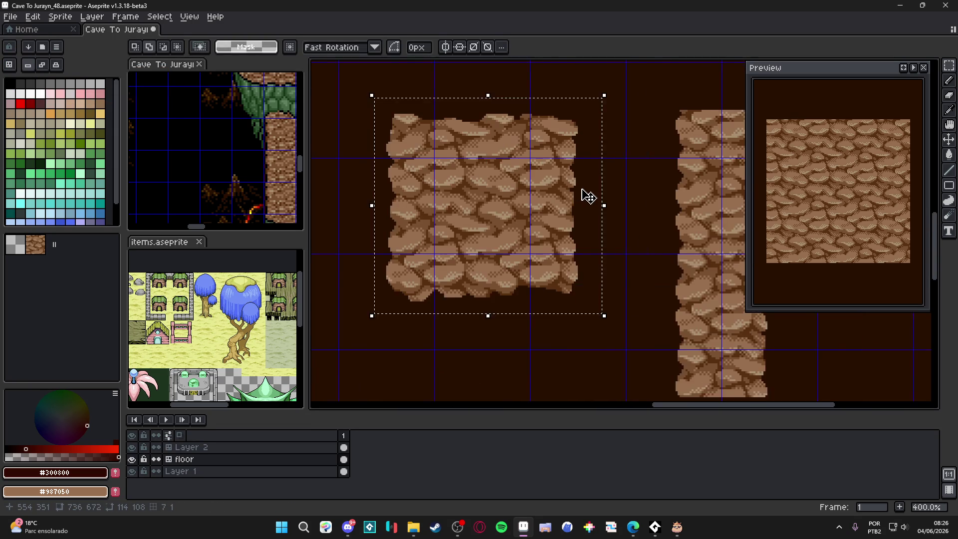
left_click_drag(588, 196, 541, 246)
scroll(529, 239, "down", 1)
key("ctrl+d")
scroll(516, 262, "down", 3)
scroll(451, 283, "up", 3)
Step: On Layer 1, paint-bucket the brown background with the dark grey palette colour
left_click(453, 285, "ctrl")
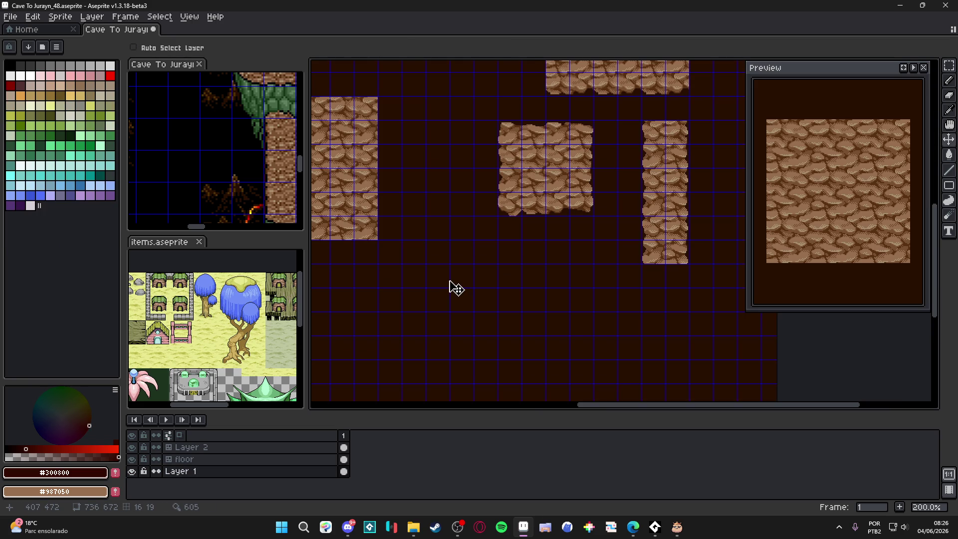
left_click(20, 69)
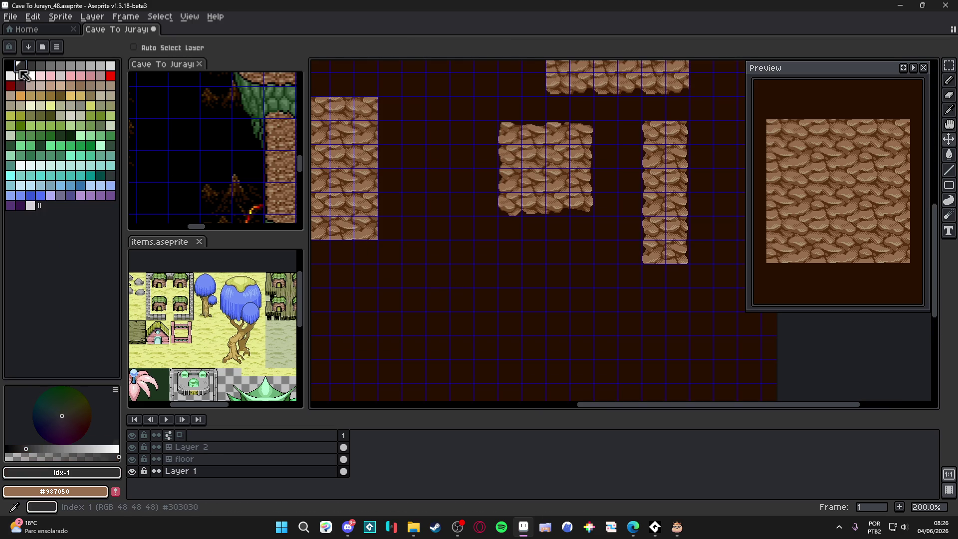
key("g")
left_click(507, 342)
scroll(501, 227, "up", 3)
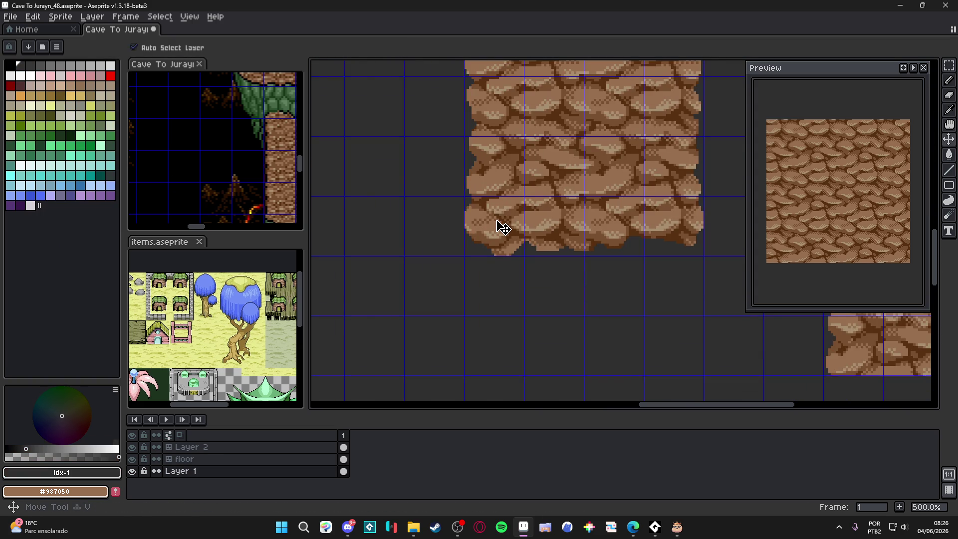
Step: Make Layer 2 active and eyedrop dark brown #300800 from the reference map
left_click(502, 227, "ctrl")
scroll(498, 245, "down", 3)
key("m")
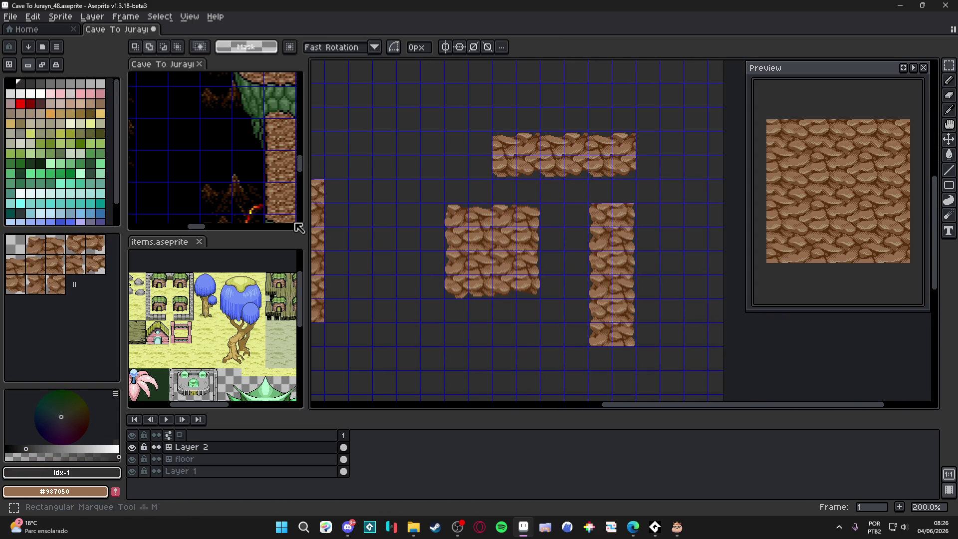
left_click_drag(223, 134, 266, 153)
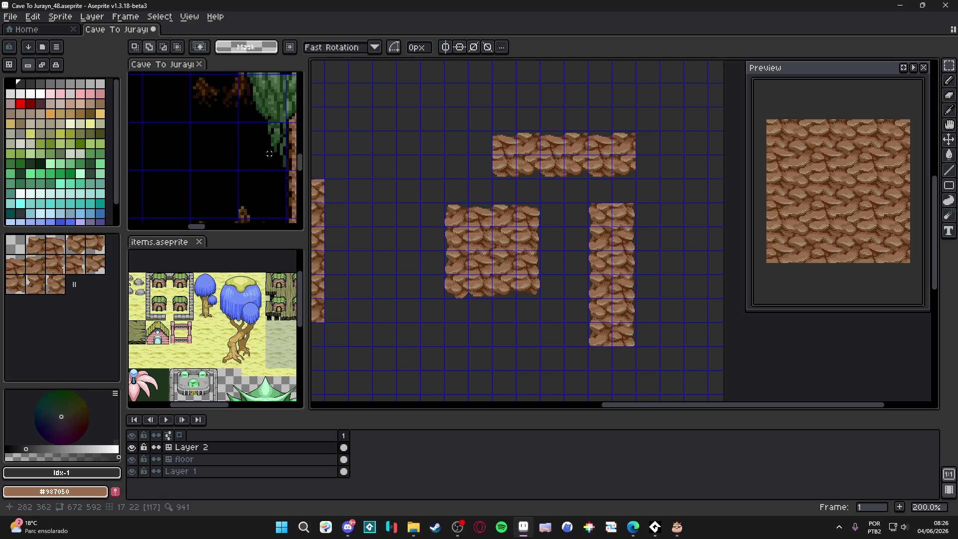
scroll(267, 154, "up", 8)
key("i")
left_click(137, 146)
key("v")
left_click(484, 241)
Step: Marquee the 4x4 rock block, open Outline, cancel it, and deselect
key("m")
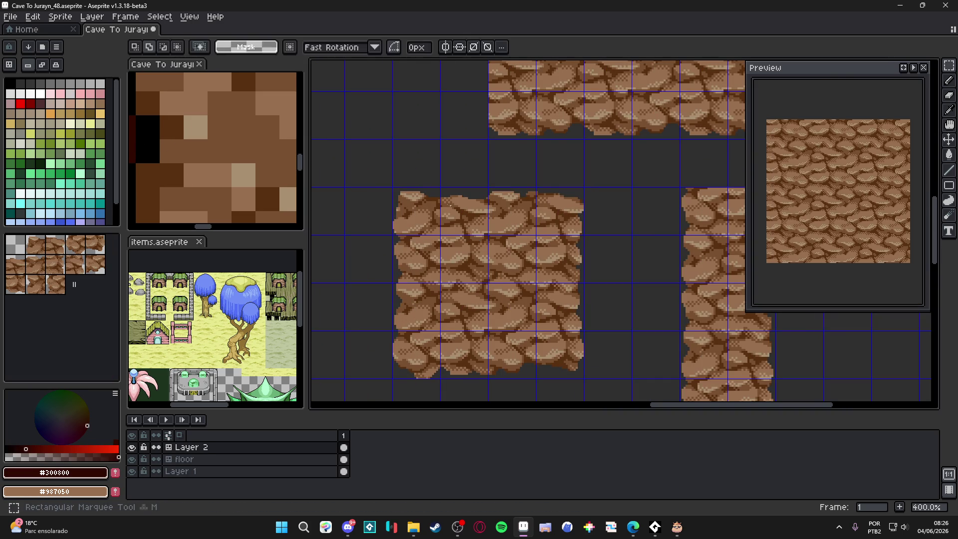
left_click_drag(406, 205, 576, 362)
key("shift+o")
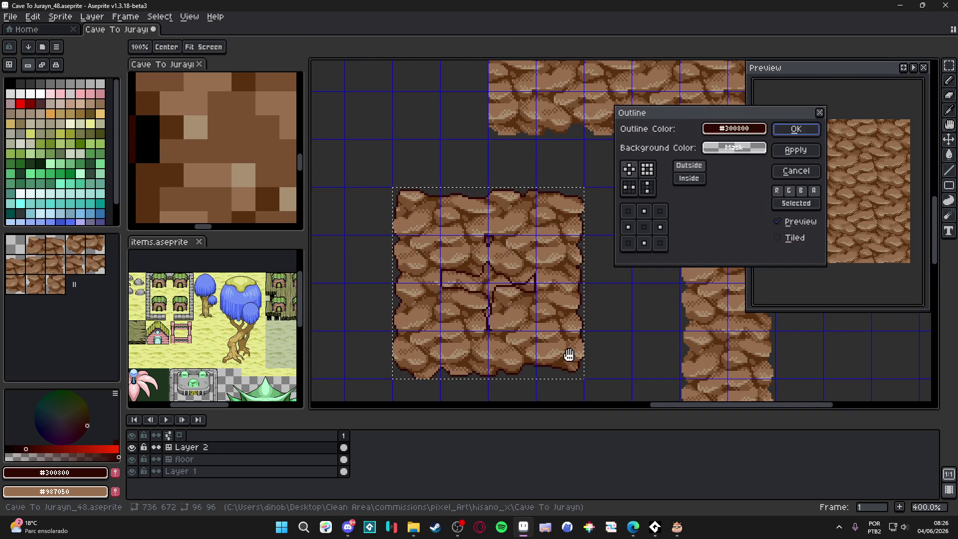
left_click(799, 177)
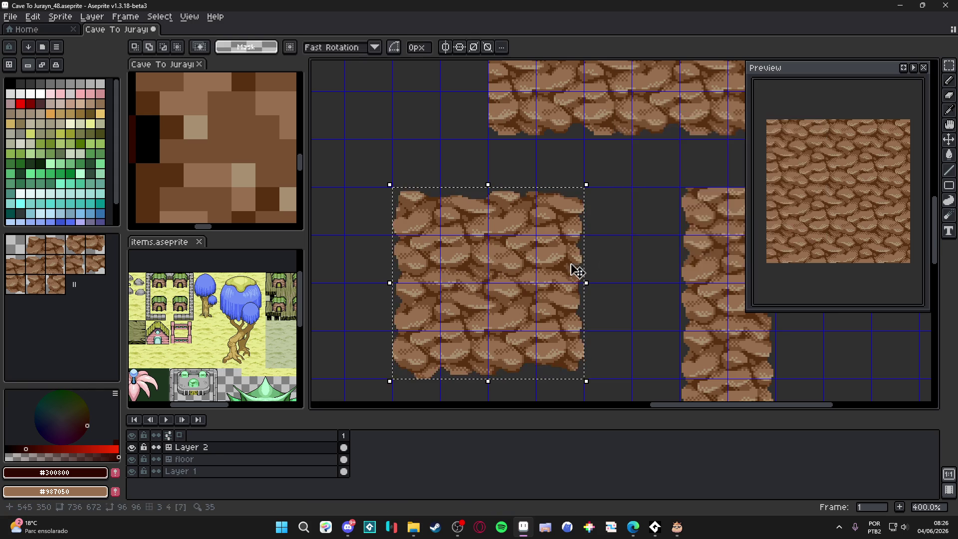
scroll(509, 263, "down", 1)
key("ctrl+d")
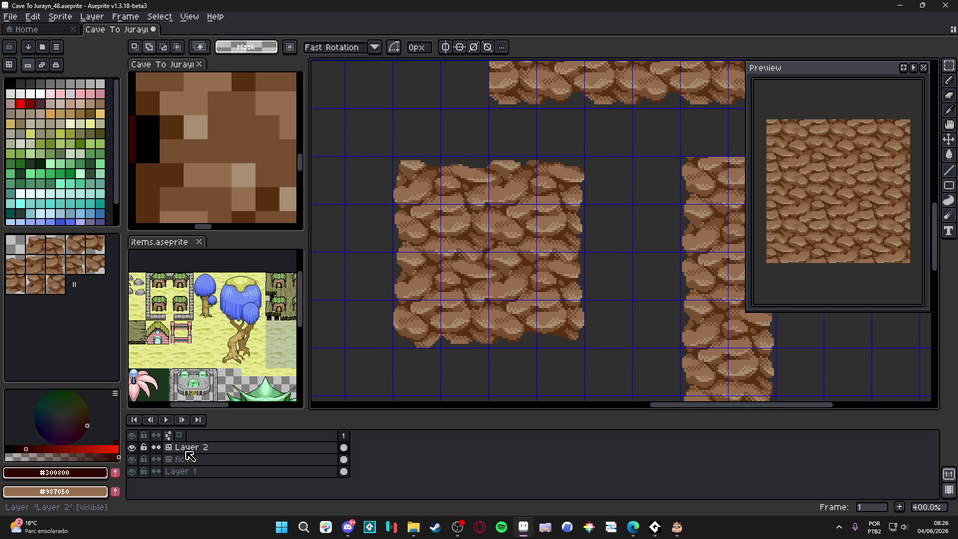
right_click(188, 448)
Step: Convert Layer 2 and floor to normal layers and merge Layer 2 down into floor
mouse_move(243, 460)
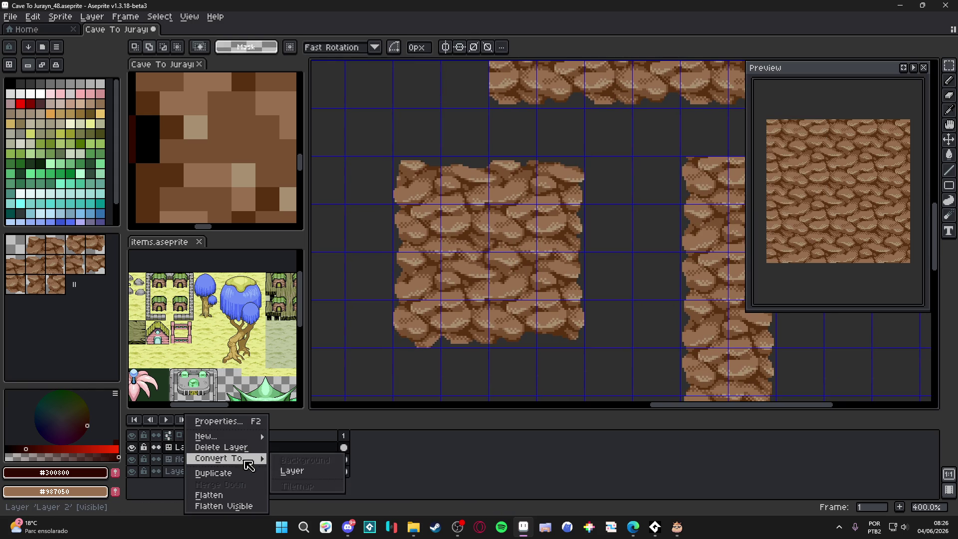
left_click(483, 265)
scroll(477, 265, "down", 2)
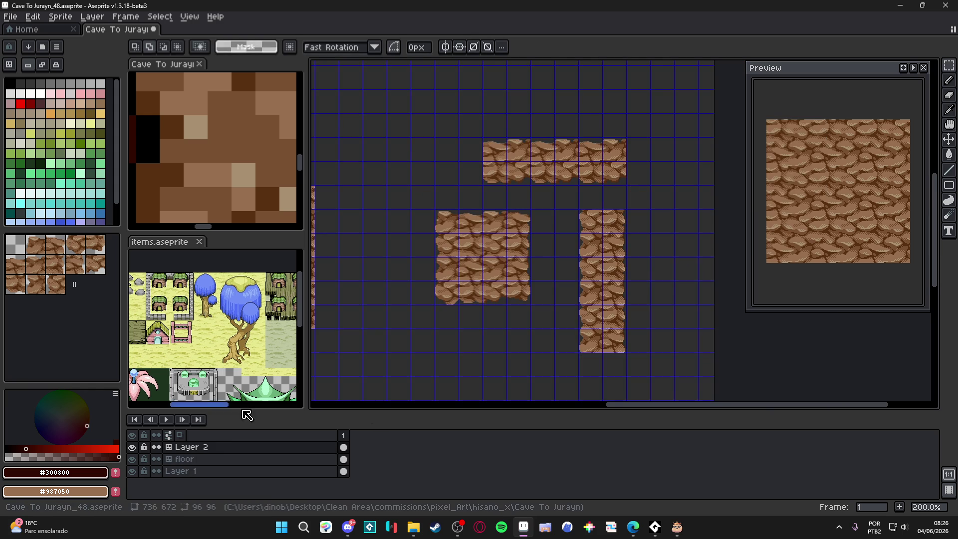
right_click(190, 447)
mouse_move(234, 459)
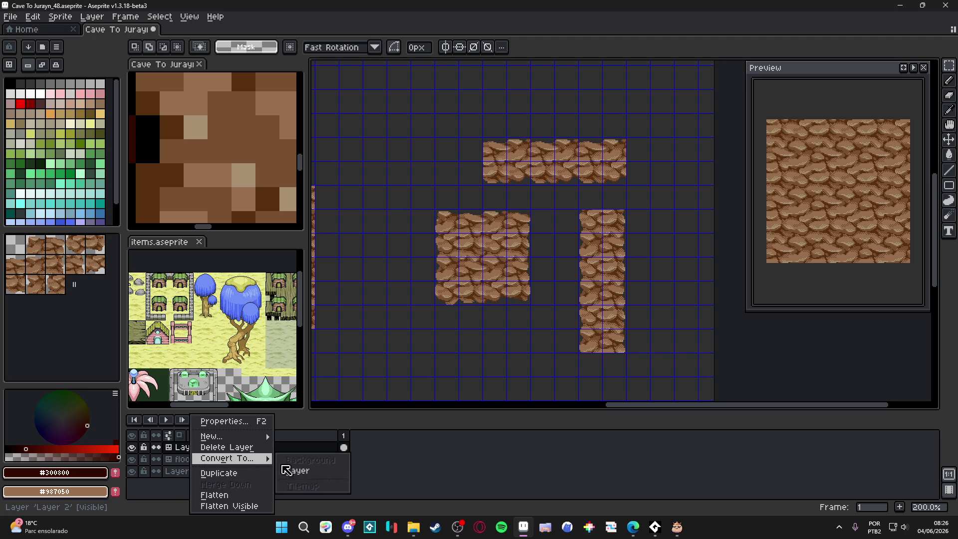
left_click(286, 470)
right_click(273, 460)
mouse_move(324, 464)
left_click(369, 470)
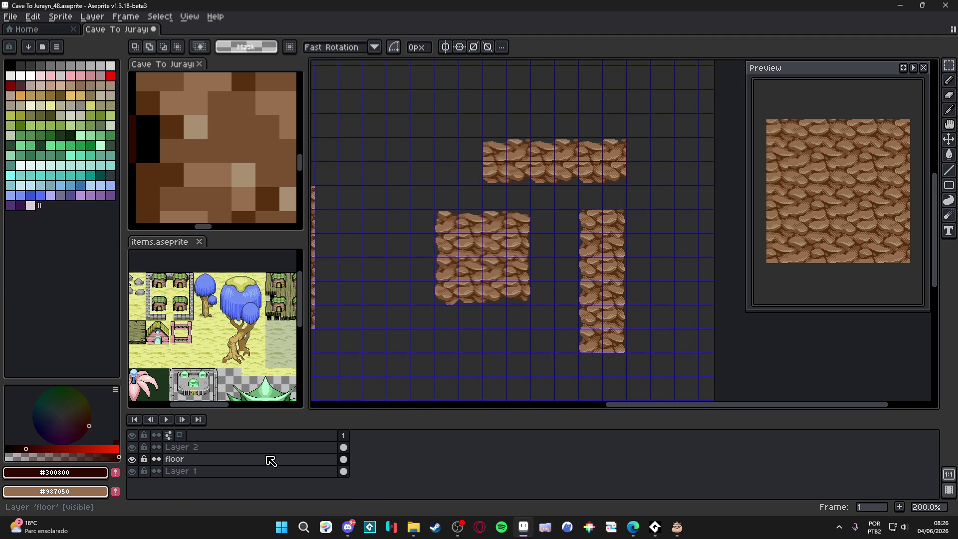
right_click(265, 449)
left_click(299, 484)
Step: Convert floor to a tilemap with a 48×48 tileset, then undo the conversion
right_click(265, 447)
mouse_move(329, 462)
left_click(393, 487)
left_click(454, 272)
type("48")
key("Tab")
type("48")
key("Return")
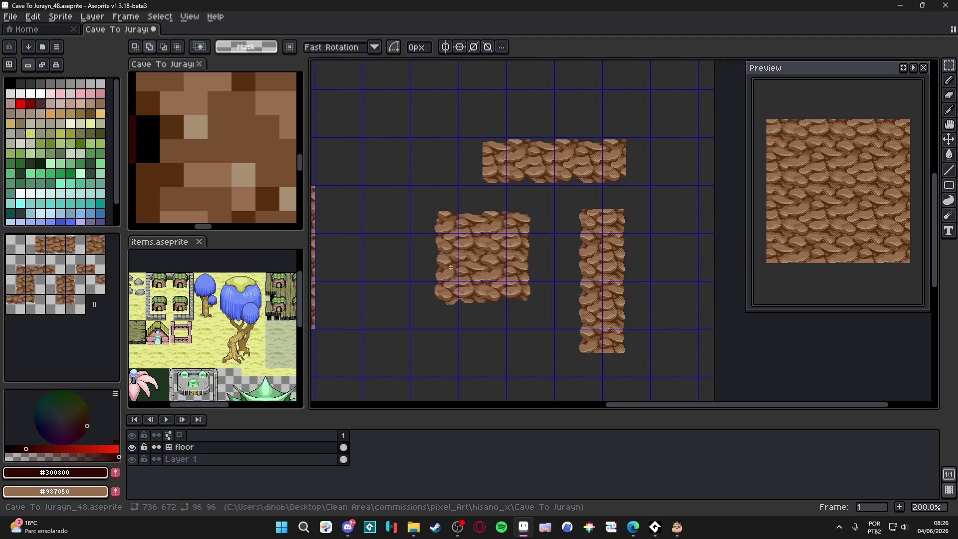
key("ctrl+z")
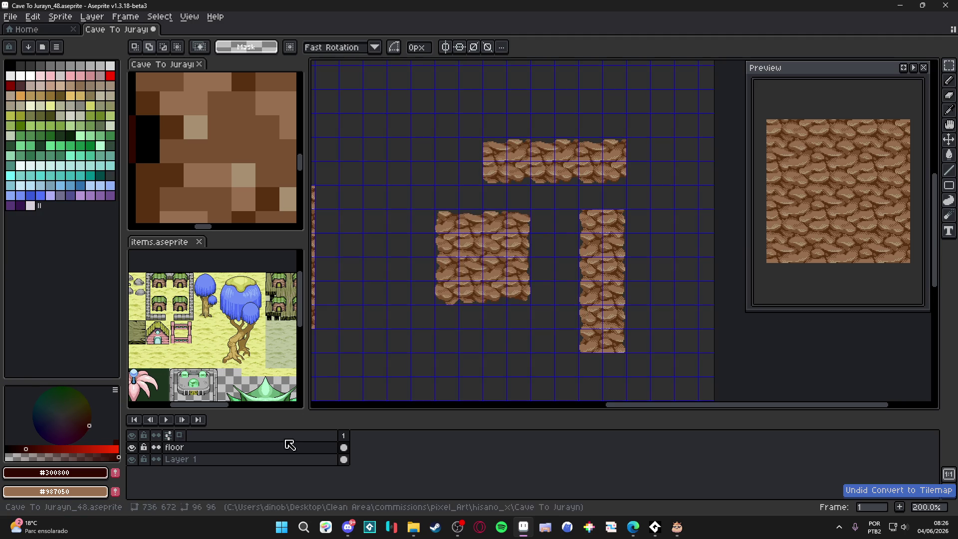
Step: Convert floor to a tilemap again, this time with a 24×24 tile grid
right_click(285, 452)
mouse_move(350, 458)
left_click(419, 487)
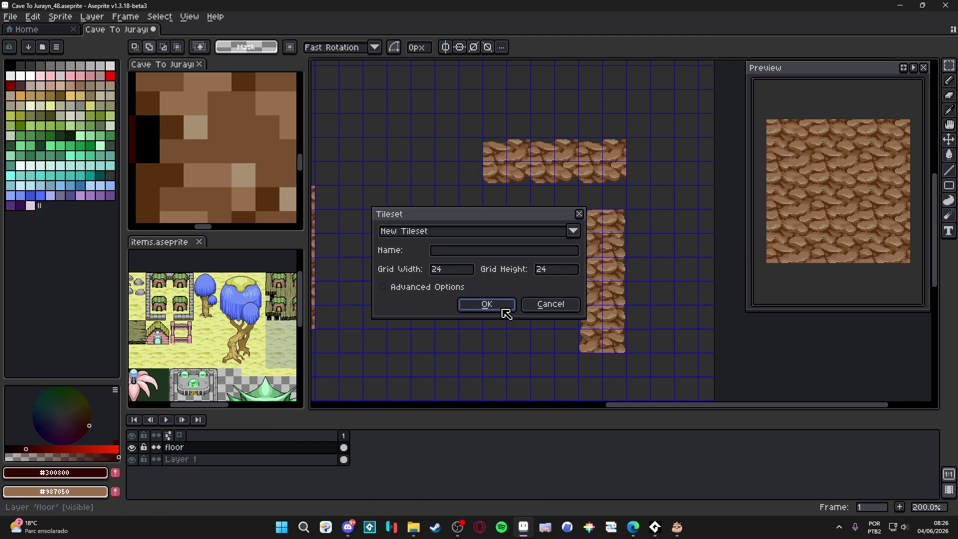
left_click(462, 272)
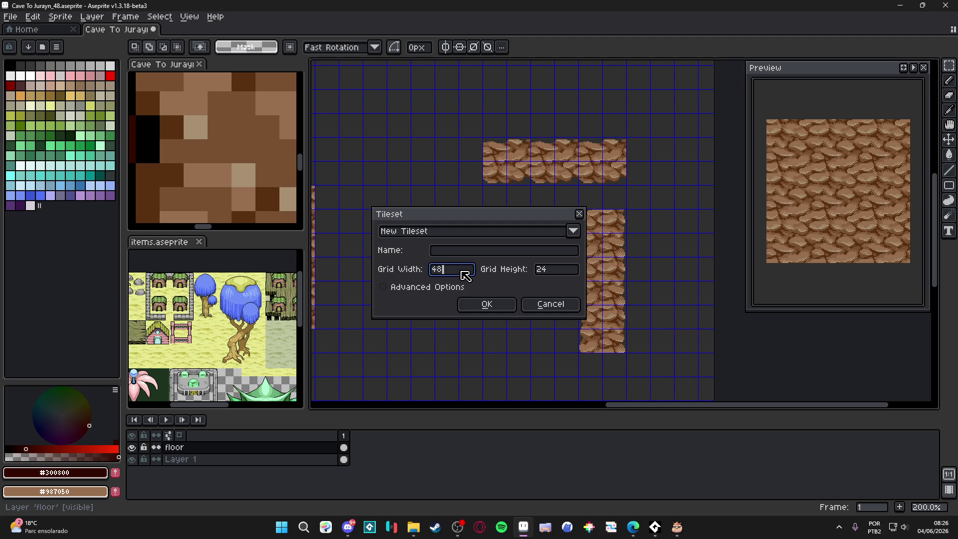
key("Tab")
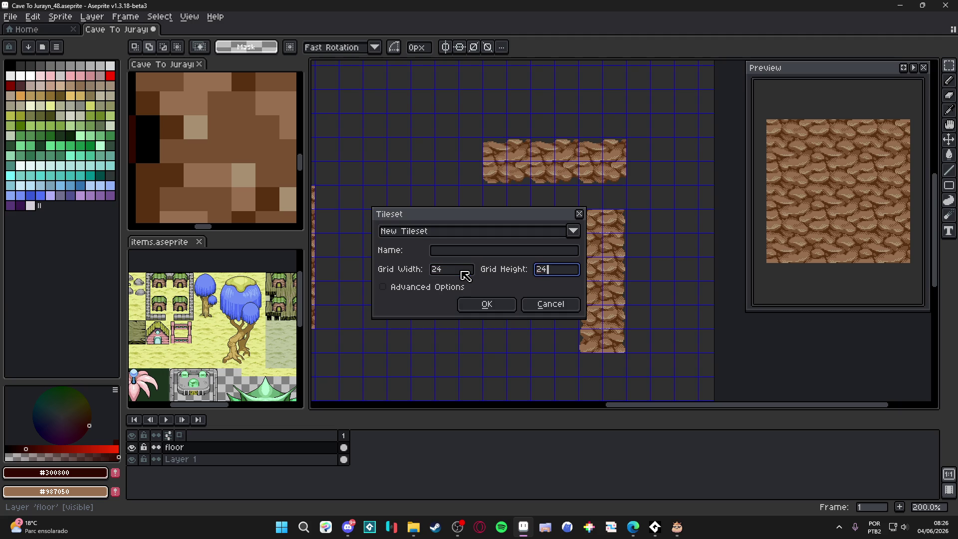
key("Return")
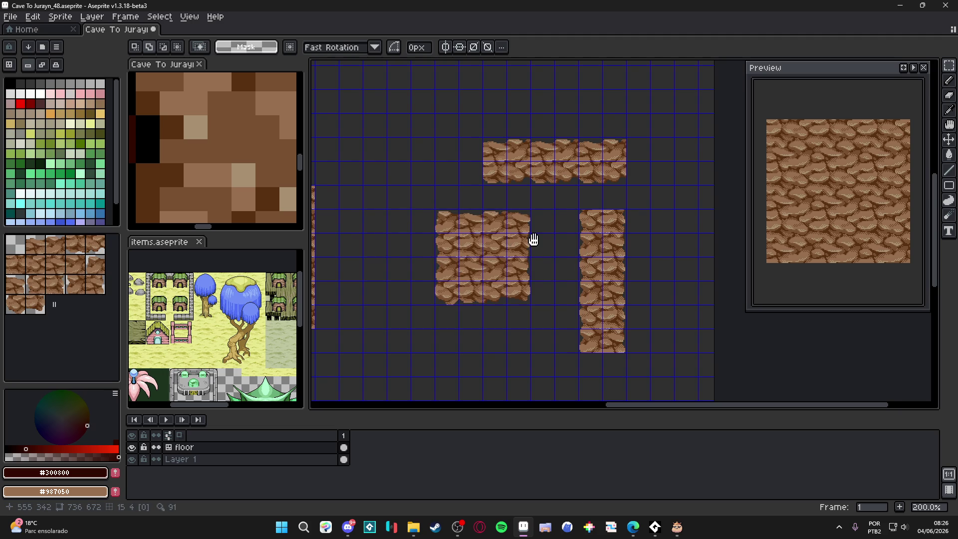
Step: Darken pixels along the rock's right edge with the pencil
scroll(533, 239, "right", 2)
scroll(512, 230, "right", 1)
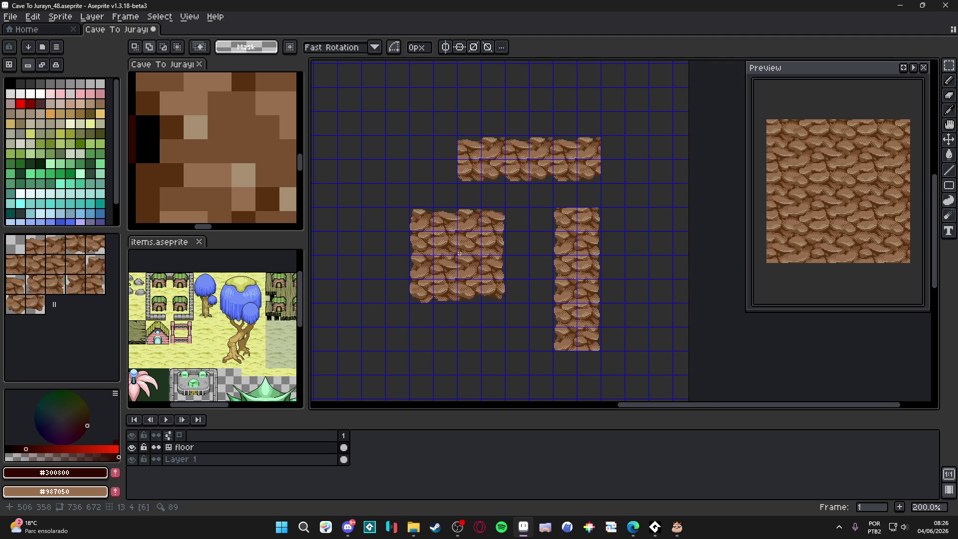
key("v")
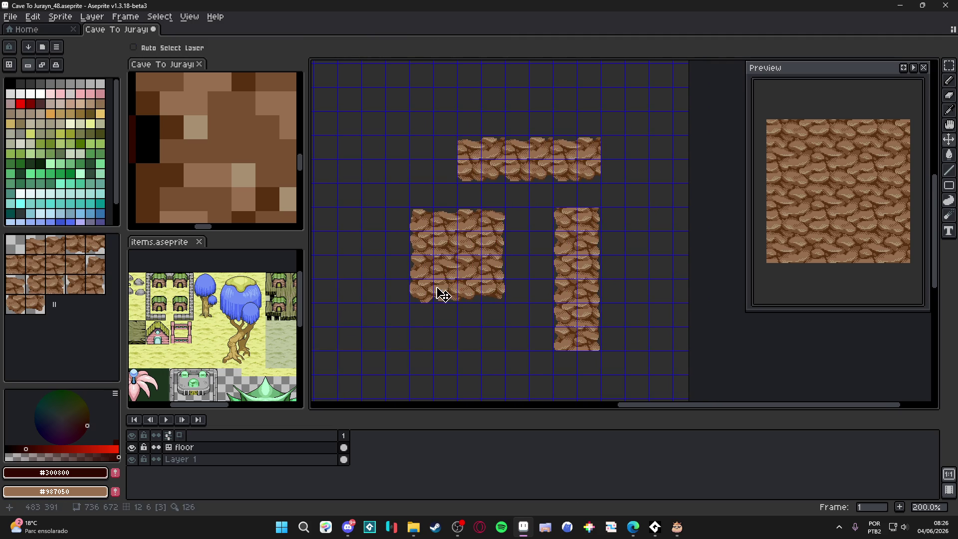
scroll(437, 291, "up", 4)
scroll(438, 306, "up", 3)
scroll(404, 342, "down", 3)
scroll(404, 349, "up", 2)
key("b")
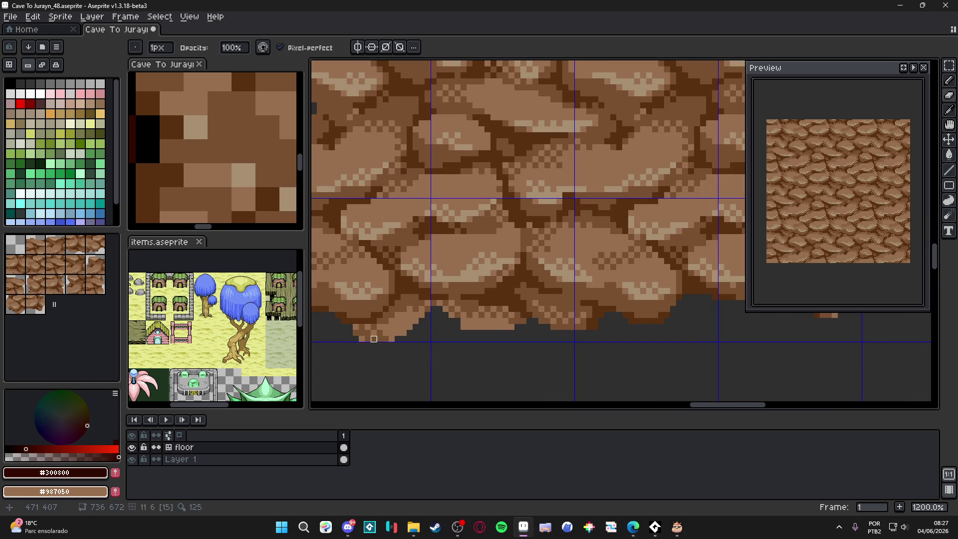
scroll(391, 339, "down", 2)
scroll(593, 290, "up", 2)
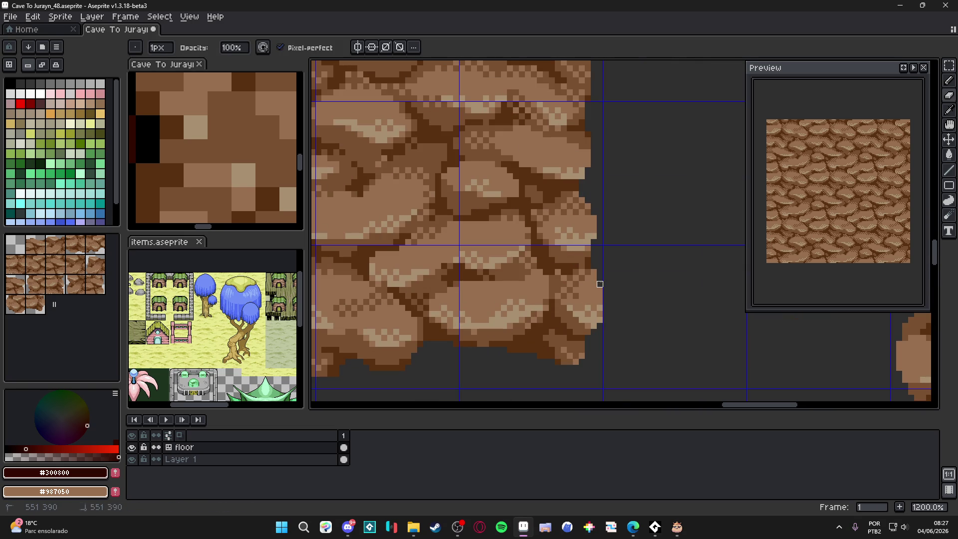
left_click_drag(600, 284, 593, 325)
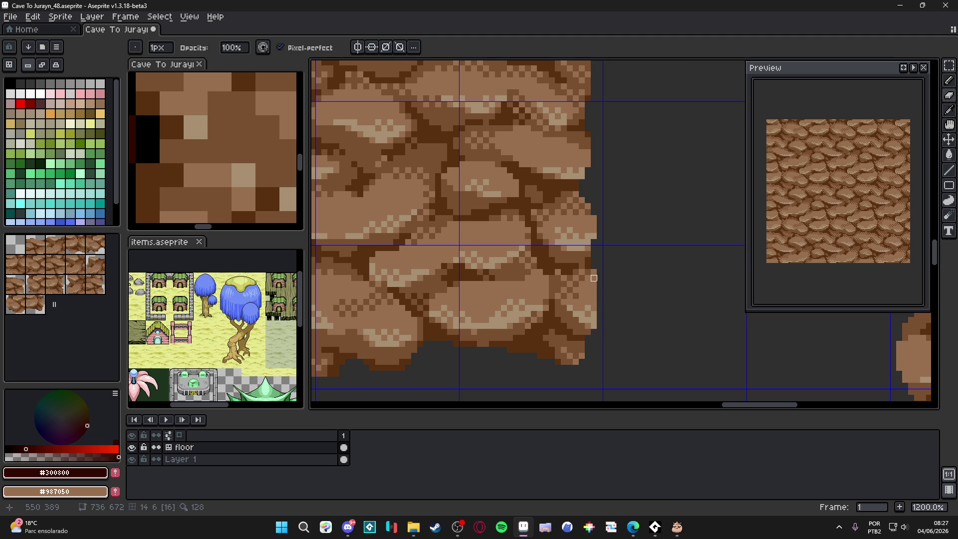
Step: Zoom out and reselect the tile-aligned square rock block on the left
scroll(593, 272, "down", 2)
scroll(568, 187, "up", 2)
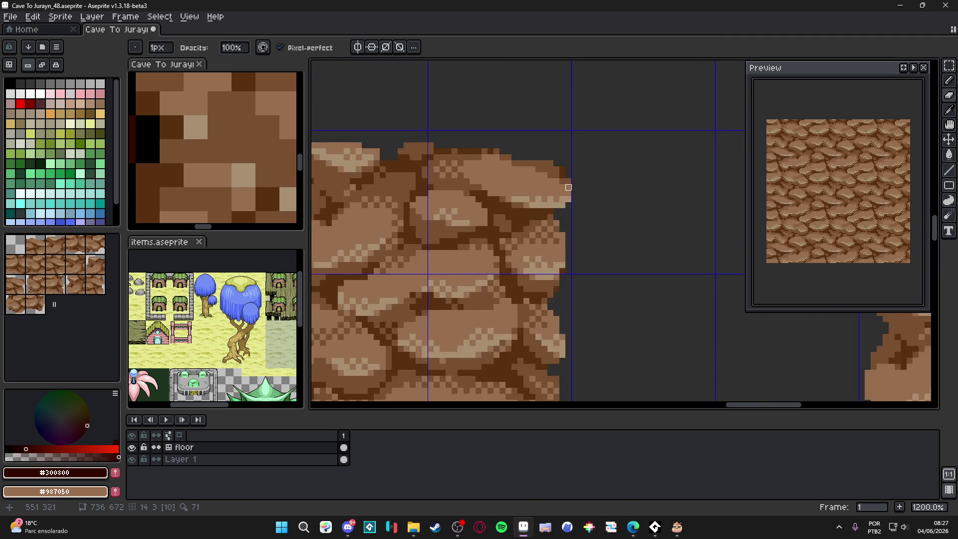
scroll(562, 205, "down", 2)
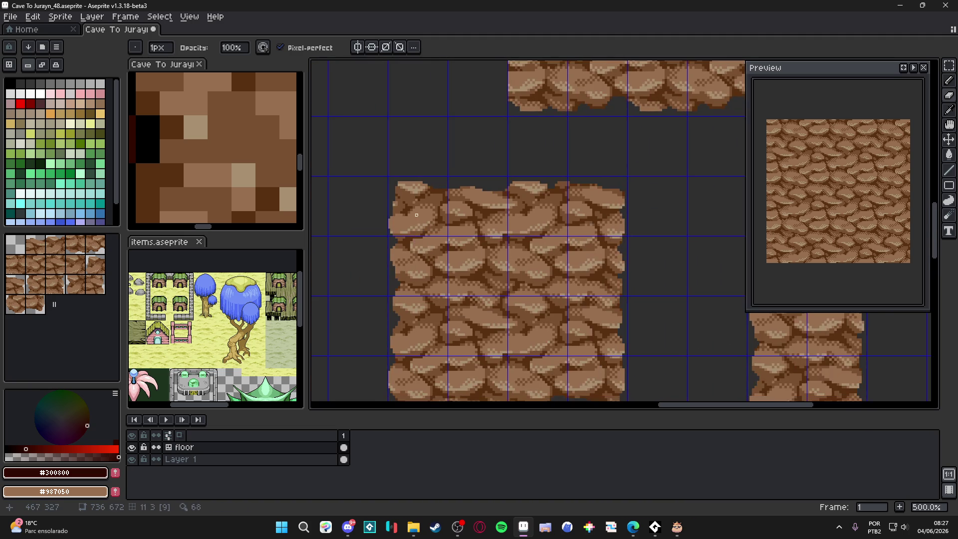
scroll(388, 202, "up", 2)
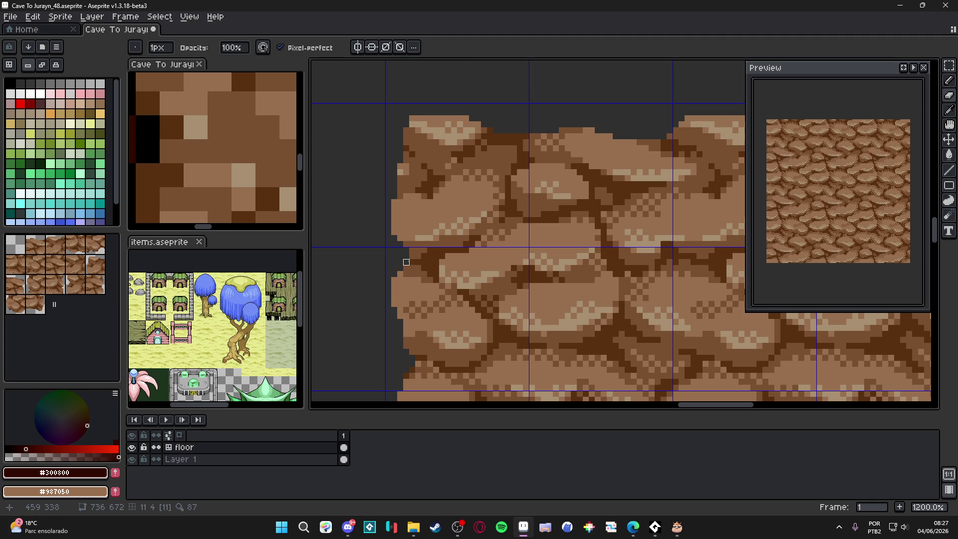
scroll(412, 262, "down", 2)
scroll(344, 143, "up", 3)
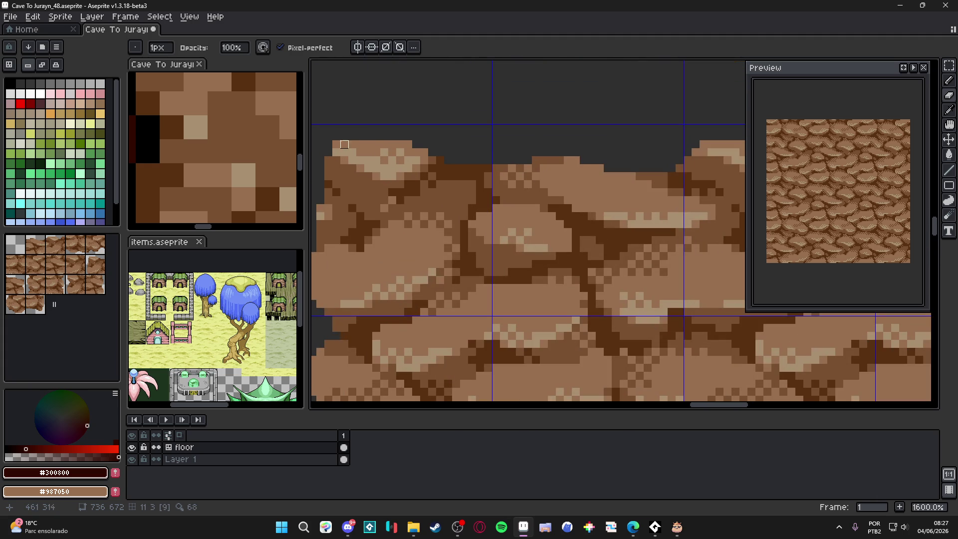
scroll(485, 203, "down", 5)
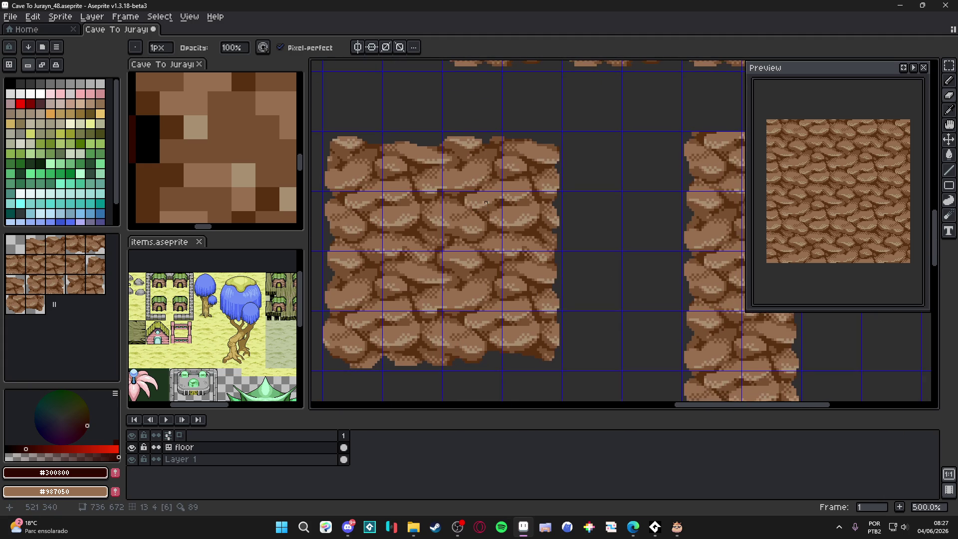
scroll(525, 274, "down", 1)
scroll(524, 254, "down", 1)
key("m")
key("ctrl+shift+d")
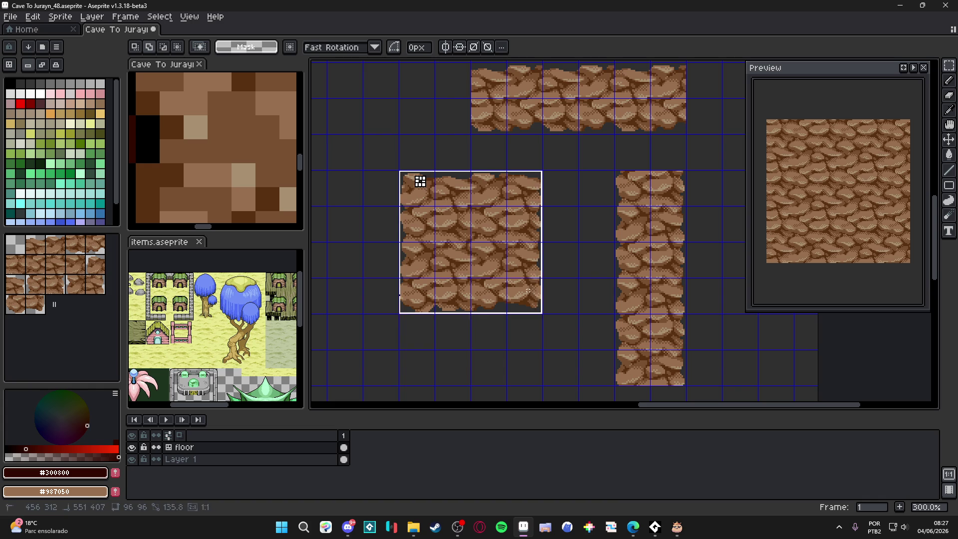
Step: Apply a circle-shaped #300000 outline to the selected rock block
key("shift+o")
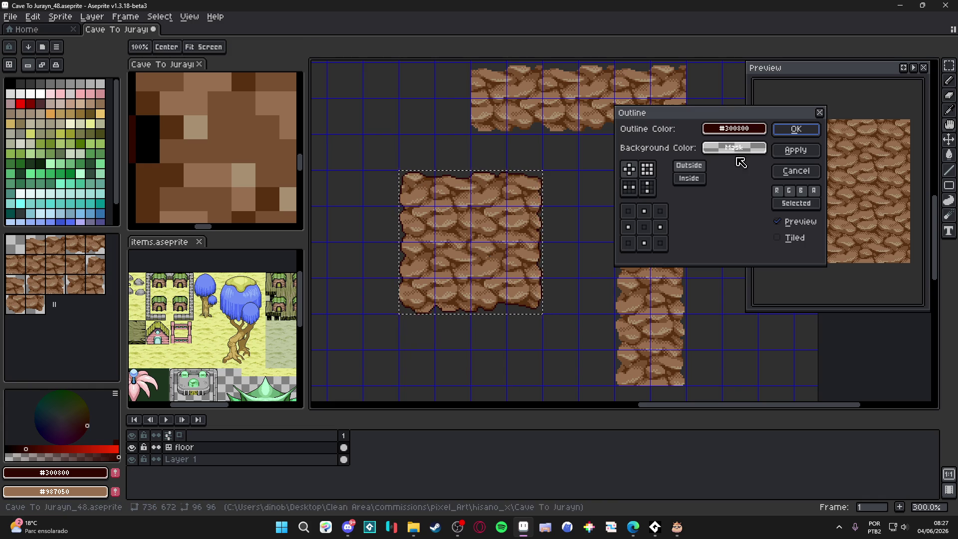
left_click(648, 172)
left_click(629, 170)
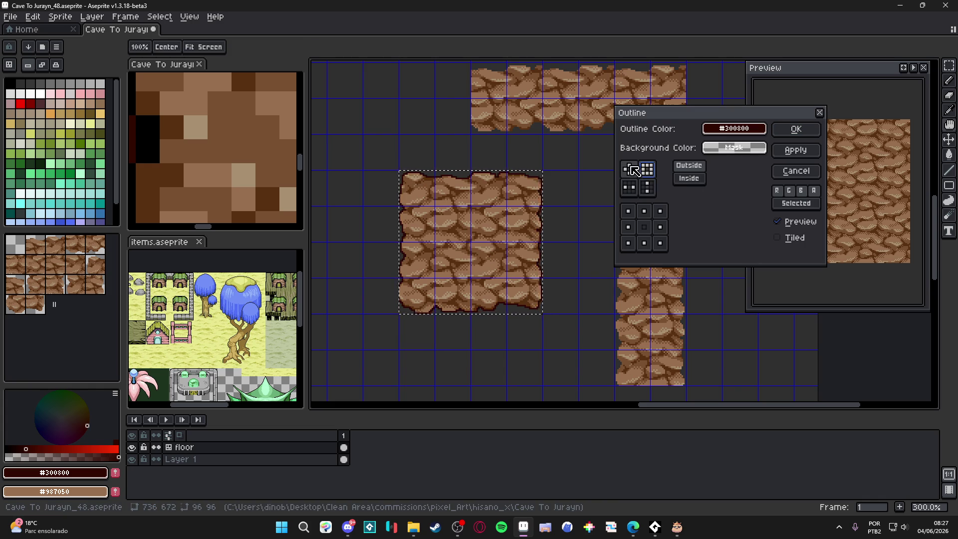
left_click(787, 130)
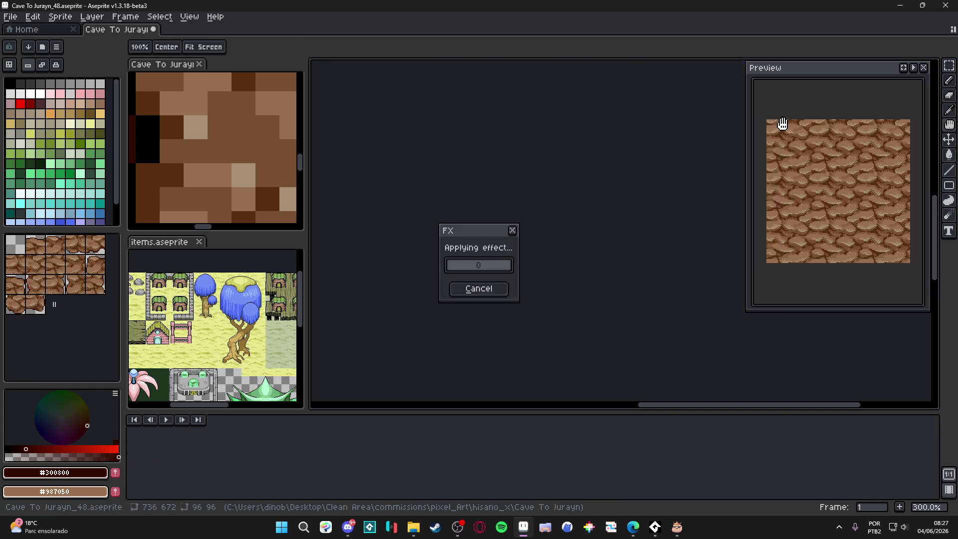
Step: With a 1px Pencil, paint dark outline pixels, extending the rock's lower edge
key("b")
scroll(443, 193, "up", 10)
left_click(383, 215)
scroll(459, 205, "down", 1)
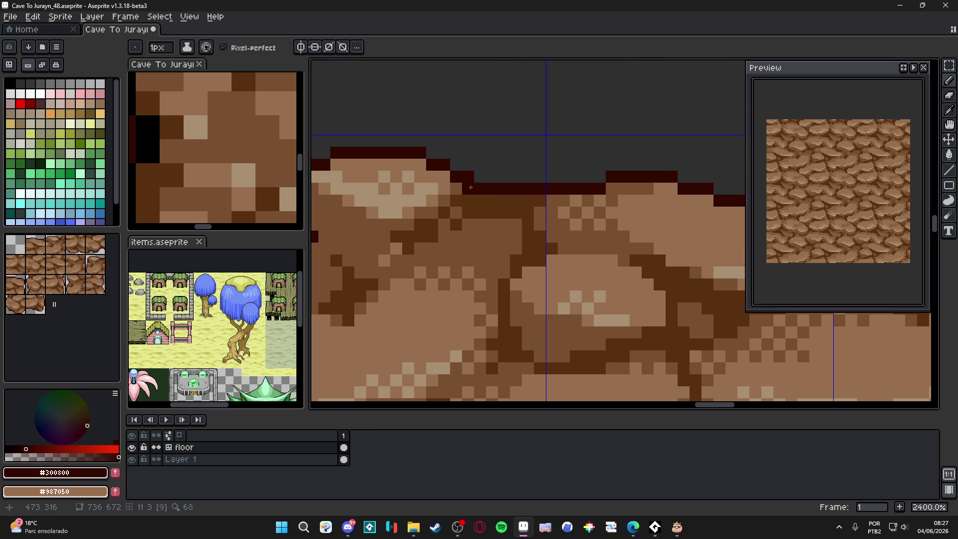
scroll(453, 178, "down", 8)
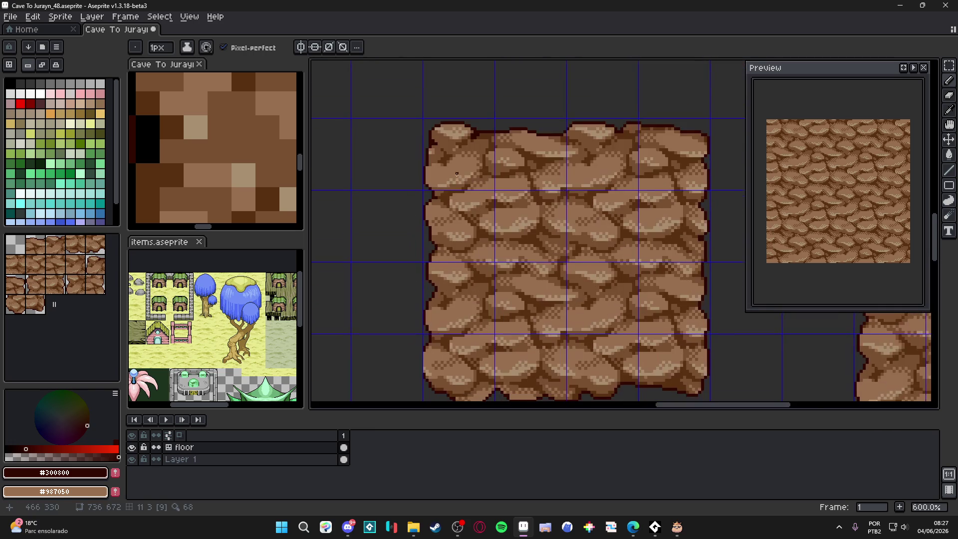
scroll(457, 331, "up", 8)
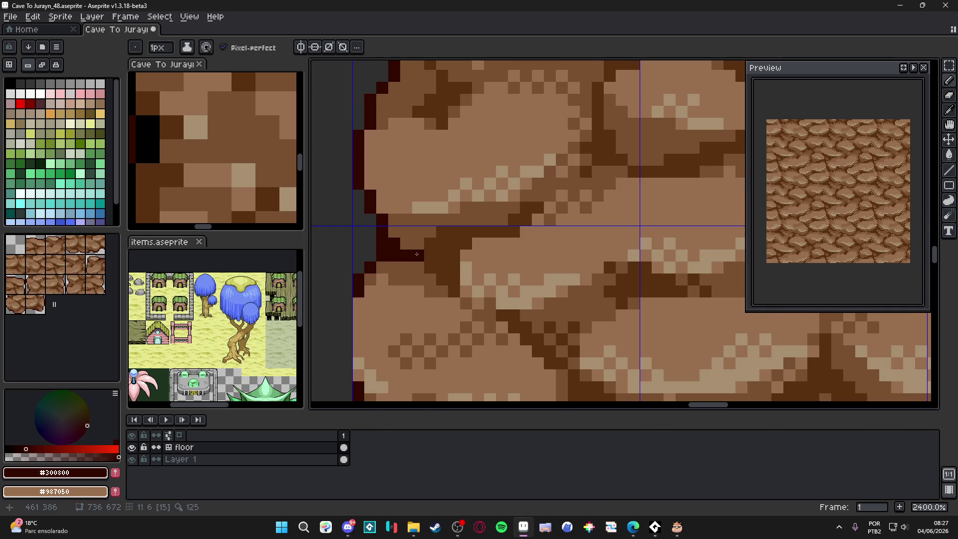
scroll(445, 283, "down", 8)
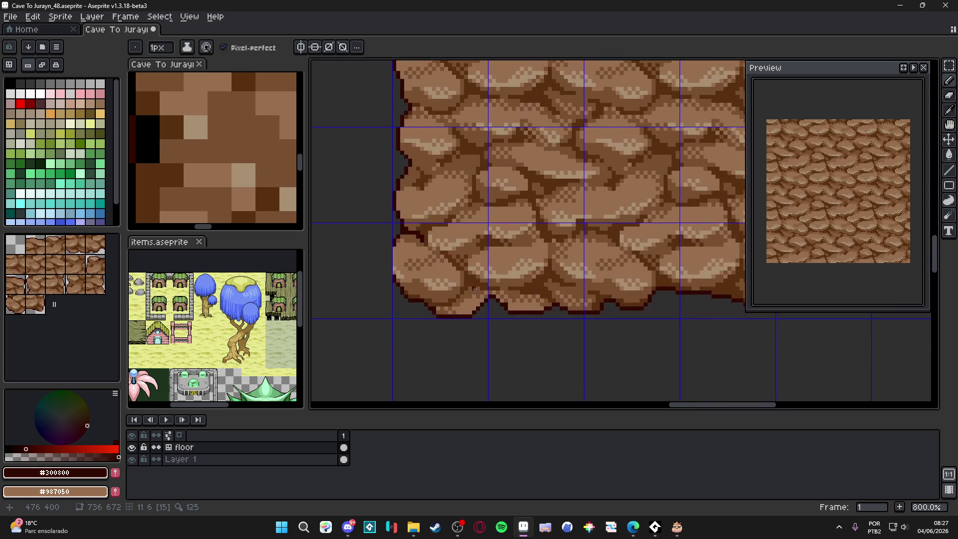
scroll(444, 288, "up", 8)
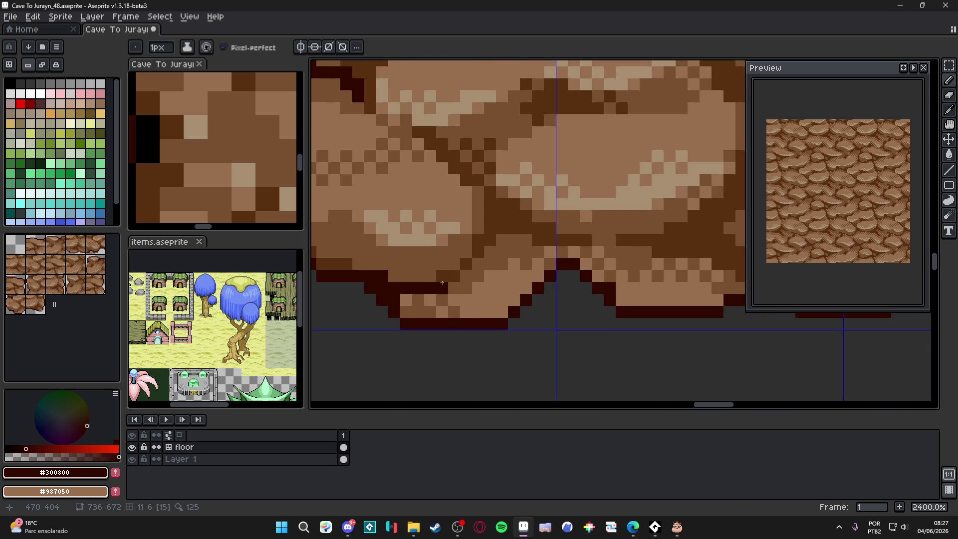
scroll(548, 279, "down", 3)
scroll(575, 280, "up", 4)
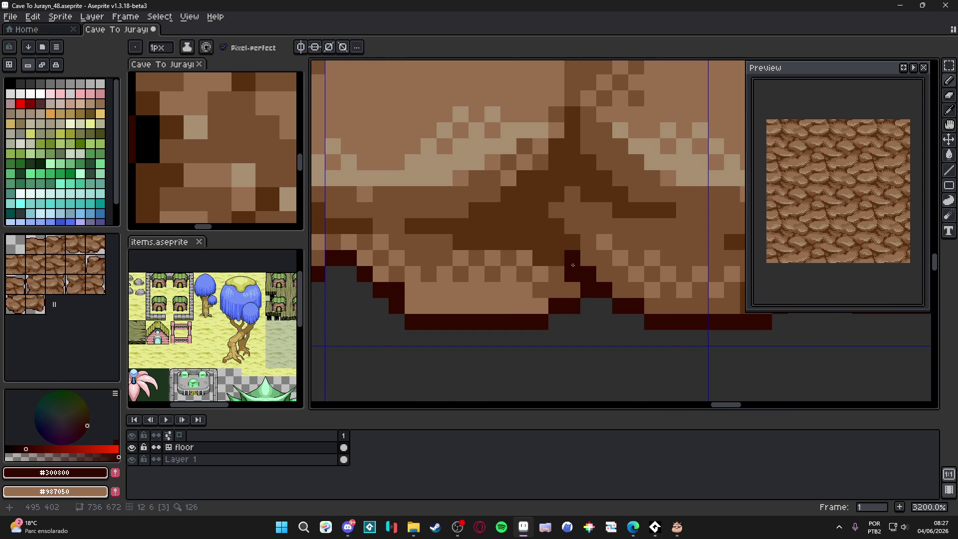
scroll(535, 290, "down", 5)
scroll(535, 290, "up", 4)
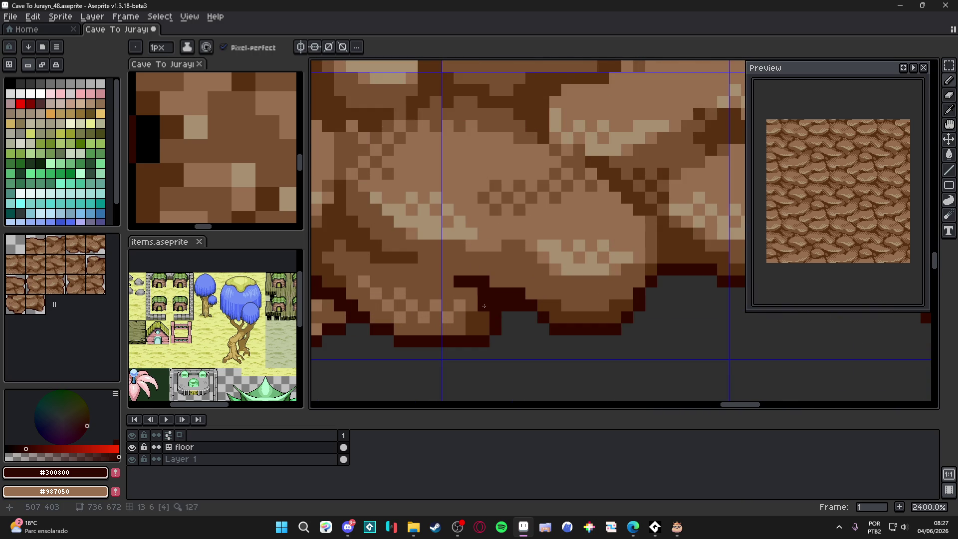
scroll(479, 289, "down", 4)
scroll(518, 321, "up", 4)
mouse_move(516, 318)
left_mouse_down()
mouse_move(530, 335)
mouse_move(546, 324)
mouse_move(540, 314)
left_mouse_up()
scroll(510, 300, "down", 4)
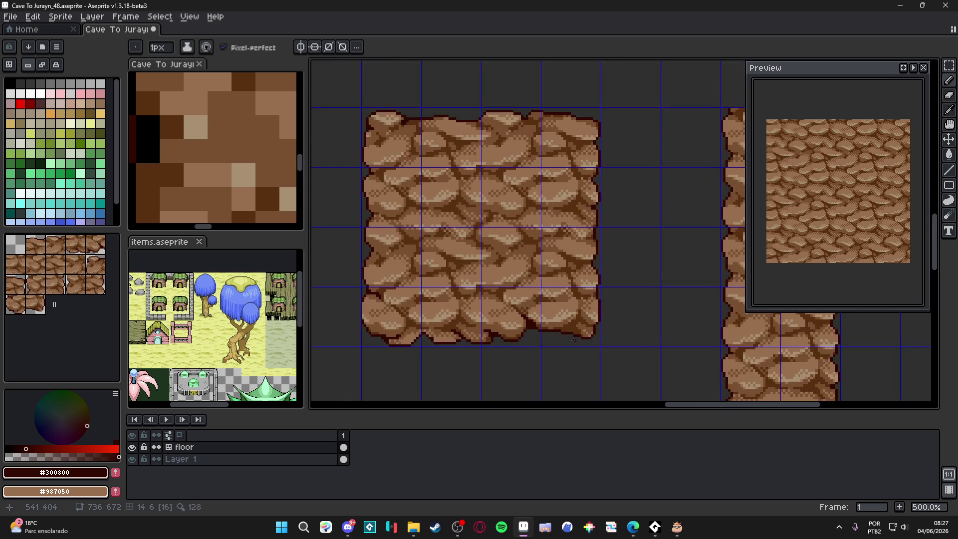
scroll(549, 331, "up", 4)
Step: Enlarge the Pencil to 2px and touch up dark outline pixels along the rock edges
key("plus")
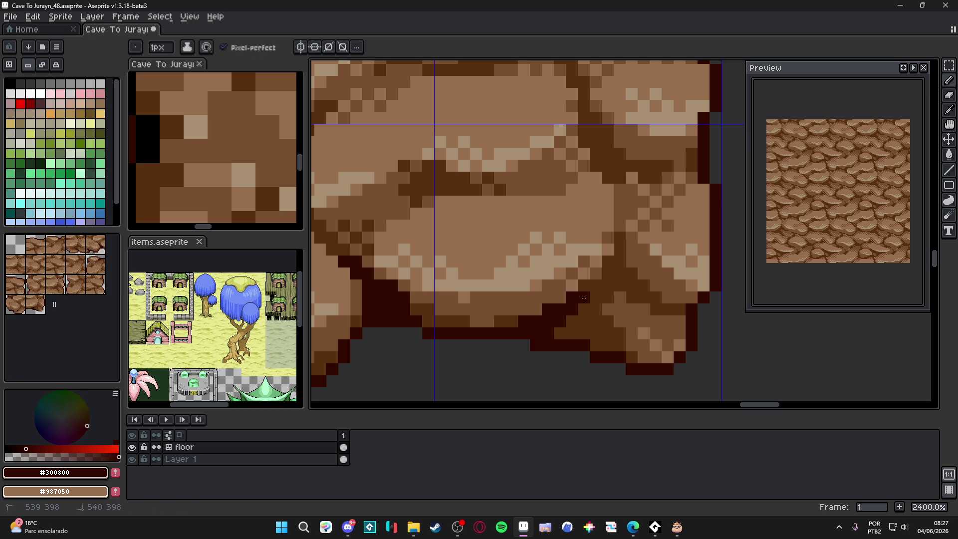
scroll(621, 347, "down", 4)
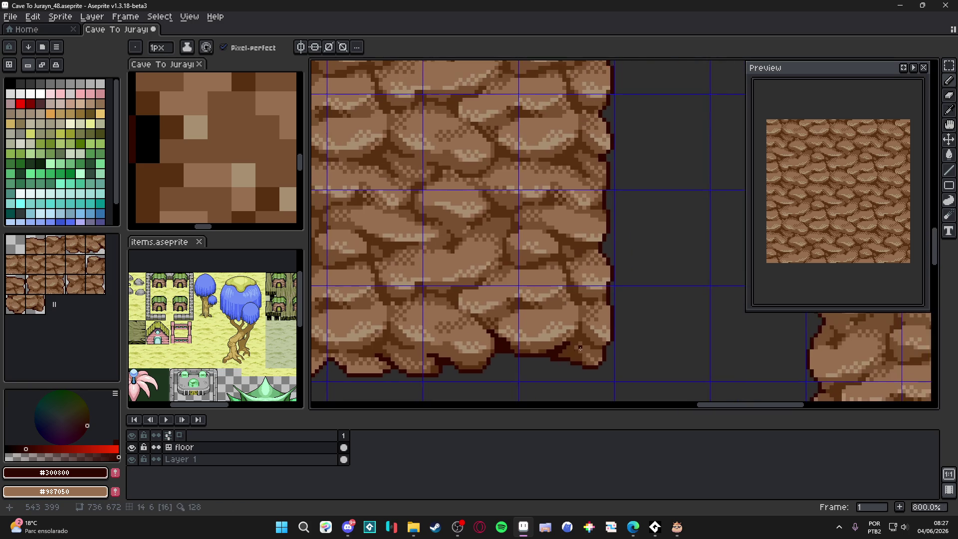
scroll(591, 344, "up", 4)
left_click(591, 344)
left_click_drag(591, 344, 566, 338)
scroll(578, 300, "down", 4)
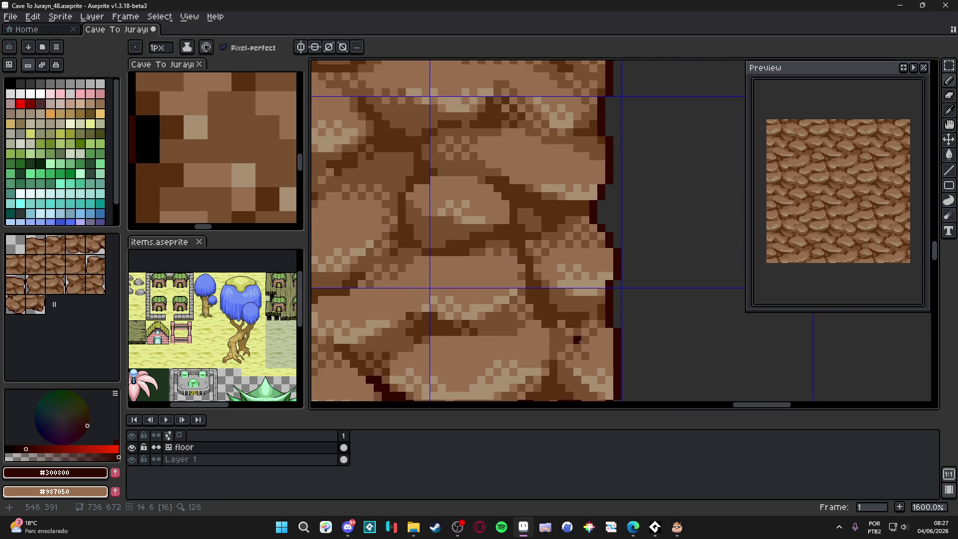
scroll(590, 227, "up", 5)
key("ctrl")
left_click_drag(561, 201, 529, 200)
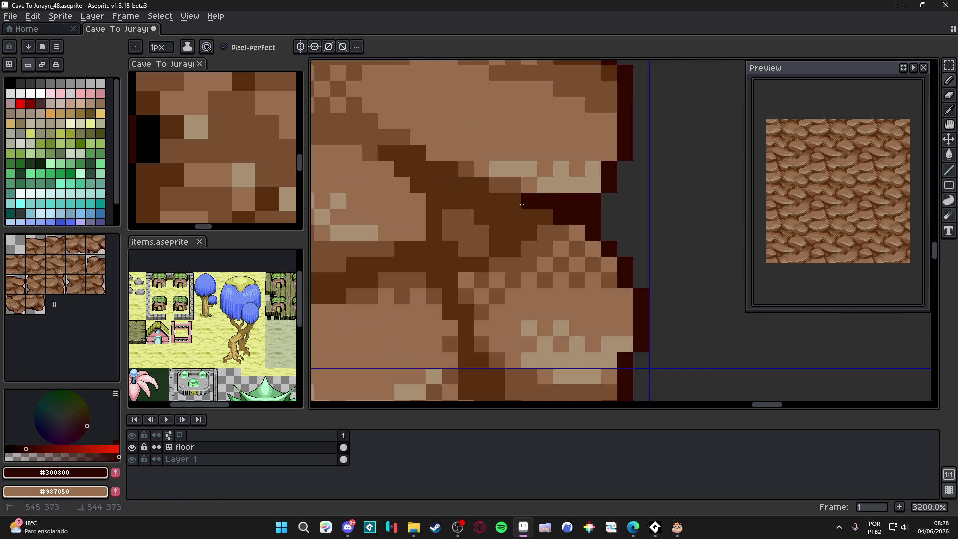
scroll(530, 301, "down", 4)
scroll(578, 255, "up", 4)
left_click_drag(572, 244, 543, 244)
scroll(544, 244, "down", 4)
scroll(527, 259, "up", 5)
scroll(475, 238, "down", 4)
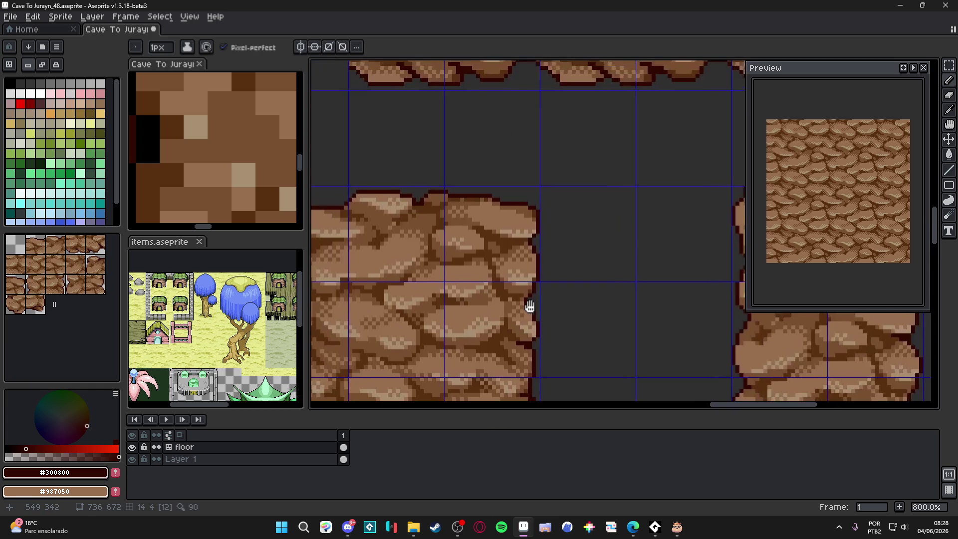
scroll(528, 306, "up", 3)
left_click_drag(497, 287, 483, 299)
left_click(497, 304)
scroll(497, 304, "down", 4)
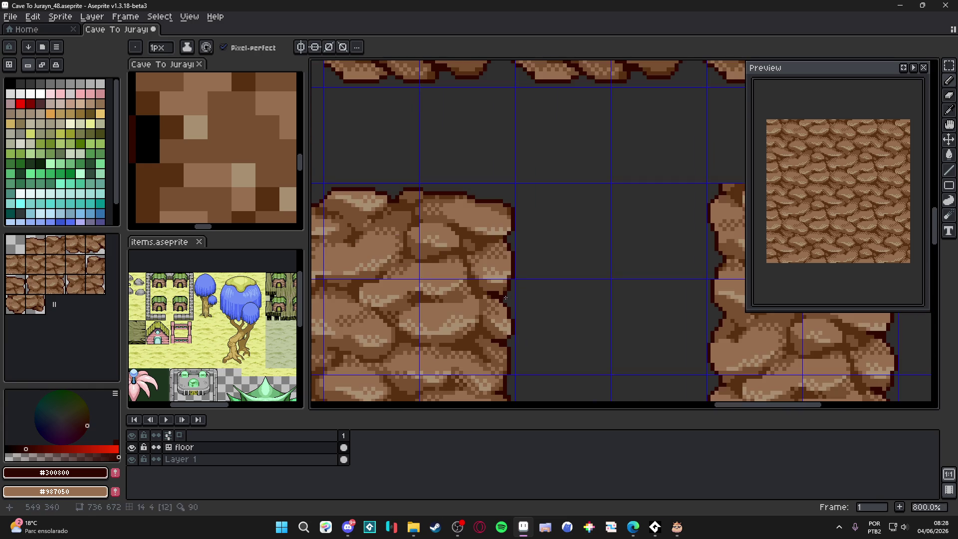
scroll(474, 224, "up", 3)
mouse_move(475, 200)
left_mouse_down()
mouse_move(471, 215)
mouse_move(460, 216)
left_mouse_up()
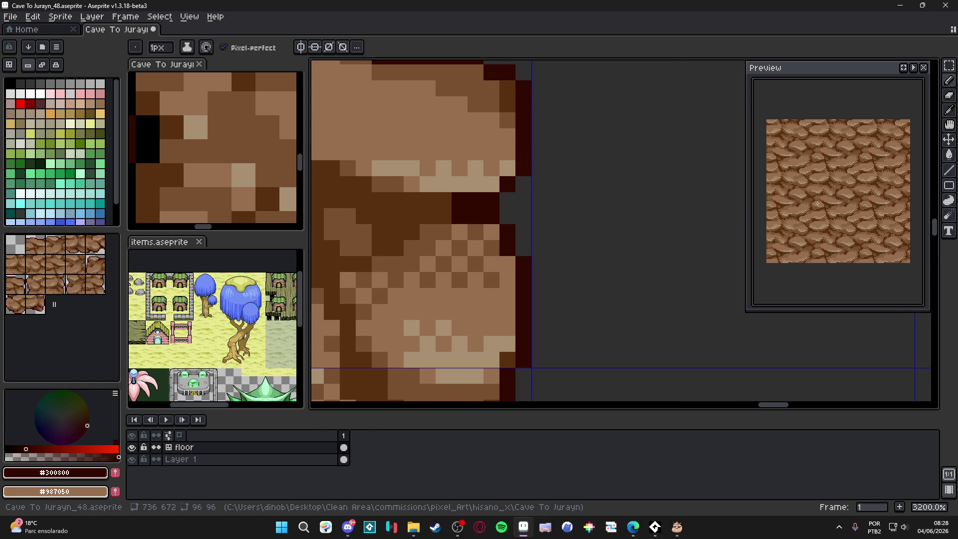
Step: Reframe the preview on the rock block and widen the side panel
left_click(902, 68)
scroll(786, 225, "up", 2)
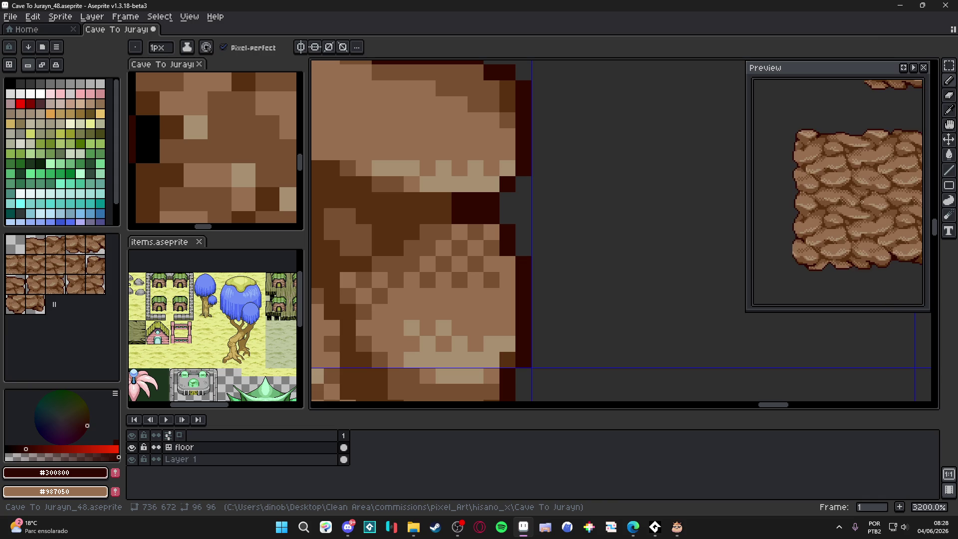
left_click_drag(861, 214, 839, 214)
scroll(430, 193, "down", 3)
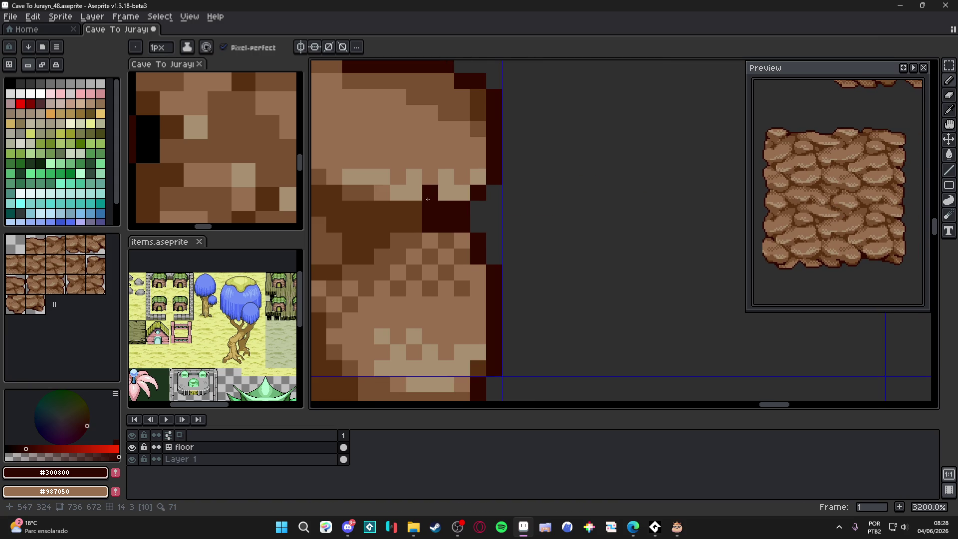
mouse_move(296, 235)
left_mouse_down()
mouse_move(355, 227)
mouse_move(315, 222)
mouse_move(477, 255)
left_mouse_up()
scroll(478, 255, "down", 4)
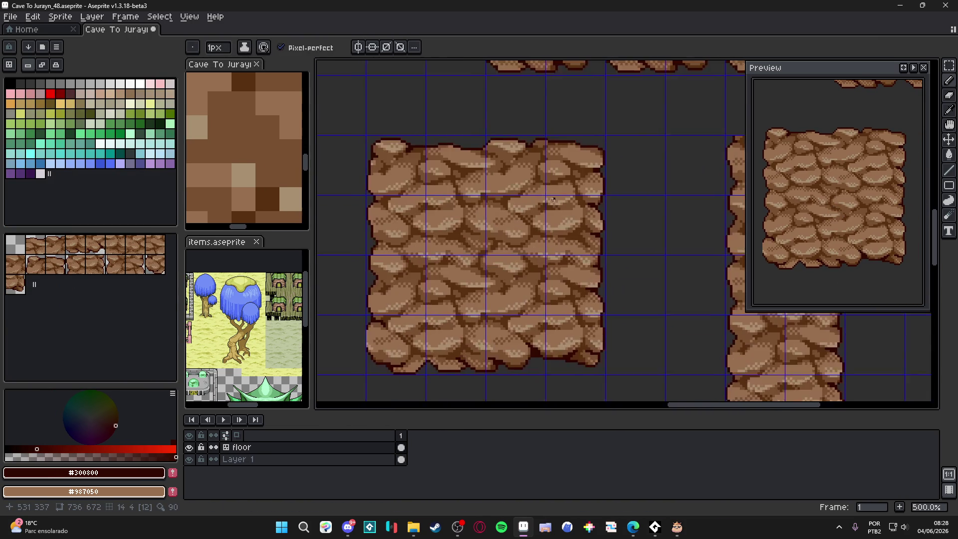
scroll(553, 242, "down", 2)
left_click_drag(547, 214, 514, 210)
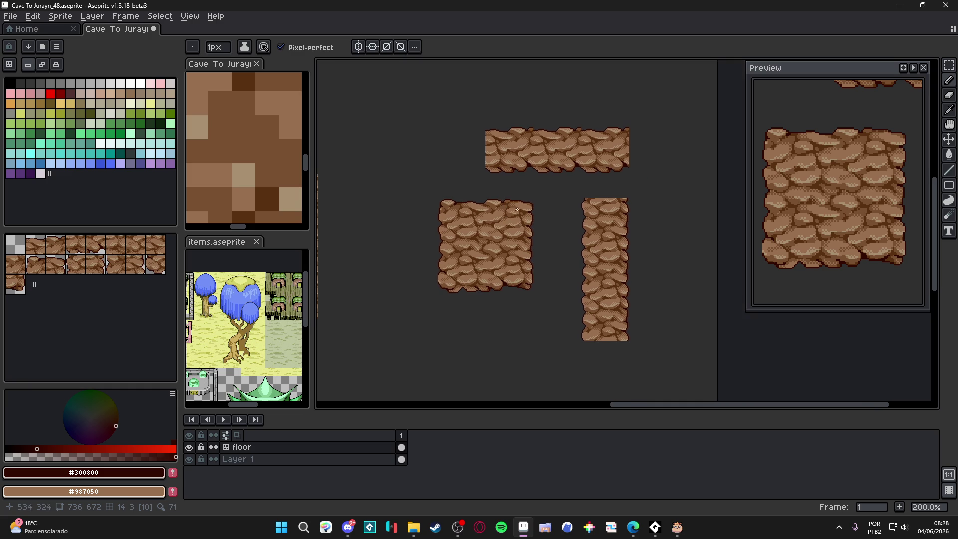
scroll(486, 245, "up", 1)
scroll(434, 254, "down", 2)
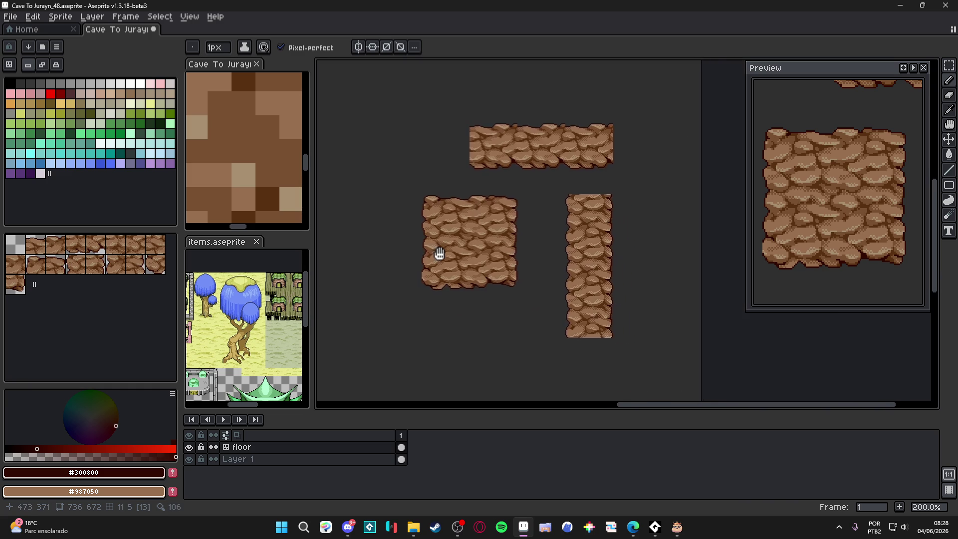
scroll(510, 252, "up", 1)
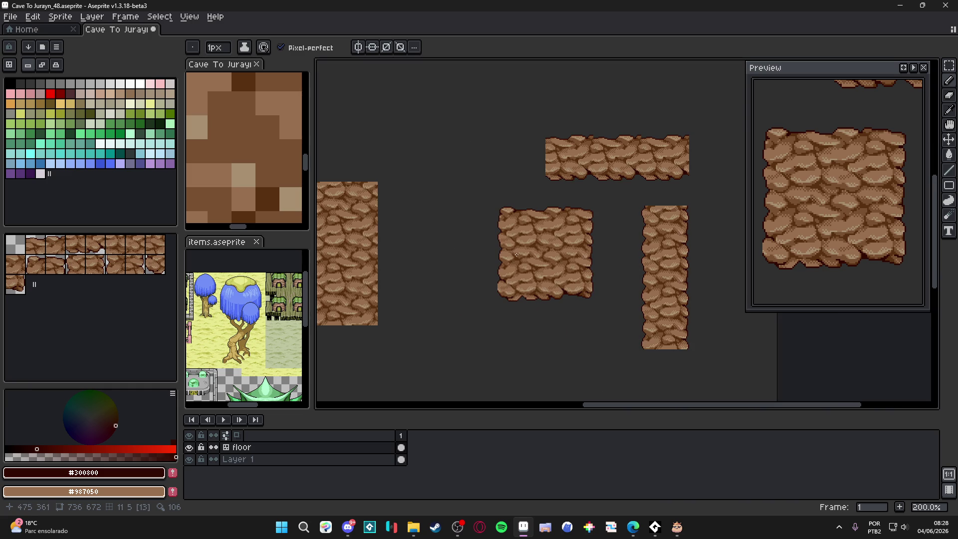
right_click(118, 30)
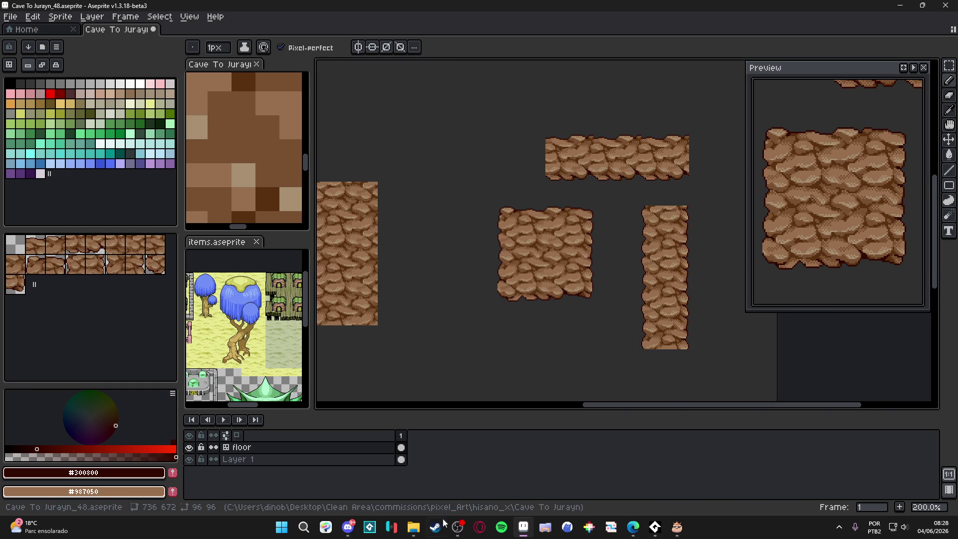
Step: Open the sprite's hisano_x folder in File Explorer and open the items file in Aseprite
left_click(135, 70)
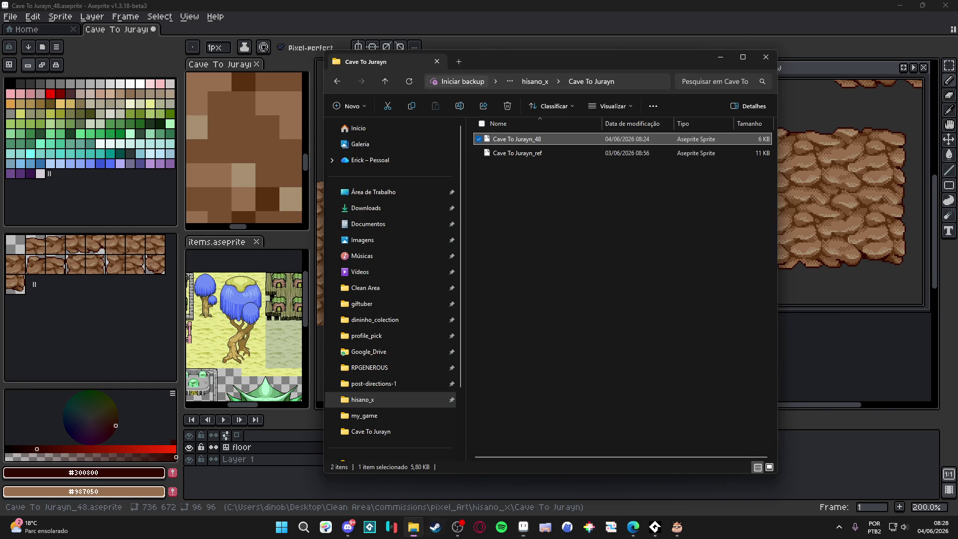
left_click(337, 81)
scroll(643, 298, "down", 5)
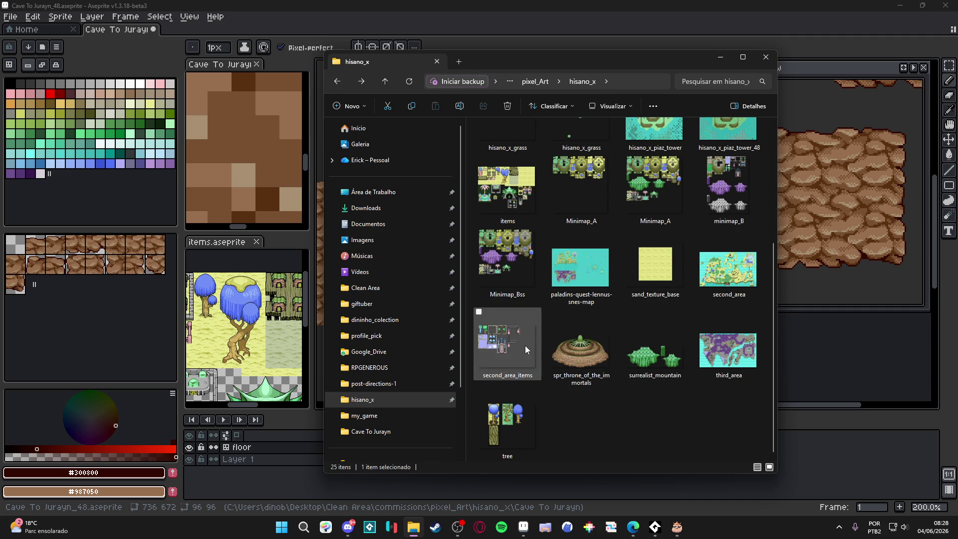
scroll(525, 345, "up", 4)
mouse_move(514, 369)
left_mouse_down()
mouse_move(347, 64)
mouse_move(327, 52)
left_mouse_up()
left_click(414, 527)
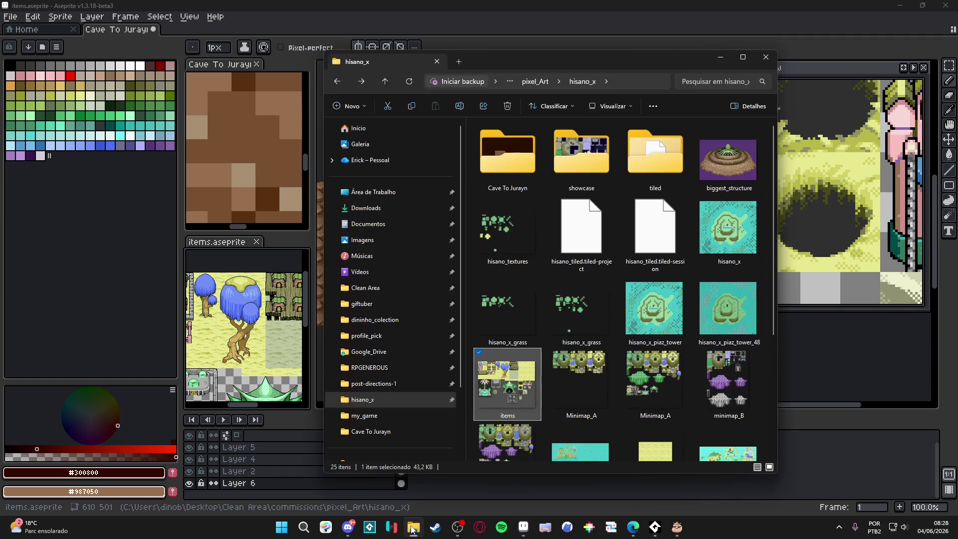
left_click(576, 38)
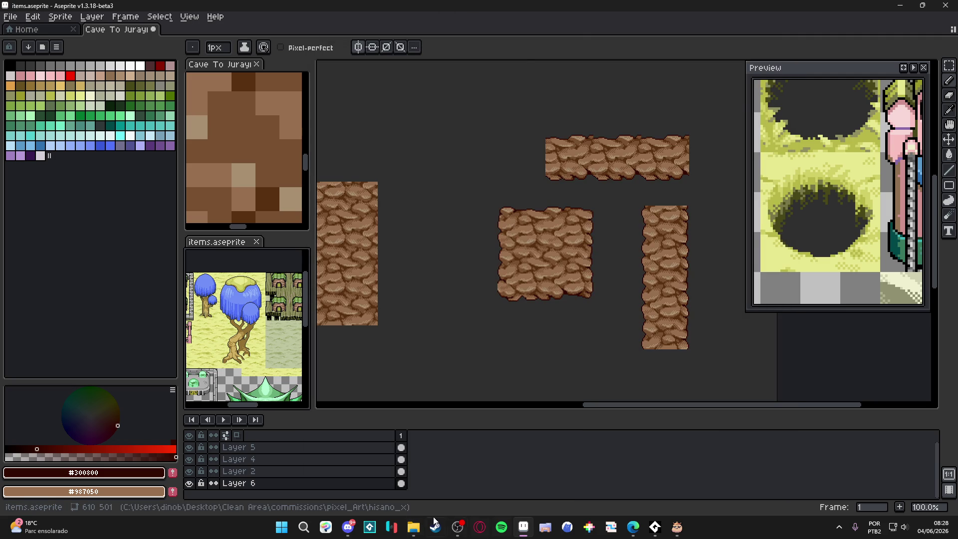
left_click(413, 526)
left_click(809, 78)
left_click(414, 526)
double_click(514, 384)
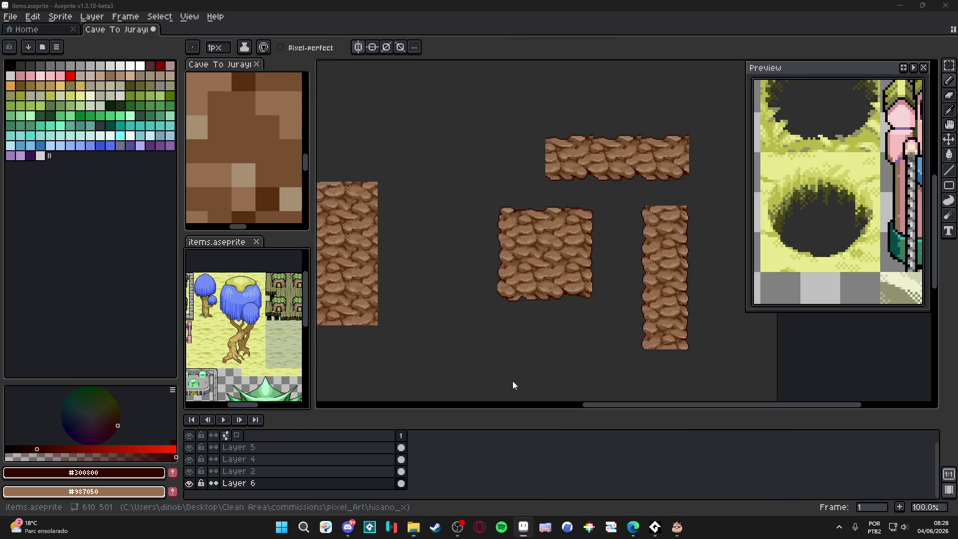
scroll(252, 292, "down", 3)
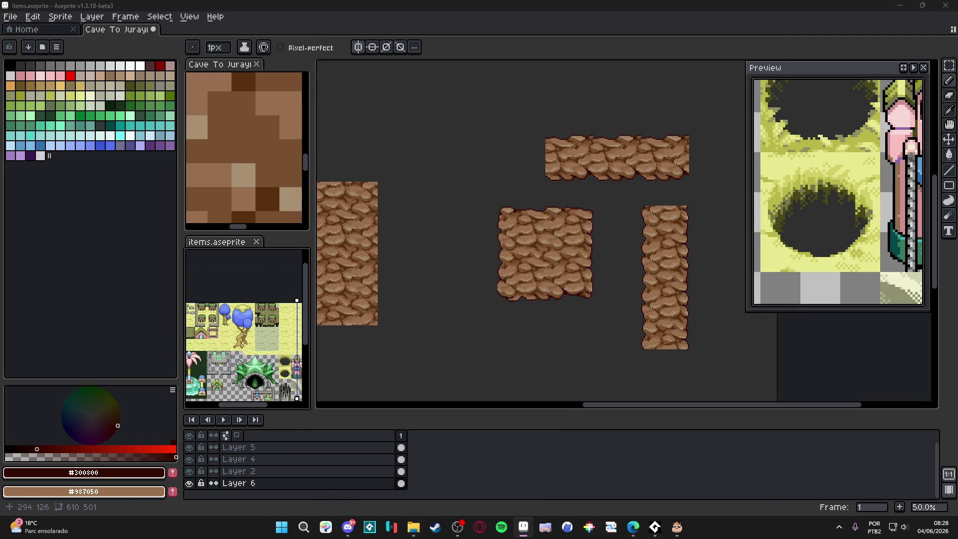
left_click_drag(207, 320, 251, 305)
Step: Select Minimap_A in the hisano_x folder and drag it into Aseprite
left_click(413, 525)
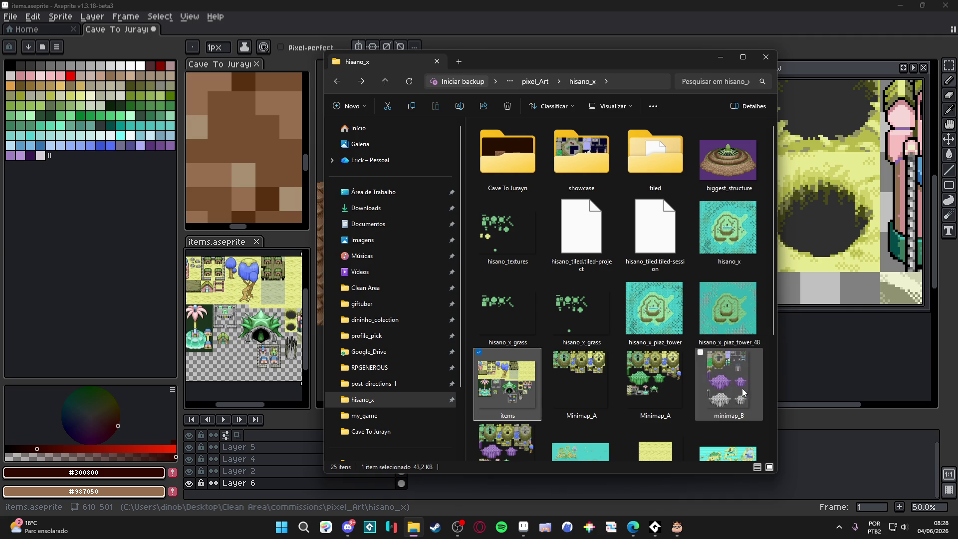
left_click(596, 390)
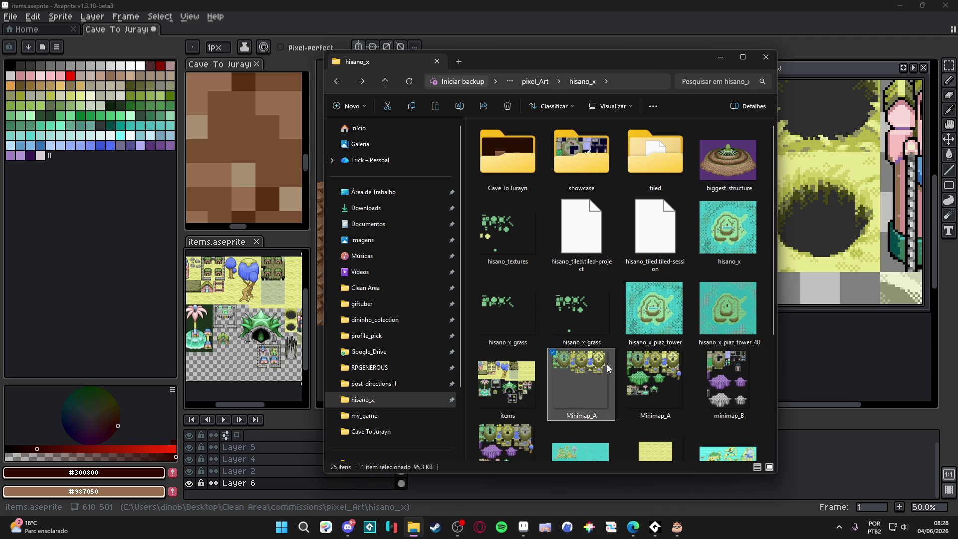
left_click(638, 378)
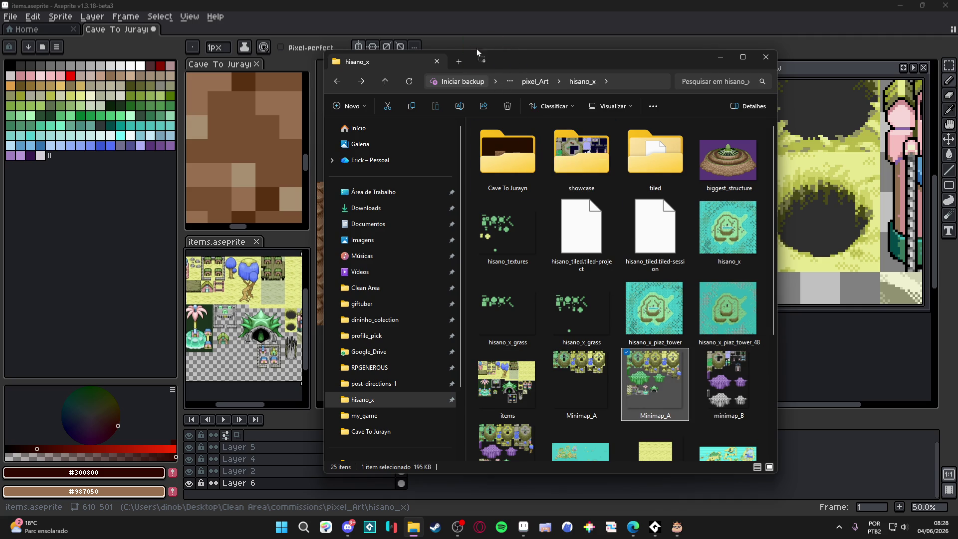
left_click_drag(489, 35, 539, 30)
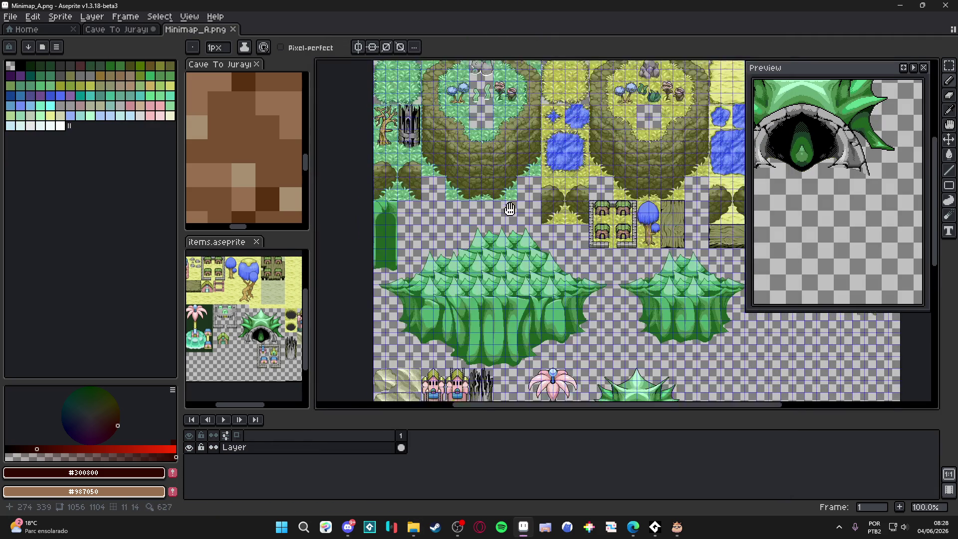
Step: Dock the Minimap_A tab in the lower-left preview and return to Cave To Jurayn
left_click_drag(214, 34, 262, 243)
left_click_drag(284, 343, 293, 320)
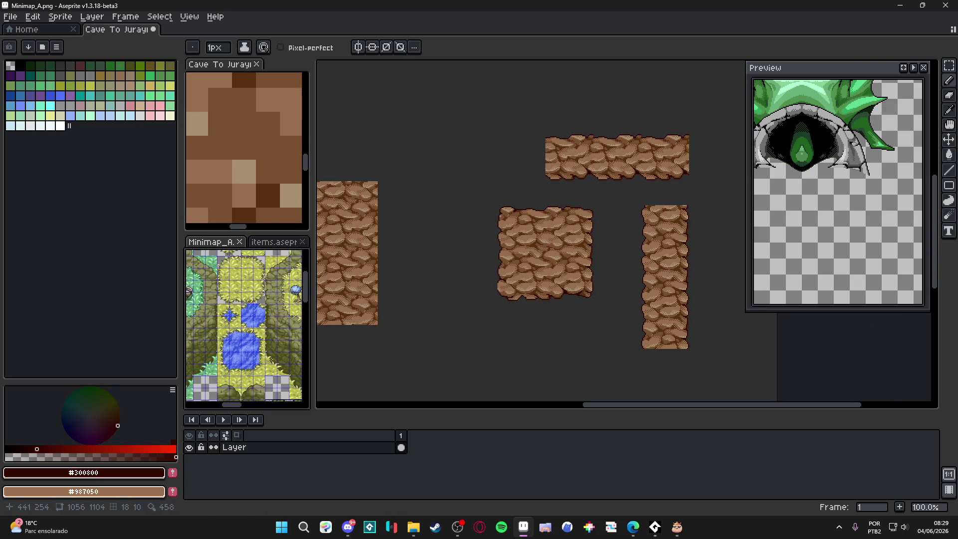
left_click_drag(409, 231, 451, 252)
left_click(293, 319)
mouse_move(293, 320)
left_mouse_down()
mouse_move(285, 305)
mouse_move(279, 325)
left_mouse_up()
left_click_drag(657, 242, 612, 231)
Step: Show the grid, save the cave file, and select the middle-left rock block
key("v")
key("ctrl+apostrophe")
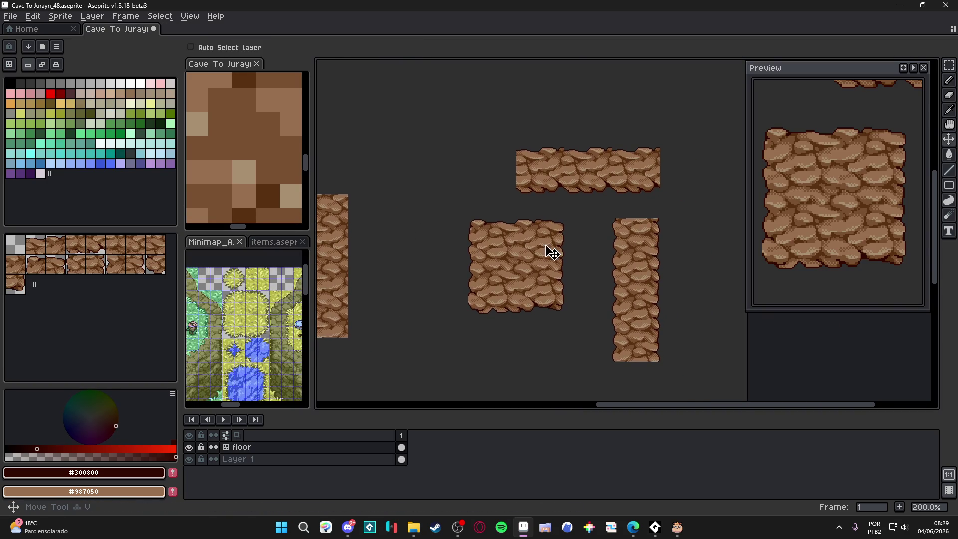
key("ctrl+s")
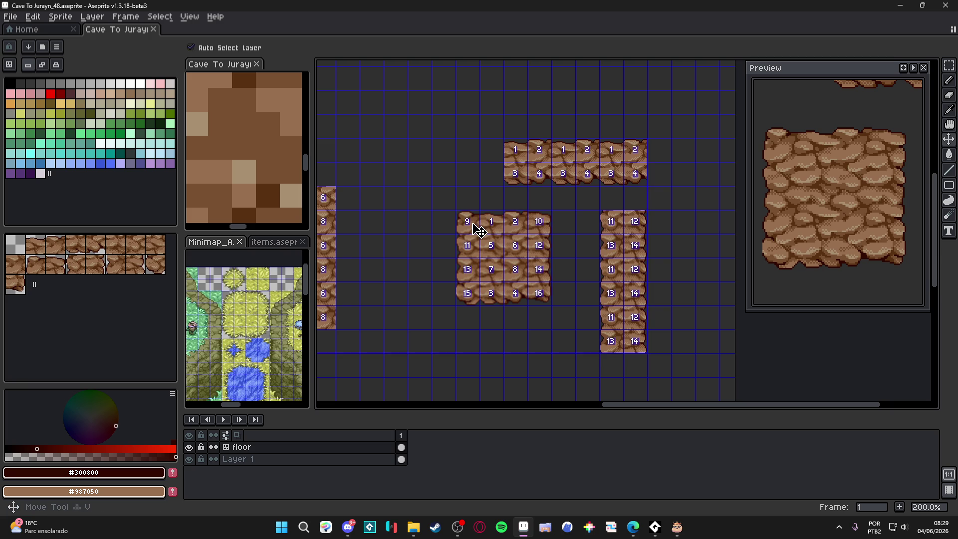
key("m")
mouse_move(471, 222)
left_mouse_down()
mouse_move(549, 278)
mouse_move(552, 304)
left_mouse_up()
mouse_move(486, 279)
left_mouse_down()
mouse_move(534, 294)
mouse_move(592, 205)
mouse_move(592, 243)
left_mouse_up()
scroll(535, 294, "down", 2)
Step: Select all rock tile blocks and shift them toward the top-left corner
key("v")
key("ctrl")
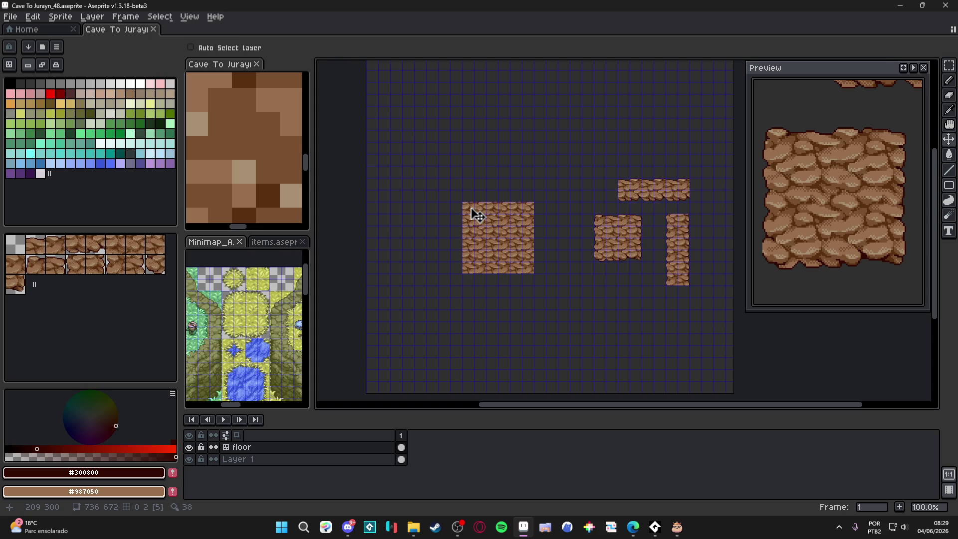
key("m")
mouse_move(468, 166)
left_mouse_down()
mouse_move(626, 295)
mouse_move(681, 309)
left_mouse_up()
key("Left")
key("Up")
key("Up")
key("Up")
key("Left")
key("Left")
key("Left")
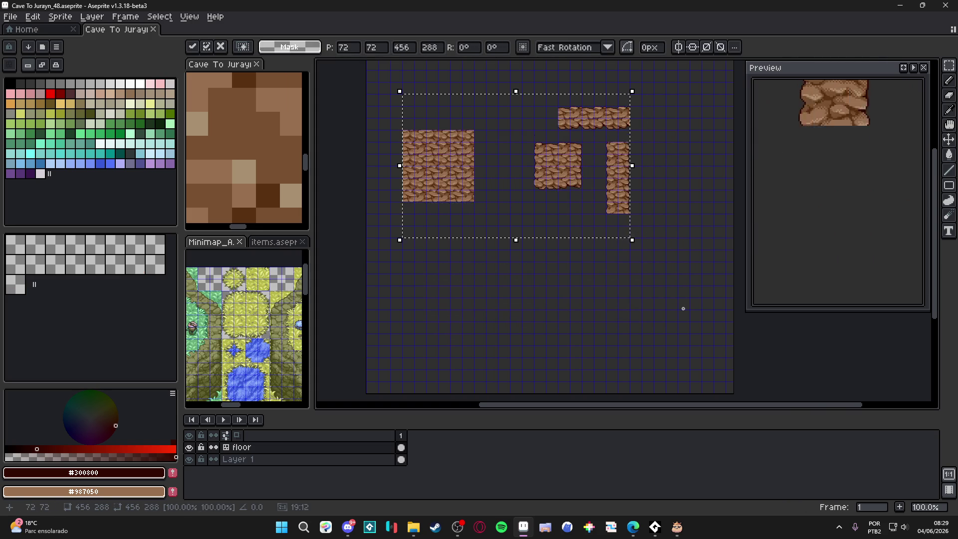
scroll(479, 312, "up", 3)
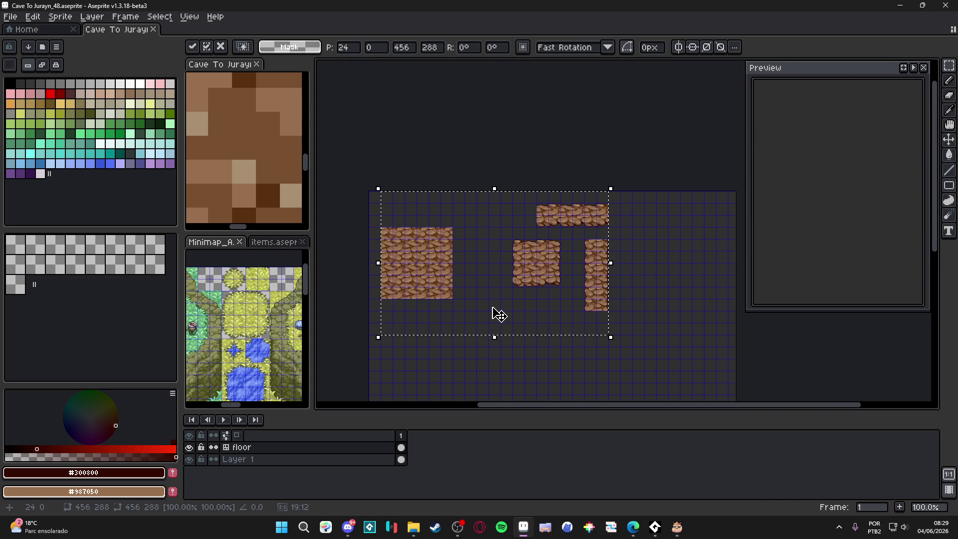
key("Up")
key("Delete")
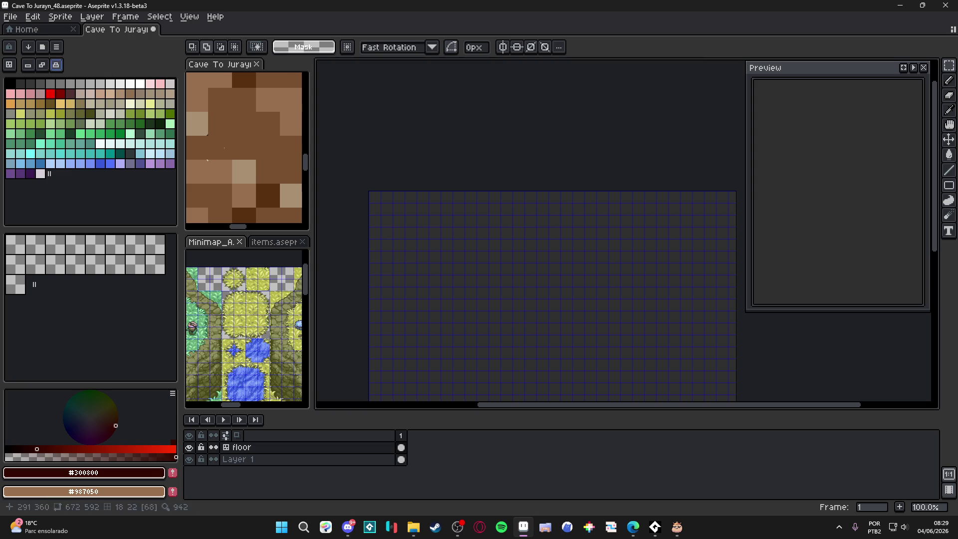
scroll(445, 164, "down", 2)
key("ctrl+z")
scroll(459, 180, "down", 1)
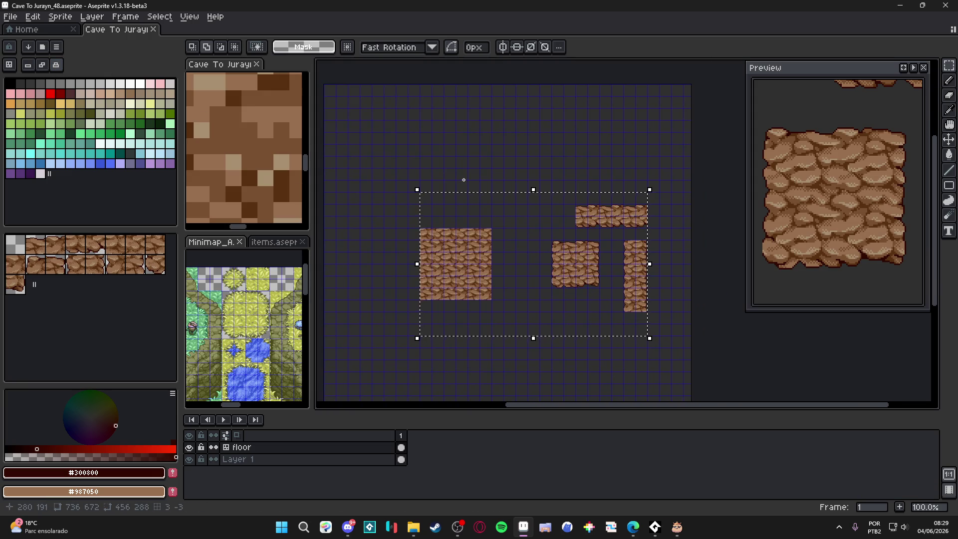
key("Left")
key("Left")
key("Left")
key("Up")
key("Up")
key("Up")
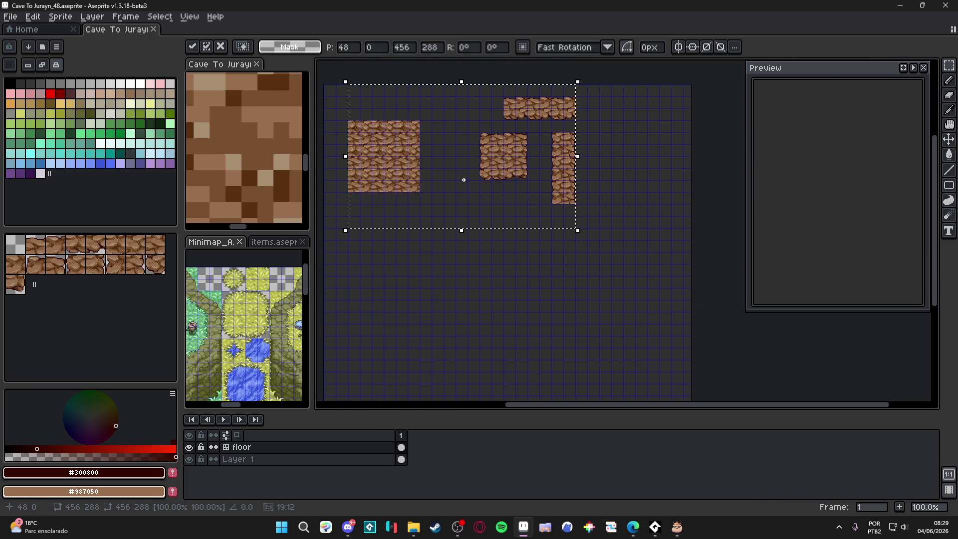
key("Left")
key("ctrl+d")
scroll(434, 165, "right", 1)
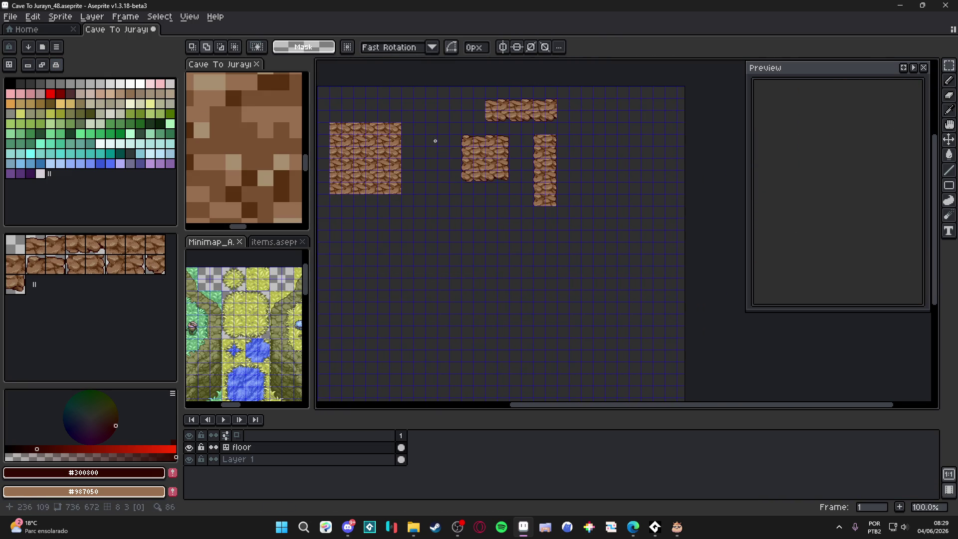
Step: Move the square block, top rock strip and tall column left to pack them together
left_click_drag(463, 138, 508, 178)
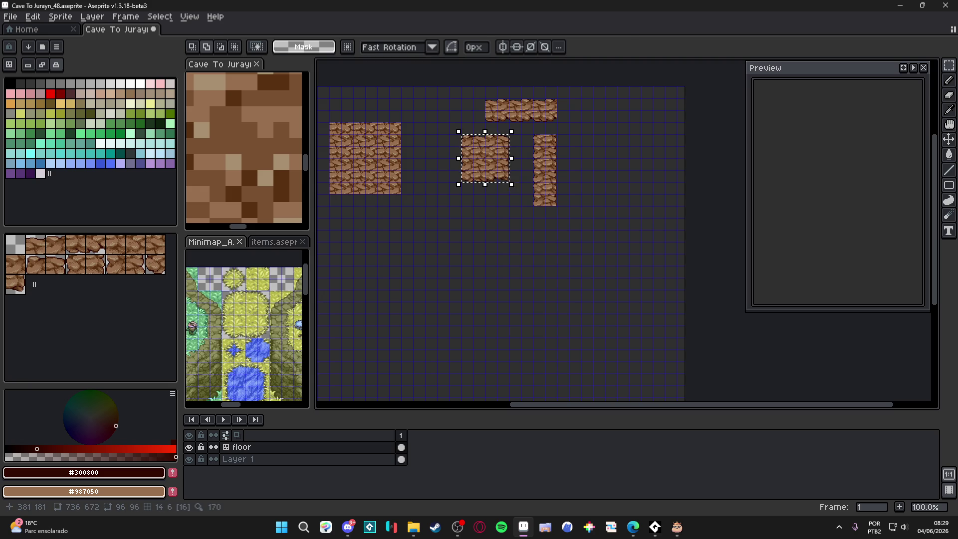
key("Left")
key("Left")
key("Left")
key("ctrl+d")
left_click_drag(491, 102, 557, 124)
key("Left")
key("Left")
key("Left")
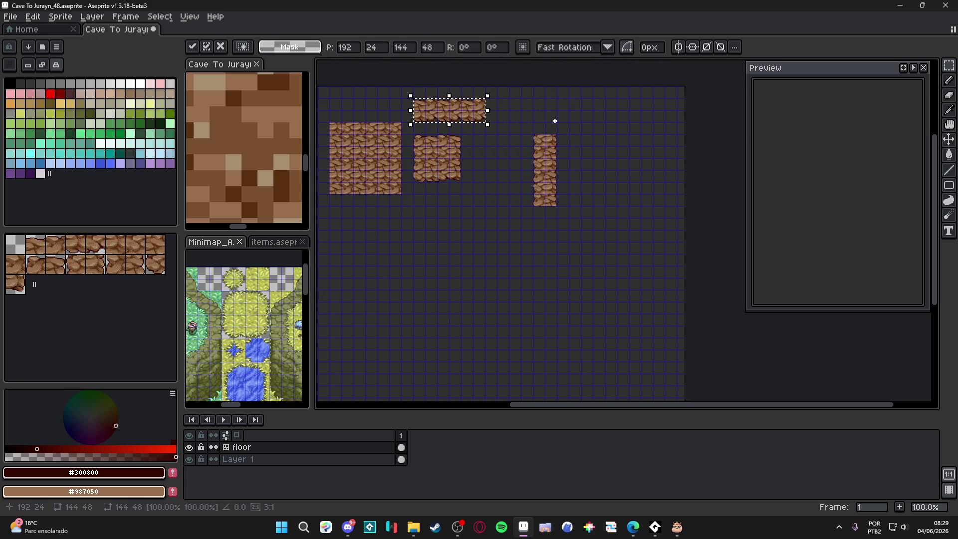
key("Down")
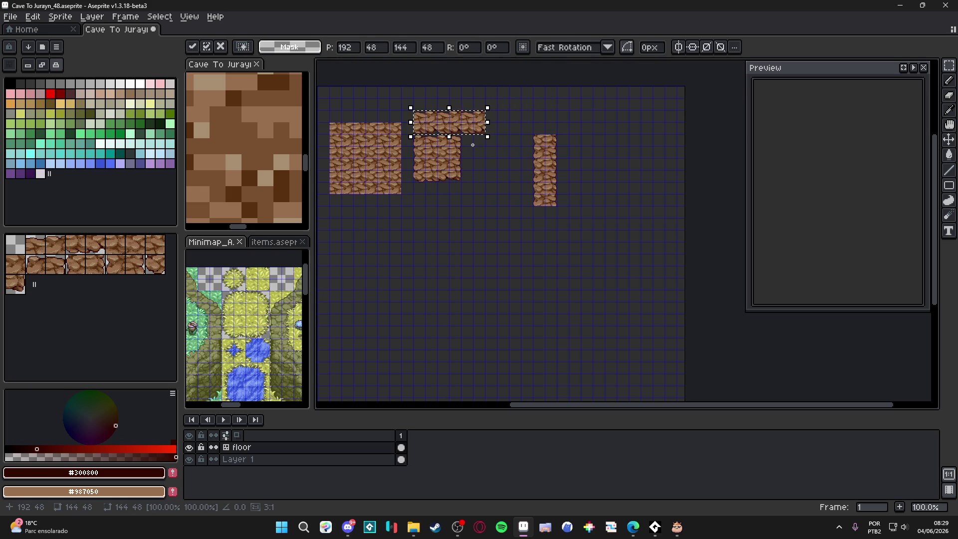
key("Return")
left_click_drag(540, 139, 551, 204)
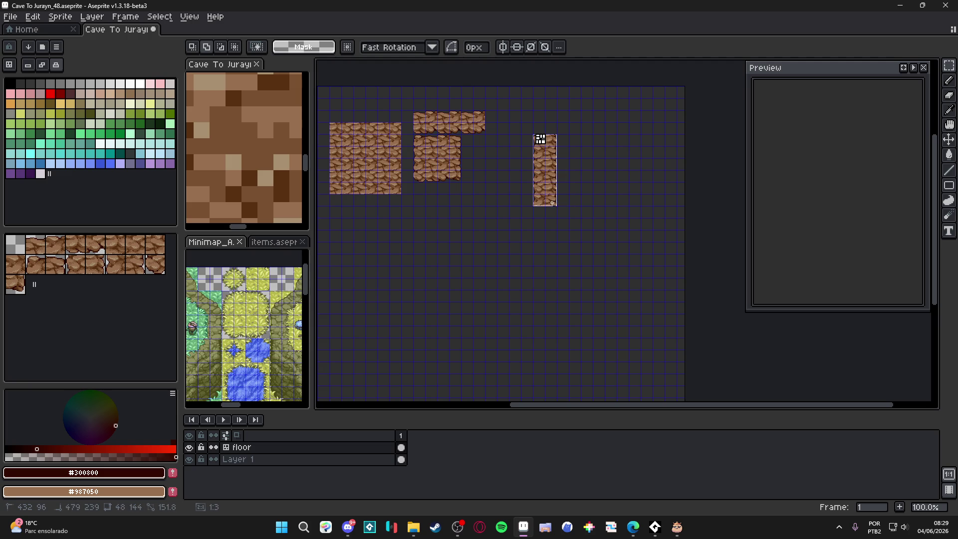
key("Left")
key("Left")
key("Left")
key("Left")
key("Left")
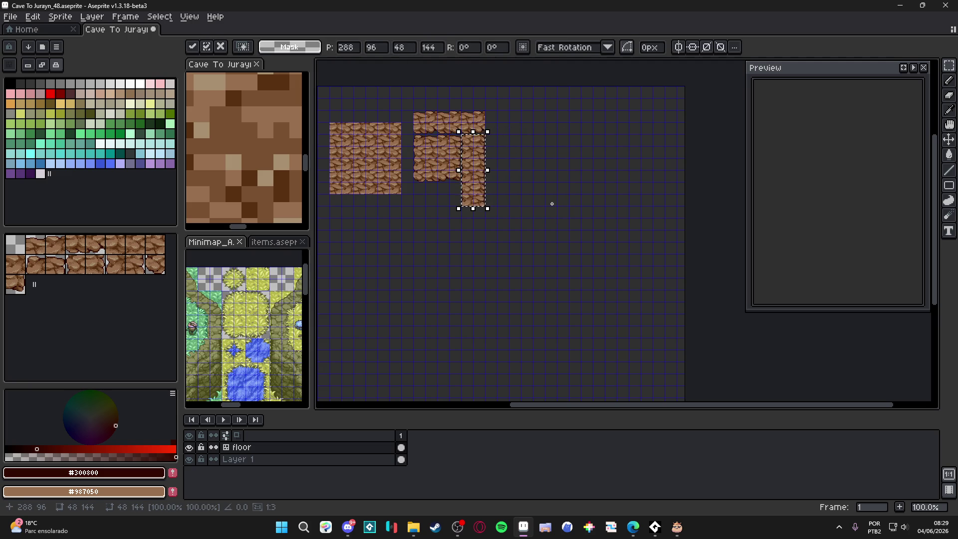
key("Return")
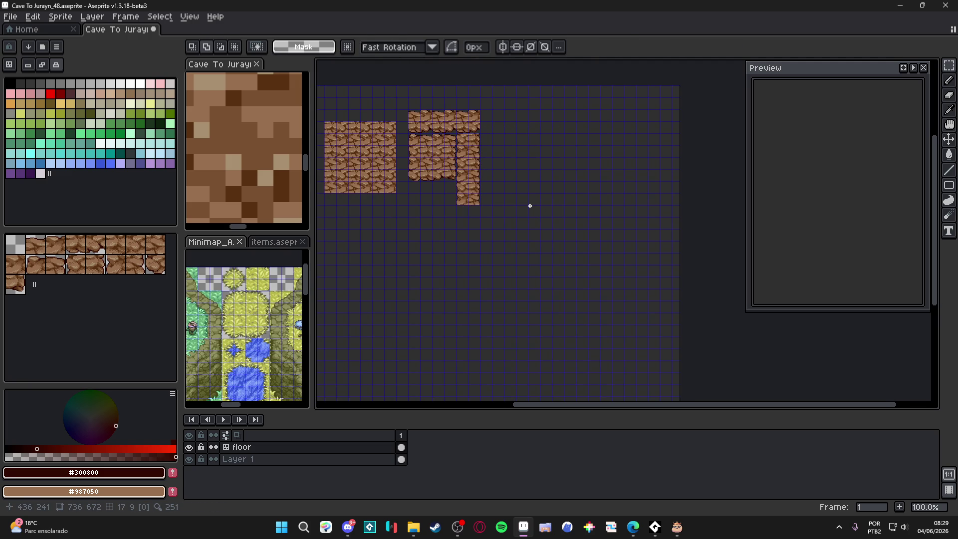
Step: Erase two stray tiles and duplicate the 96×96 rock block below
scroll(495, 256, "up", 1)
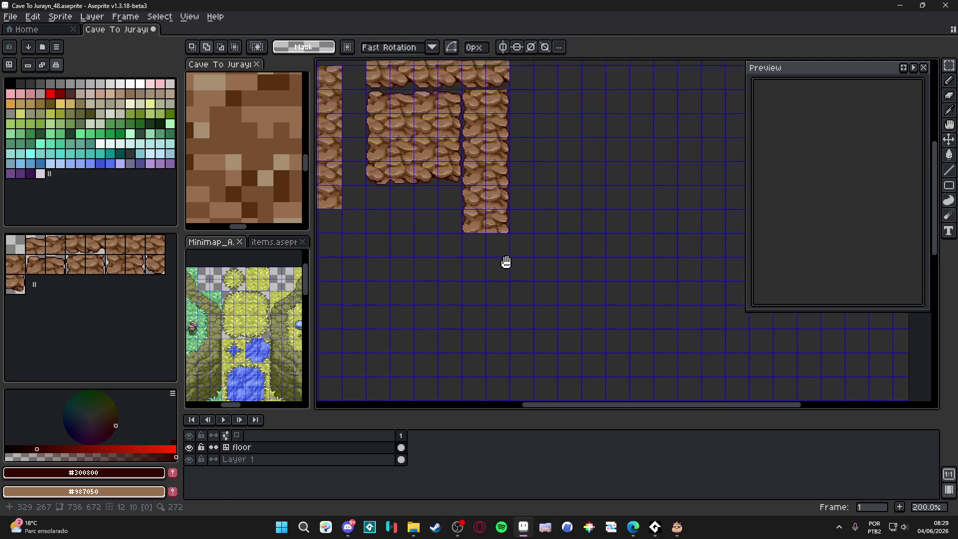
scroll(496, 262, "down", 1)
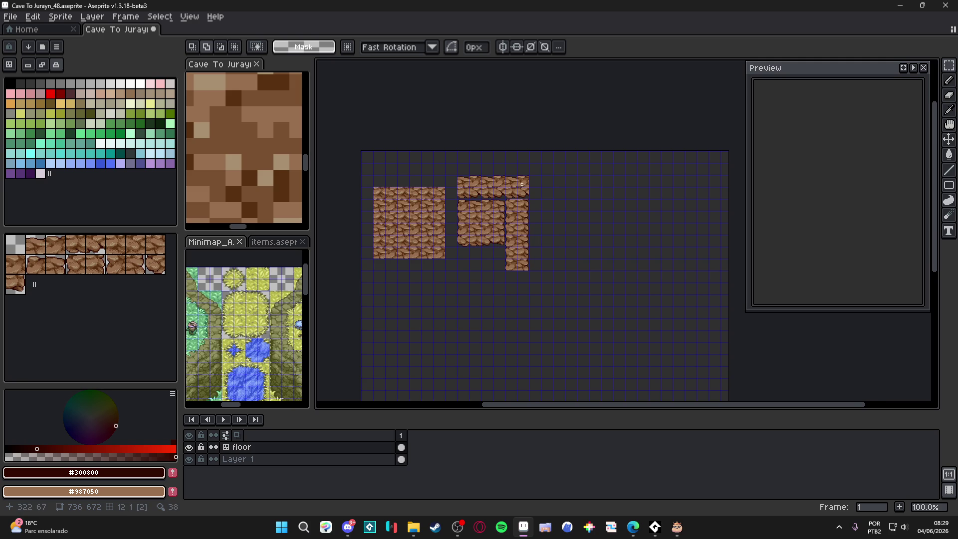
left_click_drag(521, 184, 499, 176)
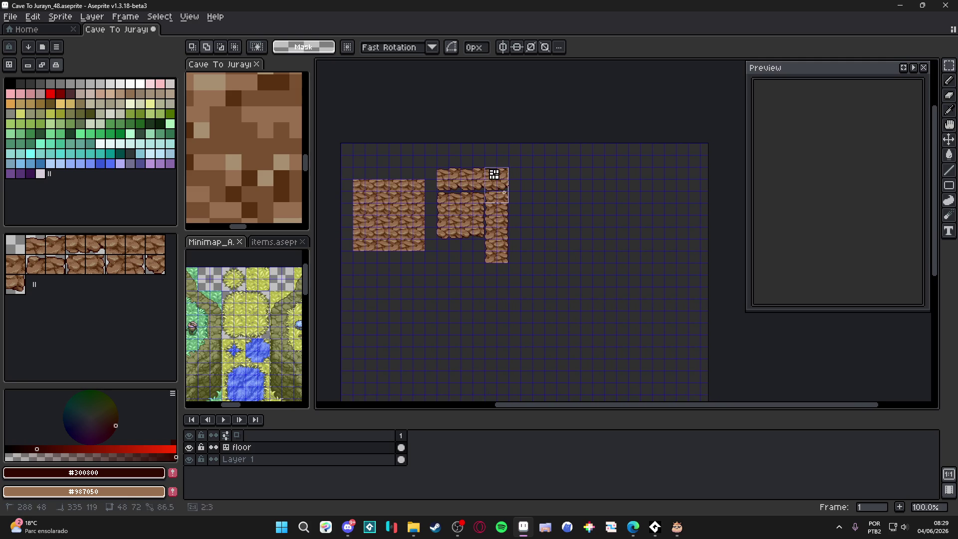
right_click(494, 176)
right_click(491, 247)
left_click_drag(488, 242, 482, 240)
mouse_move(436, 170)
left_mouse_down()
mouse_move(509, 222)
mouse_move(496, 222)
mouse_move(495, 234)
mouse_move(481, 211)
left_mouse_up()
left_click(454, 231)
left_click_drag(407, 173, 413, 169)
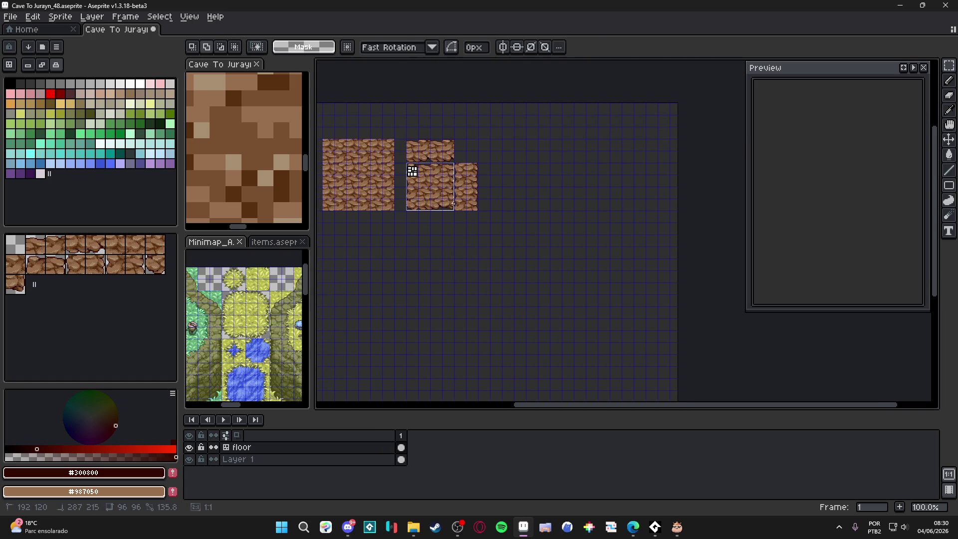
mouse_move(455, 210)
left_mouse_down()
mouse_move(476, 239)
mouse_move(524, 250)
mouse_move(500, 250)
mouse_move(500, 275)
left_mouse_up()
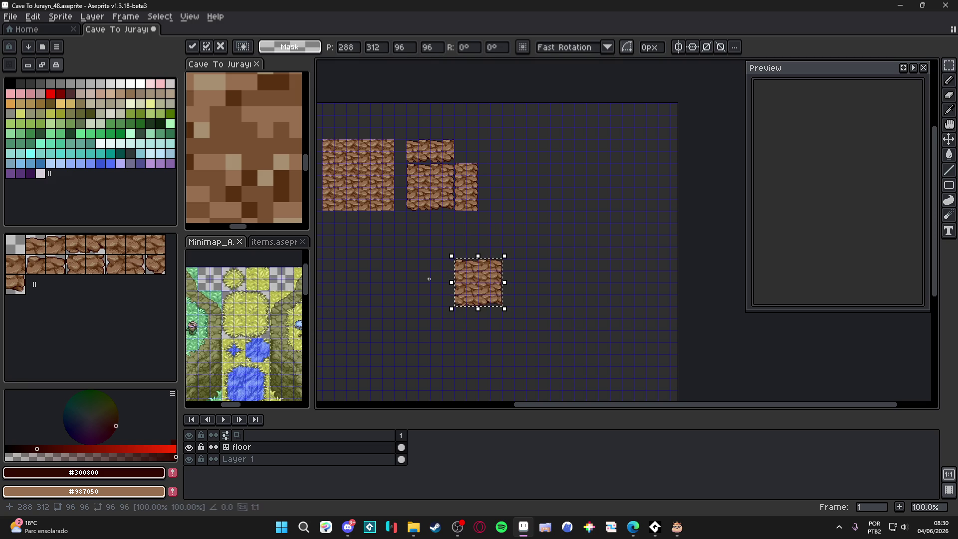
scroll(472, 282, "up", 1)
scroll(479, 281, "down", 1)
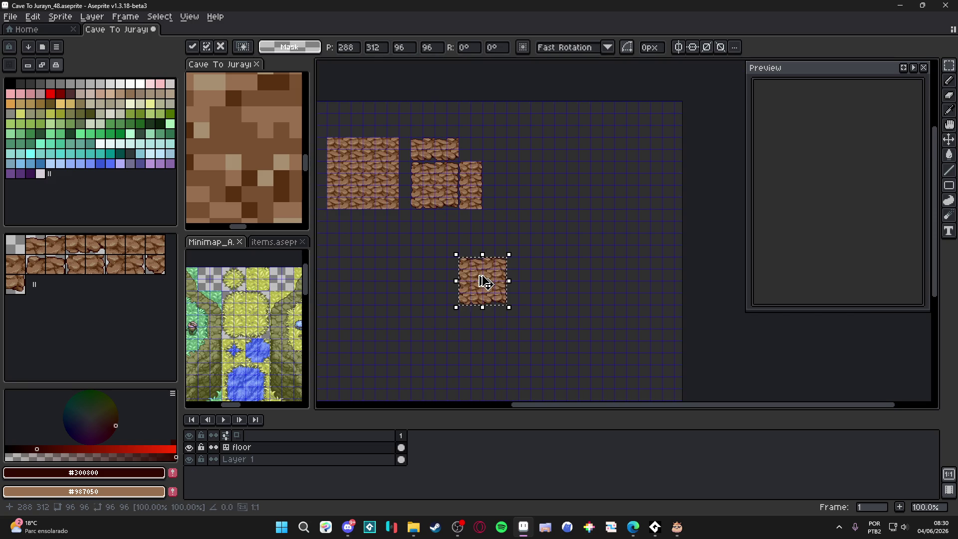
left_click_drag(502, 275, 478, 275)
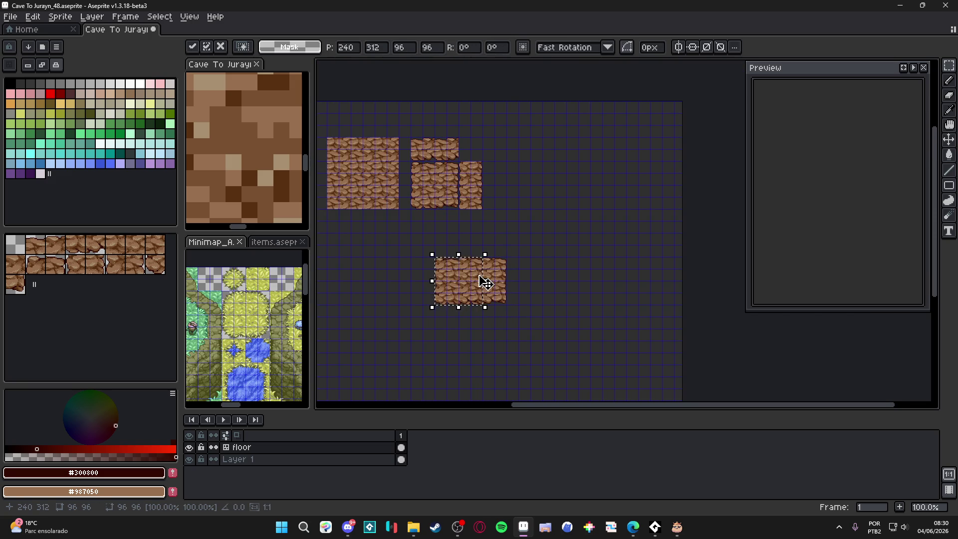
key("Right")
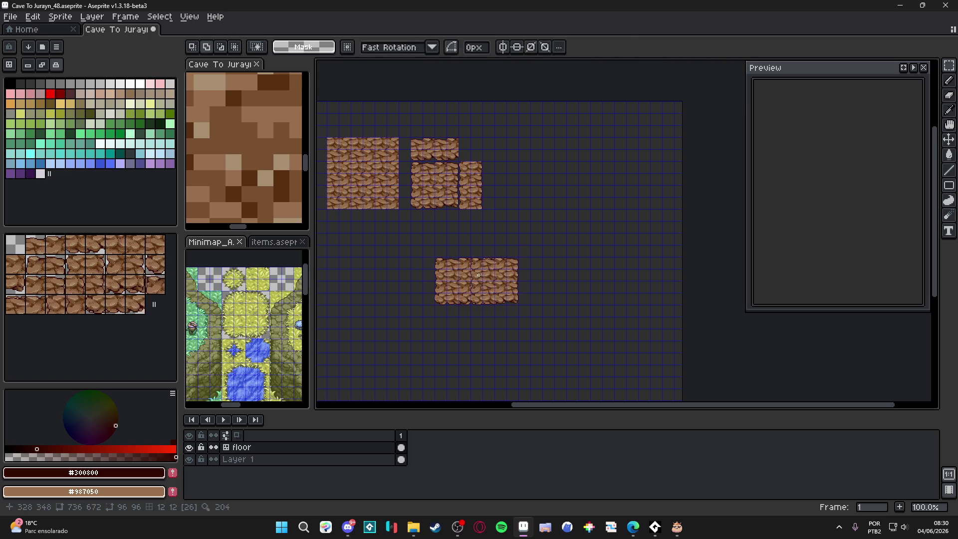
key("ctrl+d")
key("ctrl+z")
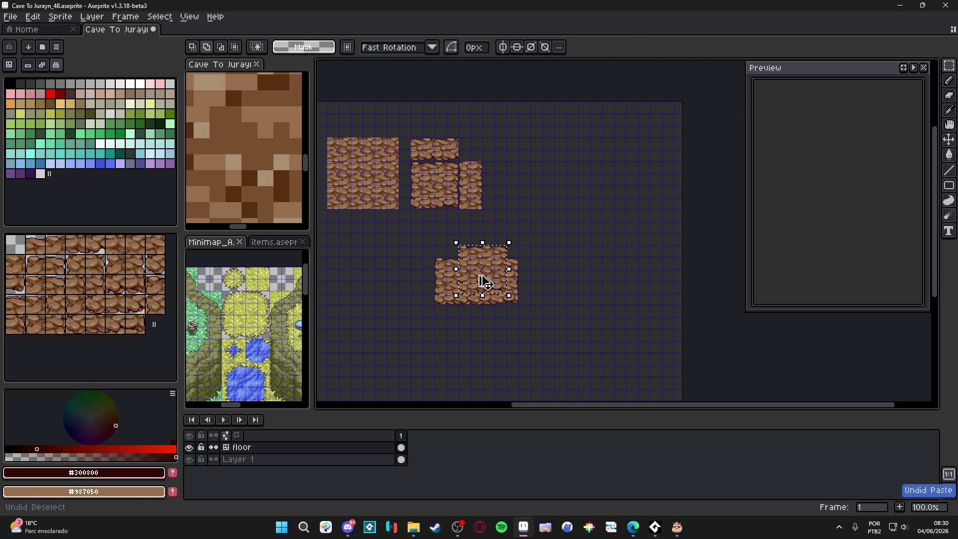
key("ctrl+z")
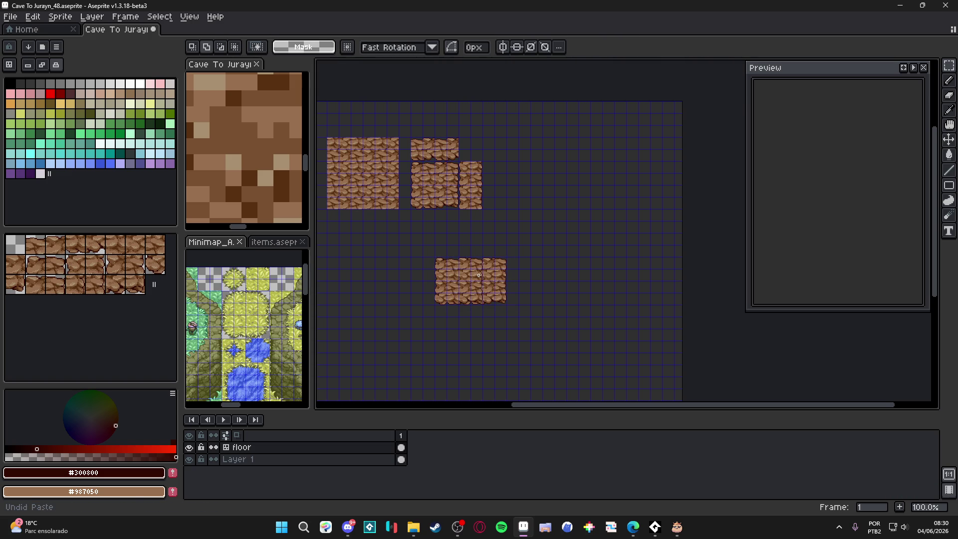
key("ctrl+z")
key("ctrl+z")
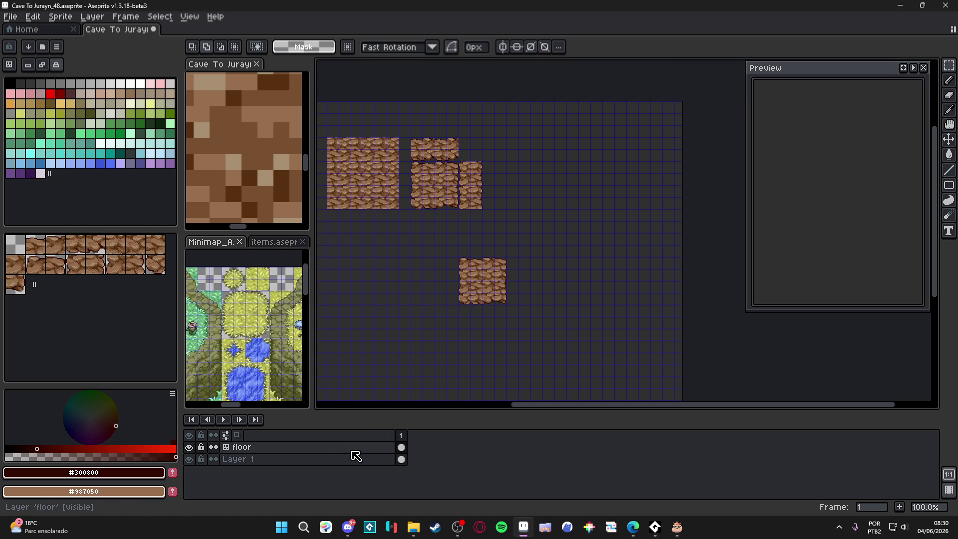
key("ctrl+z")
key("ctrl+z")
key("ctrl+z")
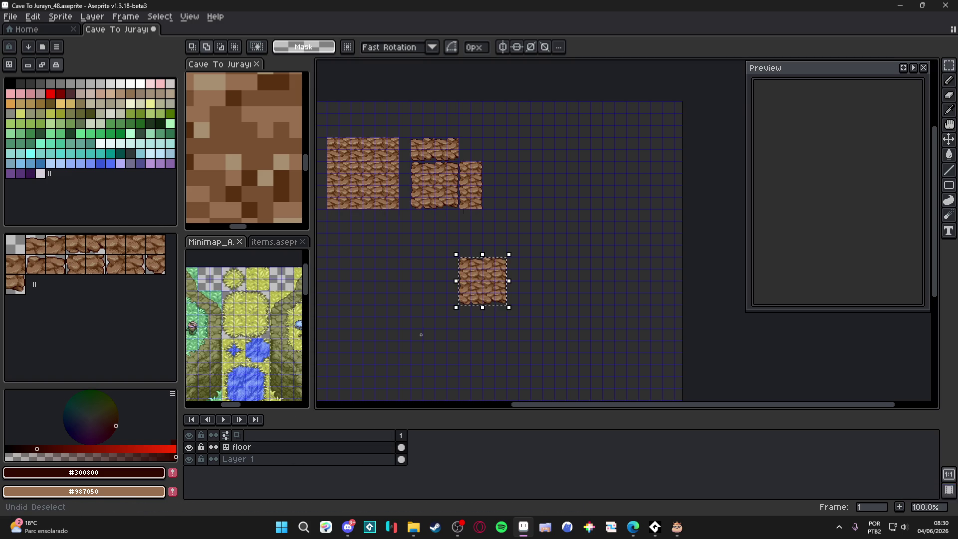
Step: Add Layer 2 and paste rock tiles at the centre, above, right, left and below
key("shift+n")
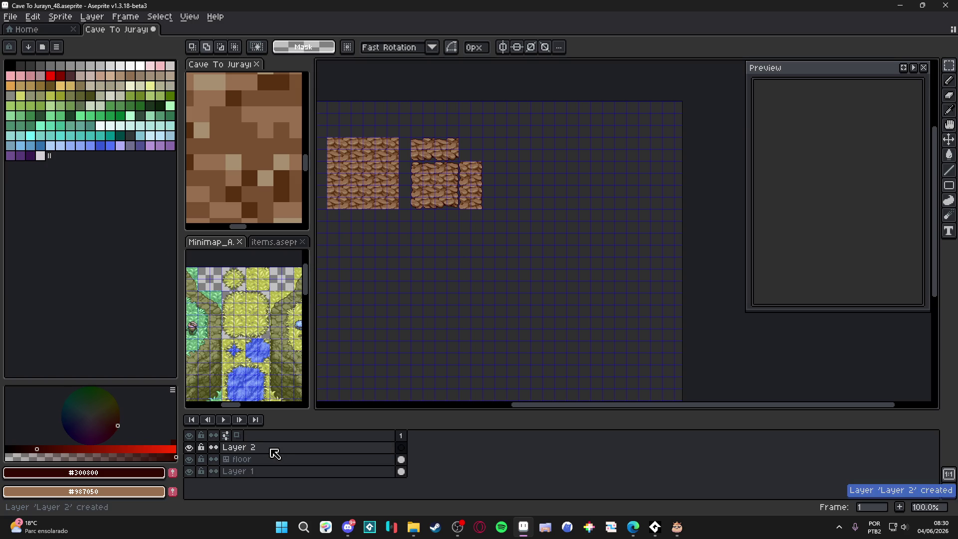
key("ctrl+v")
key("Return")
key("ctrl+v")
key("Up")
key("Up")
key("Up")
key("Return")
key("ctrl+v")
key("Right")
key("Right")
key("Right")
key("Return")
key("ctrl+v")
key("Left")
key("Left")
key("Left")
key("Return")
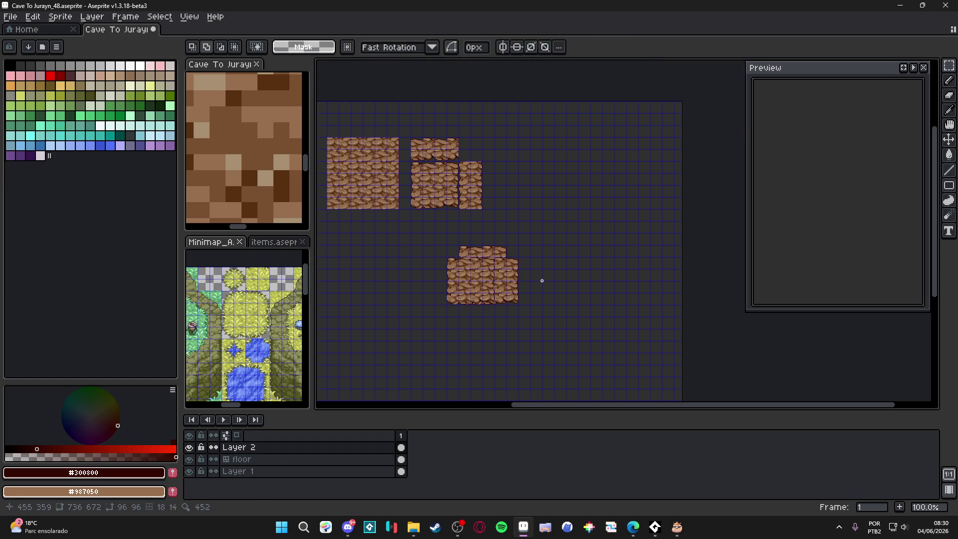
key("ctrl+v")
key("Down")
key("Down")
key("Down")
key("Return")
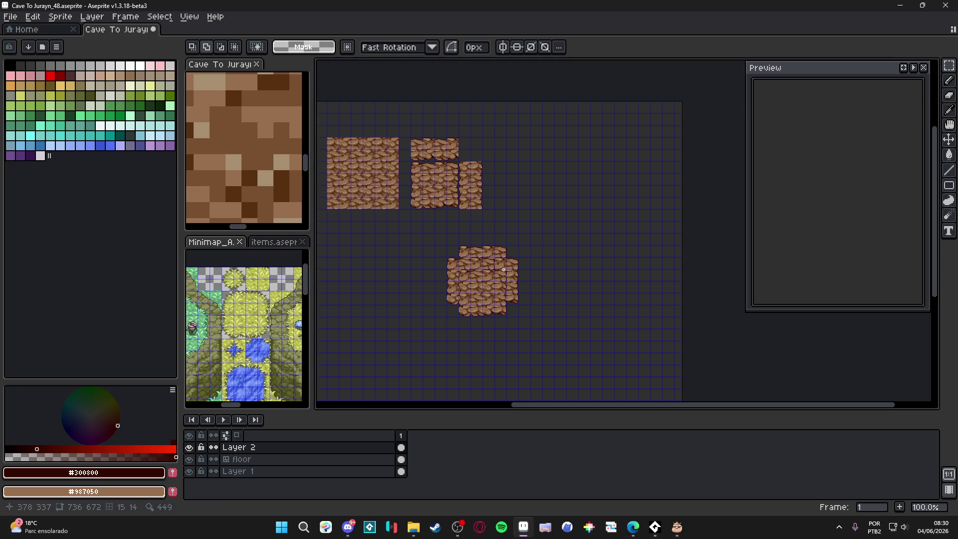
Step: Erase the 96x96 centre of the rock cross on Layer 2
scroll(476, 272, "up", 3)
scroll(459, 224, "down", 2)
scroll(438, 171, "up", 1)
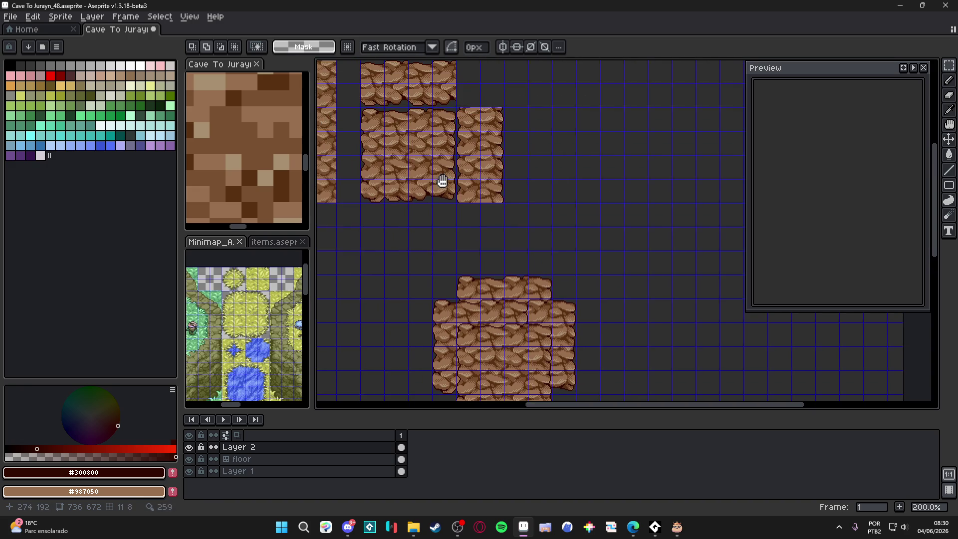
left_click_drag(393, 135, 429, 180)
key("v")
key("Down")
key("b")
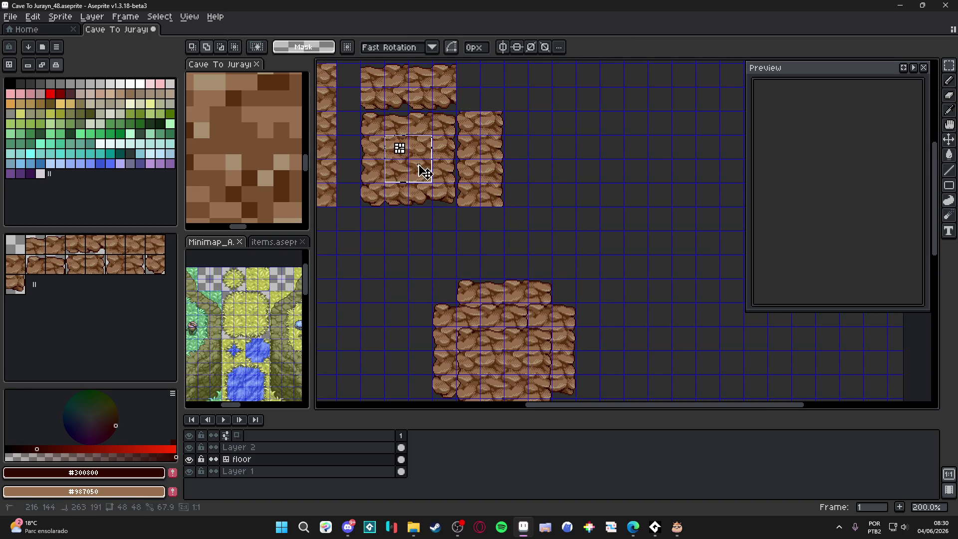
scroll(463, 210, "down", 5)
scroll(463, 209, "right", 2)
key("v")
key("Up")
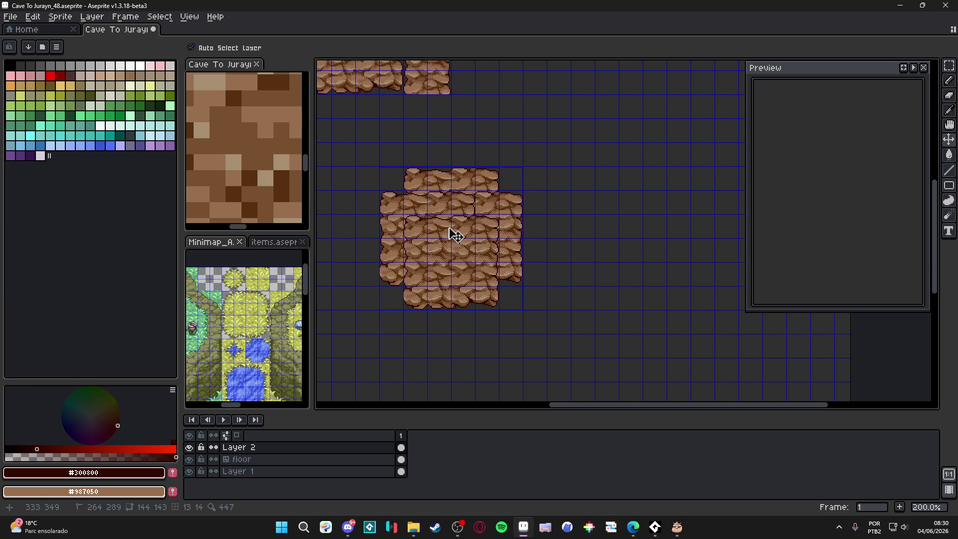
key("m")
left_click_drag(402, 190, 500, 286)
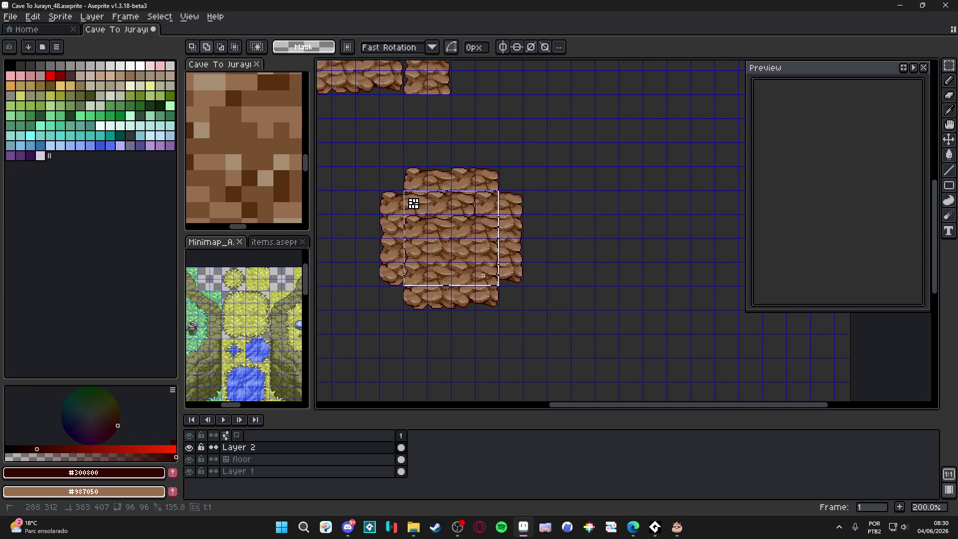
key("Delete")
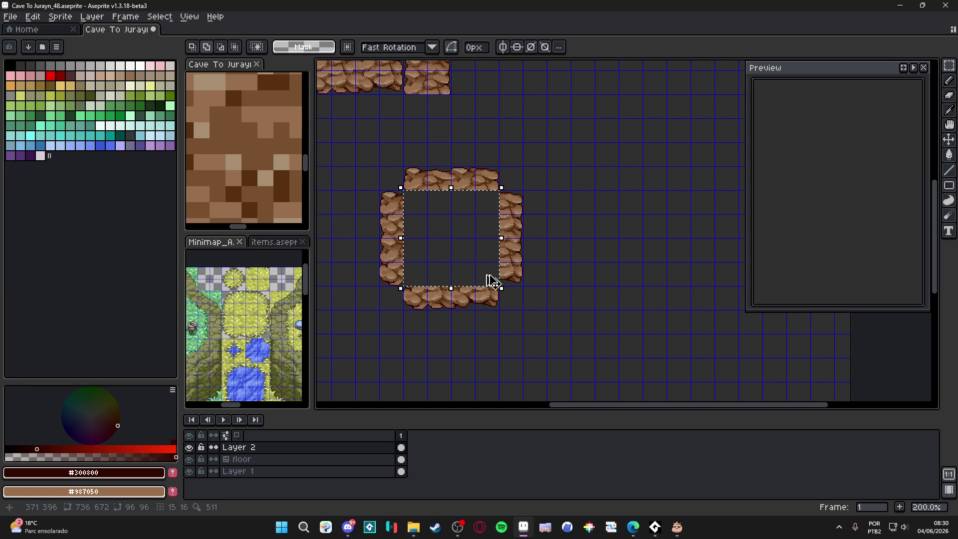
Step: Test-paint the empty square with a rock pattern brush, undo it, and activate the floor layer
key("ctrl+b")
mouse_move(433, 183)
left_mouse_down()
mouse_move(459, 224)
mouse_move(511, 239)
left_mouse_up()
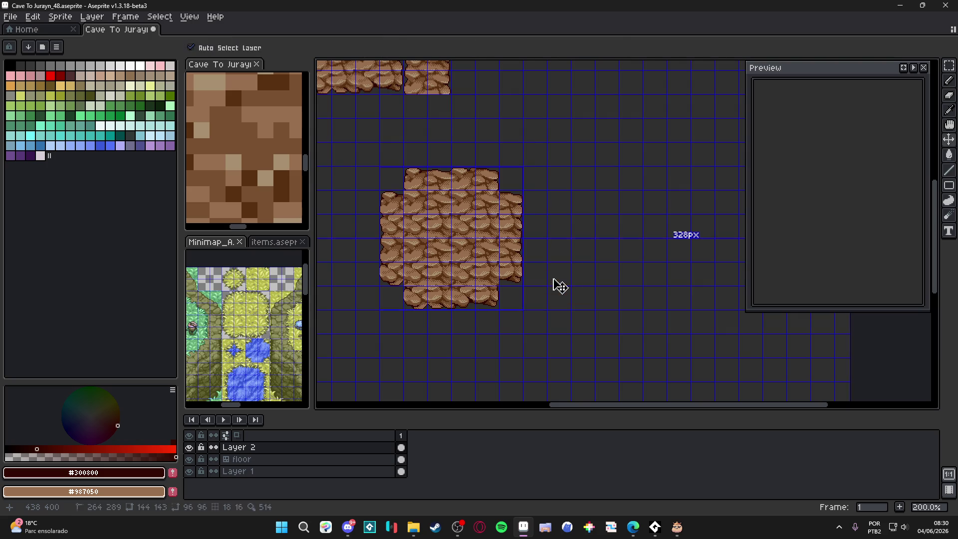
key("ctrl+apostrophe")
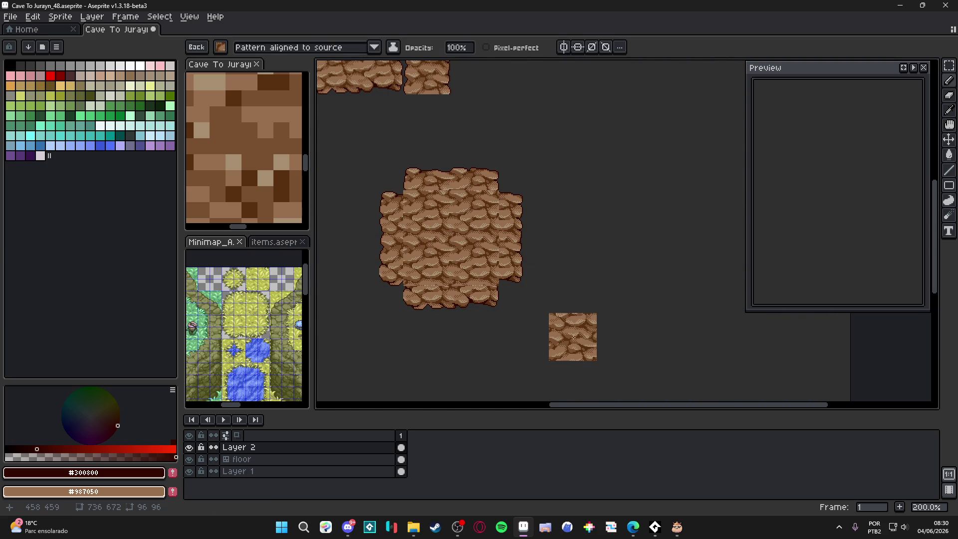
key("ctrl+z")
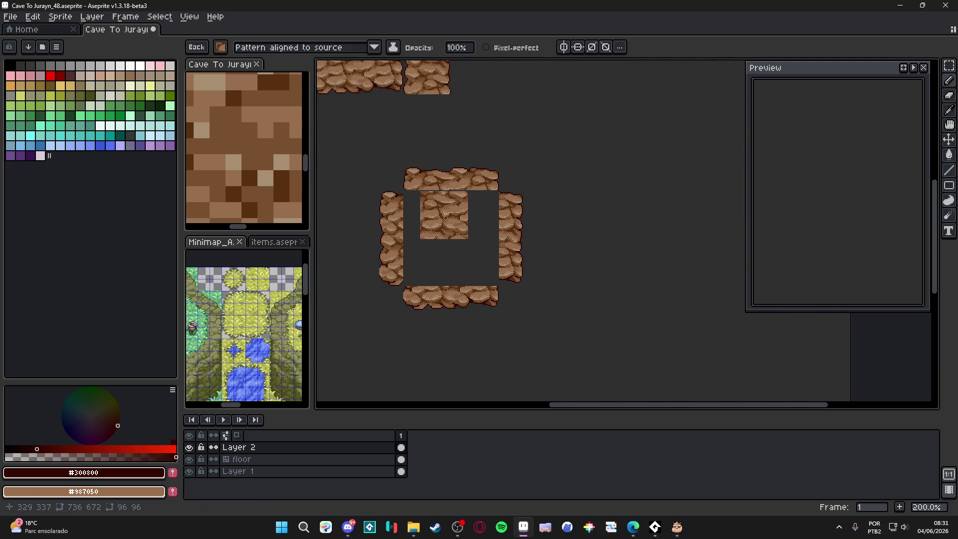
scroll(434, 222, "up", 5)
scroll(428, 227, "left", 3)
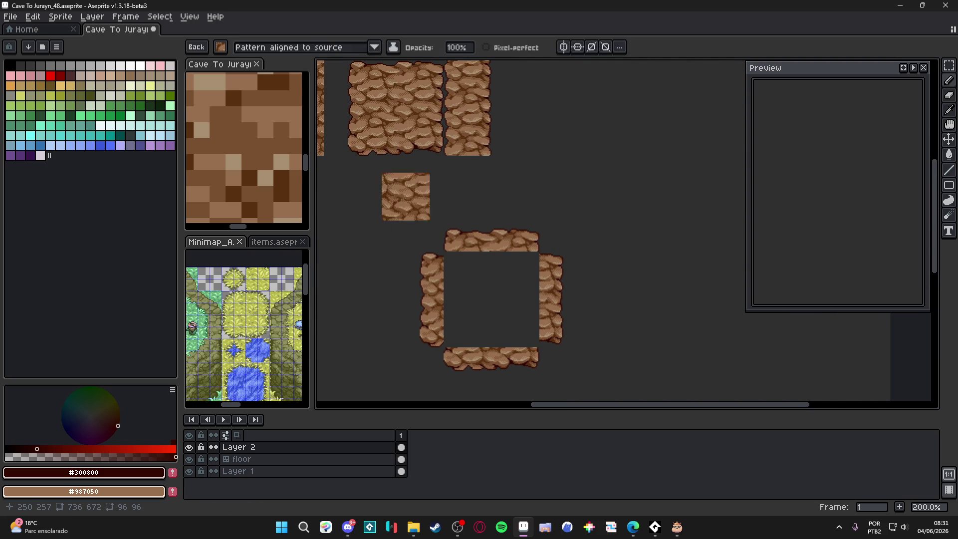
scroll(408, 145, "up", 1)
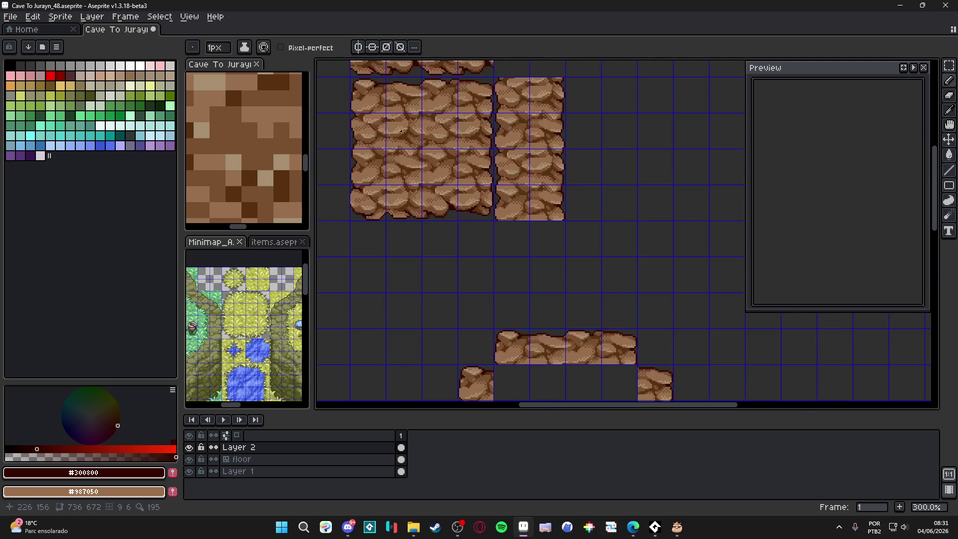
left_click(408, 139)
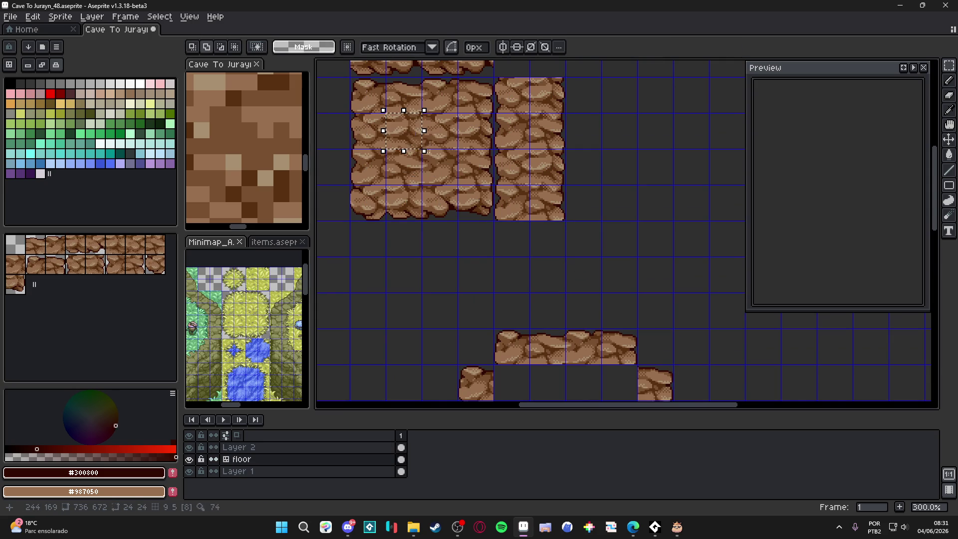
Step: Make a brush from a 2x2 block of rock tiles and set the ink to Paint brush
left_click_drag(407, 130, 444, 170)
key("ctrl+b")
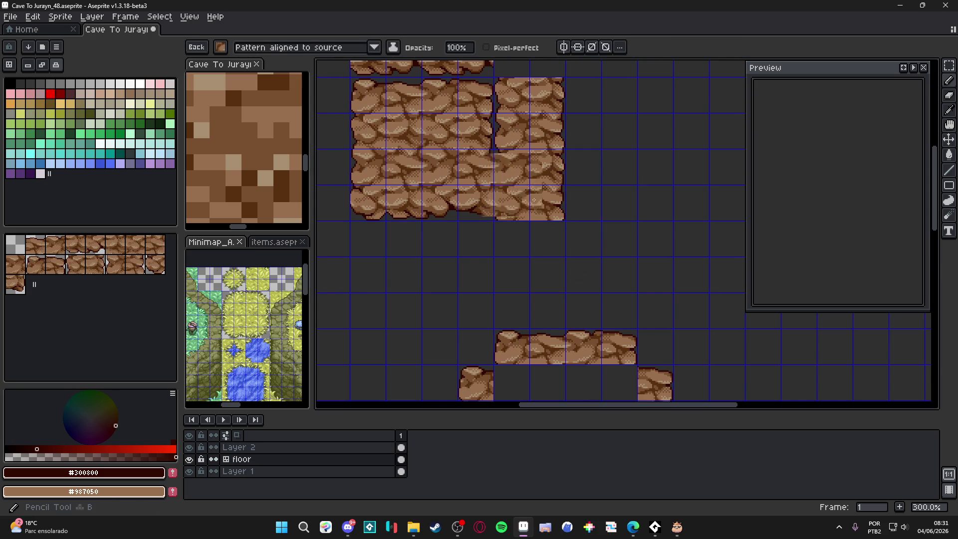
left_click_drag(541, 343, 522, 319)
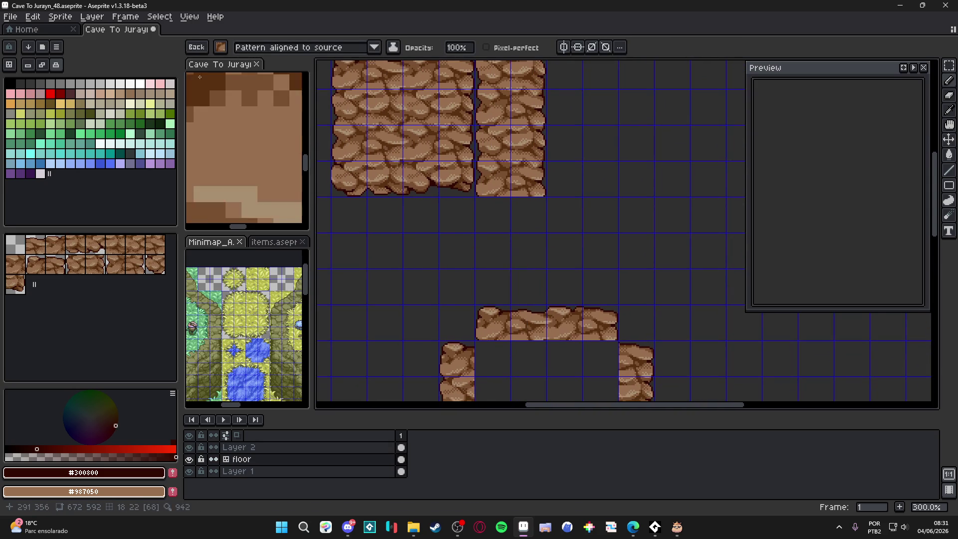
left_click(299, 47)
left_click(316, 81)
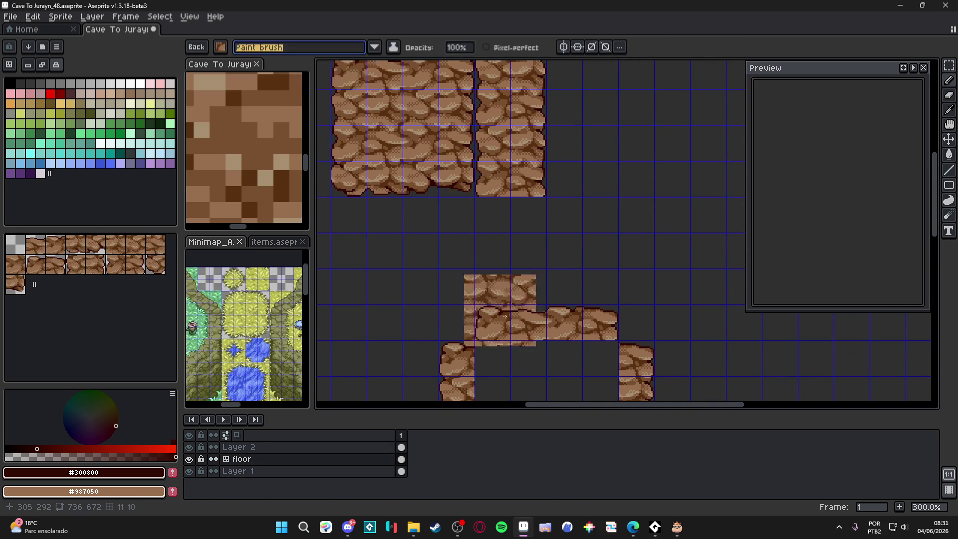
scroll(479, 249, "down", 3)
scroll(492, 240, "up", 1)
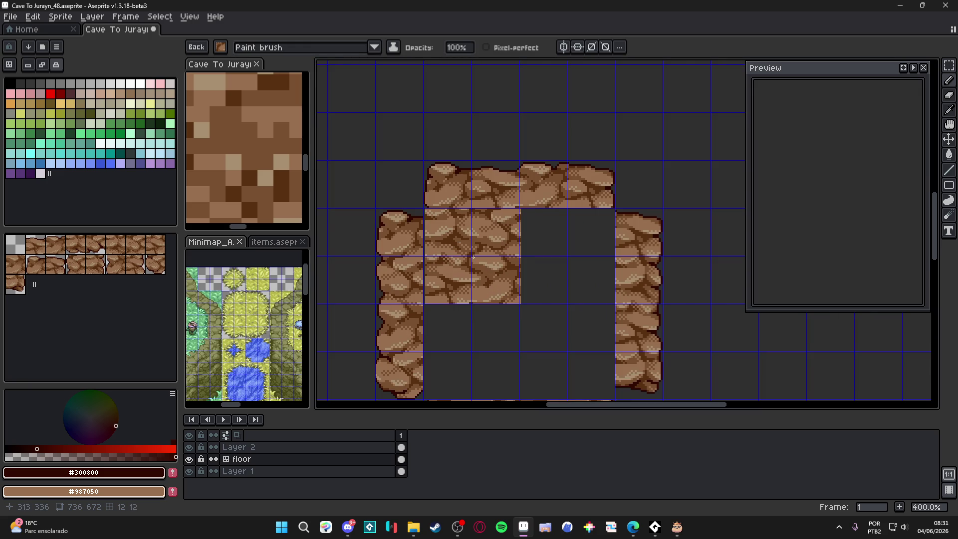
key("ctrl+apostrophe")
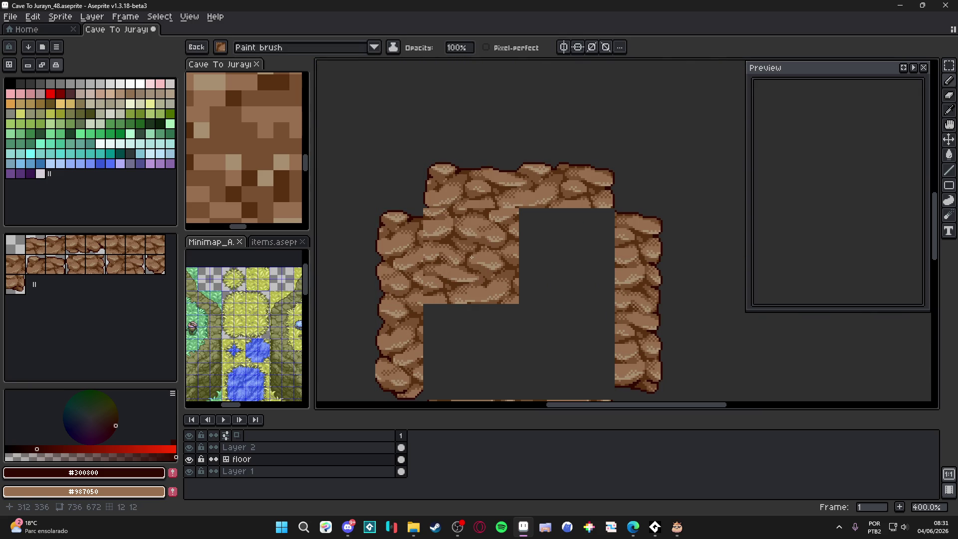
Step: Paste a stone block into the lower gap and reposition it, then discard it
scroll(471, 256, "down", 1)
mouse_move(471, 257)
left_mouse_down()
mouse_move(517, 368)
mouse_move(494, 262)
mouse_move(456, 180)
left_mouse_up()
key("ctrl+v")
left_click_drag(513, 368, 492, 366)
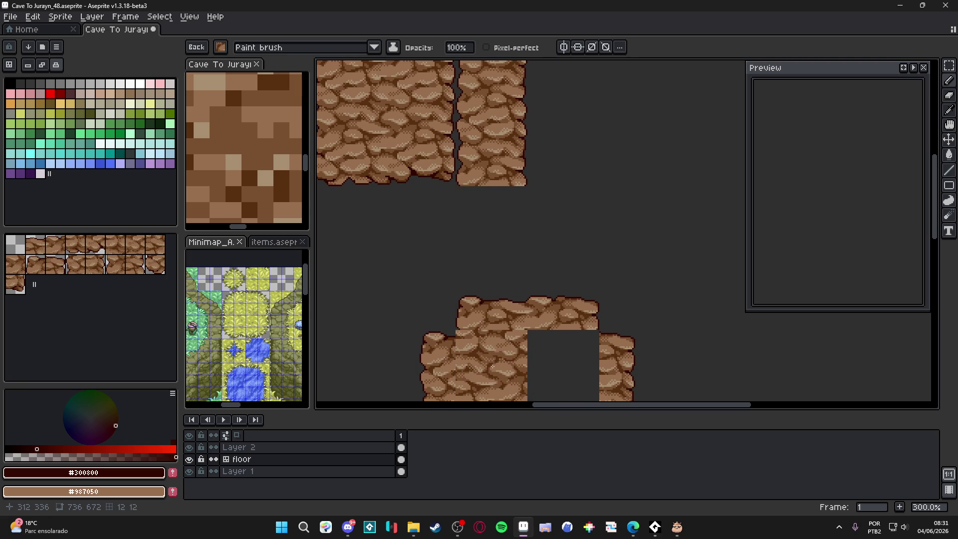
scroll(492, 367, "down", 1)
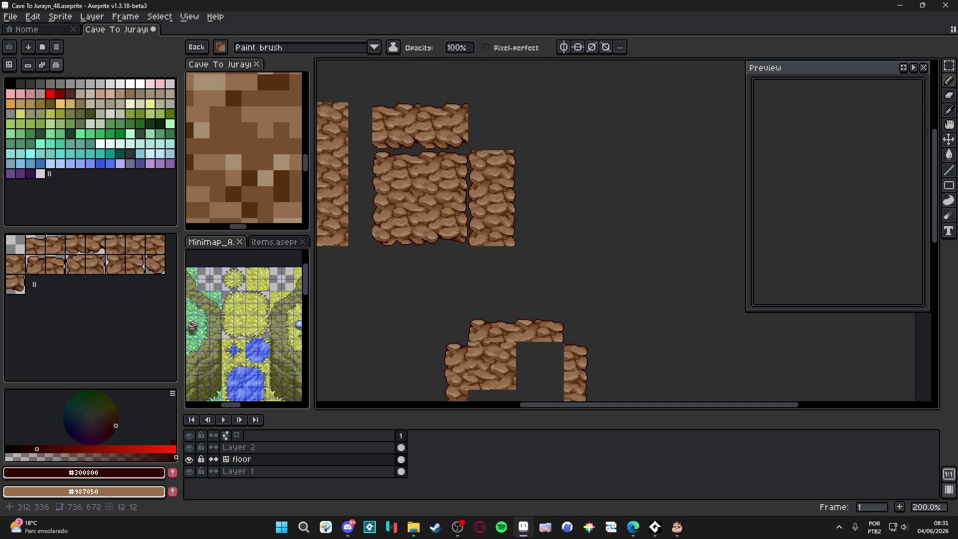
mouse_move(492, 366)
left_mouse_down()
mouse_move(401, 180)
mouse_move(438, 232)
left_mouse_up()
key("Escape")
key("ctrl+apostrophe")
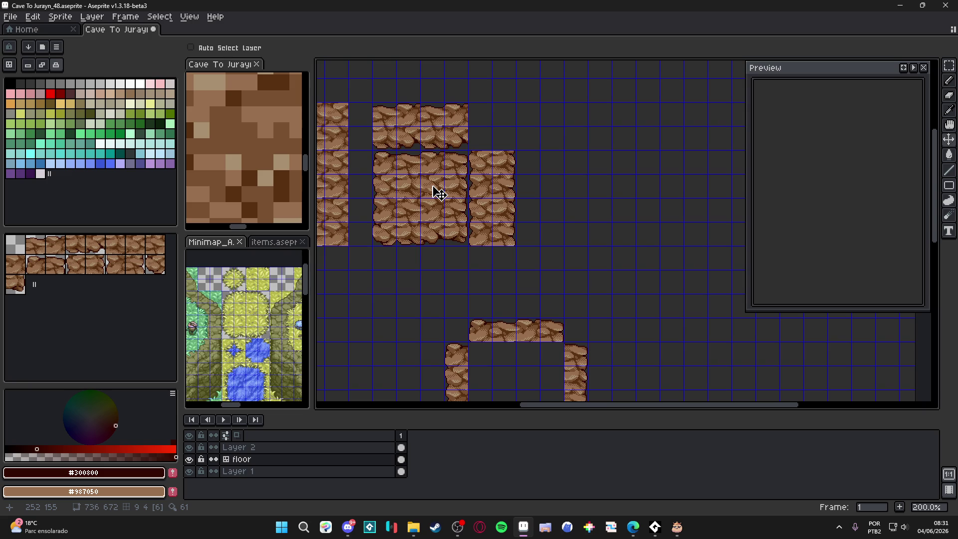
Step: Stamp a rock tile into the bottom gap of the ring
key("b")
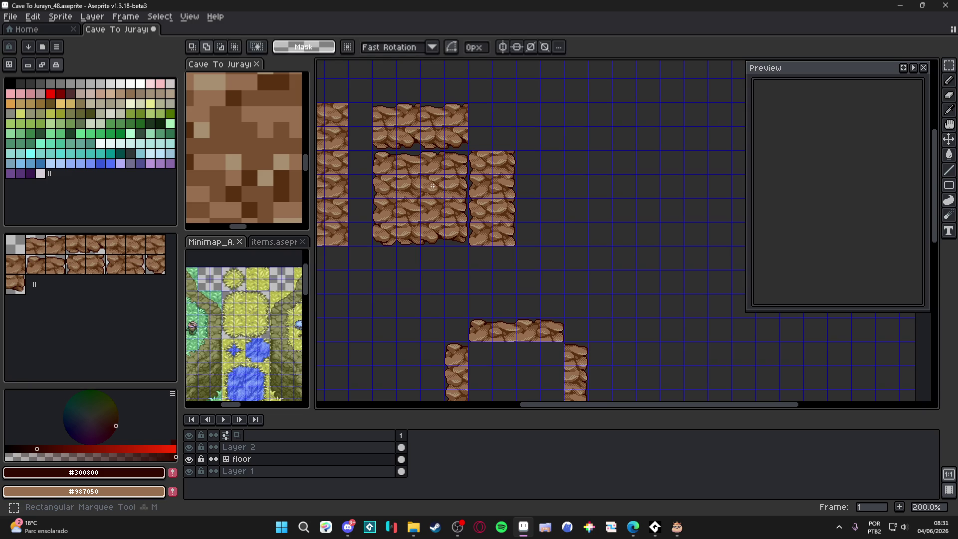
left_click(517, 382)
scroll(518, 372, "up", 2)
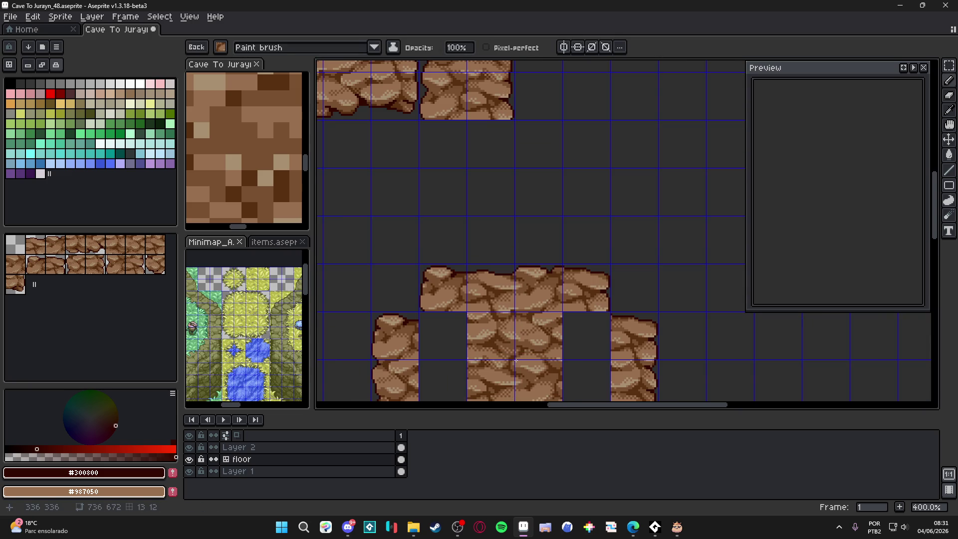
key("ctrl+apostrophe")
scroll(516, 360, "down", 1)
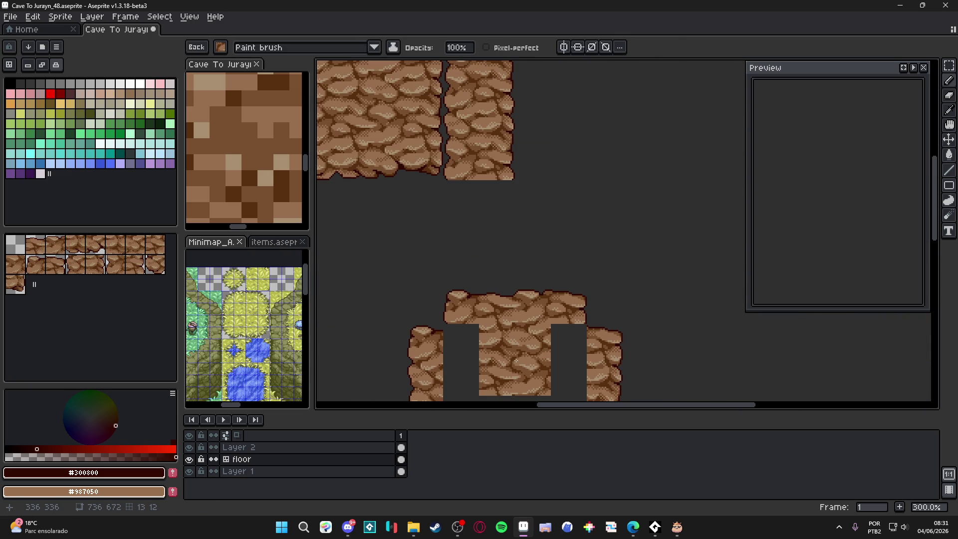
Step: Select a square of rock tiles and turn it into a custom brush
key("m")
scroll(505, 317, "down", 3)
mouse_move(462, 261)
left_mouse_down()
mouse_move(442, 264)
mouse_move(562, 376)
left_mouse_up()
key("ctrl+b")
scroll(498, 288, "up", 2)
scroll(498, 287, "up", 1)
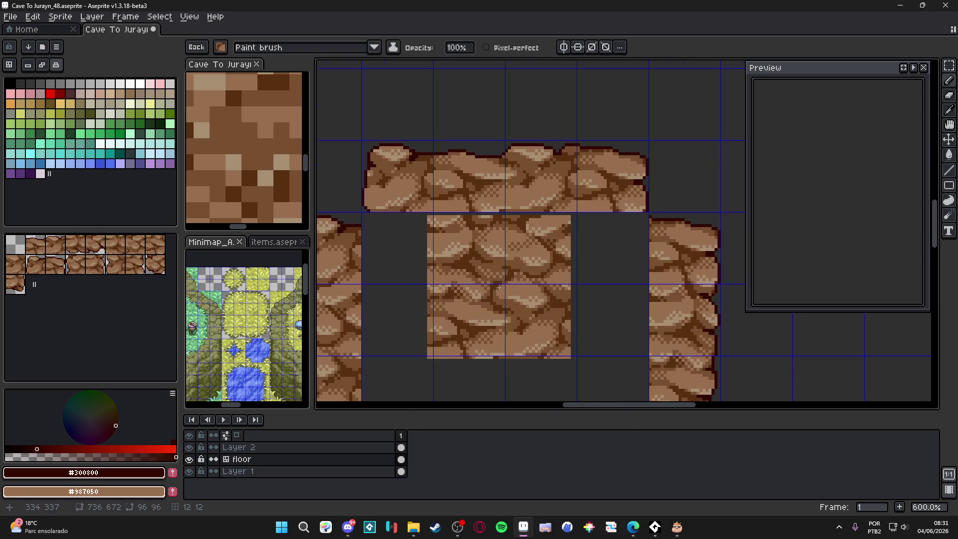
scroll(504, 286, "down", 3)
Step: Set the brush to 'Pattern aligned to destination' and paint inside the rock ring
mouse_move(506, 286)
left_mouse_down()
mouse_move(498, 309)
mouse_move(381, 222)
left_mouse_up()
key("ctrl+z")
left_click(305, 47)
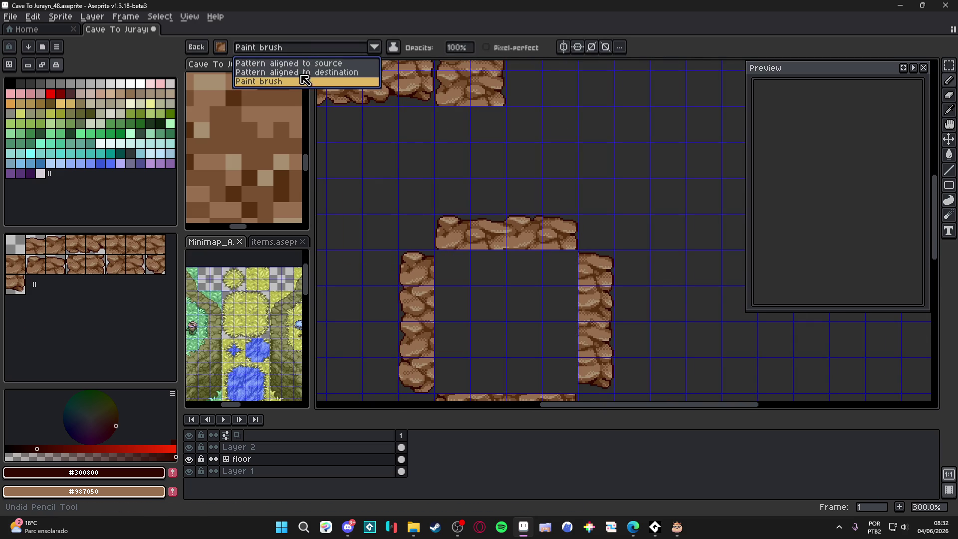
left_click(299, 72)
scroll(504, 289, "up", 2)
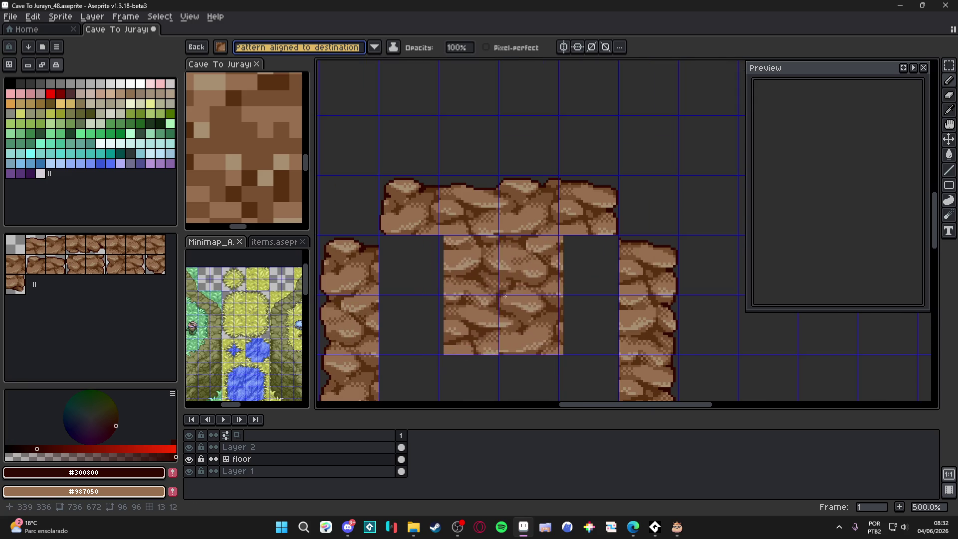
scroll(500, 295, "down", 3)
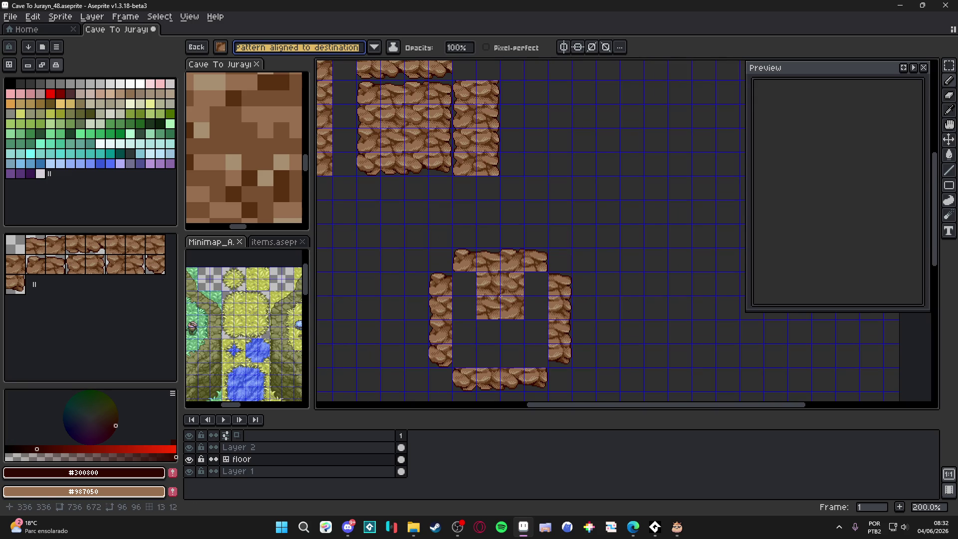
left_click_drag(500, 296, 537, 284)
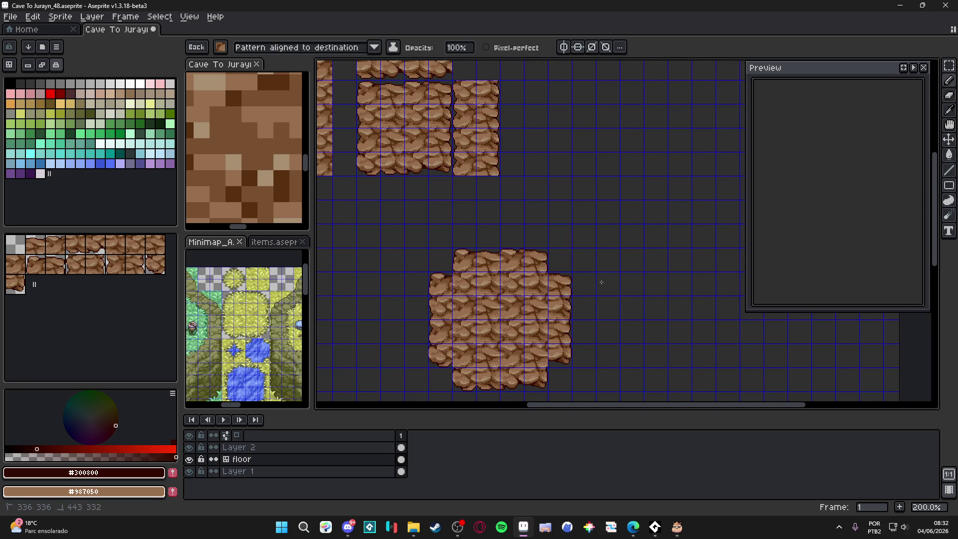
Step: Toggle the tile grid and pan to show the whole stone ring
key("ctrl+apostrophe")
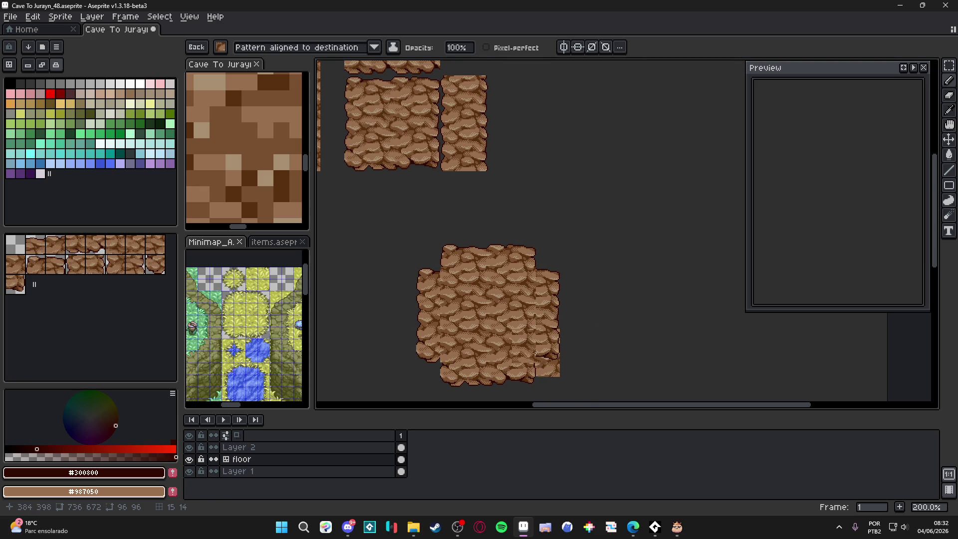
scroll(521, 331, "up", 1)
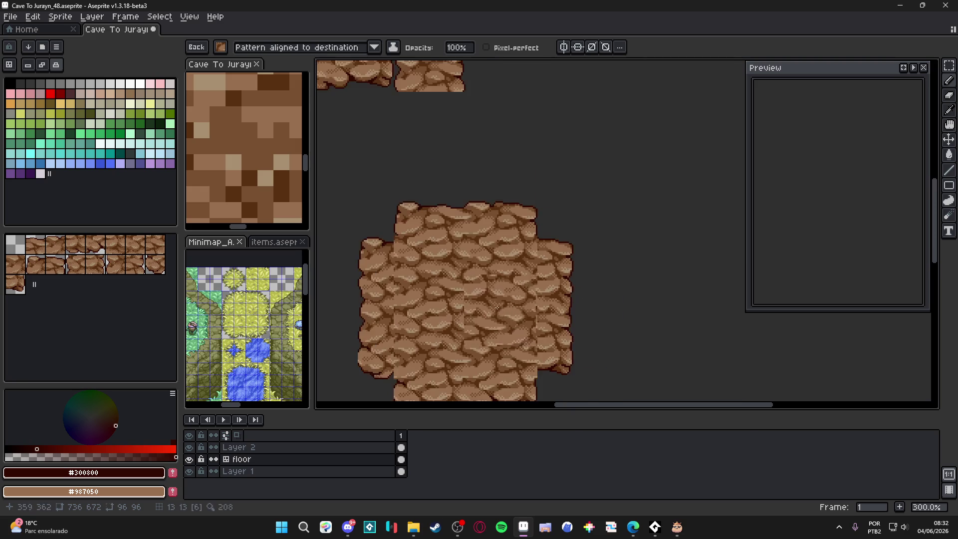
scroll(479, 299, "down", 1)
left_click_drag(480, 289, 511, 308)
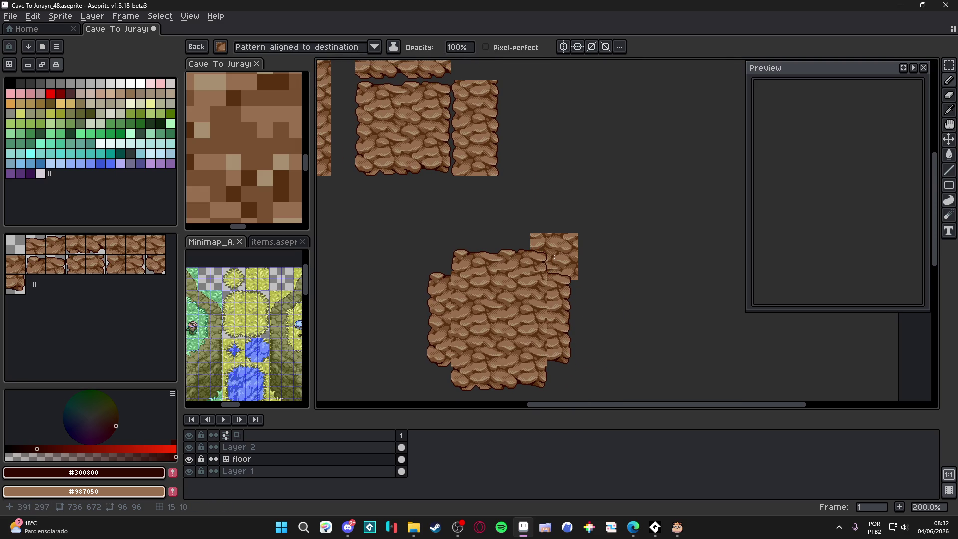
mouse_move(556, 229)
left_mouse_down()
mouse_move(573, 267)
mouse_move(555, 241)
left_mouse_up()
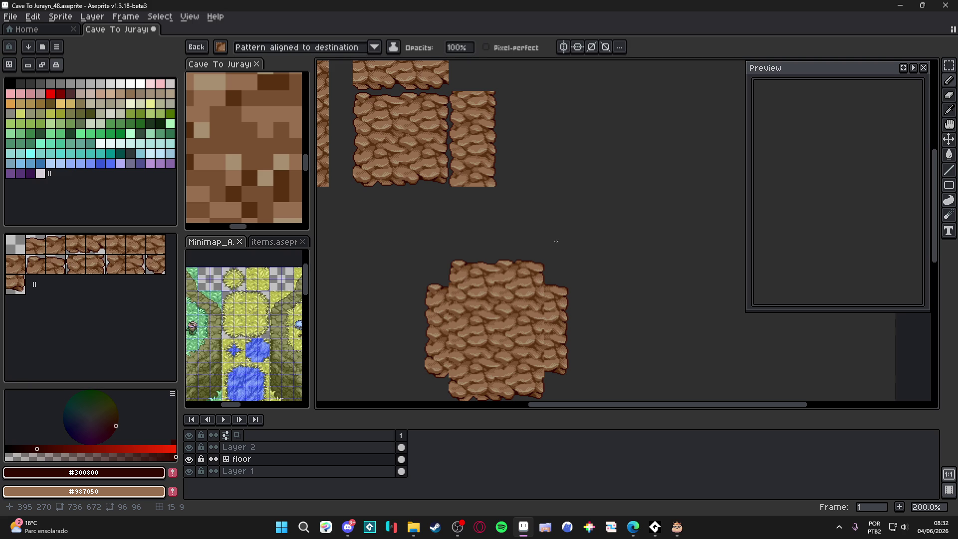
key("ctrl+apostrophe")
scroll(493, 325, "up", 2)
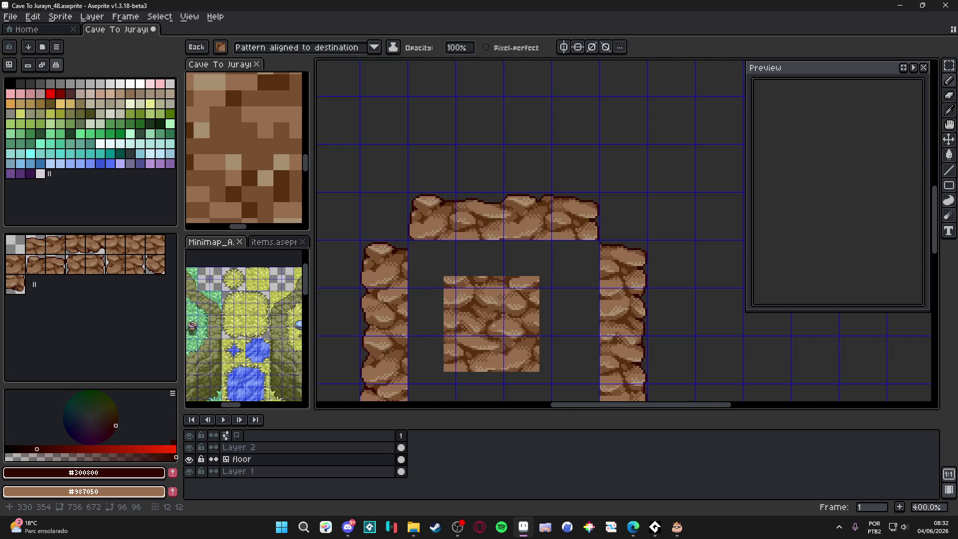
scroll(503, 324, "down", 2)
scroll(503, 325, "up", 1)
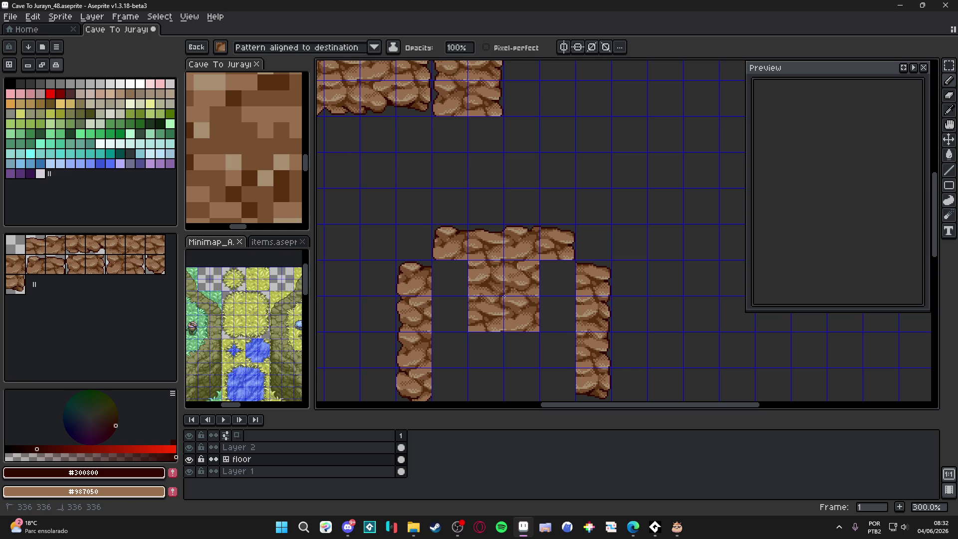
left_click_drag(504, 297, 494, 219)
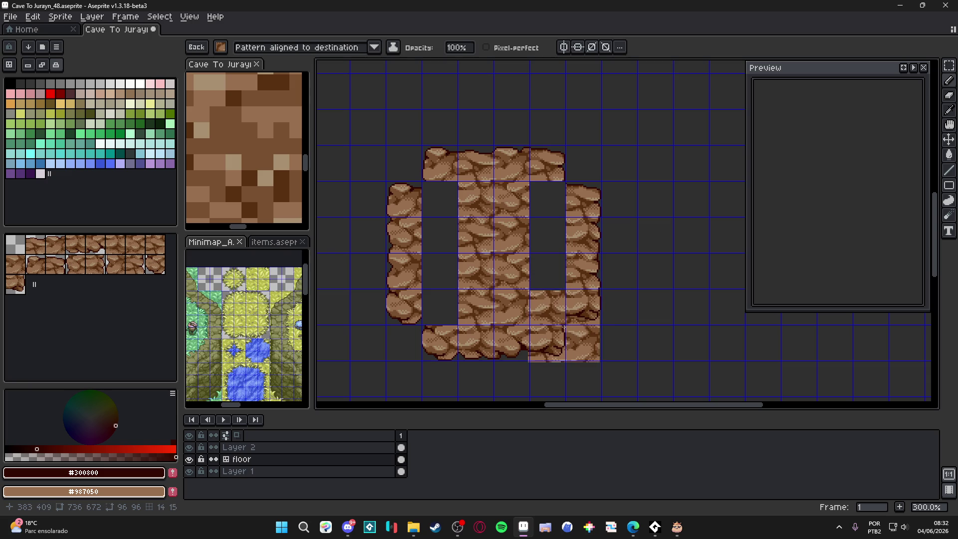
Step: Paint rock tiles into the ring's lower-right area and the right notch
left_click(563, 327)
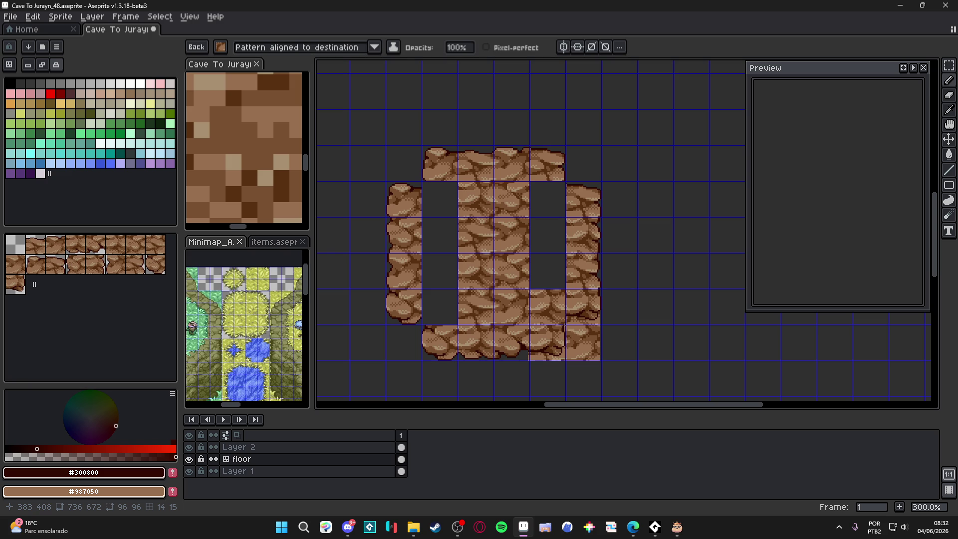
key("Tab")
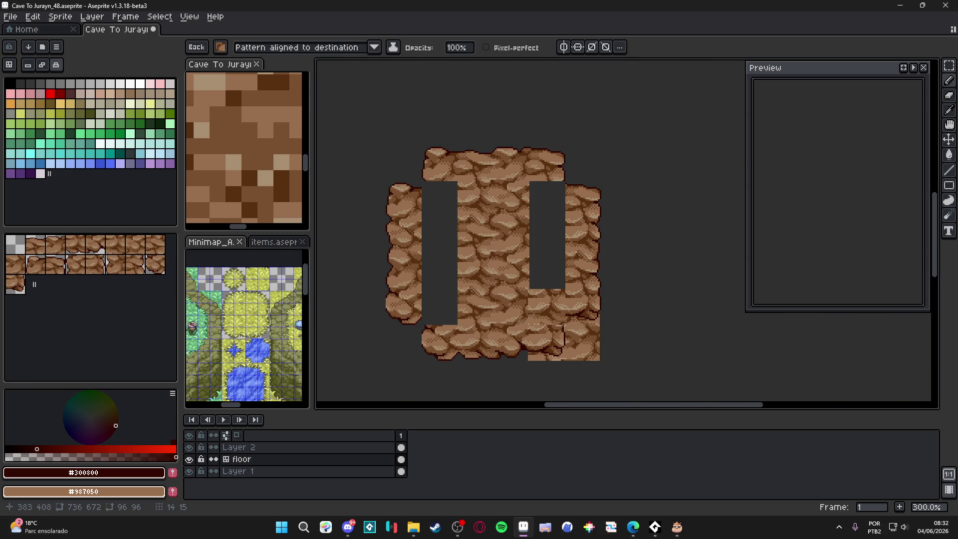
scroll(564, 326, "down", 1)
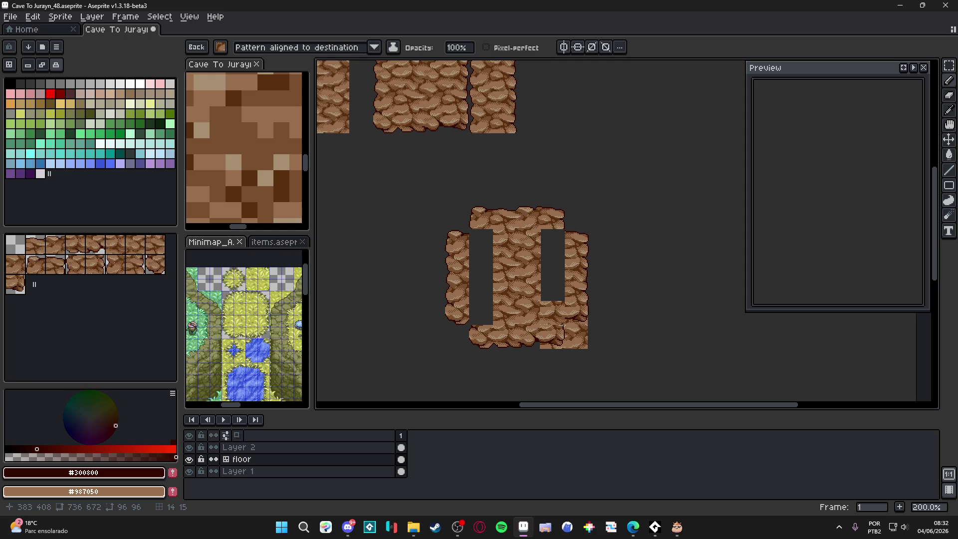
left_click(551, 289)
scroll(562, 278, "up", 3)
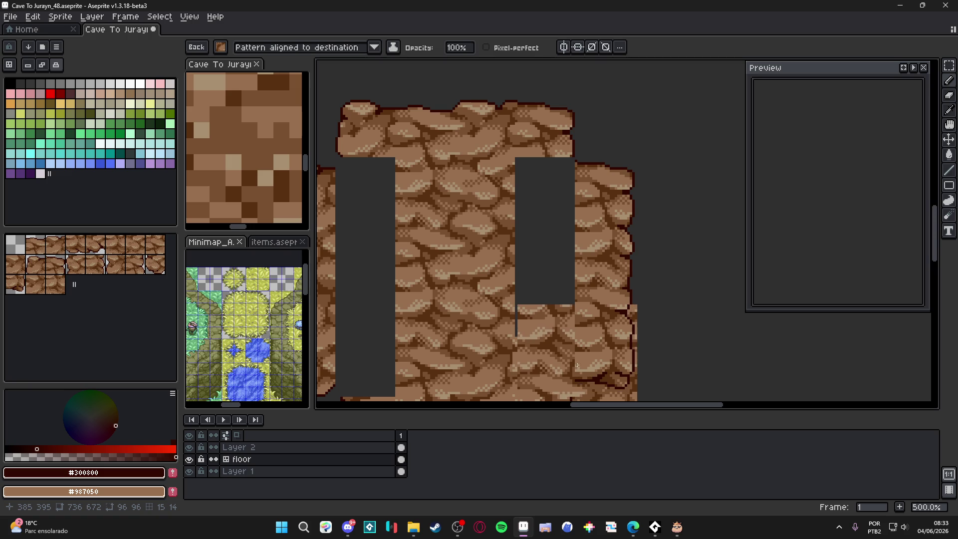
scroll(563, 285, "right", 1)
key("ctrl+apostrophe")
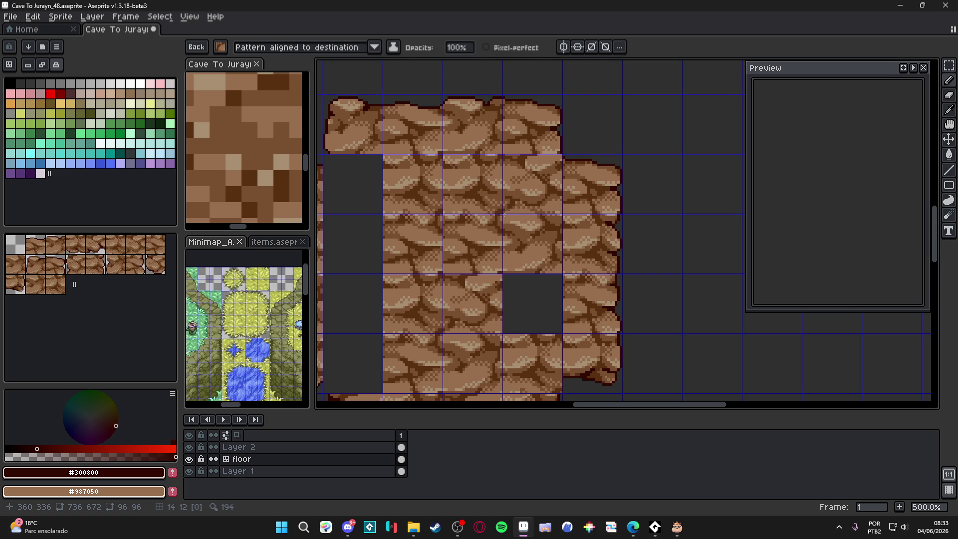
Step: Open the project folder in File Explorer
scroll(504, 215, "down", 2)
scroll(503, 214, "down", 1)
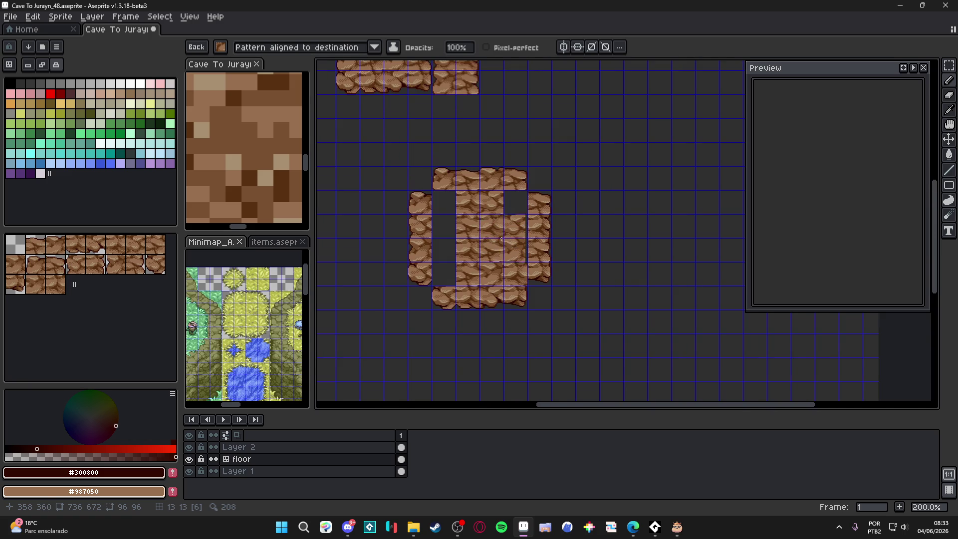
scroll(490, 250, "down", 1)
scroll(489, 250, "up", 1)
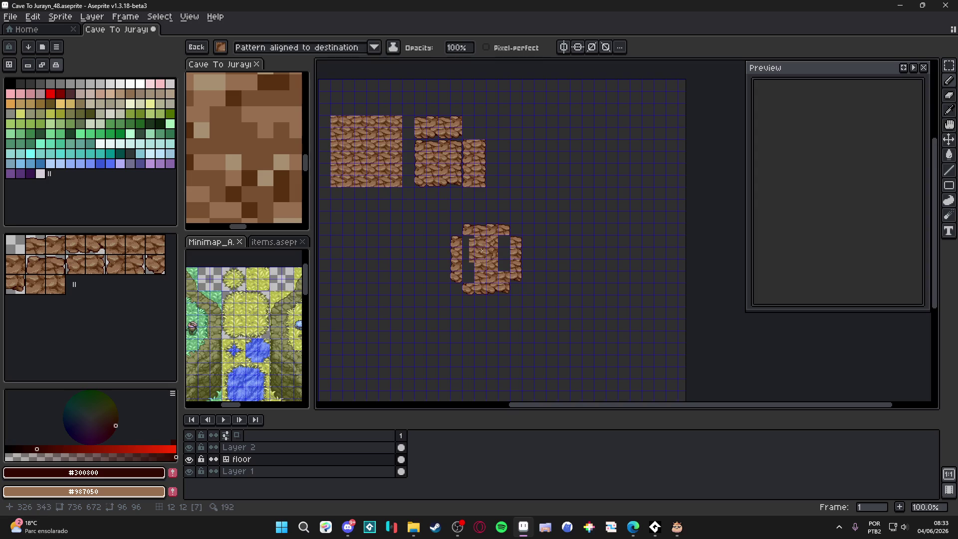
left_click(413, 527)
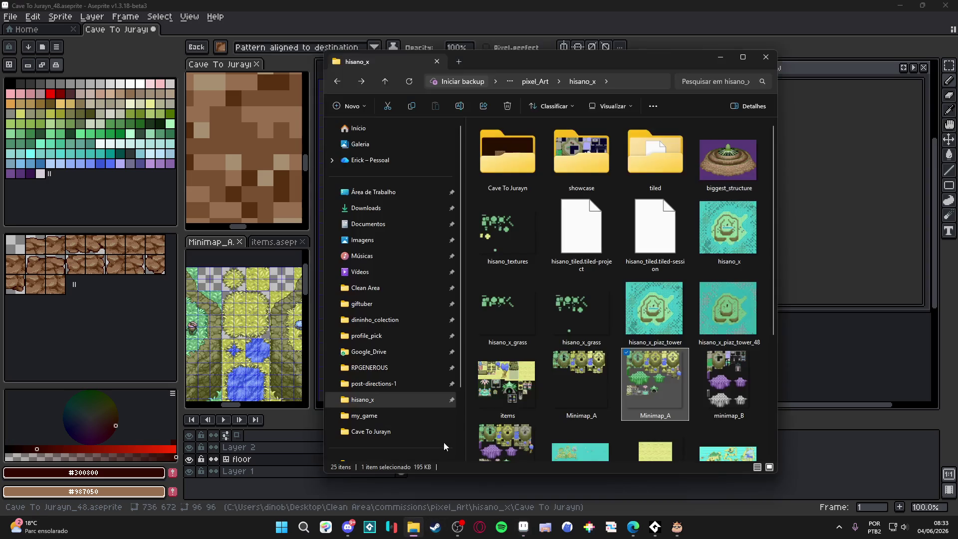
Step: Open the hisano_textures file in Aseprite from File Explorer
scroll(656, 392, "down", 3)
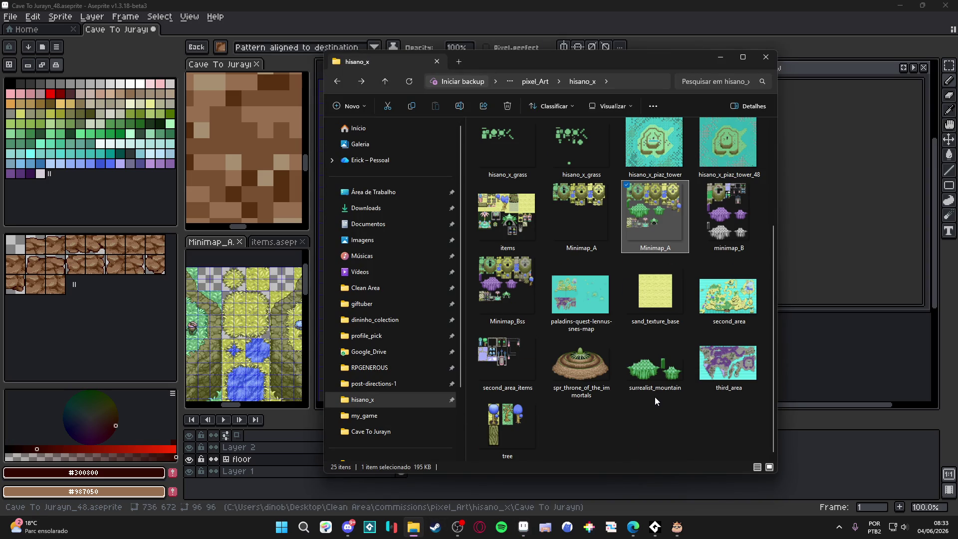
scroll(654, 396, "up", 3)
scroll(650, 398, "down", 3)
scroll(655, 404, "up", 3)
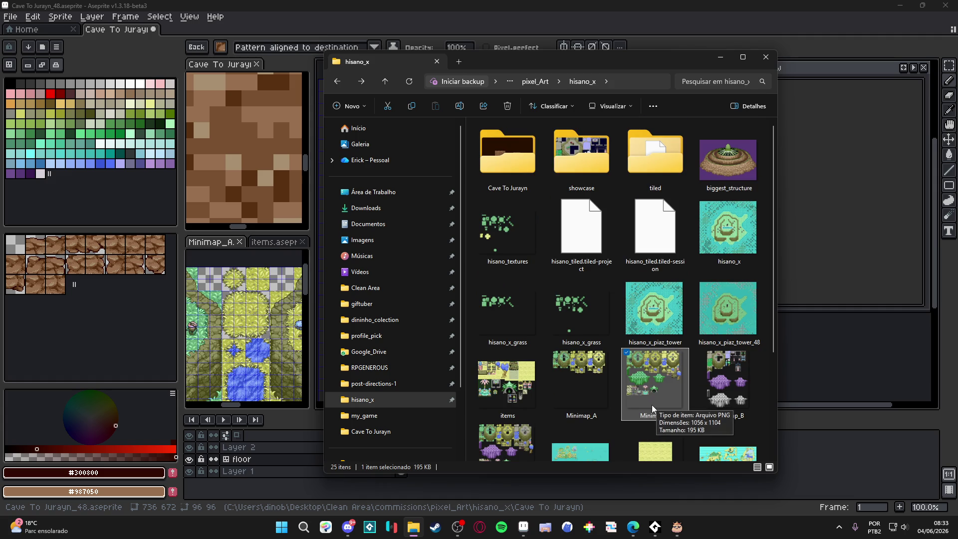
double_click(506, 239)
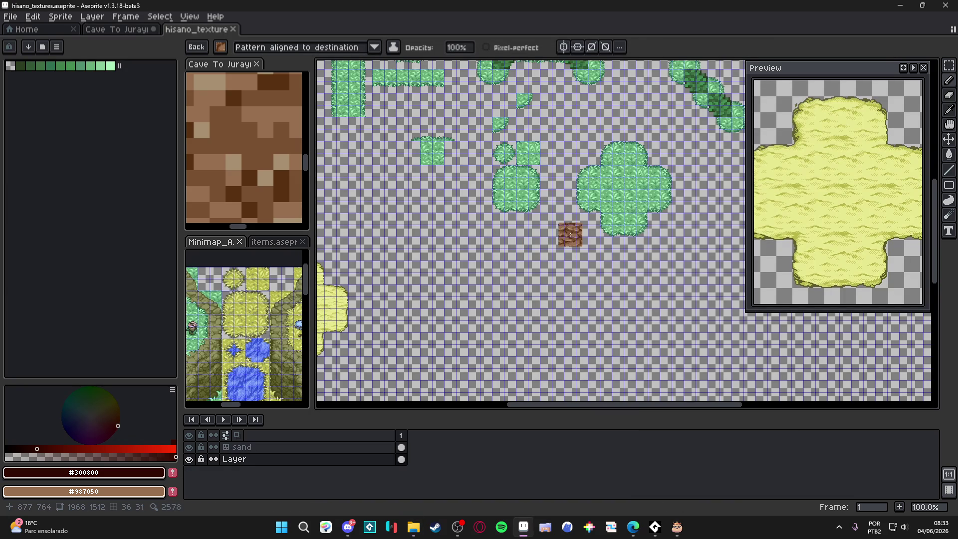
Step: Return to Aseprite, close hisano_textures and undo the recent tile edits
left_click(902, 5)
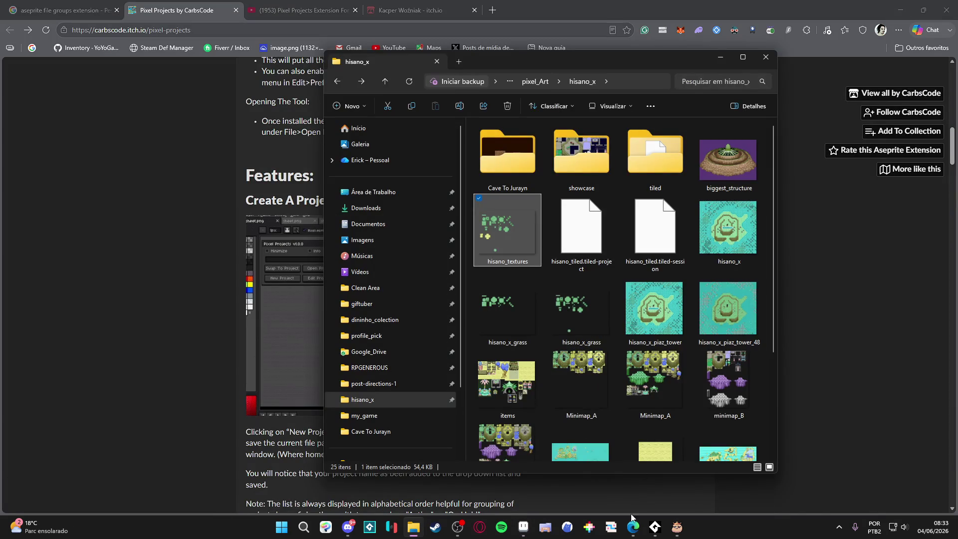
left_click(531, 535)
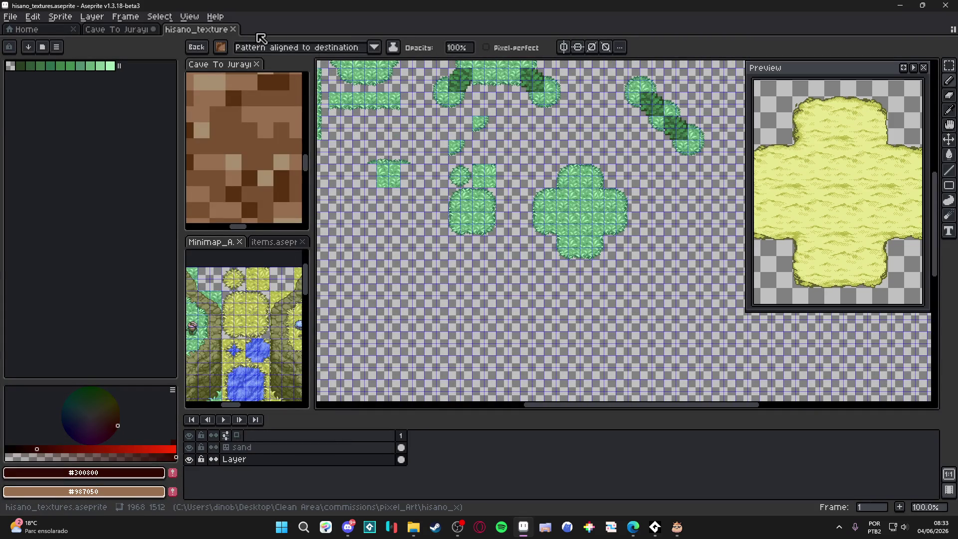
left_click(233, 29)
key("ctrl+z")
key("ctrl+z")
key("ctrl+z")
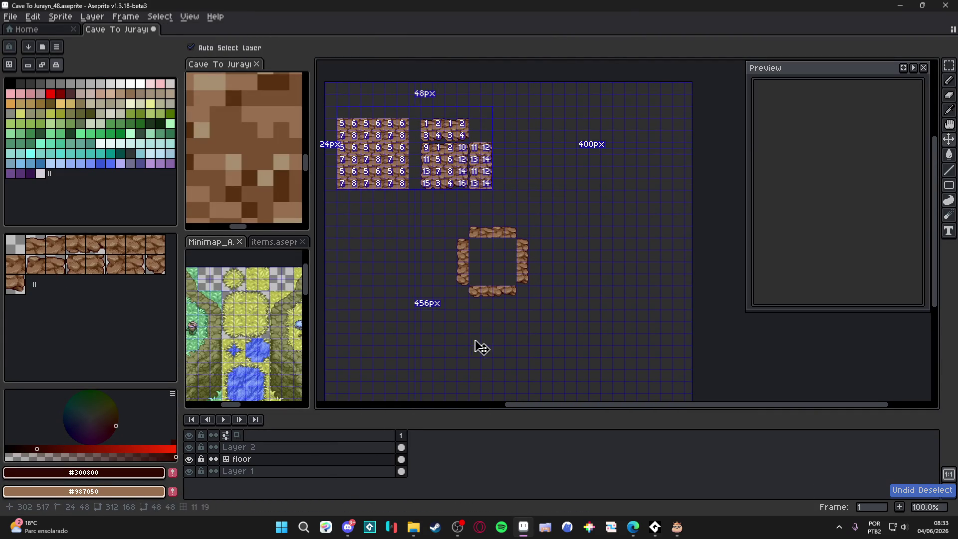
Step: Undo back to the Layer 2 rock block and select the lower rock tile
key("ctrl+z")
key("ctrl+z")
key("ctrl+z")
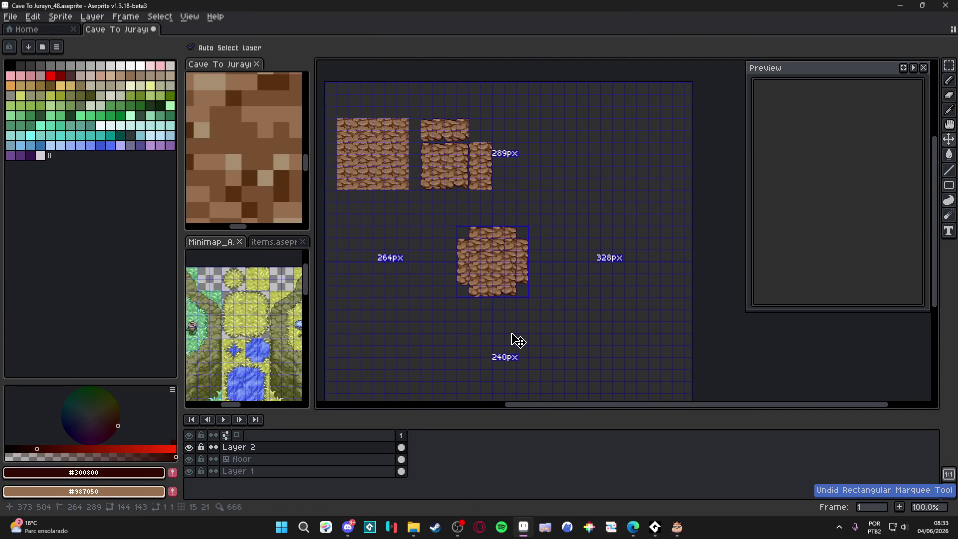
key("ctrl+z")
key("ctrl+z")
key("ctrl+z")
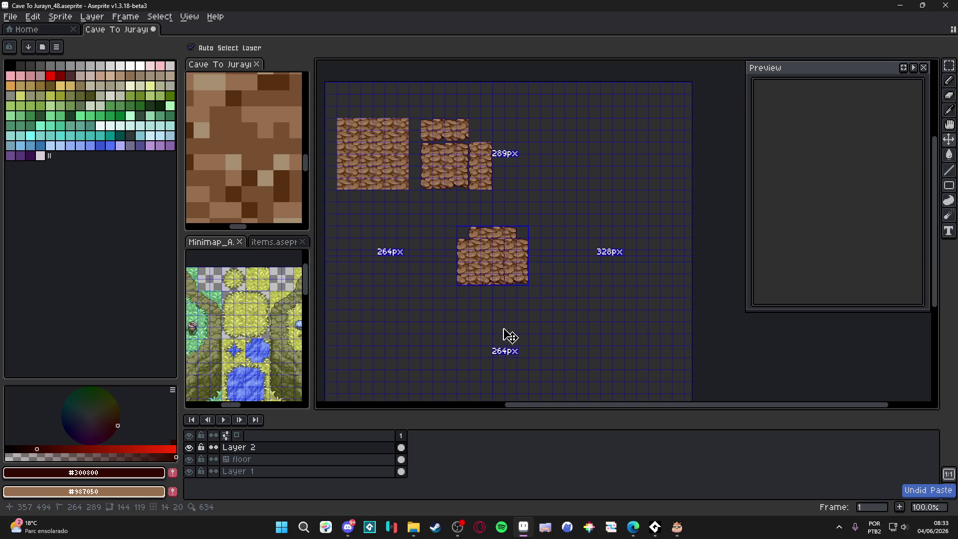
key("ctrl+z")
key("ctrl+z")
key("ctrl+z")
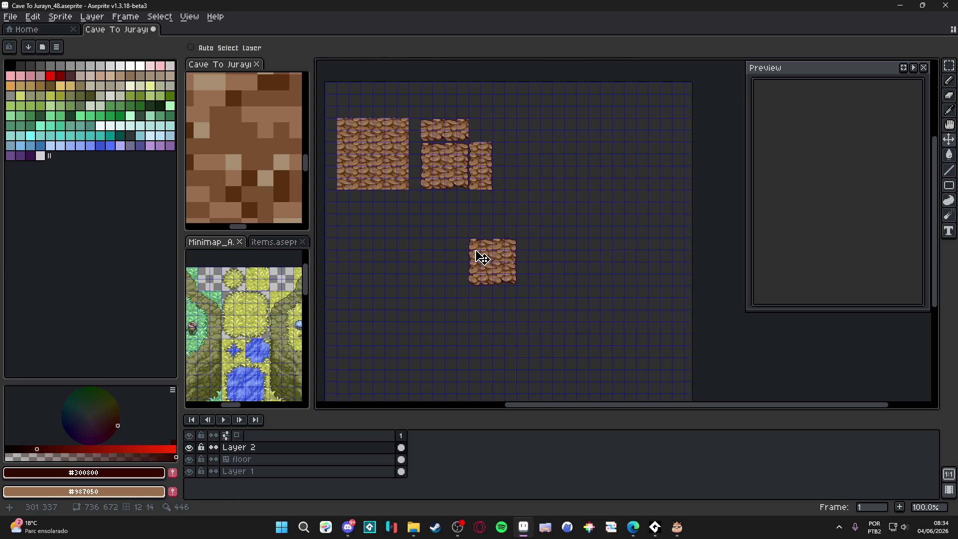
key("m")
scroll(477, 247, "up", 1)
left_click_drag(474, 241, 535, 302)
Step: Paste rock tile copies shifted up, left, right and down around the centre
key("ctrl+v")
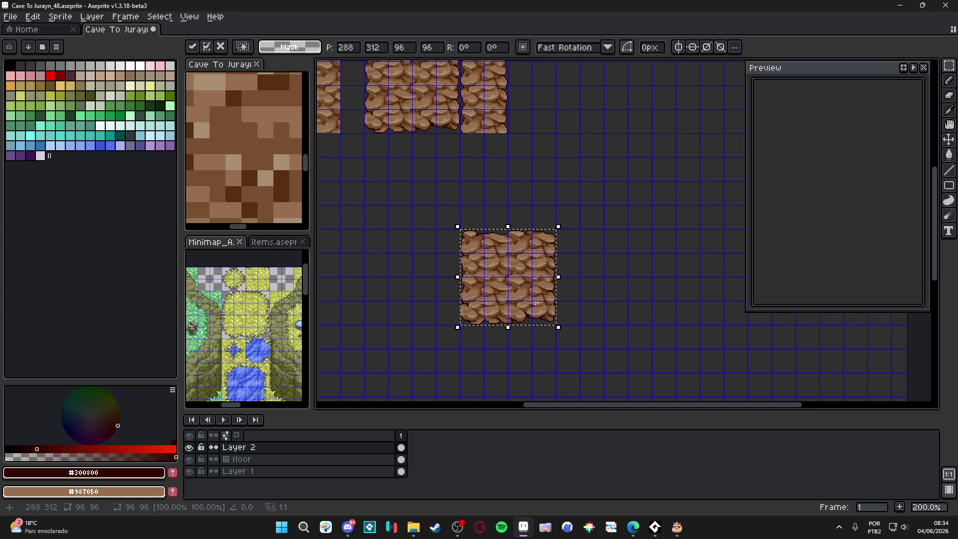
key("shift+Up")
key("shift+Up")
key("Return")
key("ctrl+v")
key("shift+Left")
key("shift+Left")
key("Return")
key("ctrl+v")
key("shift+Right")
key("shift+Right")
key("Return")
key("ctrl+v")
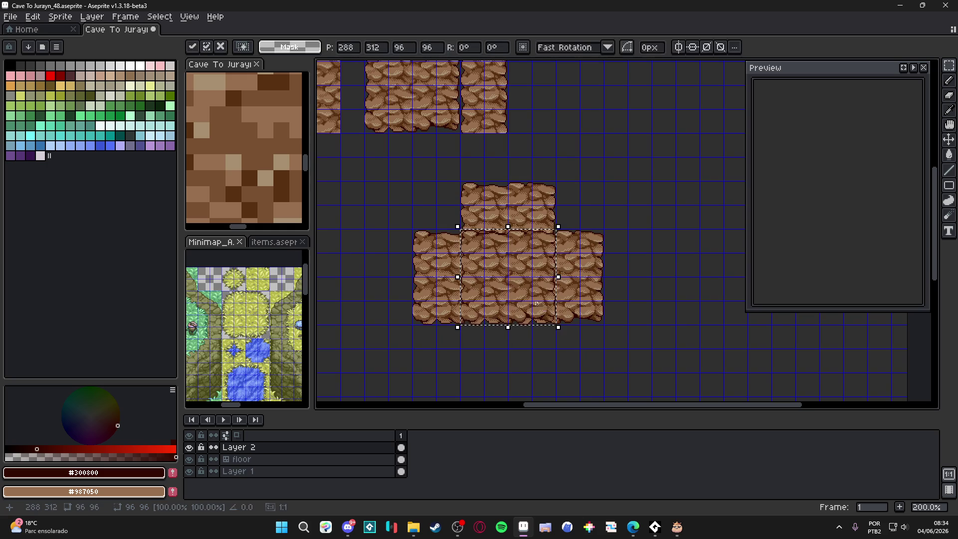
key("shift+Down")
key("shift+Down")
key("Return")
Step: Select and delete the centre rock tiles
scroll(536, 303, "up", 1)
scroll(536, 303, "left", 1)
mouse_move(481, 243)
left_mouse_down()
mouse_move(518, 307)
mouse_move(558, 321)
left_mouse_up()
key("Delete")
Step: Make the floor layer active and select a 48x48 grid-snapped rock area
scroll(438, 224, "up", 2)
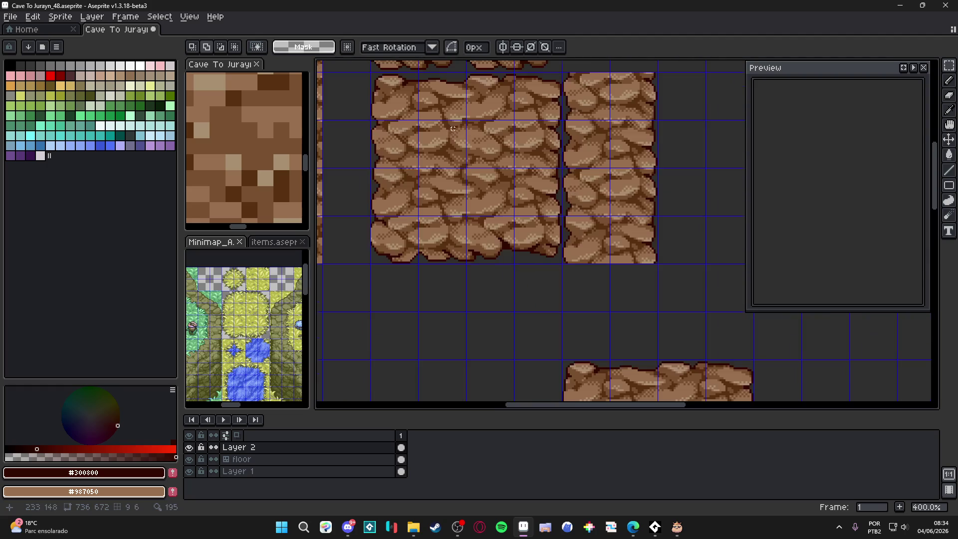
key("b")
scroll(485, 172, "down", 2)
key("m")
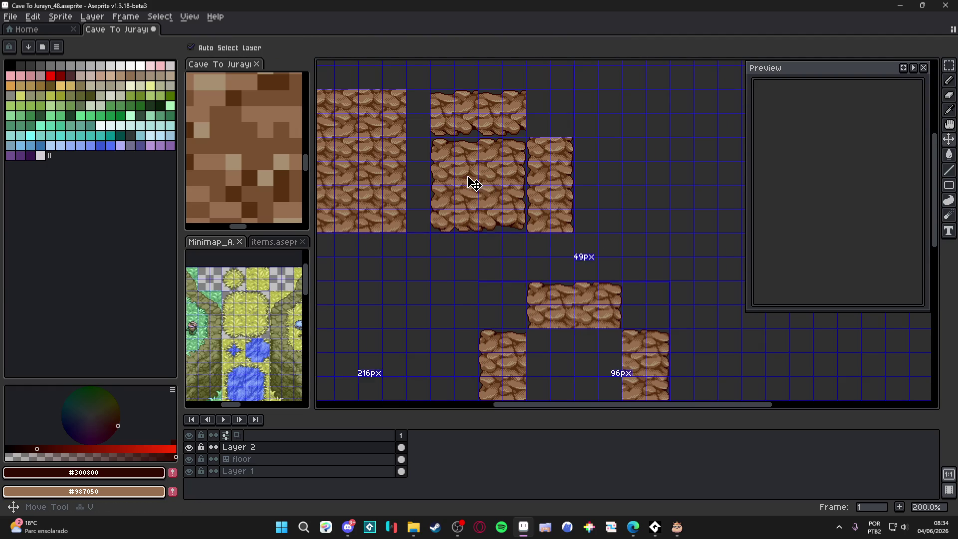
key("alt+Down")
left_click_drag(455, 162, 493, 199)
key("b")
scroll(498, 209, "down", 2)
Step: Make a brush from a block of rock texture and paint the hollow centre with it, pattern aligned to source
scroll(474, 177, "up", 2)
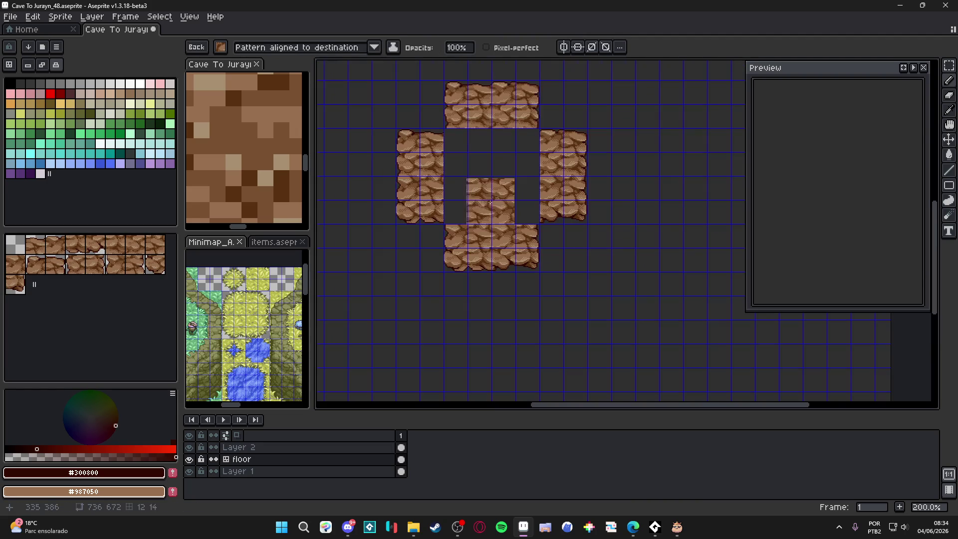
key("m")
left_click_drag(452, 142, 530, 225)
key("ctrl+d")
key("b")
left_click(279, 48)
left_click(288, 63)
mouse_move(491, 140)
left_mouse_down()
mouse_move(529, 200)
mouse_move(452, 216)
left_mouse_up()
Step: Return to a 1px brush, undo a first inner-corner outline attempt, and change the tileset update mode
scroll(433, 300, "up", 1)
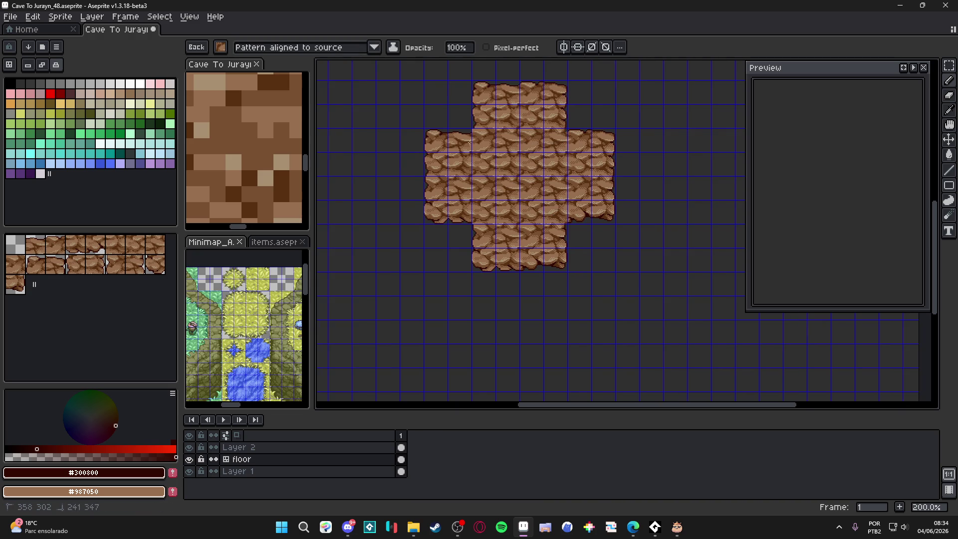
scroll(570, 227, "down", 1)
key("ctrl+apostrophe")
key("Escape")
scroll(493, 190, "up", 5)
key("ctrl+apostrophe")
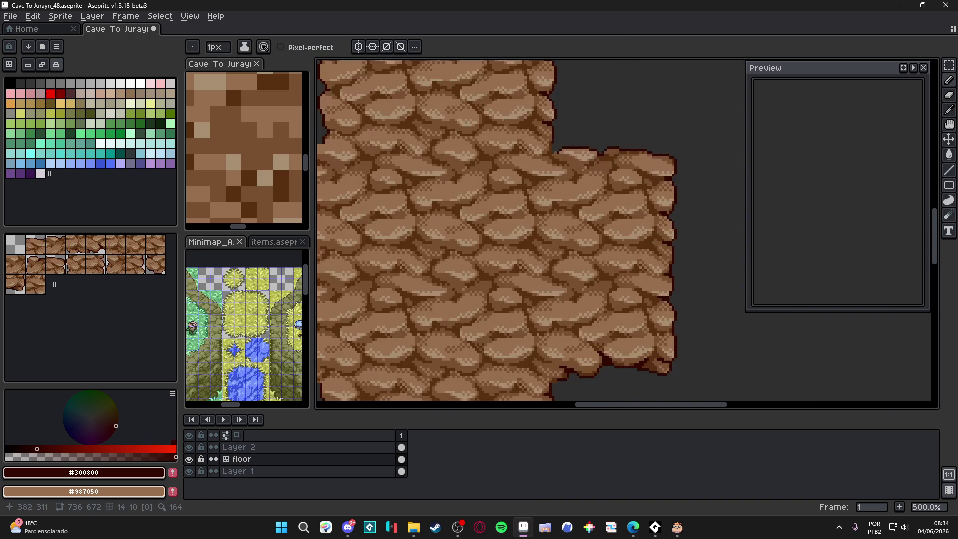
scroll(548, 178, "up", 4)
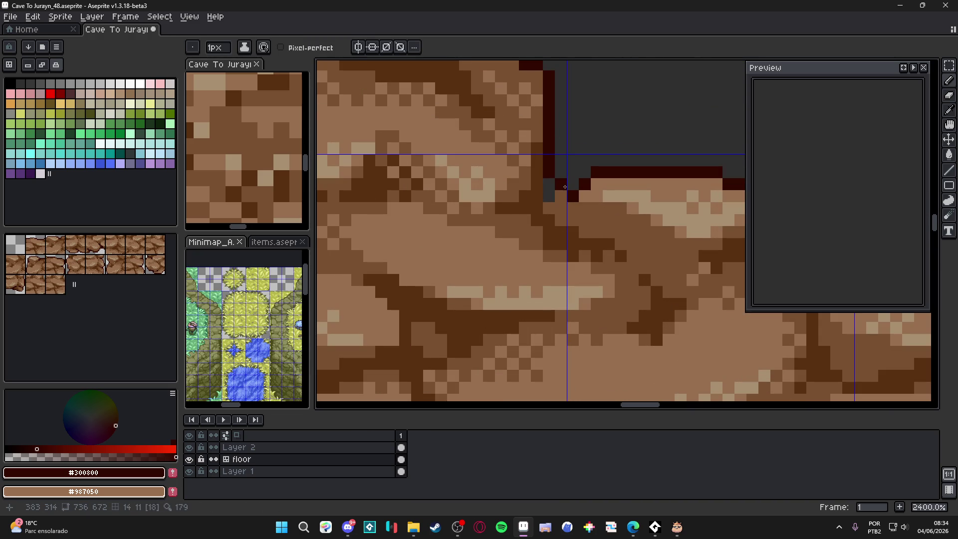
left_click_drag(549, 184, 549, 196)
key("ctrl+z")
key("ctrl+z")
key("ctrl+z")
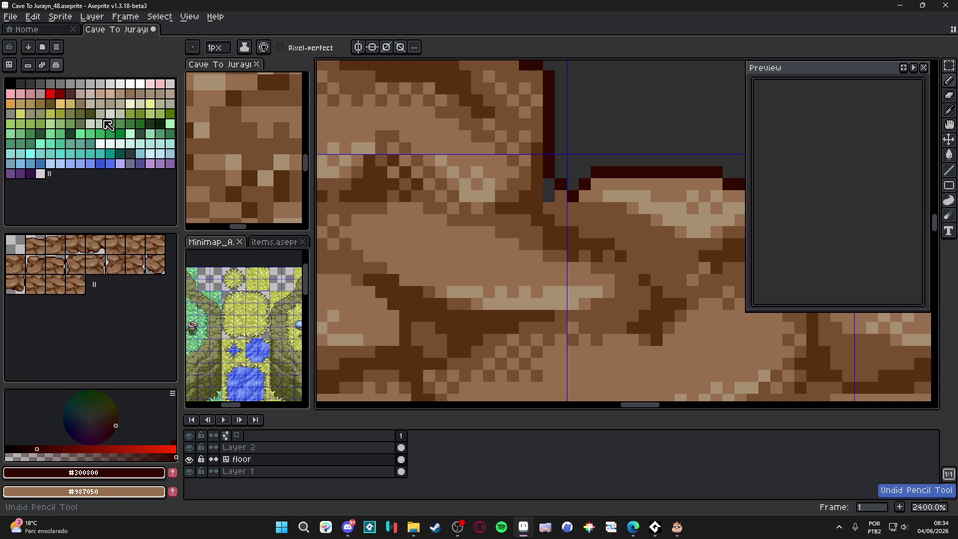
left_click(42, 65)
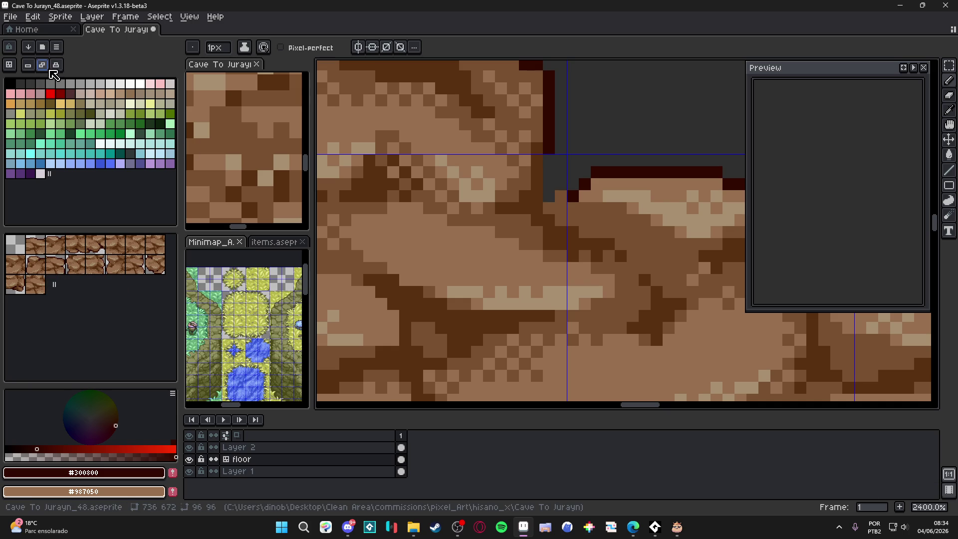
scroll(515, 226, "down", 5)
scroll(515, 226, "up", 6)
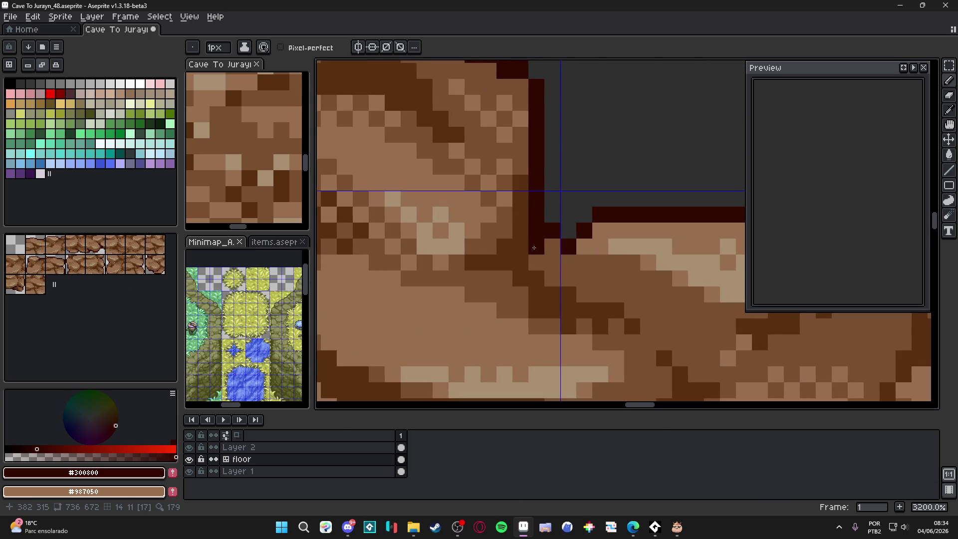
scroll(531, 247, "down", 4)
scroll(556, 252, "up", 3)
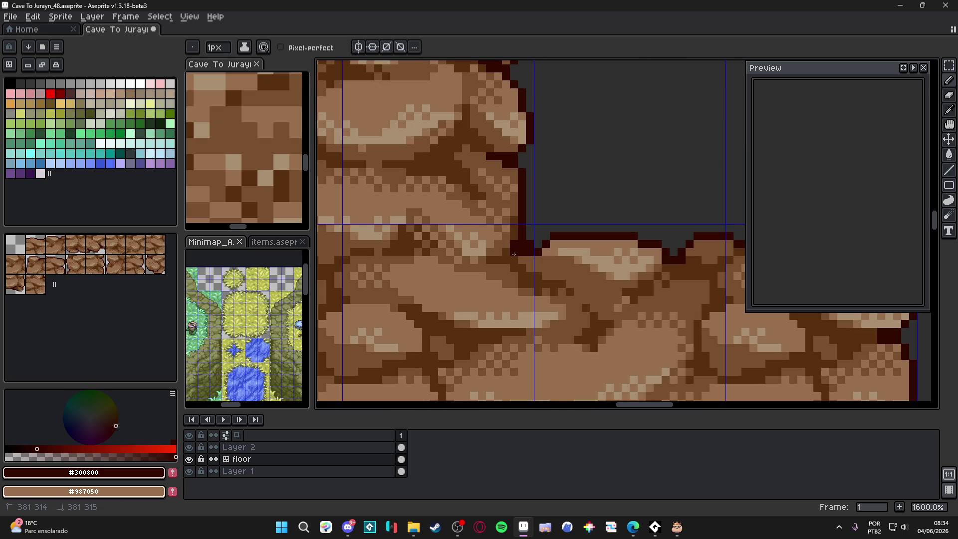
scroll(496, 258, "down", 4)
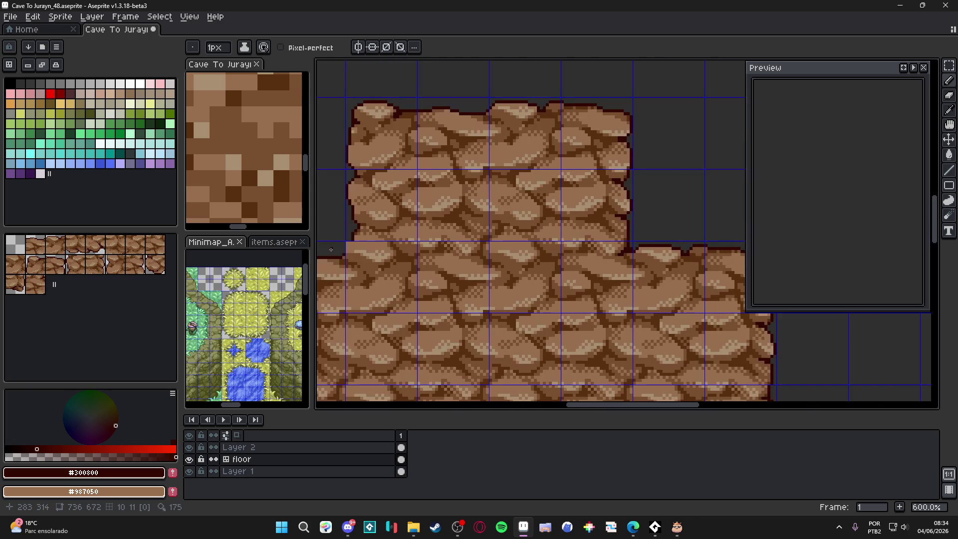
scroll(372, 250, "up", 5)
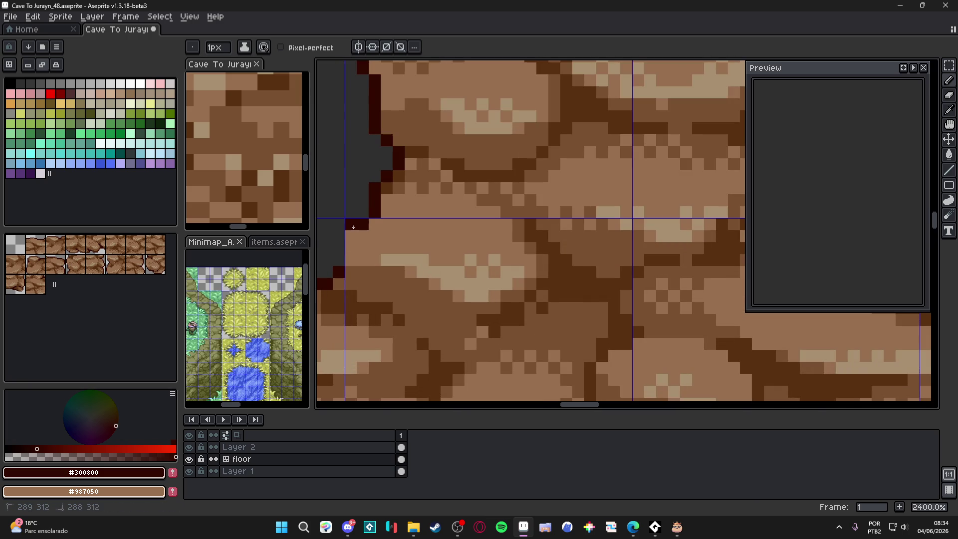
Step: Draw dark outline pixels down the inner corner and erase a stray pixel at the rock edge
left_click_drag(353, 227, 357, 243)
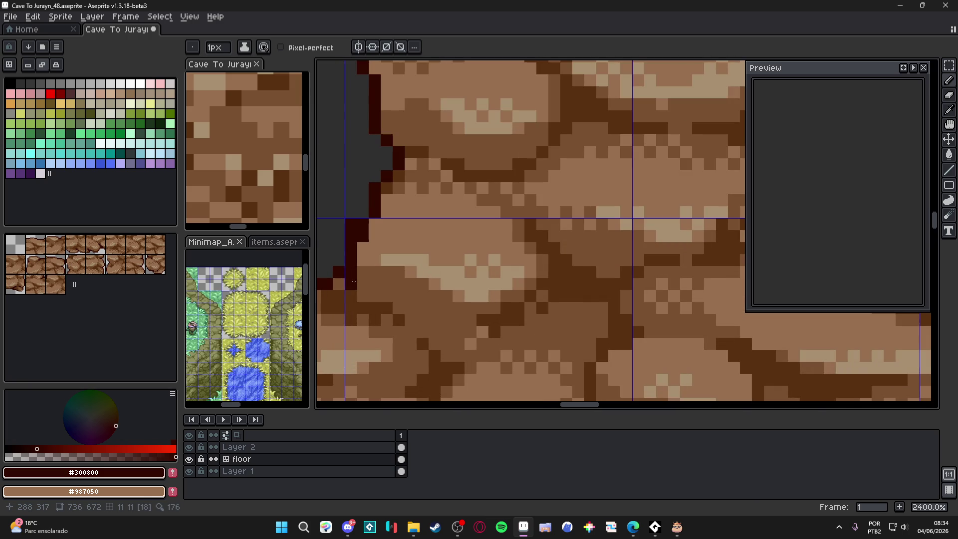
key("e")
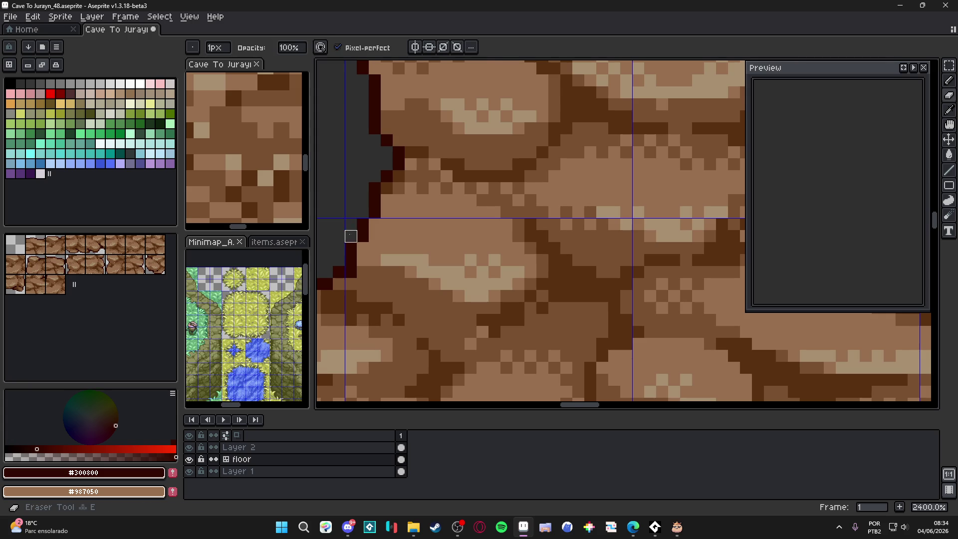
scroll(351, 236, "down", 5)
scroll(396, 241, "up", 3)
scroll(396, 241, "down", 3)
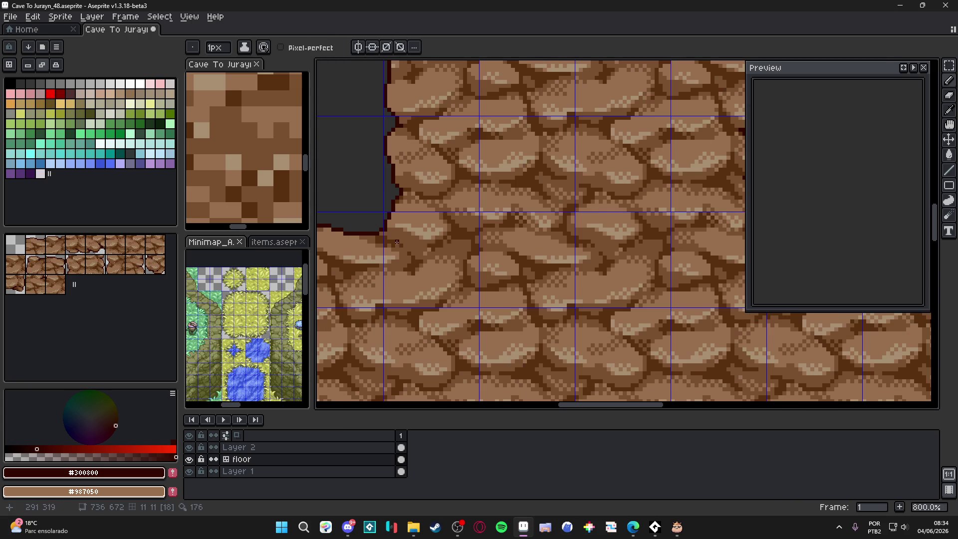
scroll(396, 240, "down", 3)
scroll(420, 302, "up", 2)
scroll(420, 302, "up", 5)
left_click(422, 334)
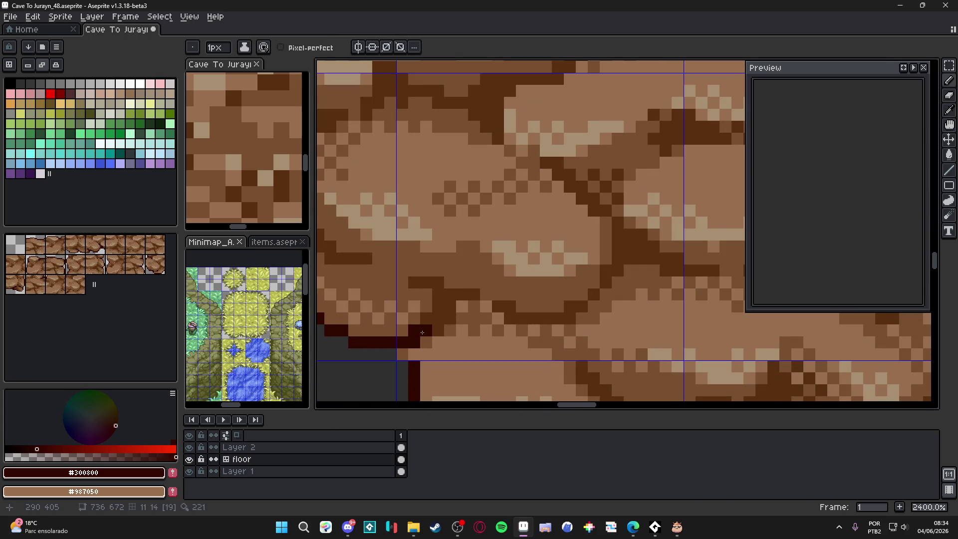
Step: Draw the dark outline along the cave edge and recentre the view on the rock cross
key("b")
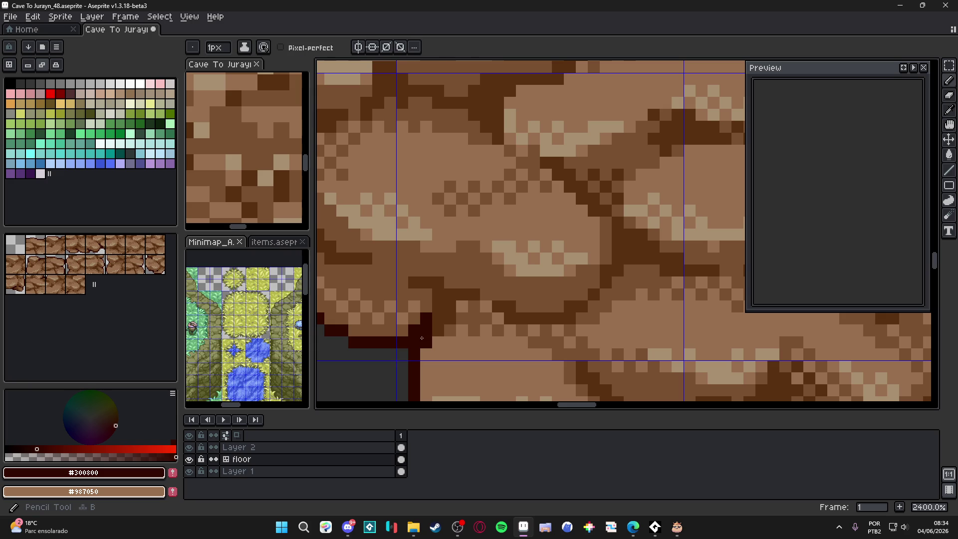
scroll(436, 306, "down", 5)
scroll(487, 317, "up", 5)
left_click_drag(574, 307, 554, 322)
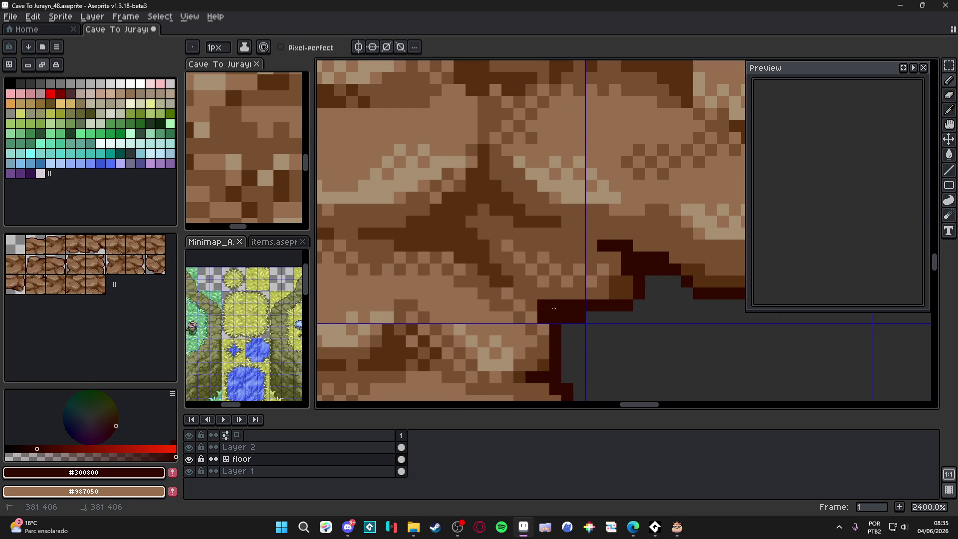
scroll(540, 302, "down", 8)
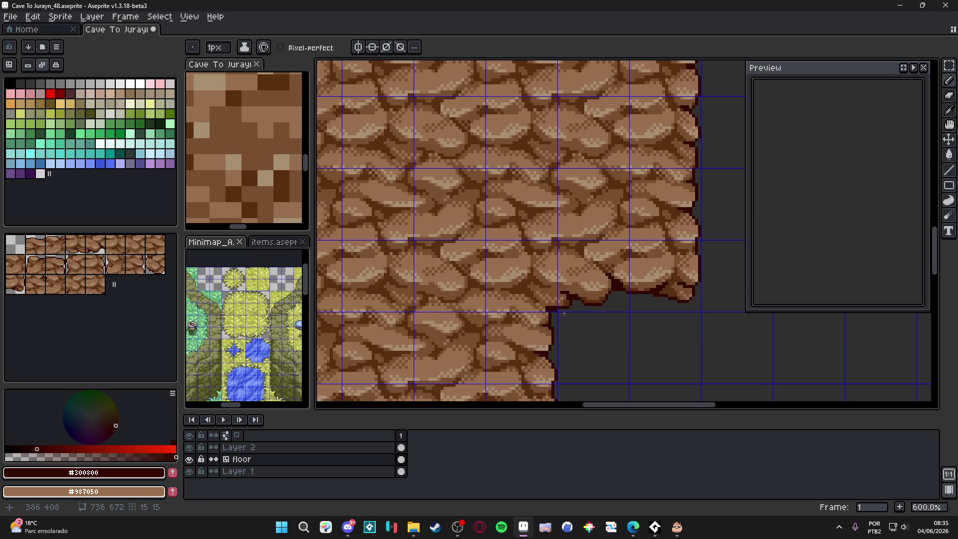
scroll(492, 285, "down", 3)
scroll(511, 263, "up", 3)
left_click_drag(463, 286, 498, 315)
mouse_move(503, 225)
left_mouse_down()
mouse_move(541, 299)
mouse_move(530, 214)
left_mouse_up()
Step: Select the middle 96x96 rock block, reposition it, and show the tile grid
key("v")
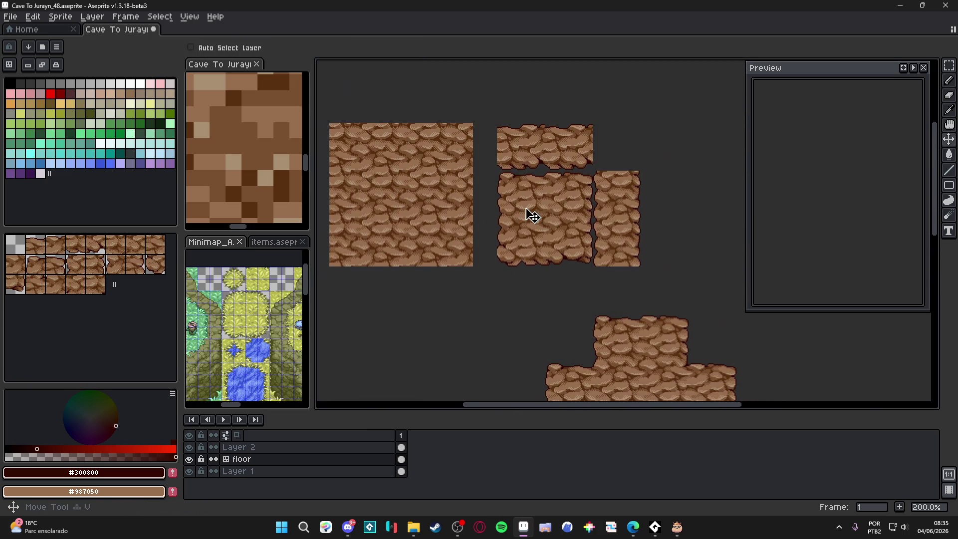
key("m")
scroll(541, 210, "down", 1)
scroll(532, 206, "up", 1)
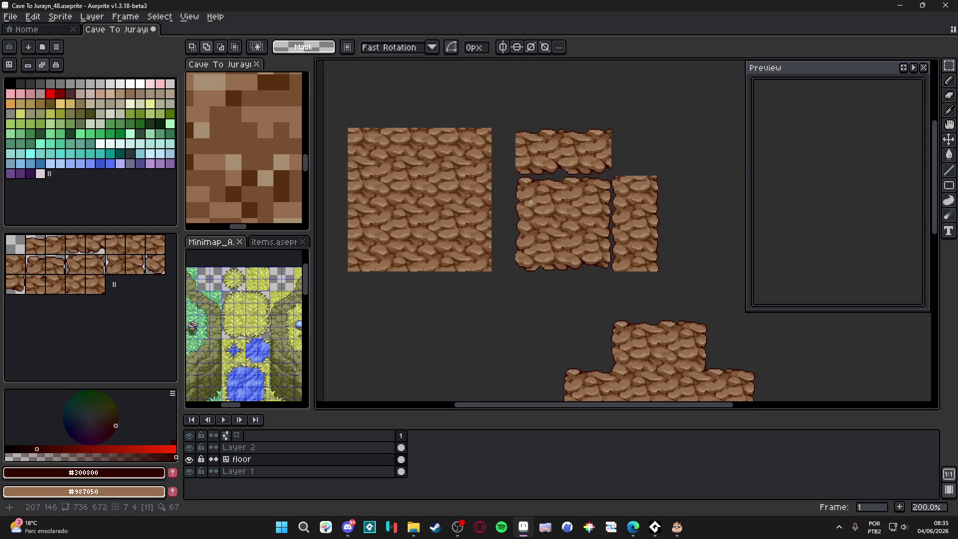
left_click_drag(526, 190, 597, 251)
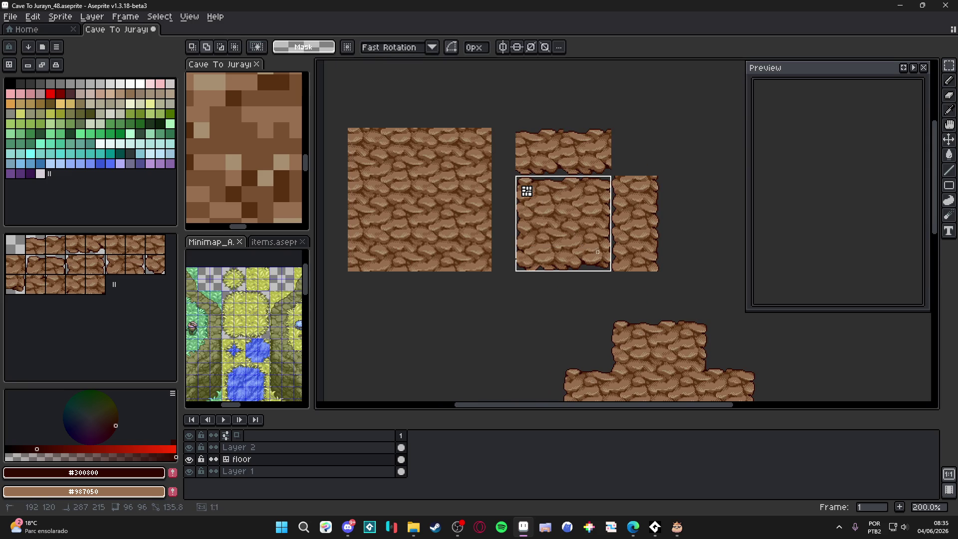
left_click_drag(560, 209, 552, 257)
key("ctrl+apostrophe")
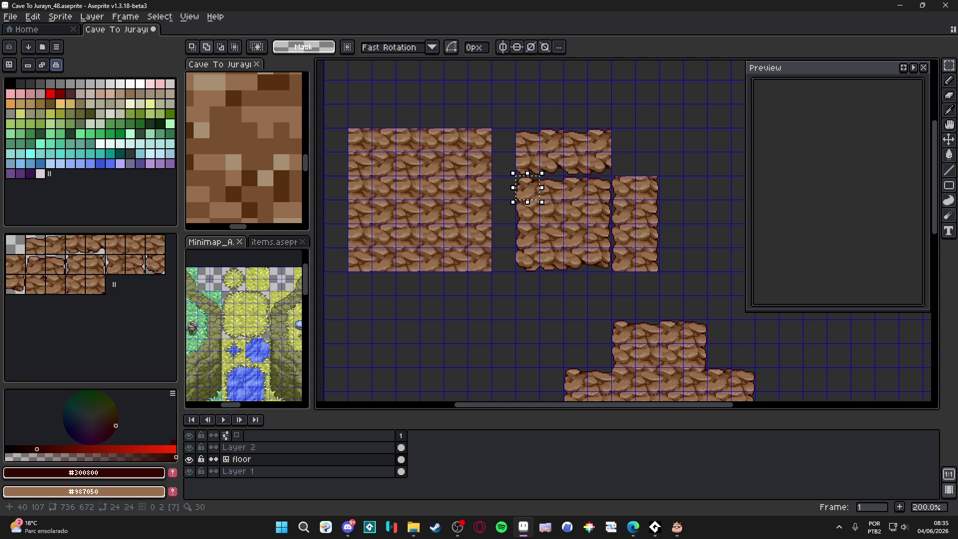
Step: In tile mode, stamp picked rock tiles into the top cells and an empty cell
left_click(66, 247)
left_click(536, 177, "alt")
left_click(529, 98)
left_click(605, 249, "alt")
left_click(551, 114)
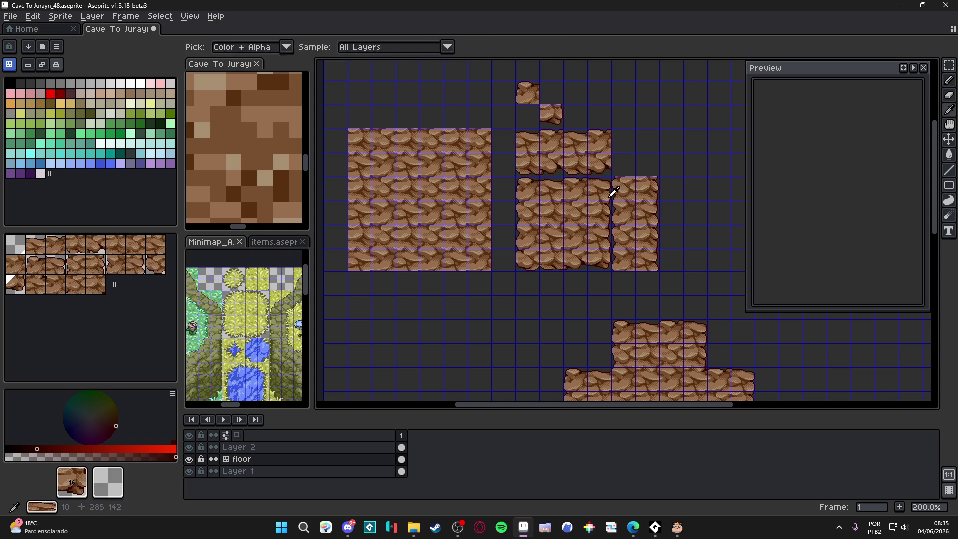
left_click(573, 140, "alt")
left_click(551, 93)
left_click(574, 188, "alt")
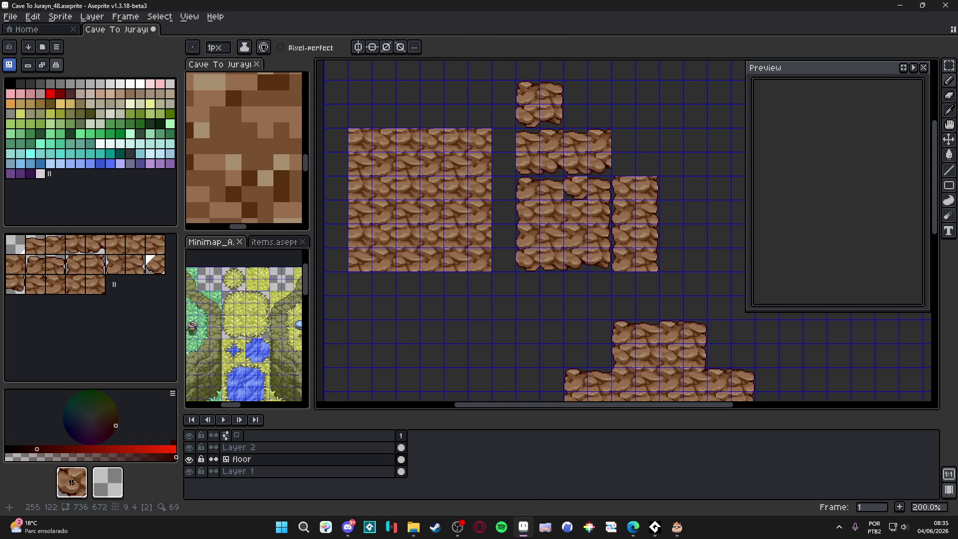
scroll(536, 197, "right", 1)
left_click(537, 189)
Step: Pick tile 18 and stamp it to the right of the top block
scroll(592, 324, "down", 3)
scroll(593, 325, "right", 3)
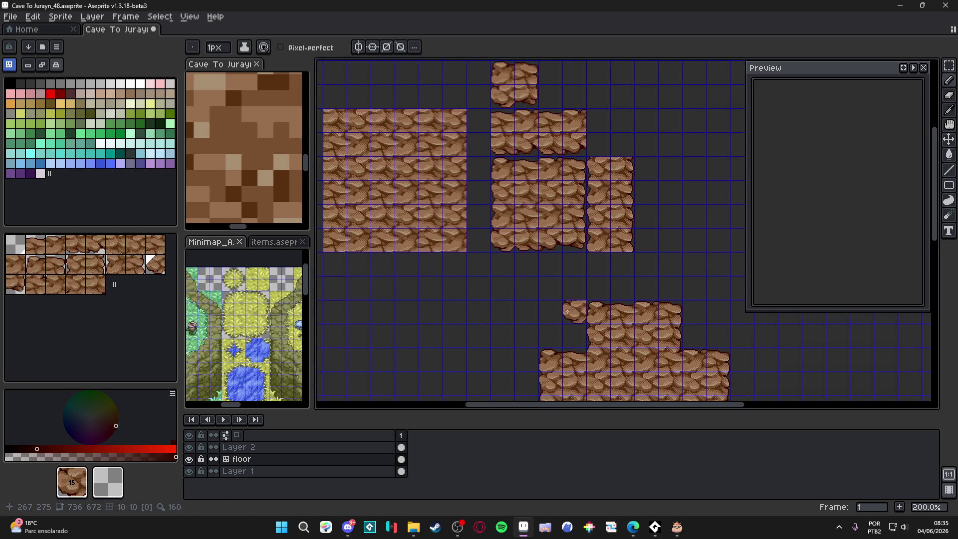
left_click(592, 310, "alt")
scroll(534, 218, "up", 4)
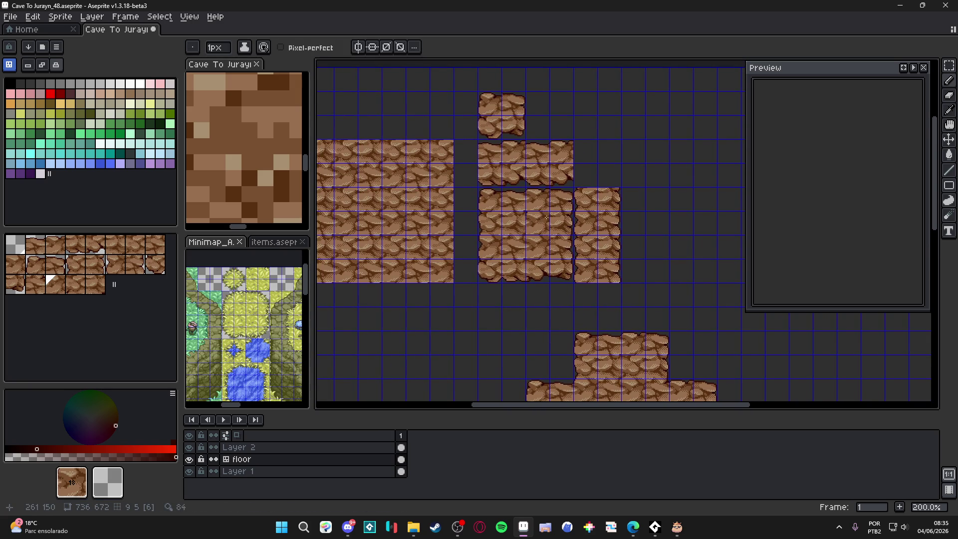
left_click(536, 103)
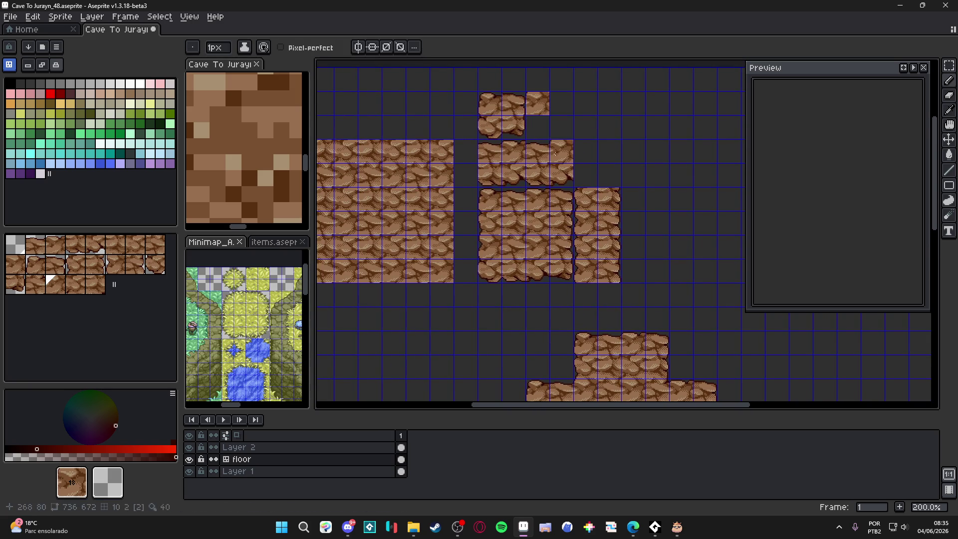
Step: Sample tiles 17 and 20, then fill the top block's empty cell with tile 19
left_click(666, 387, "alt")
scroll(602, 196, "down", 5)
scroll(603, 197, "right", 3)
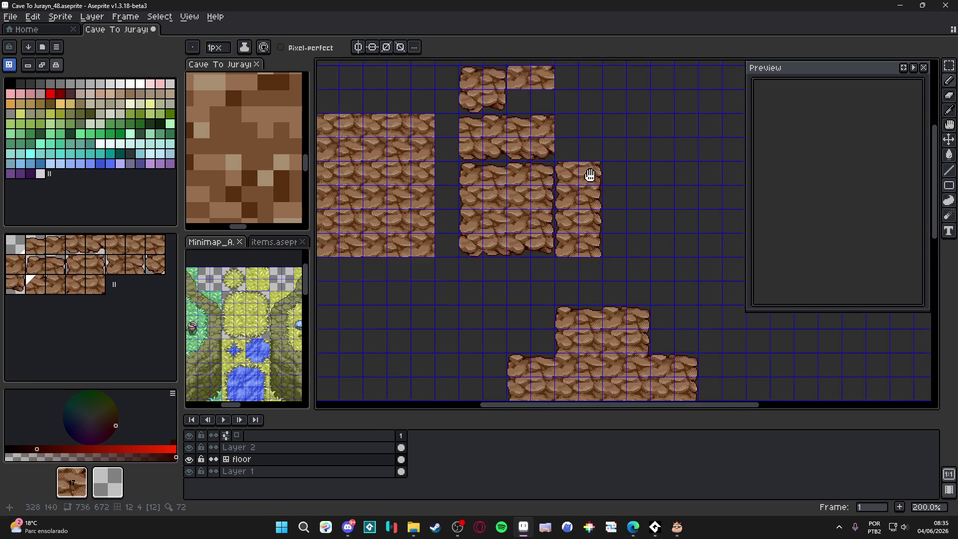
scroll(621, 351, "down", 5)
left_click(618, 344, "alt")
scroll(549, 196, "up", 8)
scroll(549, 196, "left", 1)
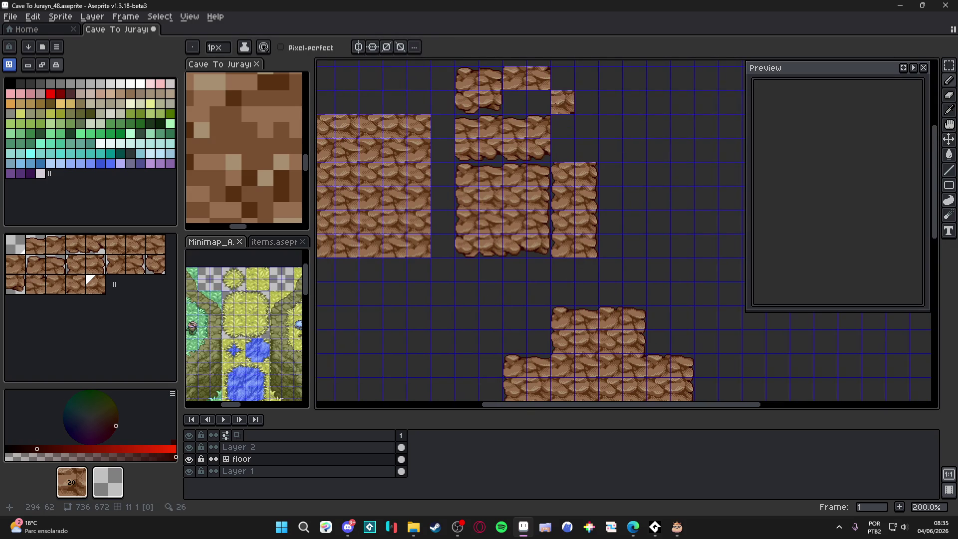
scroll(545, 148, "down", 6)
scroll(545, 147, "right", 2)
left_click(582, 371, "alt")
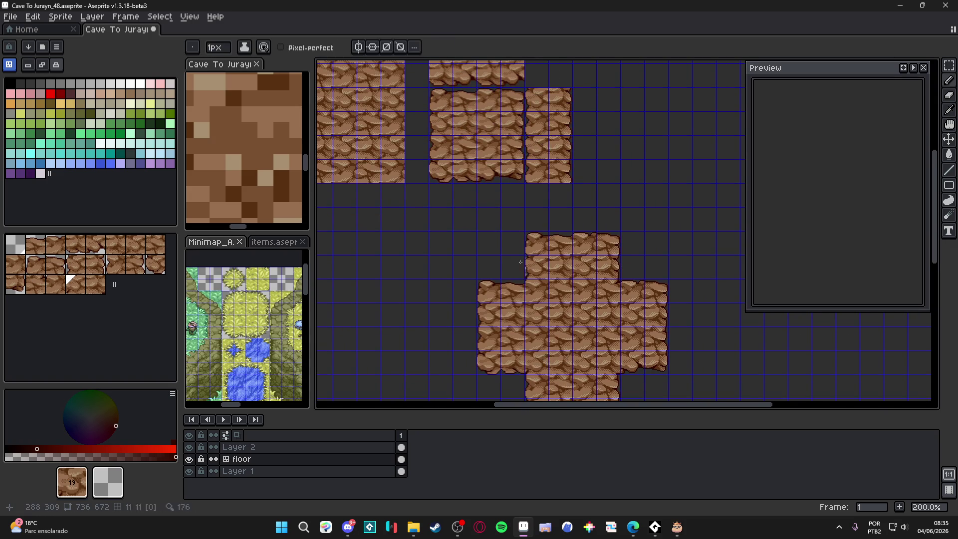
scroll(505, 164, "up", 8)
scroll(505, 164, "left", 1)
left_click(502, 122)
scroll(518, 218, "up", 1)
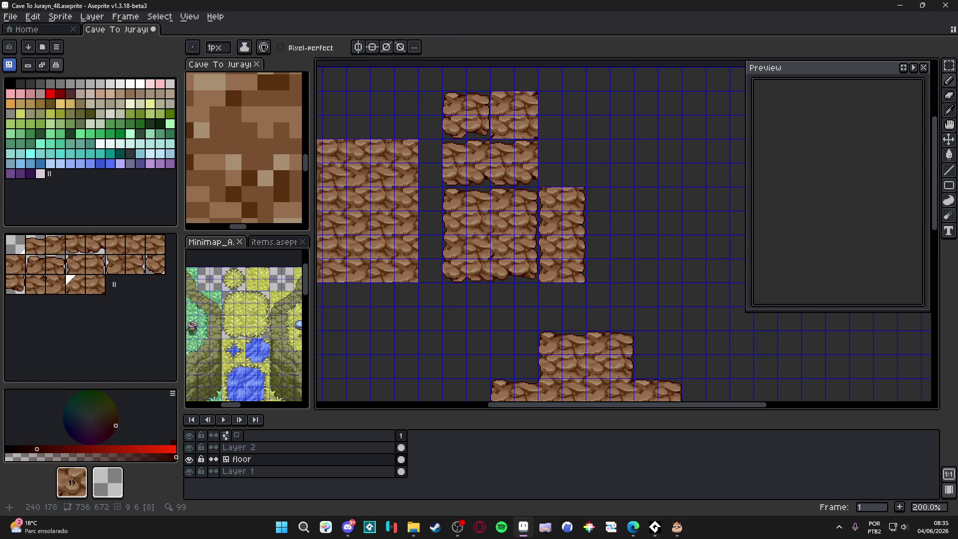
Step: Select a tile left of the cross and paste rock tiles into its hollow centre
mouse_move(442, 270)
left_mouse_down()
mouse_move(408, 216)
mouse_move(449, 261)
left_mouse_up()
scroll(453, 257, "down", 1)
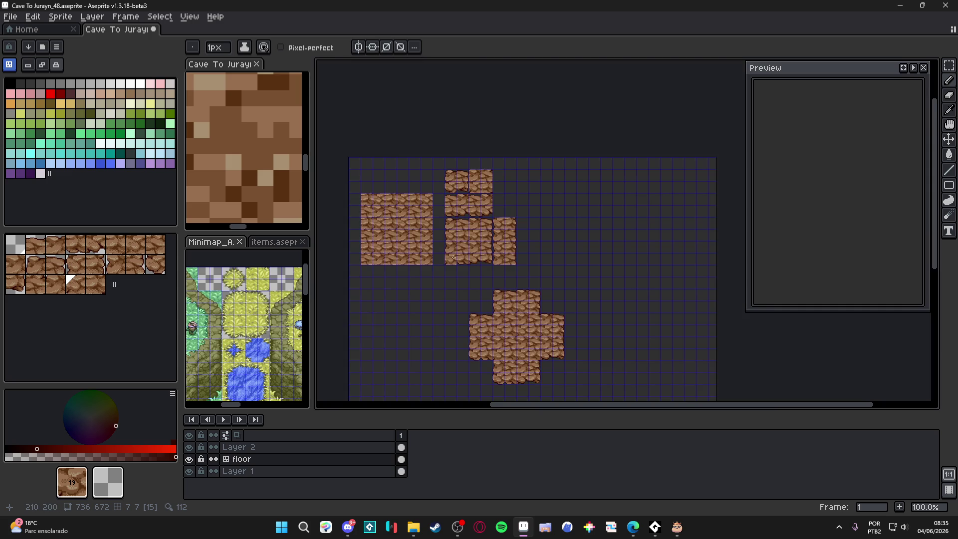
scroll(455, 256, "up", 1)
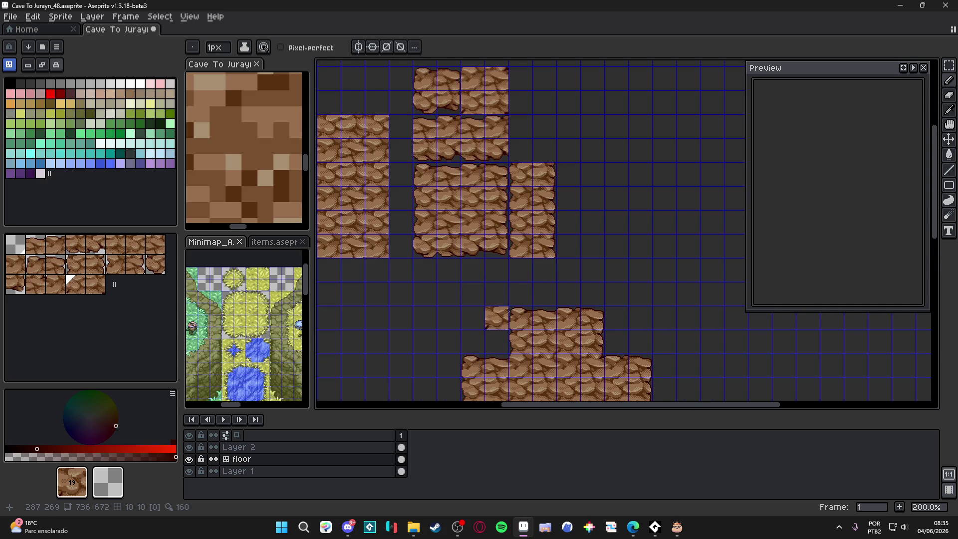
scroll(494, 248, "down", 1)
key("ctrl")
key("m")
left_click_drag(471, 241, 489, 253)
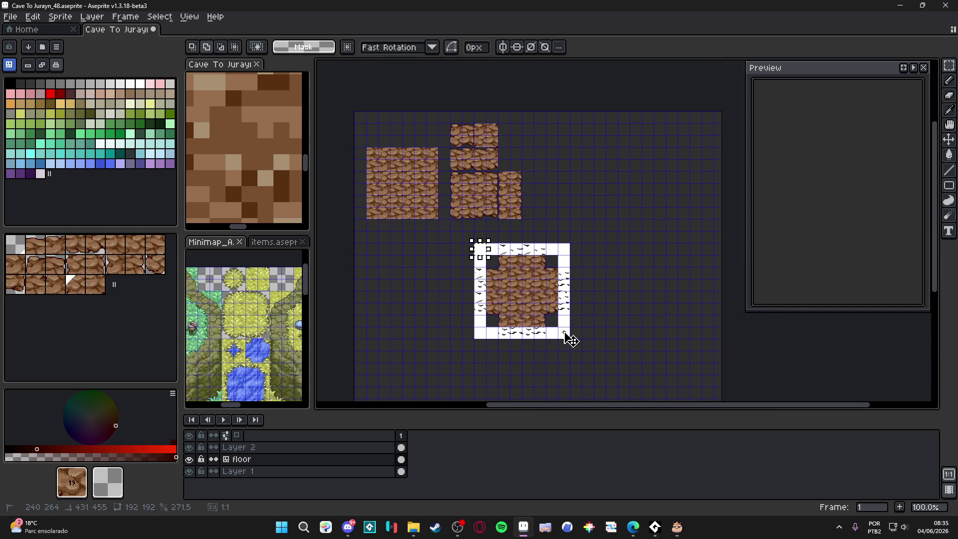
key("ctrl+v")
Step: Delete Layer 2 from the timeline, leaving floor and Layer 1
left_click(195, 465)
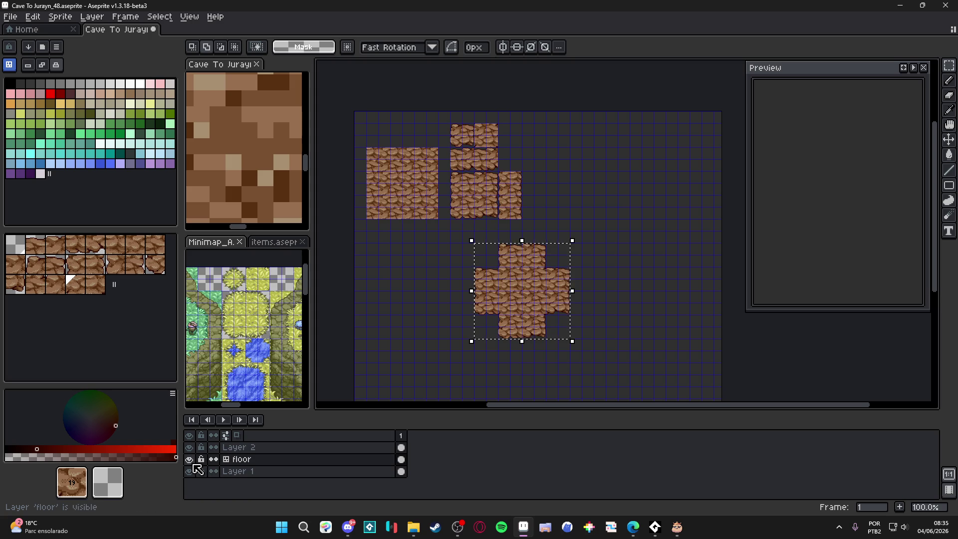
right_click(262, 449)
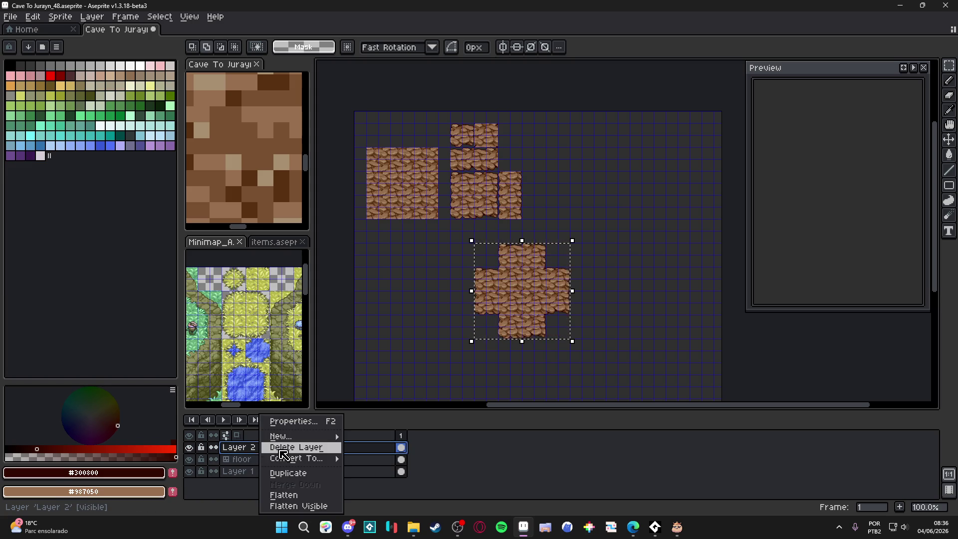
left_click(287, 447)
key("v")
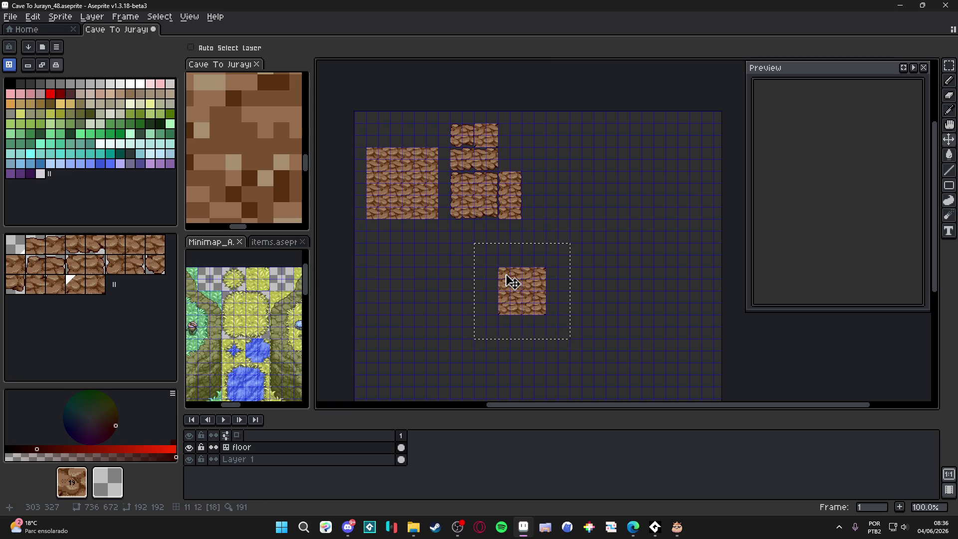
Step: Move the two-tile block above the gap down into the gap
key("m")
left_click_drag(505, 274, 512, 281)
scroll(521, 253, "up", 2)
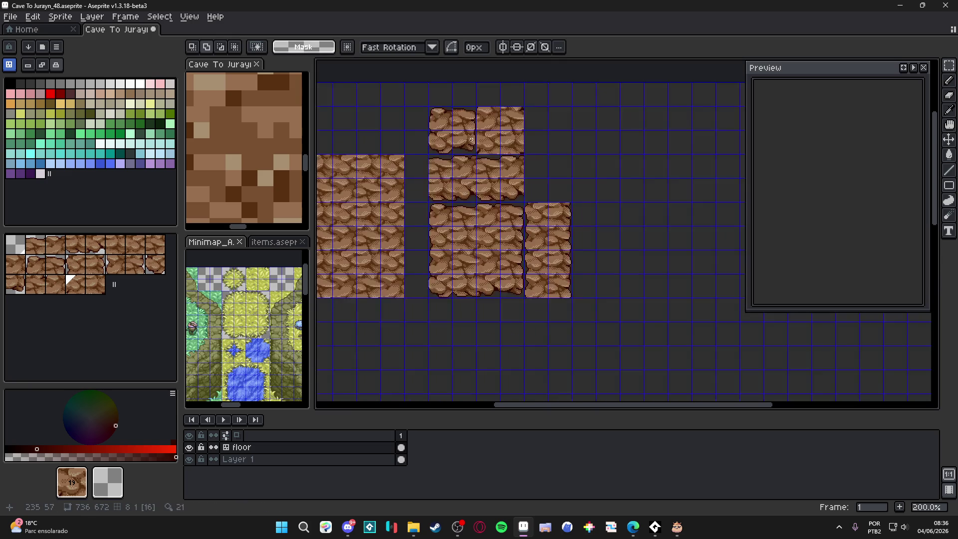
scroll(505, 196, "down", 2)
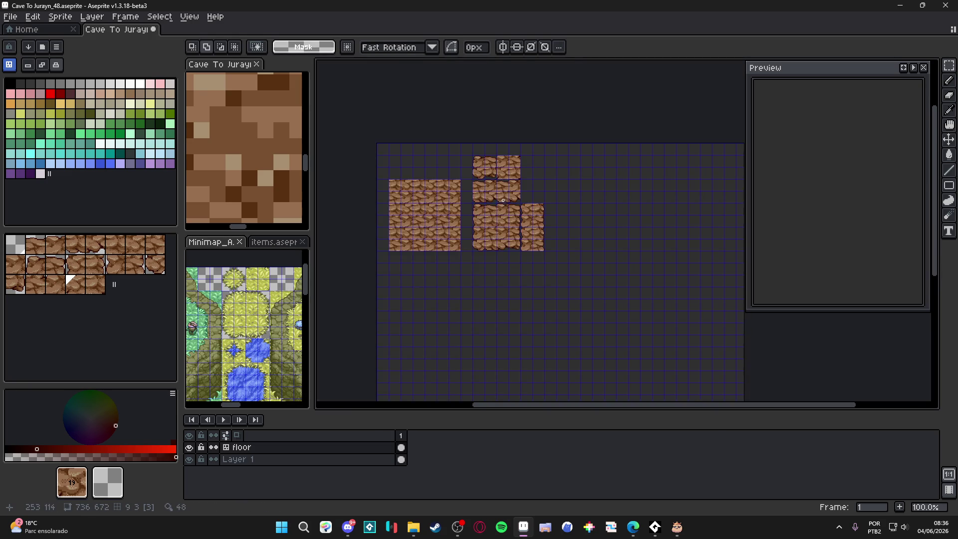
scroll(502, 201, "up", 1)
scroll(479, 170, "down", 1)
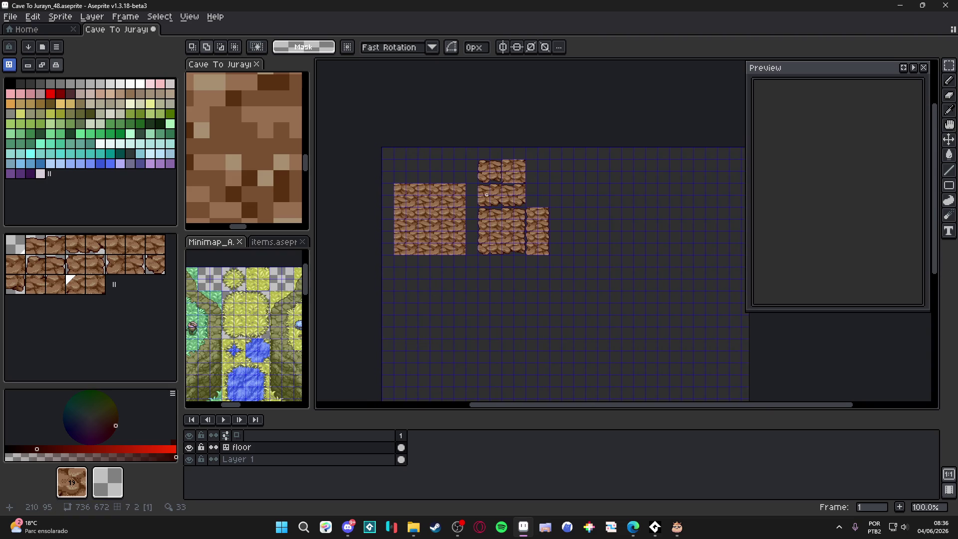
left_click_drag(492, 195, 516, 201)
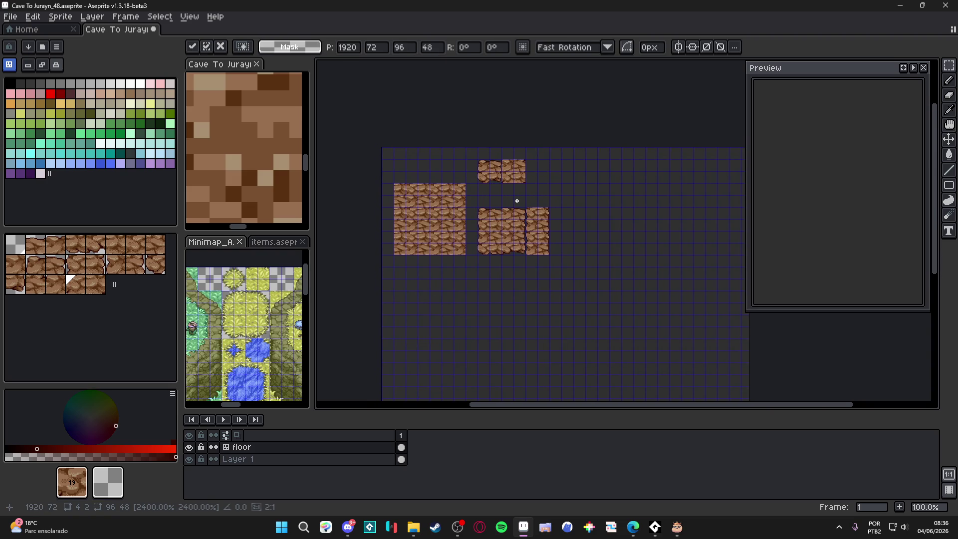
left_click_drag(515, 176, 515, 199)
key("v")
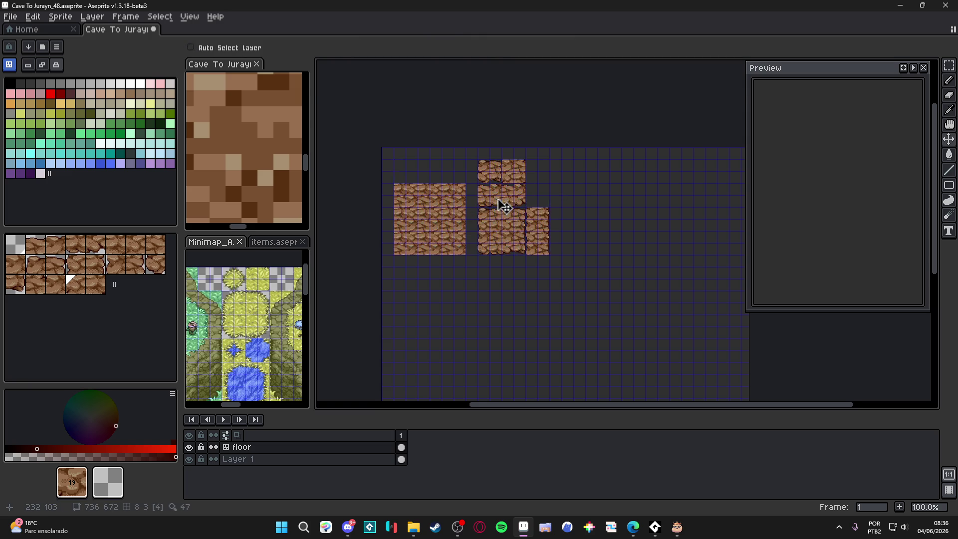
Step: Shift the middle row of tiles four cells right and nudge the top two tiles down two steps
scroll(497, 202, "up", 1)
key("m")
mouse_move(458, 169)
left_mouse_down()
mouse_move(477, 190)
mouse_move(539, 207)
left_mouse_up()
key("shift+Right")
key("shift+Right")
key("shift+Right")
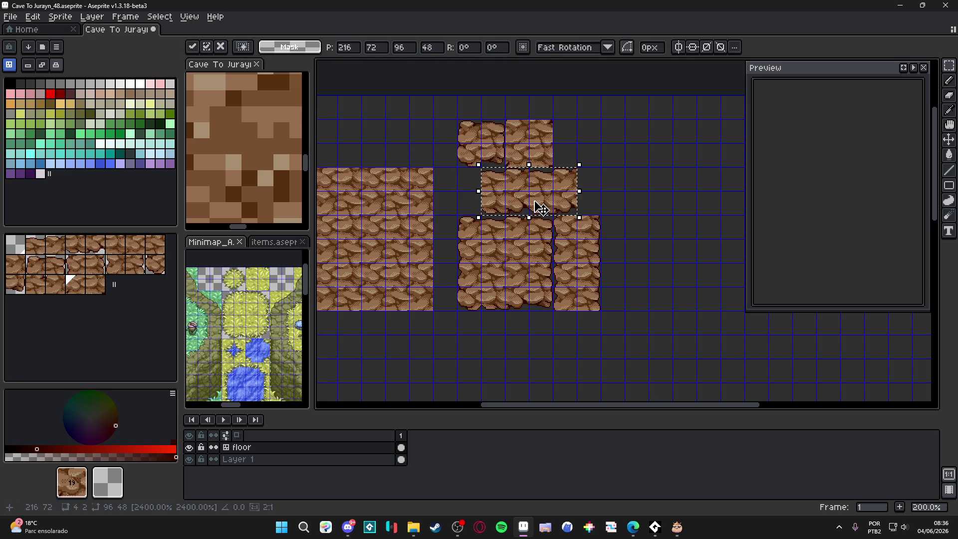
key("Return")
mouse_move(552, 118)
left_mouse_down()
mouse_move(481, 166)
mouse_move(458, 168)
left_mouse_up()
key("shift+Down")
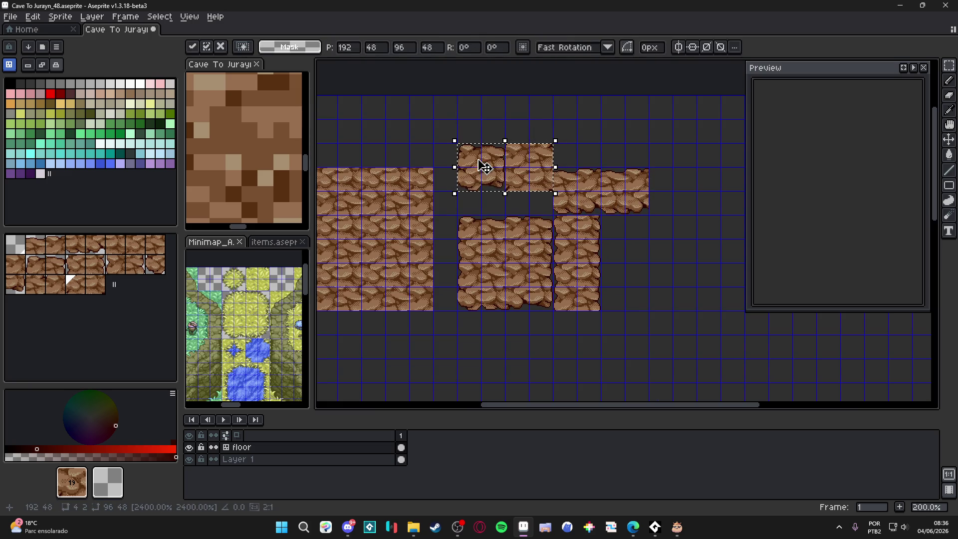
key("shift+Down")
key("Return")
Step: Hide the tile grid and move a two-tile top-row block up one tile and left two
key("ctrl+apostrophe")
scroll(600, 262, "down", 1)
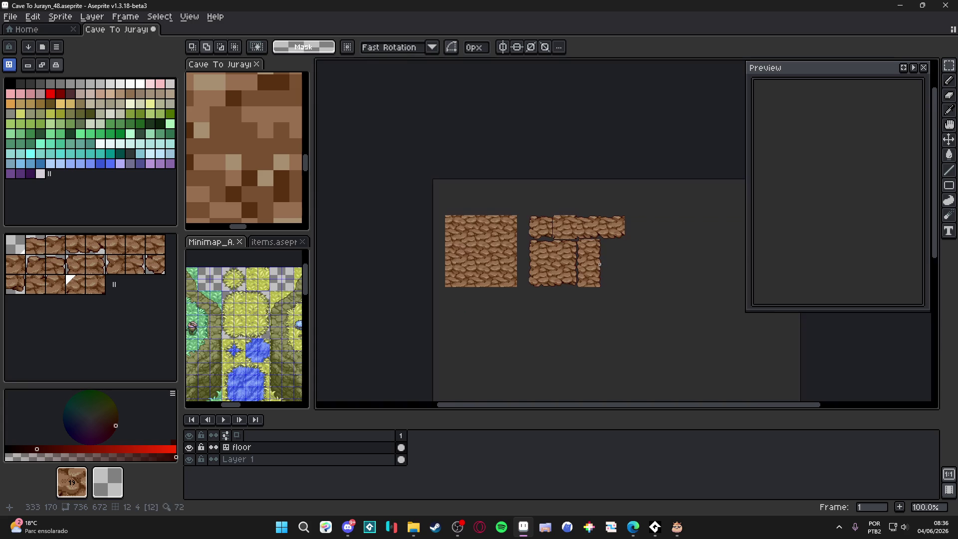
scroll(559, 249, "up", 1)
left_click_drag(604, 188, 680, 223)
key("shift+Up")
key("shift+Up")
key("shift+Left")
key("shift+Left")
key("shift+Left")
key("ctrl+d")
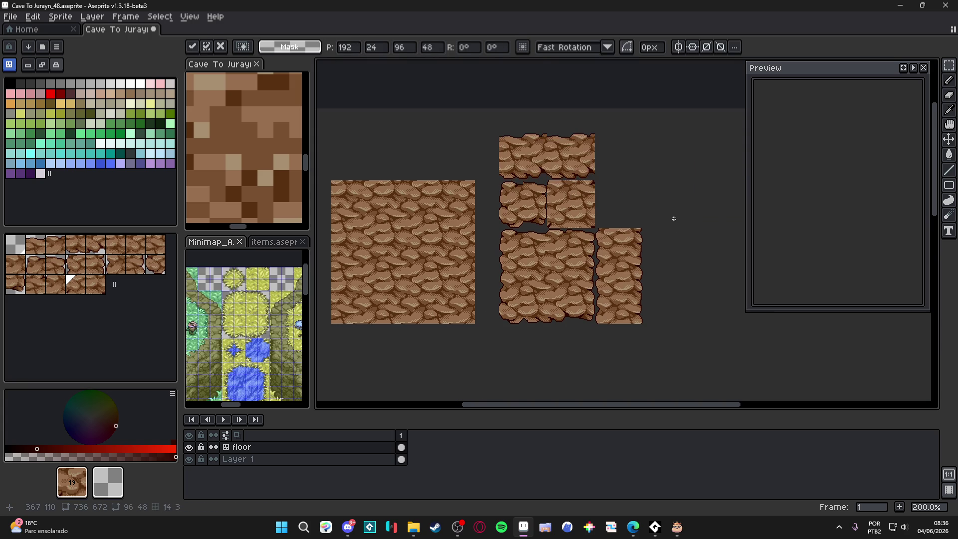
Step: Move a two-tile rock column down into its new row
scroll(618, 224, "down", 1)
scroll(610, 229, "up", 1)
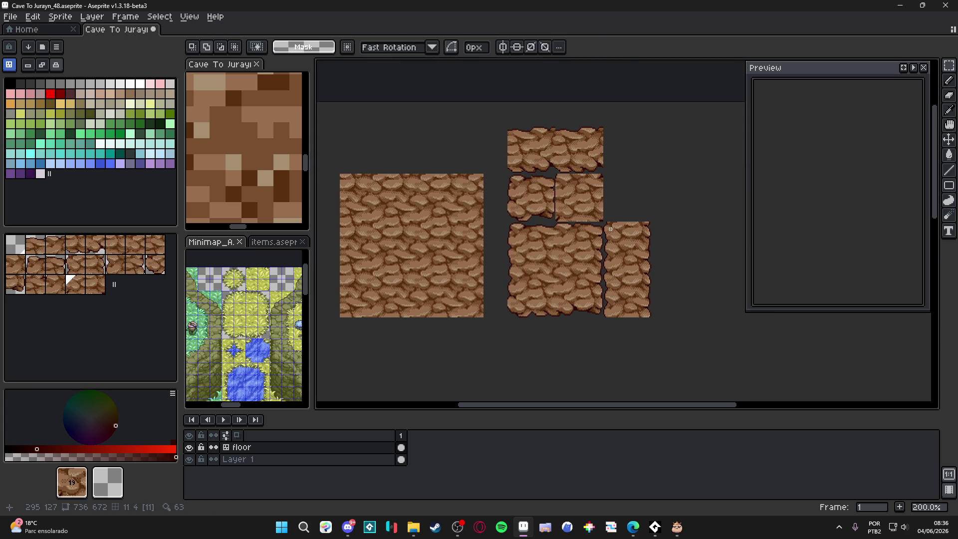
mouse_move(610, 228)
left_mouse_down()
mouse_move(620, 223)
mouse_move(627, 250)
mouse_move(617, 239)
mouse_move(647, 314)
left_mouse_up()
key("shift+Up")
key("shift+Up")
key("shift+Up")
key("shift+Down")
key("ctrl+d")
Step: Move the top-right tiles down two rows and the top row of tiles down into the bottom row
scroll(642, 308, "down", 1)
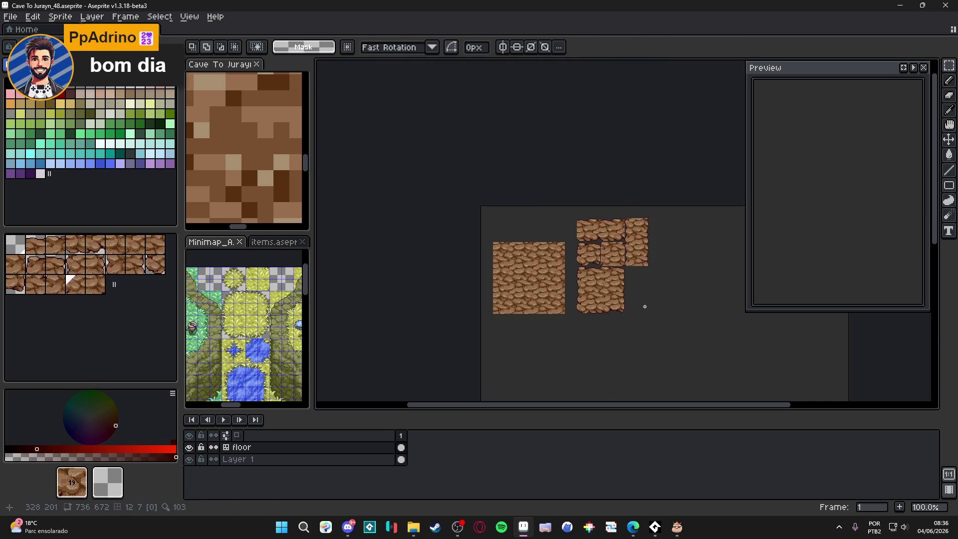
scroll(619, 244, "up", 1)
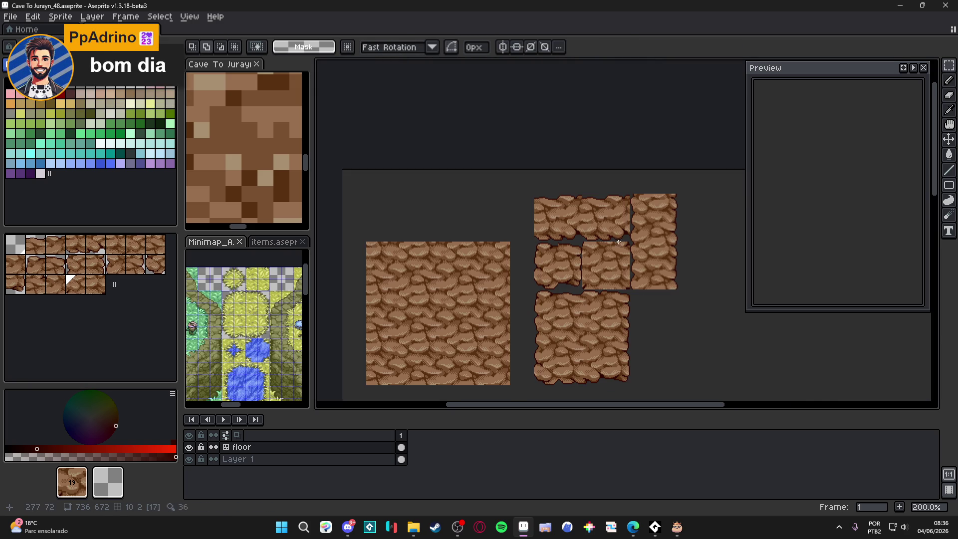
mouse_move(629, 194)
left_mouse_down()
mouse_move(653, 219)
mouse_move(667, 273)
left_mouse_up()
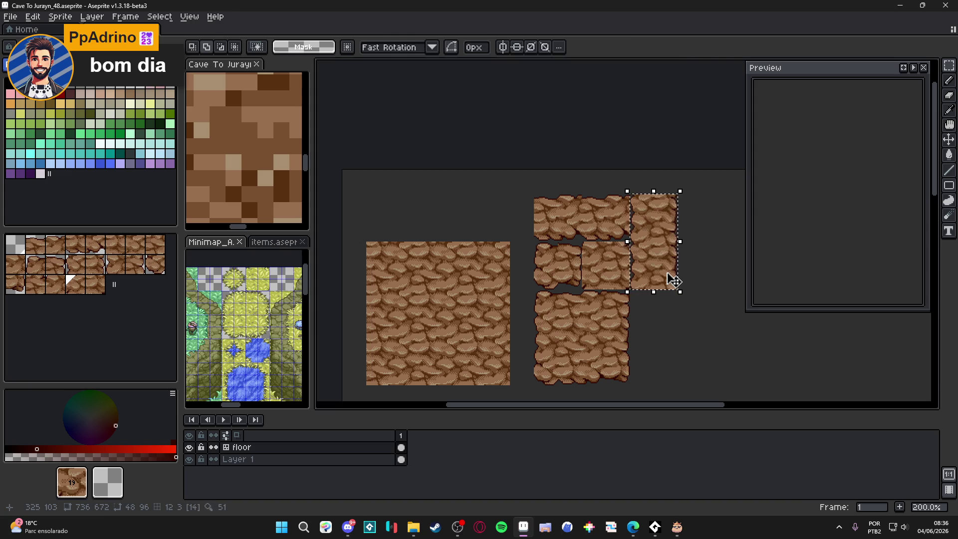
key("Down")
key("Down")
scroll(623, 249, "up", 1)
left_click_drag(596, 229, 554, 147)
key("Return")
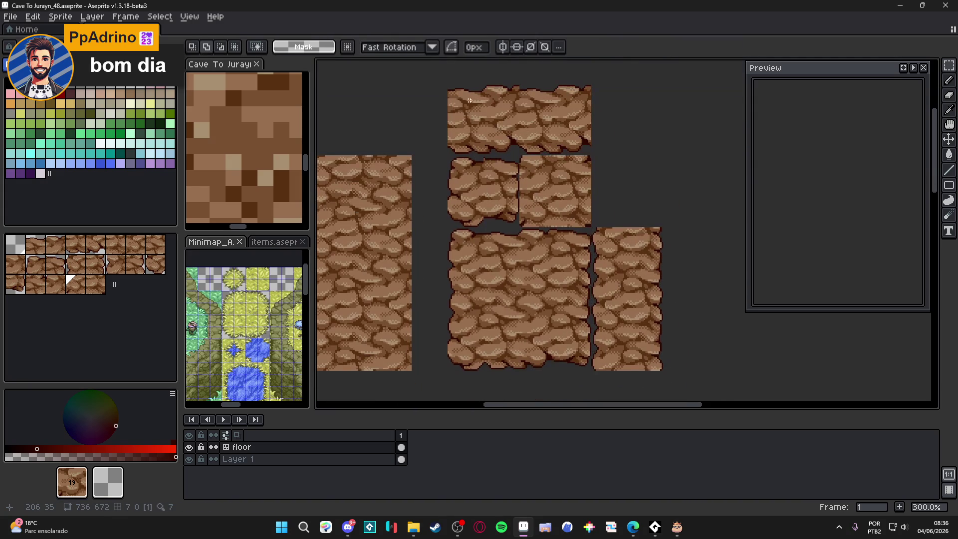
left_click_drag(457, 92, 570, 144)
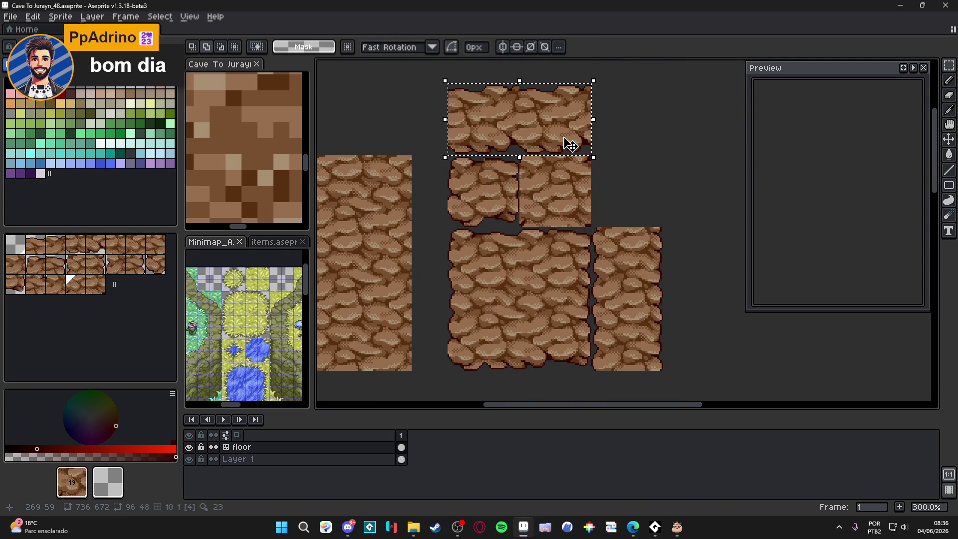
scroll(569, 145, "down", 1)
key("Down")
key("Down")
key("Down")
key("Down")
key("Down")
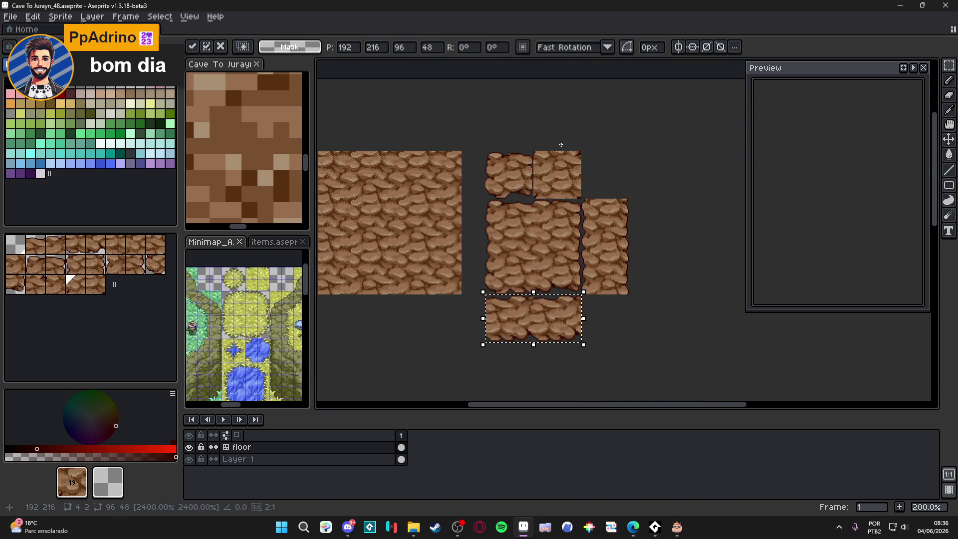
key("Return")
left_click_drag(544, 205, 554, 207)
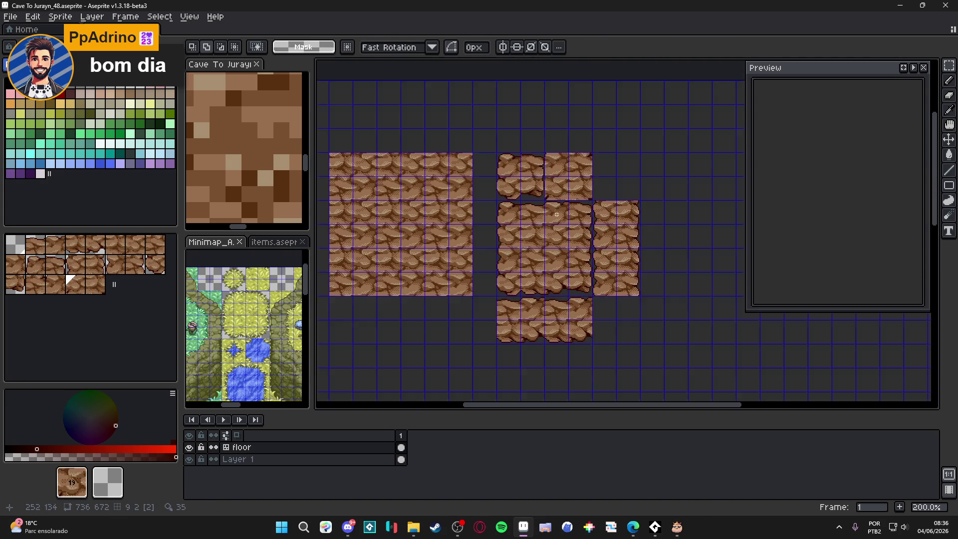
Step: Look through the items and Minimap_A sprites and widen the left-hand editors
scroll(554, 207, "down", 4)
scroll(510, 213, "up", 4)
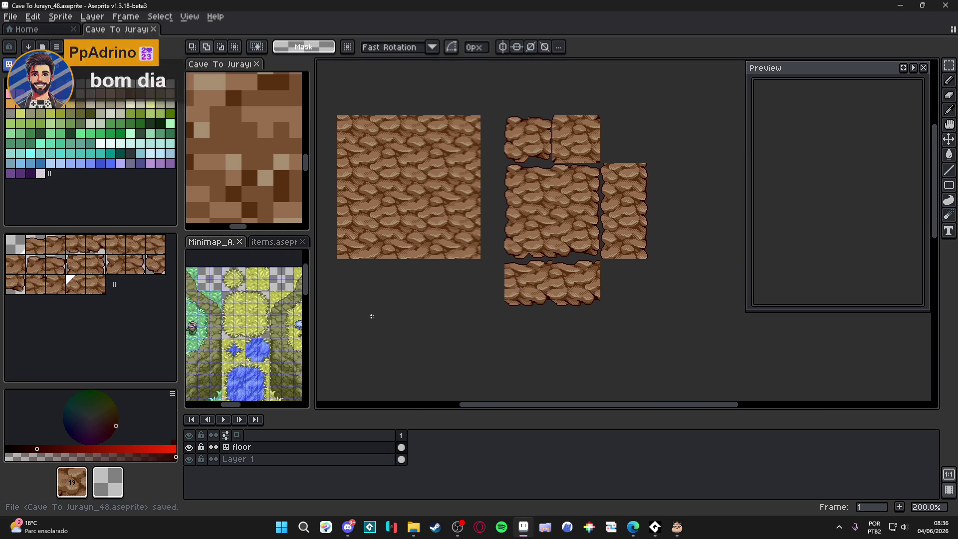
left_click(264, 245)
left_click(209, 241)
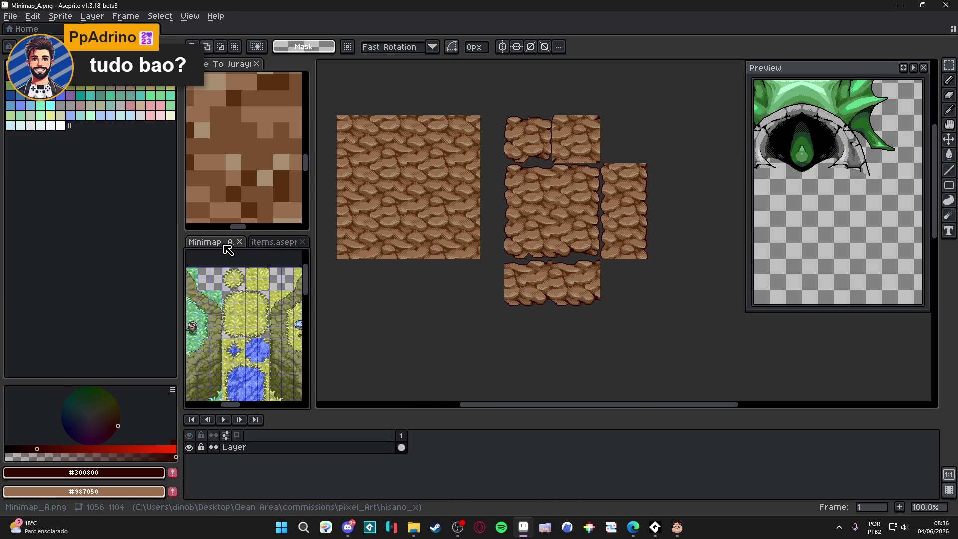
scroll(248, 143, "down", 3)
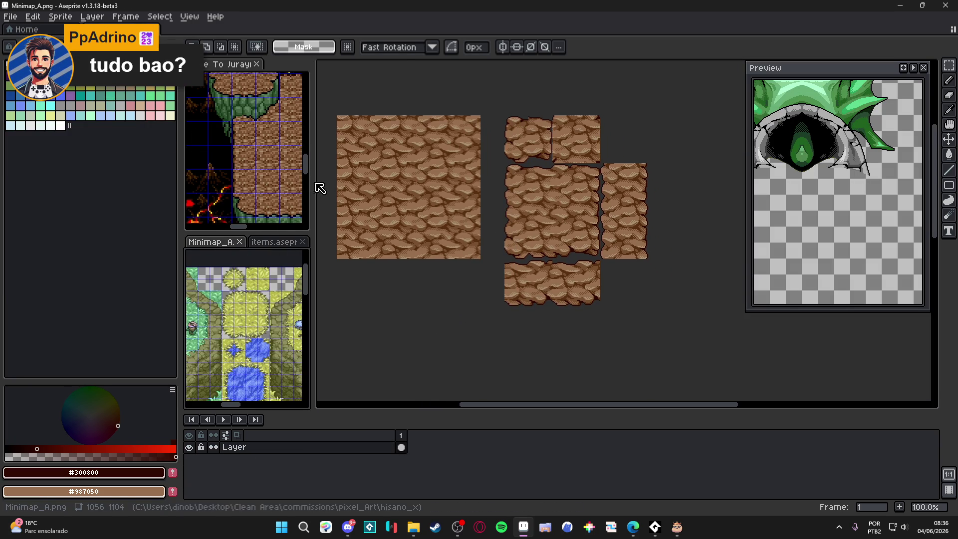
left_click_drag(315, 188, 422, 188)
scroll(299, 150, "down", 3)
Step: Bring up the Cave To Jurayn reference map and pan and zoom to its big green area
left_click(230, 64)
scroll(332, 157, "up", 3)
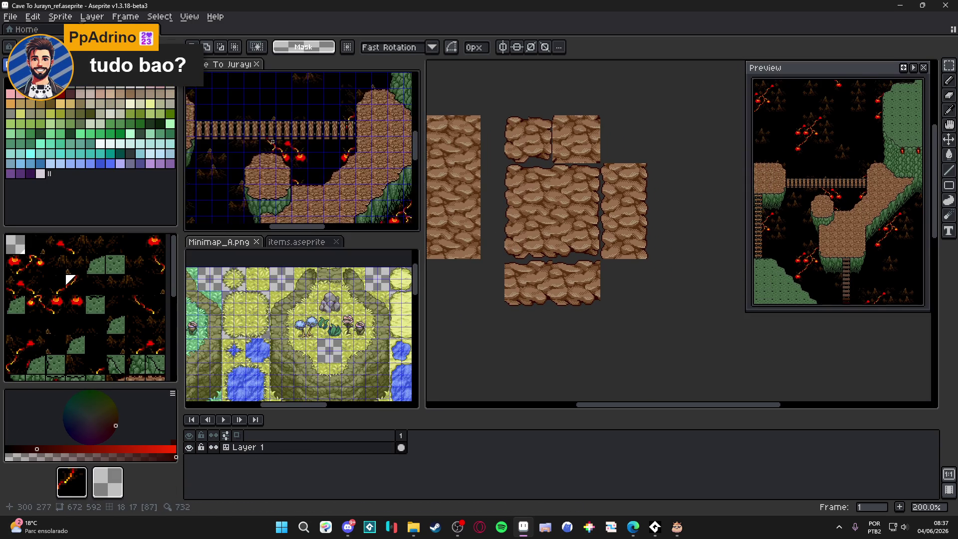
scroll(331, 157, "up", 2)
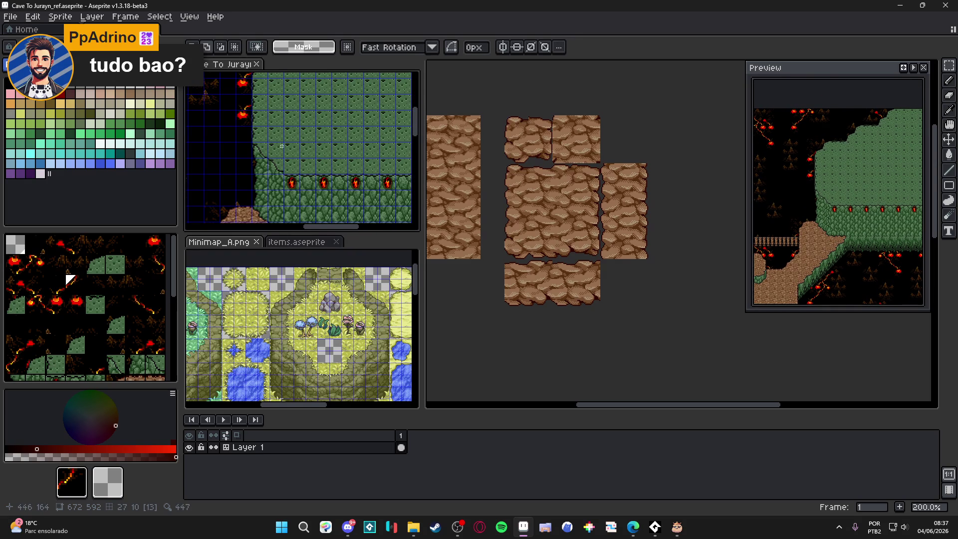
mouse_move(256, 152)
left_mouse_down()
mouse_move(315, 149)
mouse_move(257, 145)
mouse_move(229, 160)
left_mouse_up()
scroll(311, 156, "up", 2)
scroll(312, 157, "down", 3)
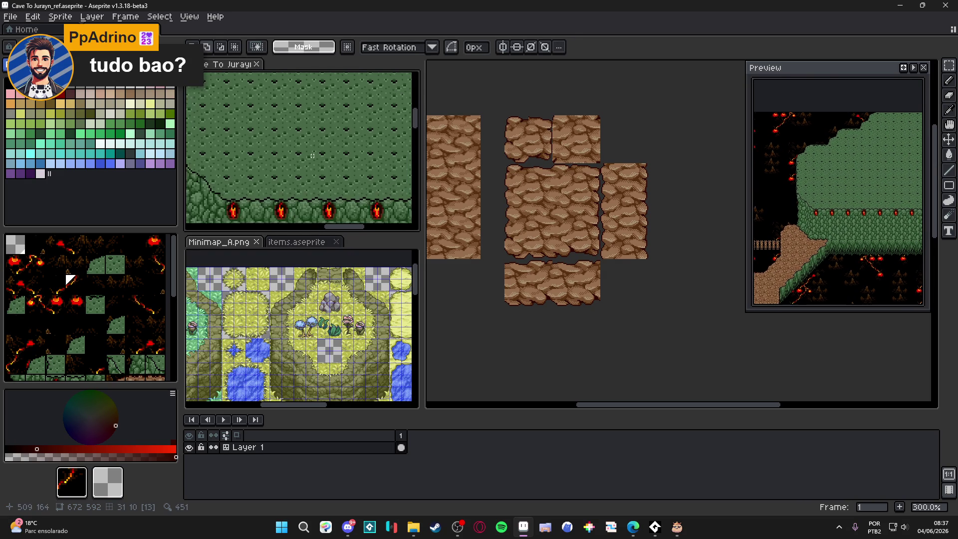
mouse_move(314, 160)
left_mouse_down()
mouse_move(319, 124)
mouse_move(337, 122)
left_mouse_up()
scroll(339, 121, "up", 2)
scroll(325, 150, "down", 3)
scroll(306, 171, "up", 1)
scroll(312, 160, "down", 1)
scroll(320, 149, "up", 1)
scroll(311, 154, "down", 1)
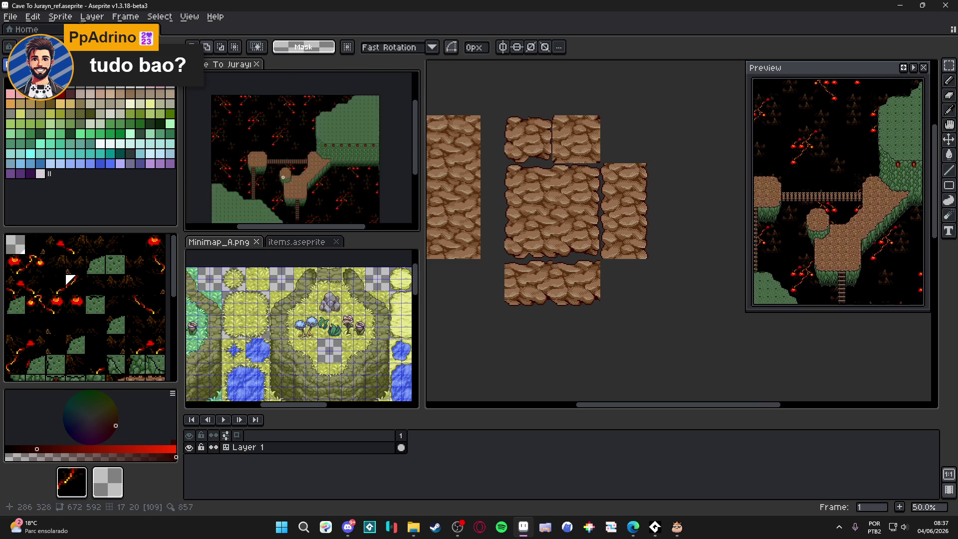
scroll(299, 165, "up", 2)
scroll(283, 179, "down", 1)
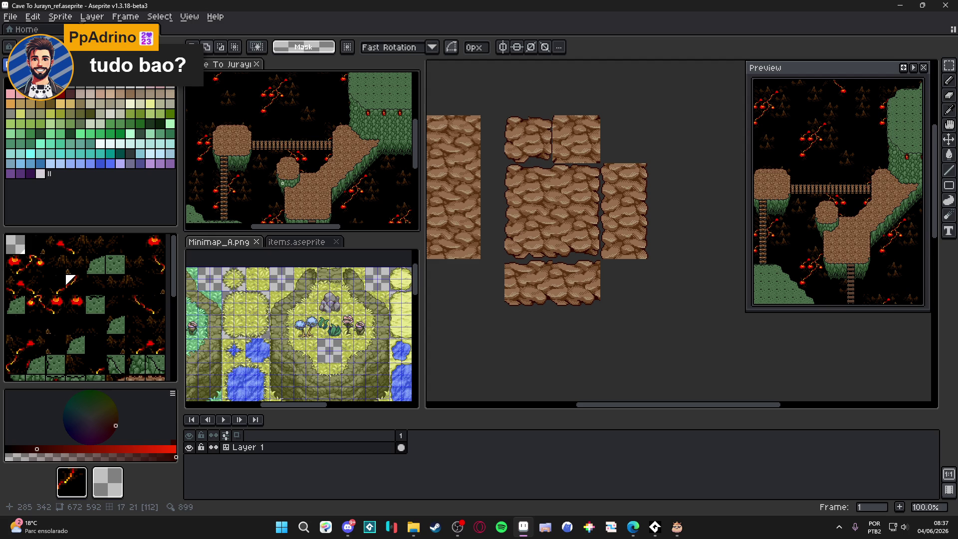
mouse_move(284, 183)
left_mouse_down()
mouse_move(278, 155)
mouse_move(184, 188)
mouse_move(393, 165)
mouse_move(651, 176)
left_mouse_up()
Step: Sample moss green #486848 from the reference art and return to the _48 tile canvas
key("ctrl+Tab")
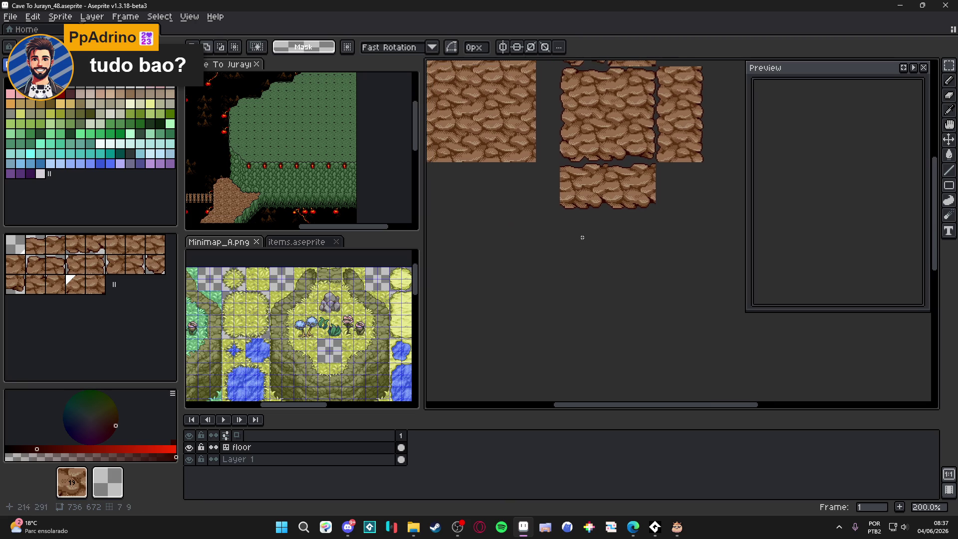
scroll(303, 137, "up", 3)
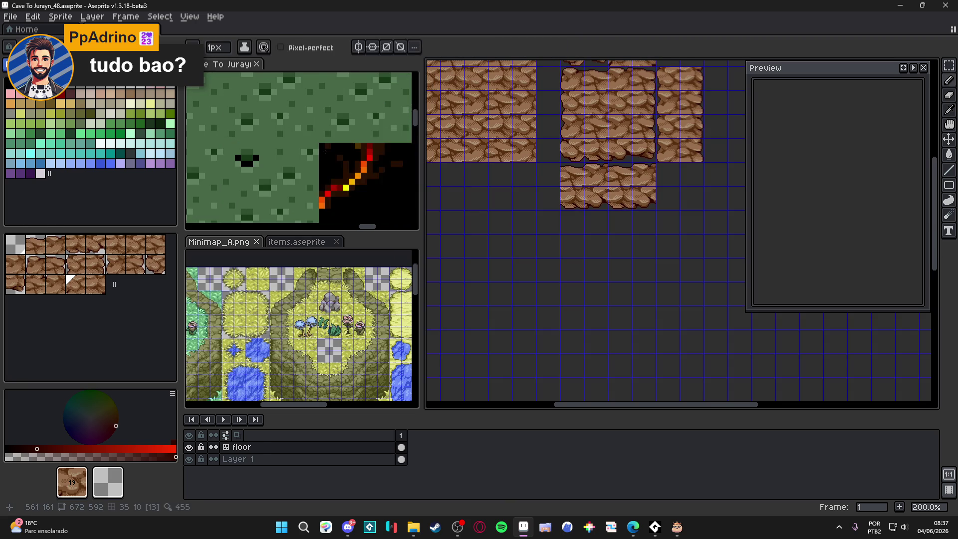
left_click(312, 132)
scroll(531, 222, "down", 3)
scroll(308, 164, "up", 2)
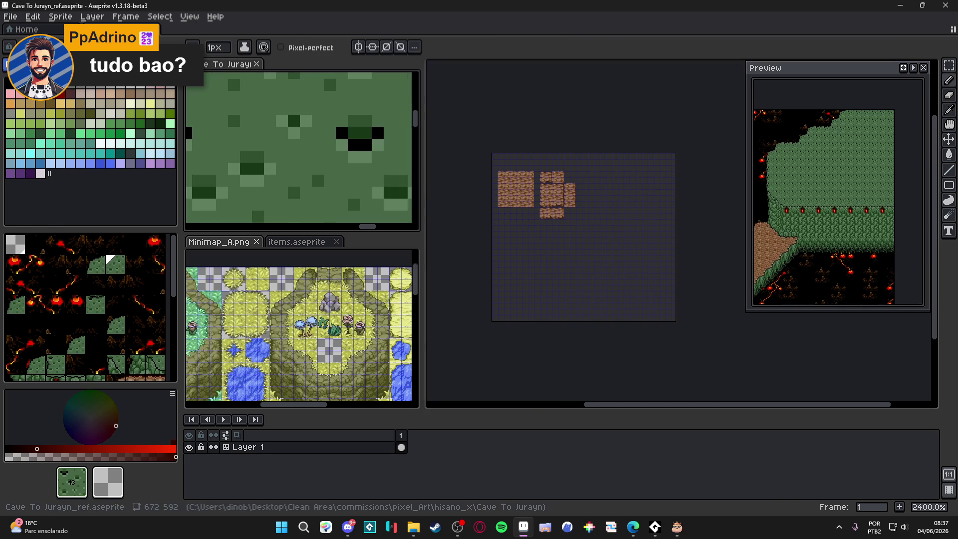
scroll(308, 165, "down", 5)
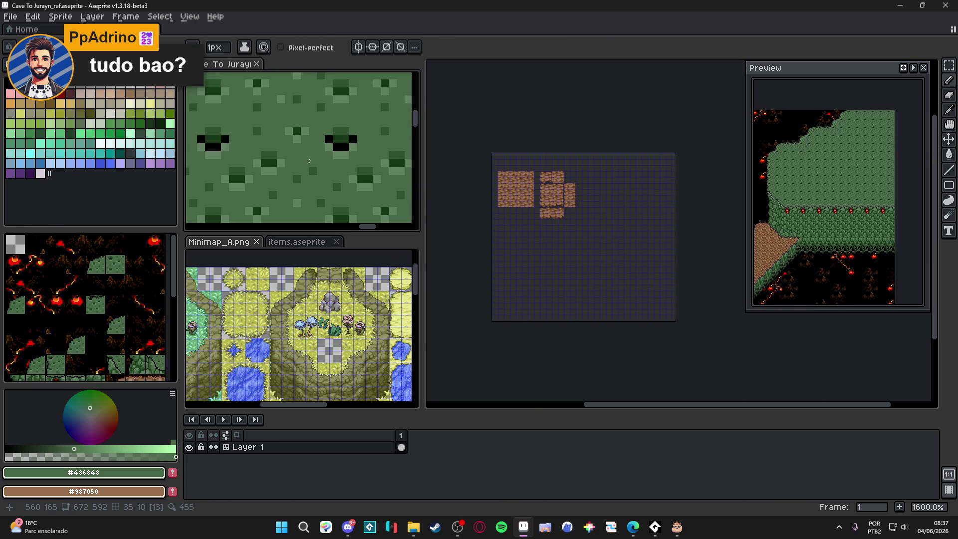
left_click(543, 308)
scroll(543, 308, "up", 4)
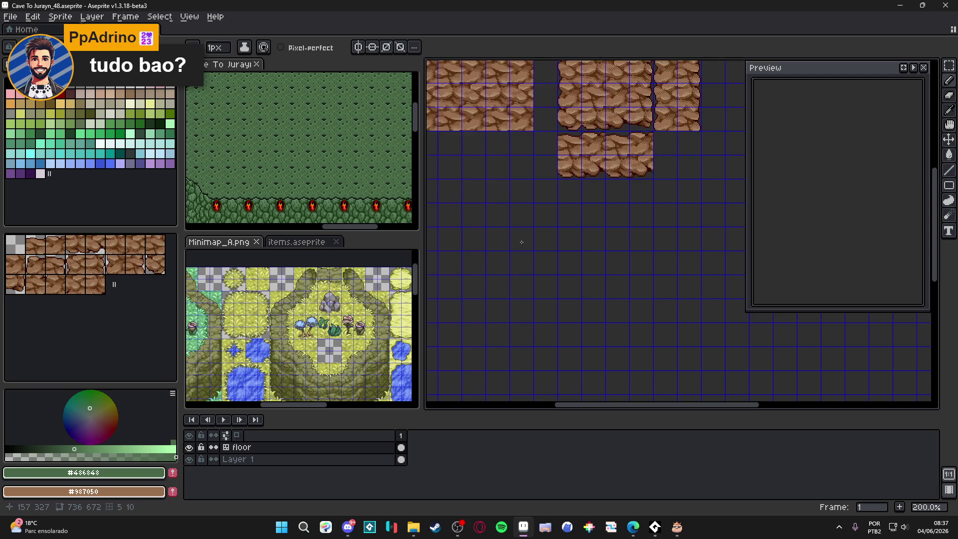
left_click(189, 16)
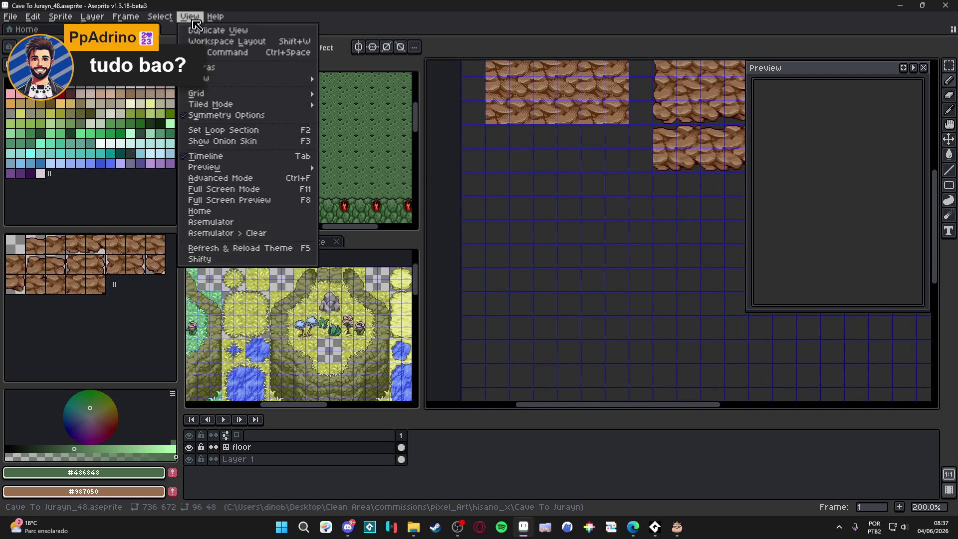
Step: Dismiss the View options and the floor layer's context menu without changing anything
mouse_move(282, 95)
left_click(253, 448)
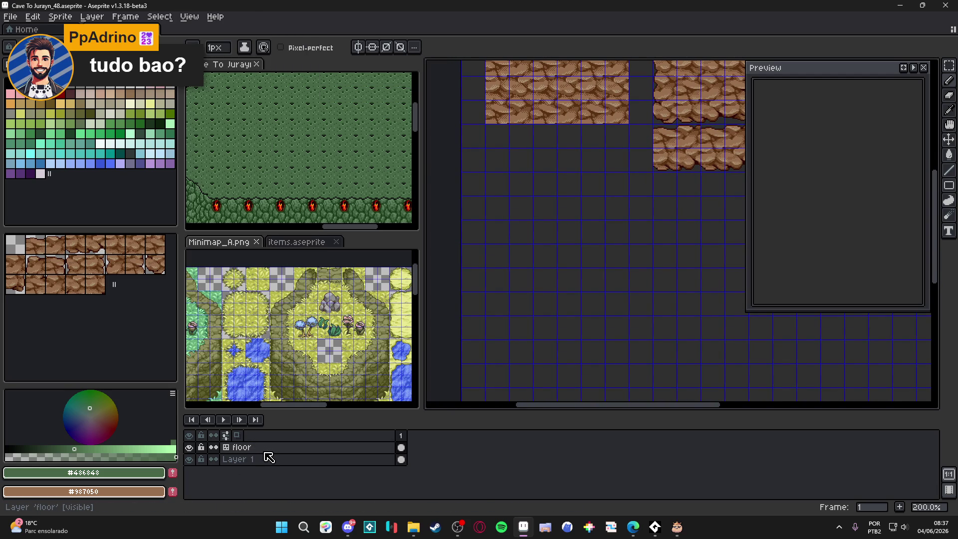
right_click(271, 449)
mouse_move(340, 464)
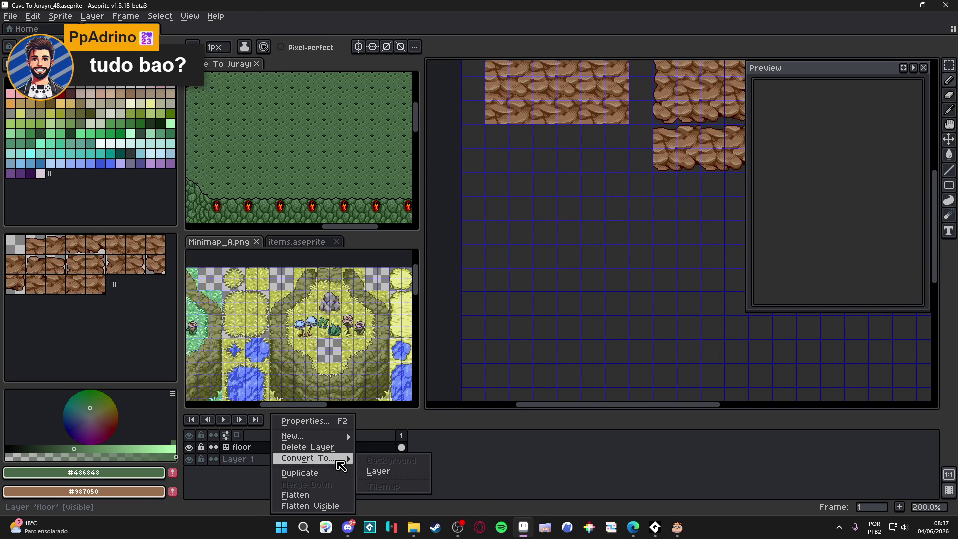
left_click(264, 466)
Step: Add a new layer above floor named ceil_texture
key("shift+n")
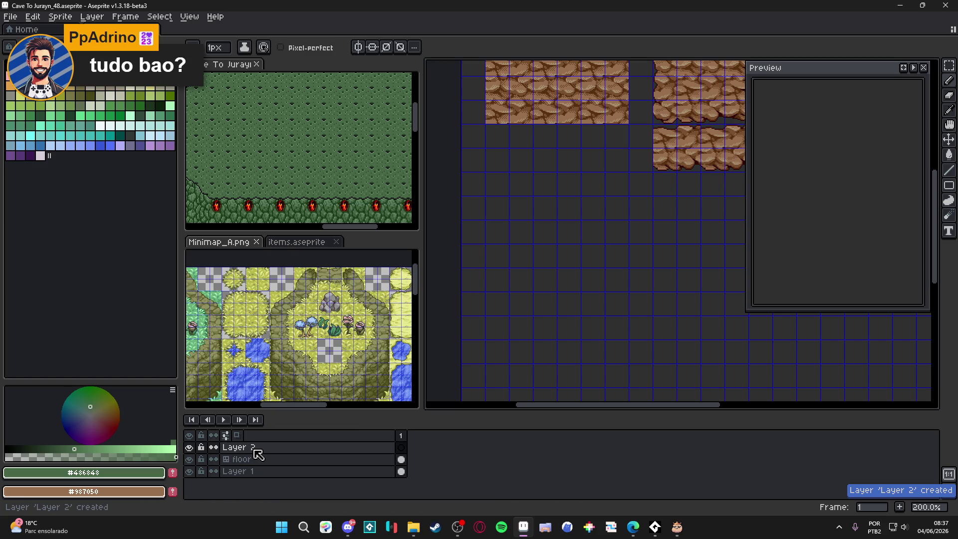
double_click(256, 450)
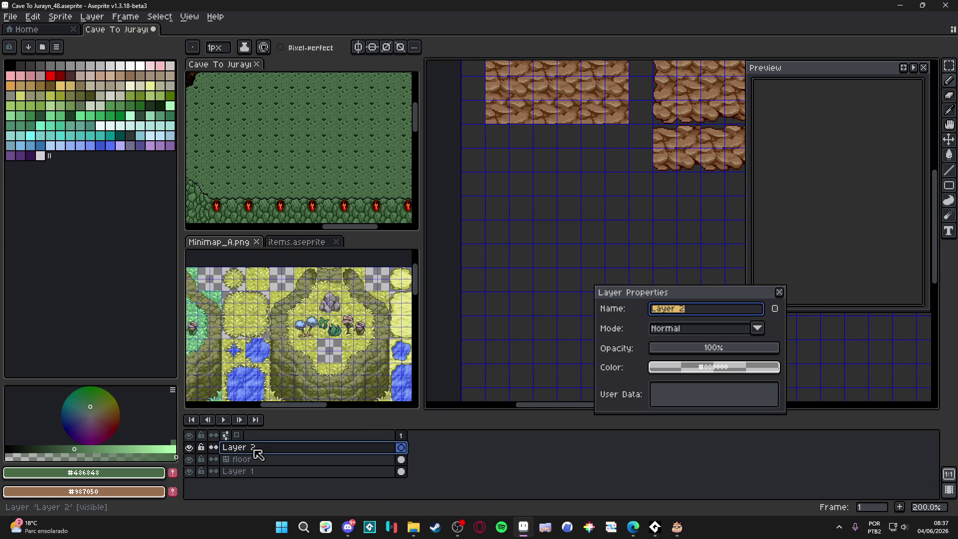
type("ceil_texture")
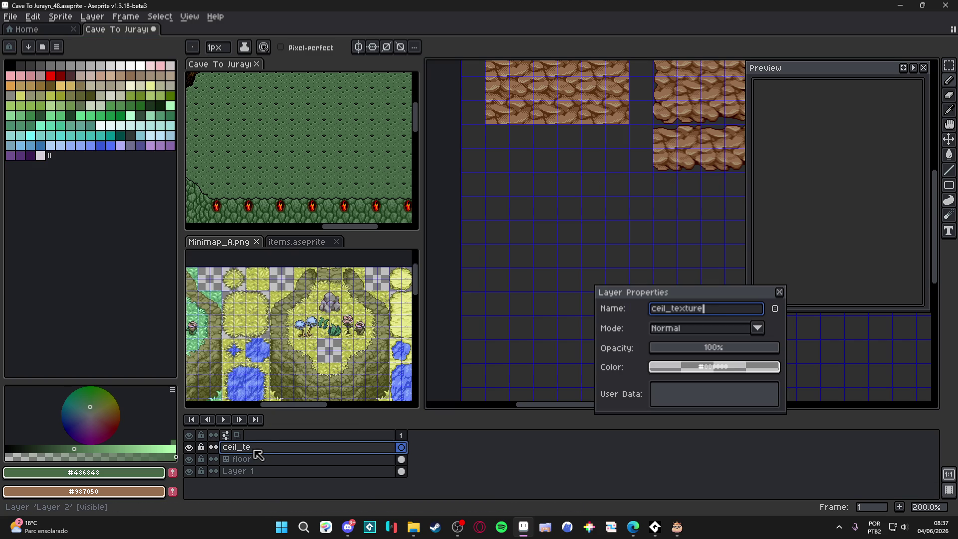
key("Return")
Step: Convert ceil_texture to a tilemap layer with a 48×48 tile grid
right_click(298, 451)
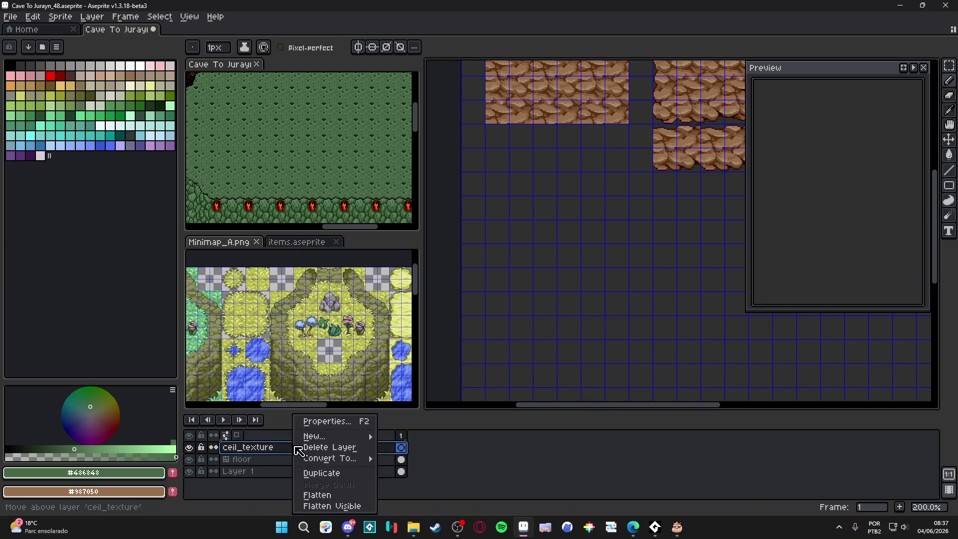
mouse_move(324, 458)
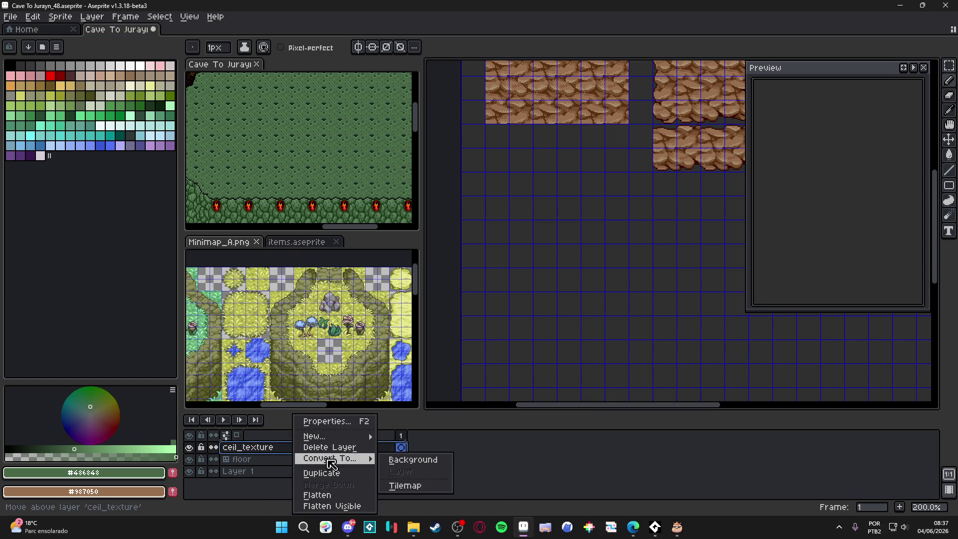
left_click(429, 492)
double_click(455, 269)
type("48")
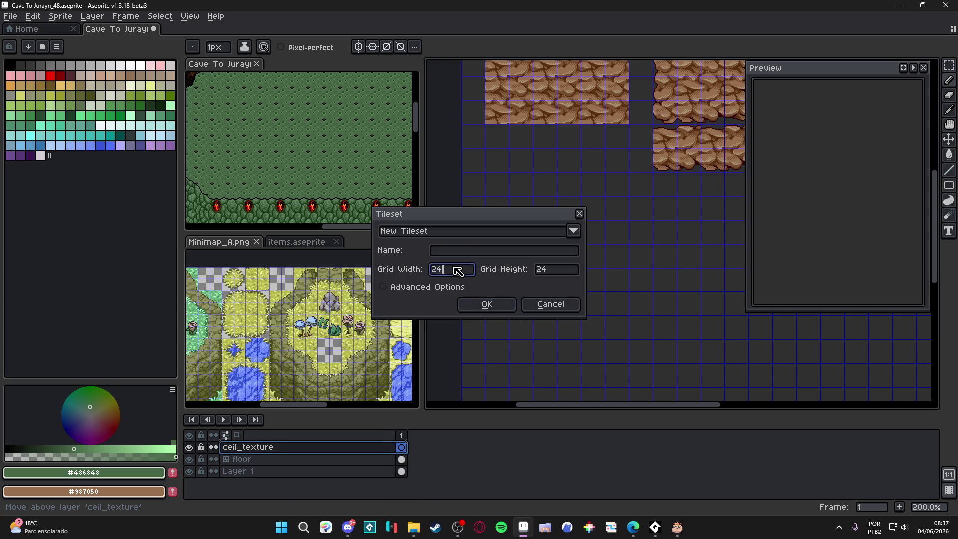
key("Tab")
type("48")
key("Return")
scroll(550, 267, "down", 2)
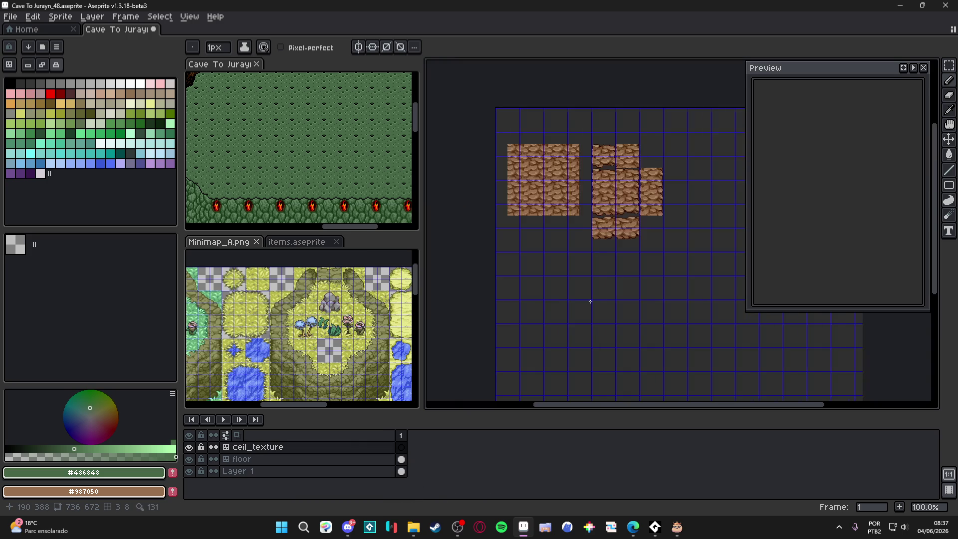
scroll(550, 268, "up", 3)
scroll(550, 268, "down", 1)
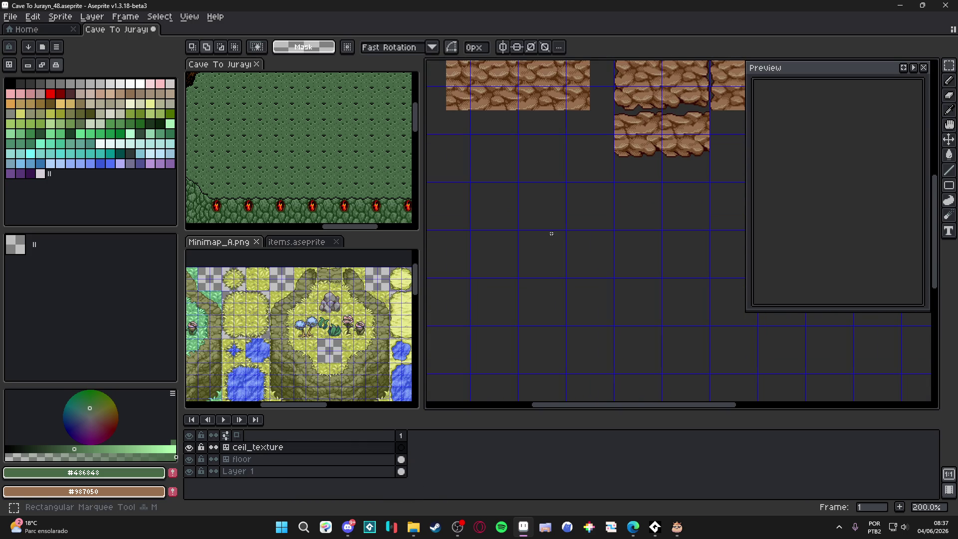
Step: Fill one tile, then paint a block of flat green tiles near the canvas middle
key("g")
left_click(538, 262)
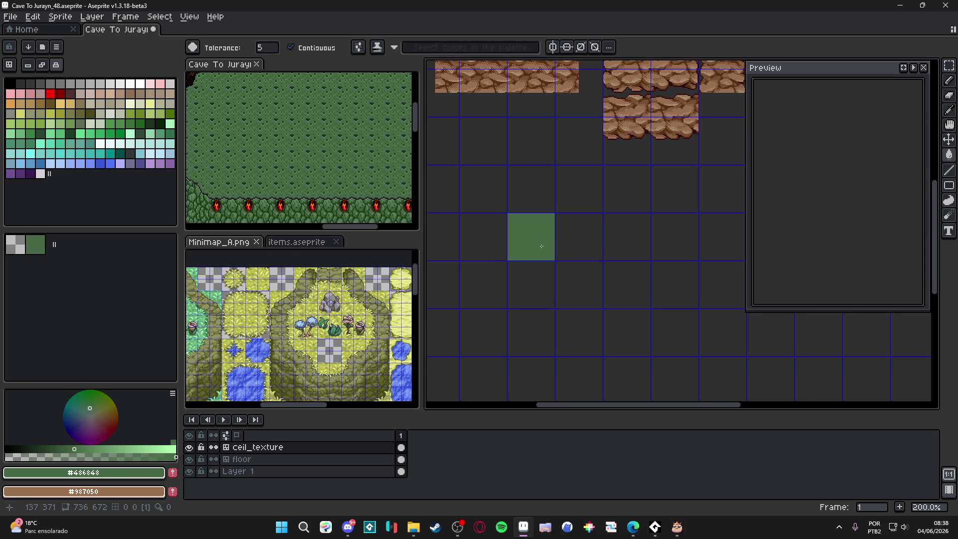
key("b")
mouse_move(573, 231)
left_mouse_down()
mouse_move(627, 234)
mouse_move(575, 280)
mouse_move(543, 332)
mouse_move(626, 333)
left_mouse_up()
Step: Sample dark green #305030 from the reference art and return to the ceiling tiles canvas
left_click(110, 123)
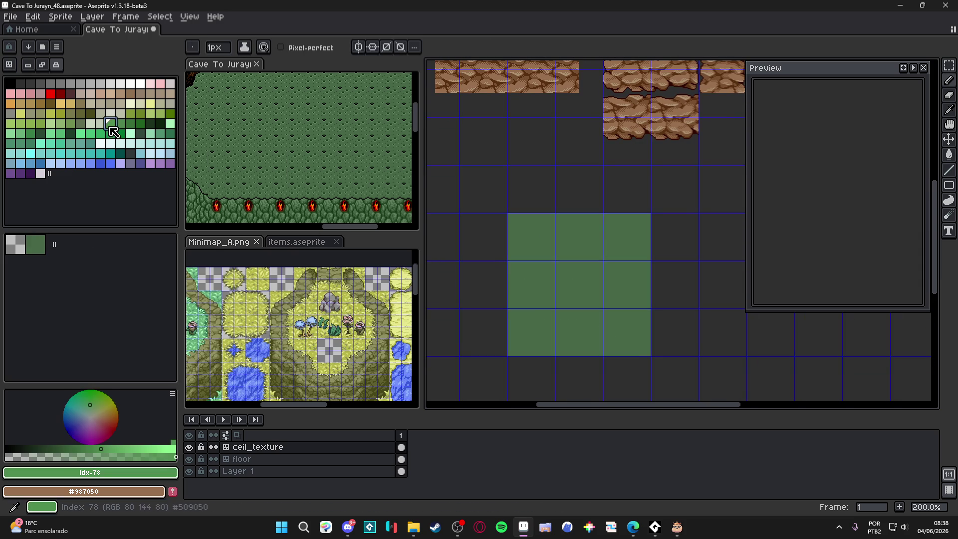
scroll(329, 176, "up", 2)
scroll(329, 176, "up", 3)
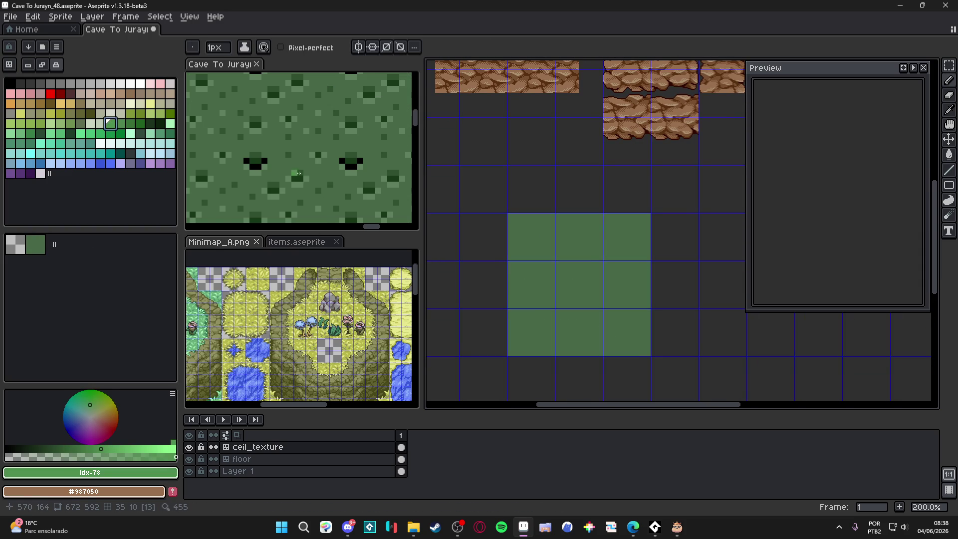
left_click(267, 160, "alt")
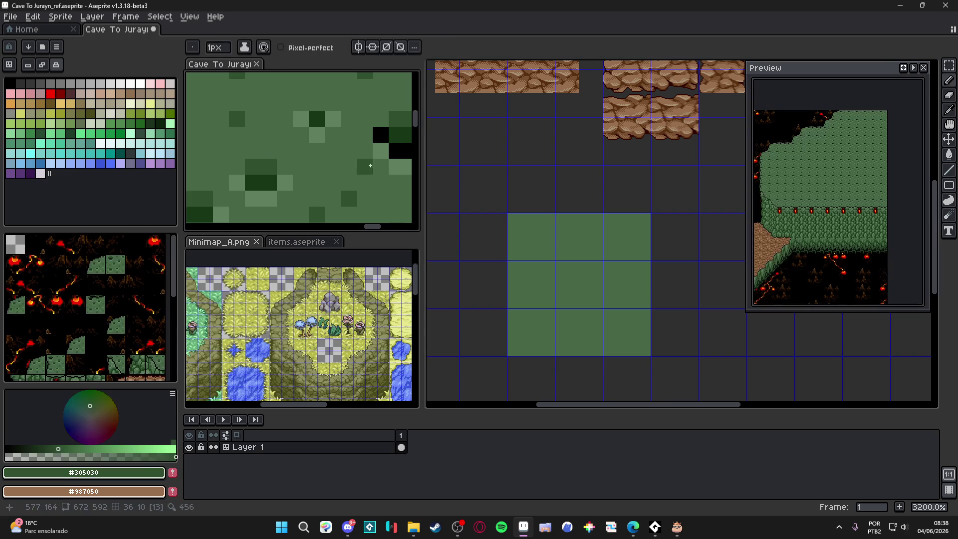
scroll(554, 255, "down", 3)
scroll(554, 254, "up", 4)
left_click(555, 255)
Step: Recheck the reference cave art, come back to the ceiling canvas, then switch to the browser
scroll(573, 256, "up", 3)
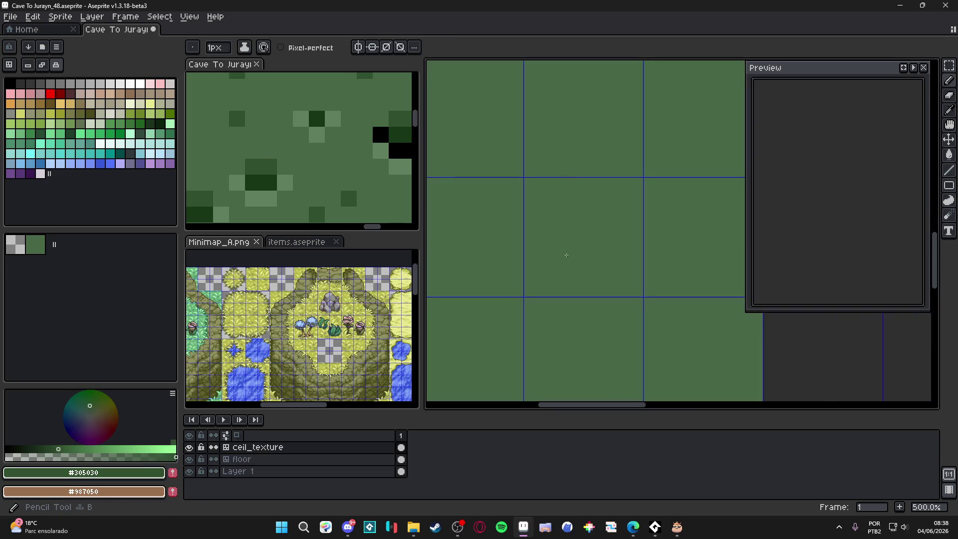
scroll(310, 165, "down", 5)
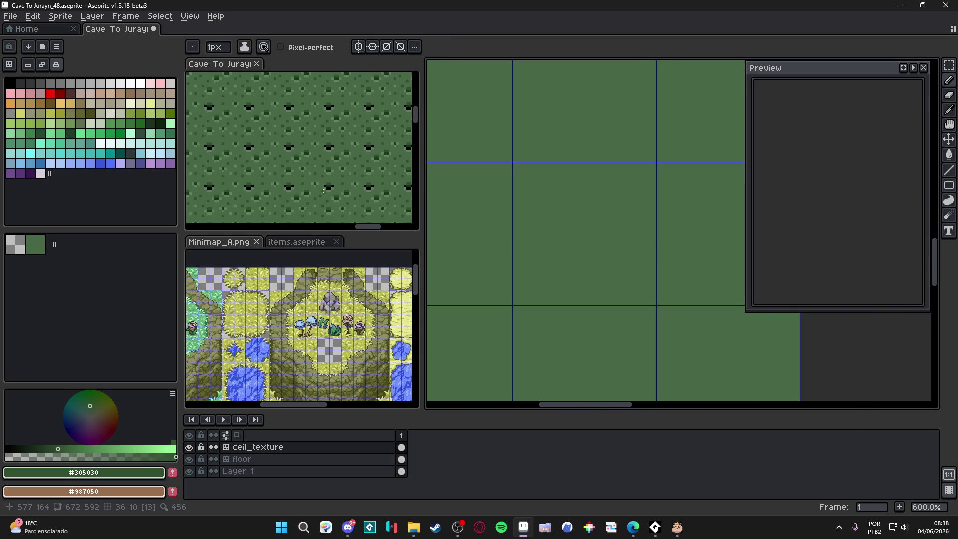
left_click(309, 164)
scroll(310, 165, "down", 1)
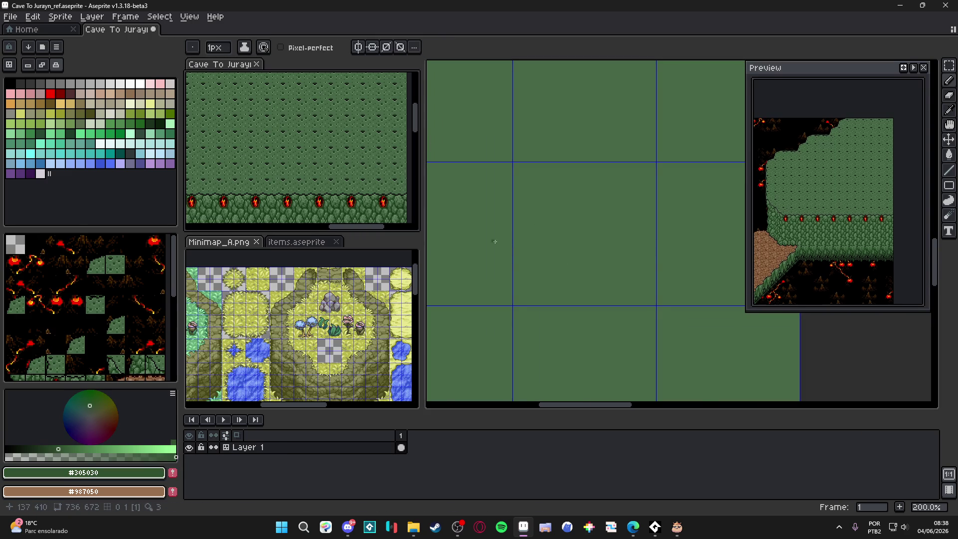
left_click(519, 211)
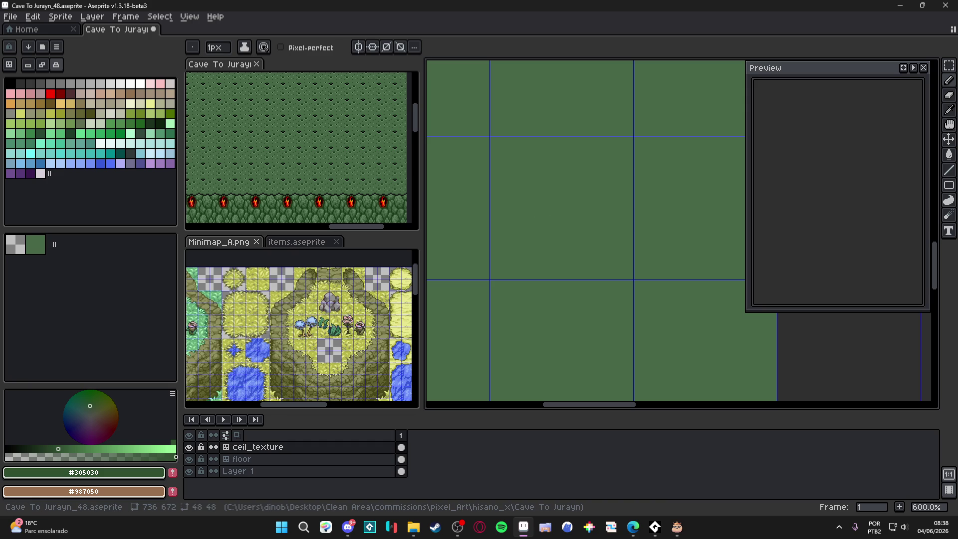
left_click(632, 527)
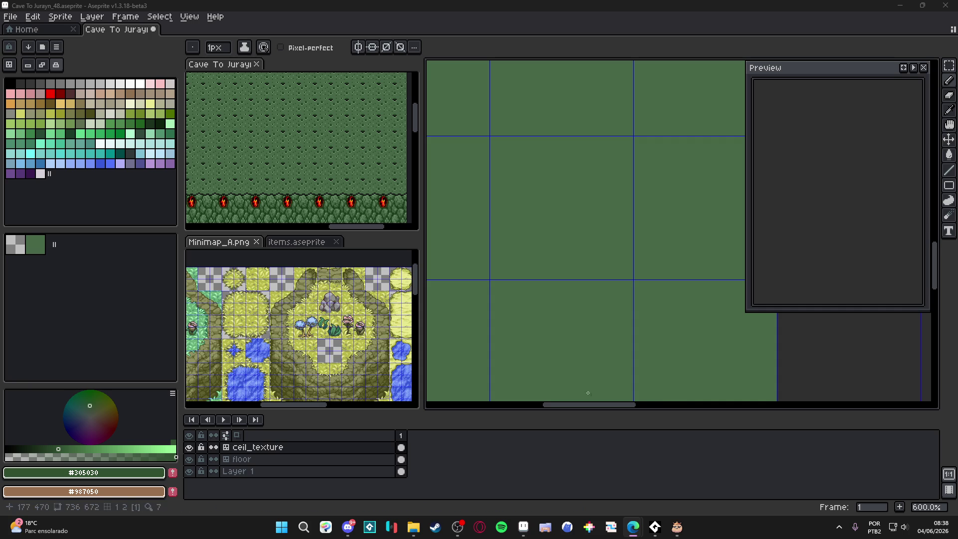
Step: Open the Windows Start menu from the taskbar
left_click(282, 527)
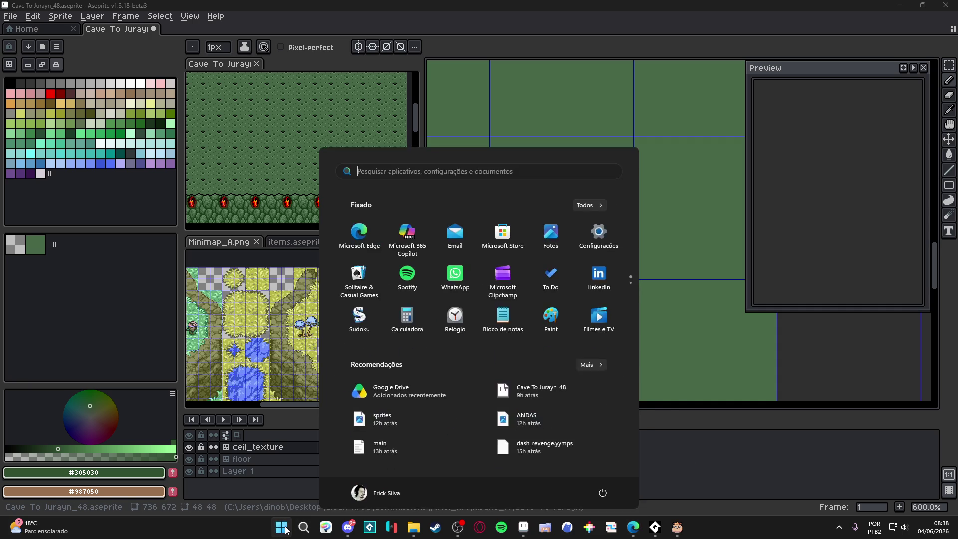
Step: Launch PureRef by searching 'pure' and restore the autosaved NewScene.pur board
type("pure")
key("Escape")
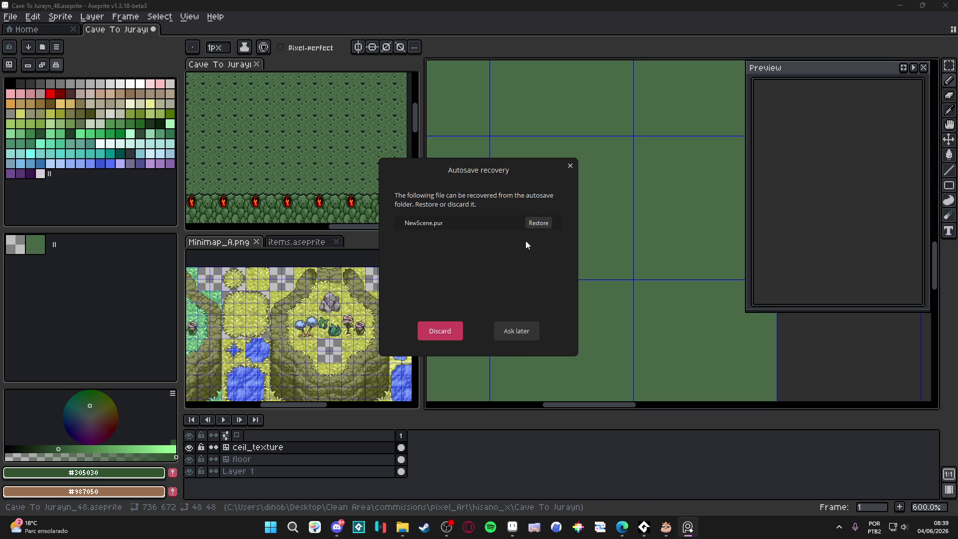
left_click(544, 224)
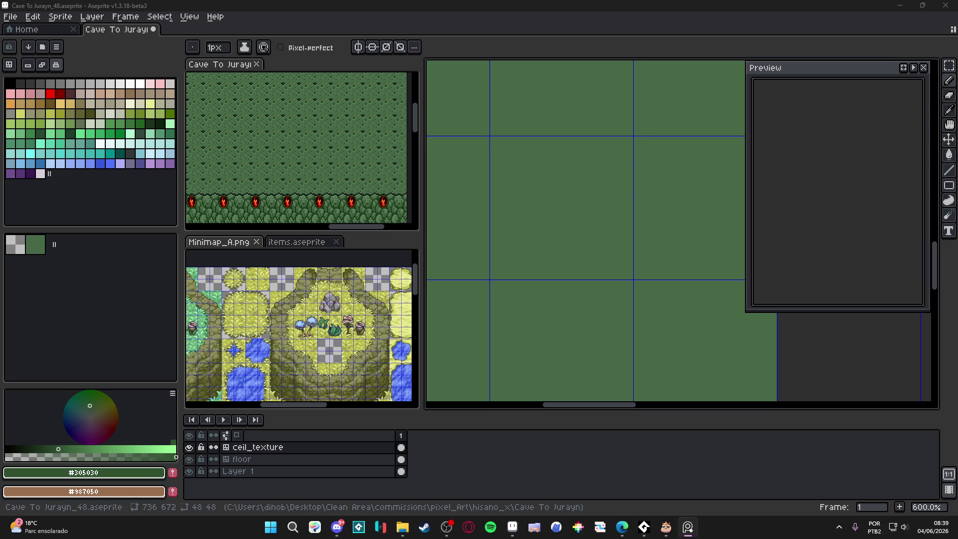
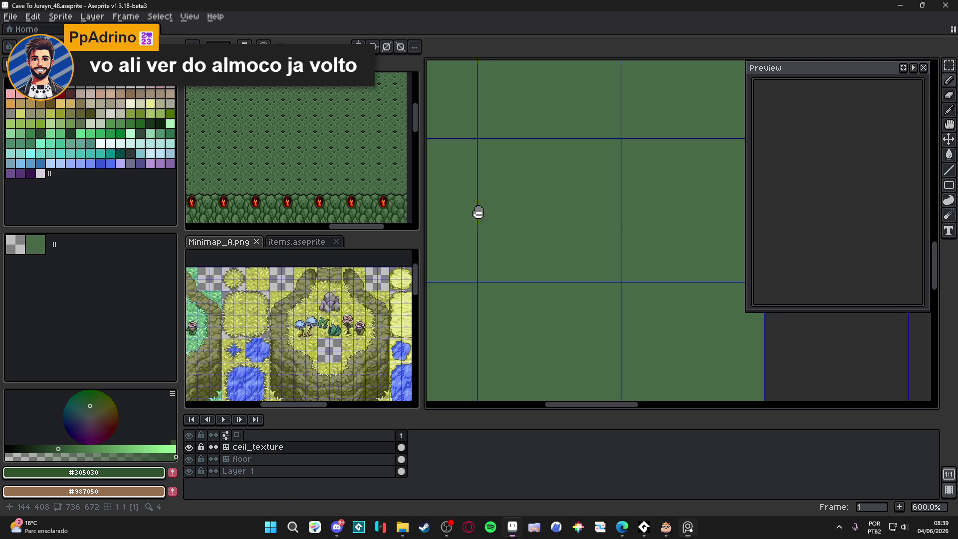
Step: Dock the Preview window on the left over the minimap and play it to show the plain green tile
scroll(494, 218, "right", 2)
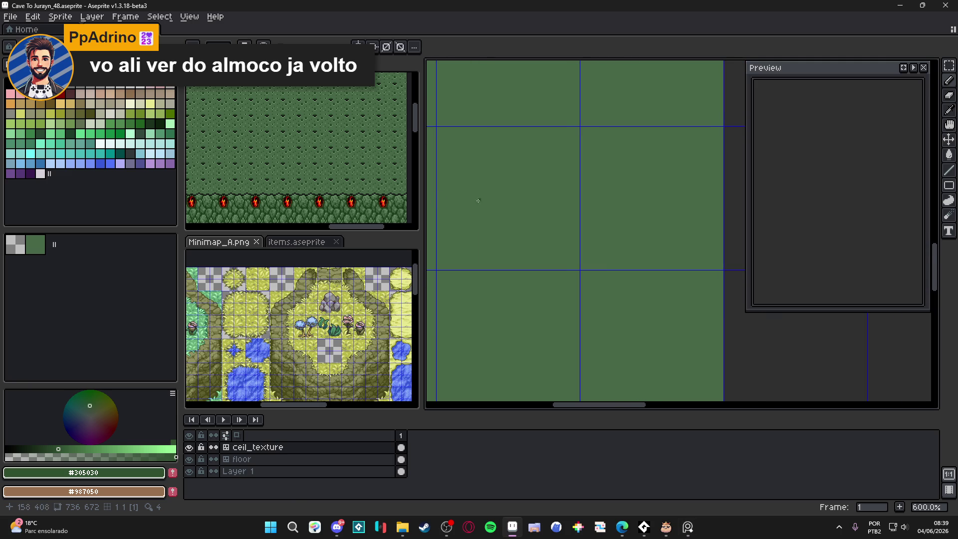
scroll(507, 192, "left", 2)
scroll(582, 203, "up", 1)
left_click_drag(548, 212, 550, 212)
mouse_move(839, 86)
left_mouse_down()
mouse_move(659, 124)
mouse_move(264, 166)
mouse_move(284, 216)
mouse_move(282, 247)
mouse_move(276, 132)
mouse_move(173, 122)
mouse_move(184, 236)
mouse_move(286, 179)
mouse_move(282, 242)
mouse_move(282, 230)
left_mouse_up()
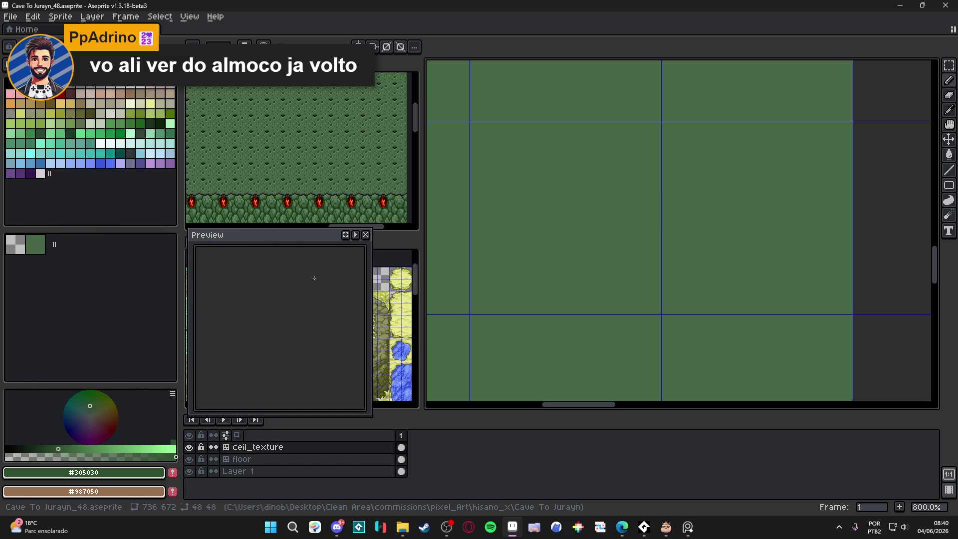
left_click(355, 234)
left_click_drag(577, 234, 621, 248)
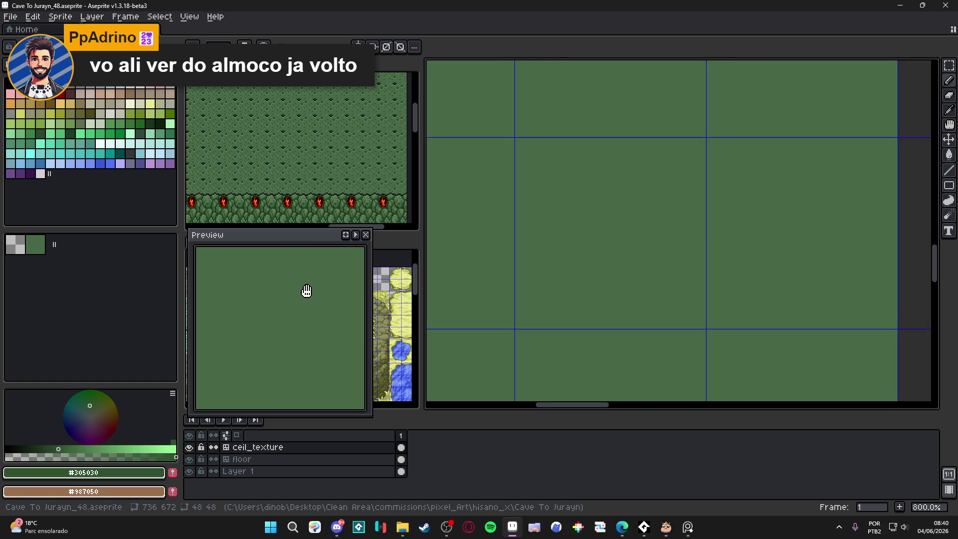
Step: Outline a leaf shape in #305030 and bucket-fill all its interior pockets dark green
left_click_drag(601, 220, 595, 222)
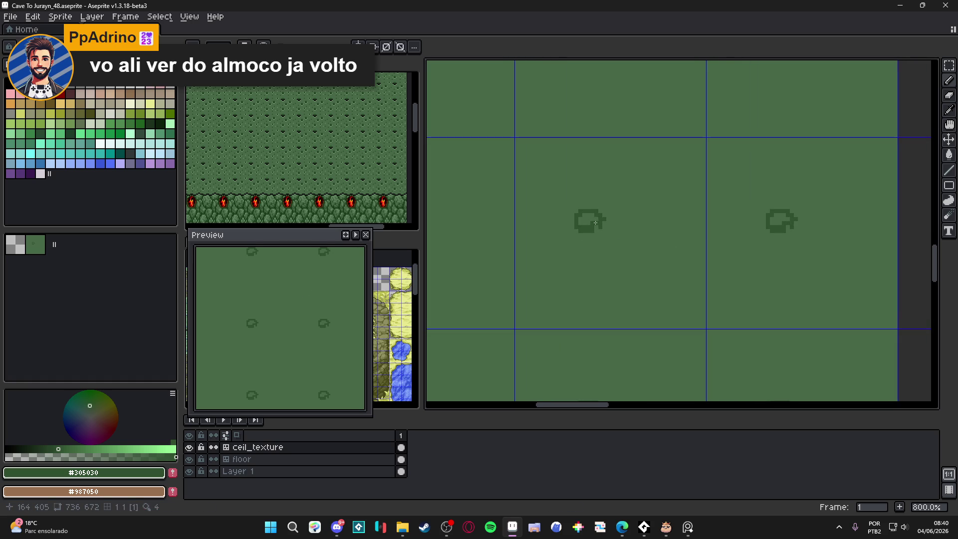
scroll(568, 246, "up", 2)
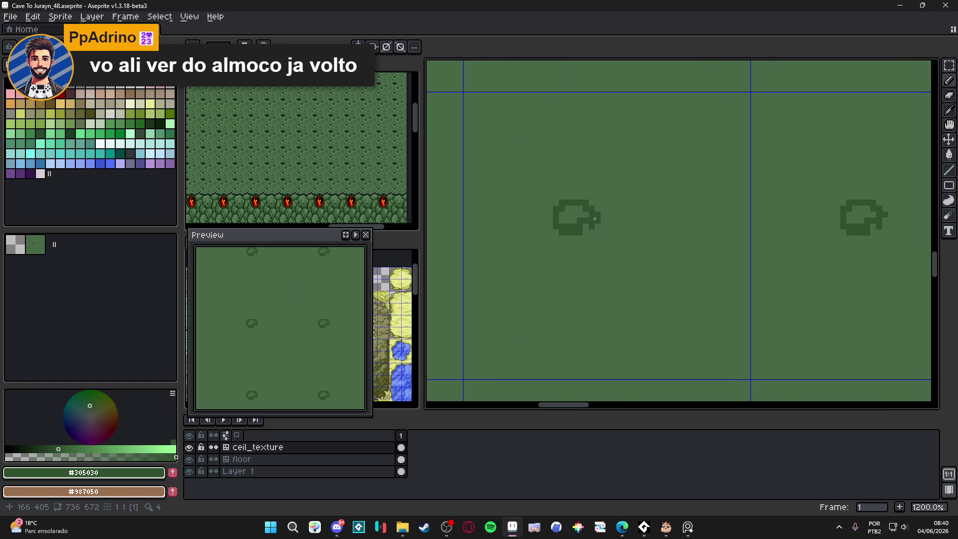
mouse_move(604, 177)
left_mouse_down()
mouse_move(549, 215)
mouse_move(552, 244)
mouse_move(583, 244)
mouse_move(602, 225)
left_mouse_up()
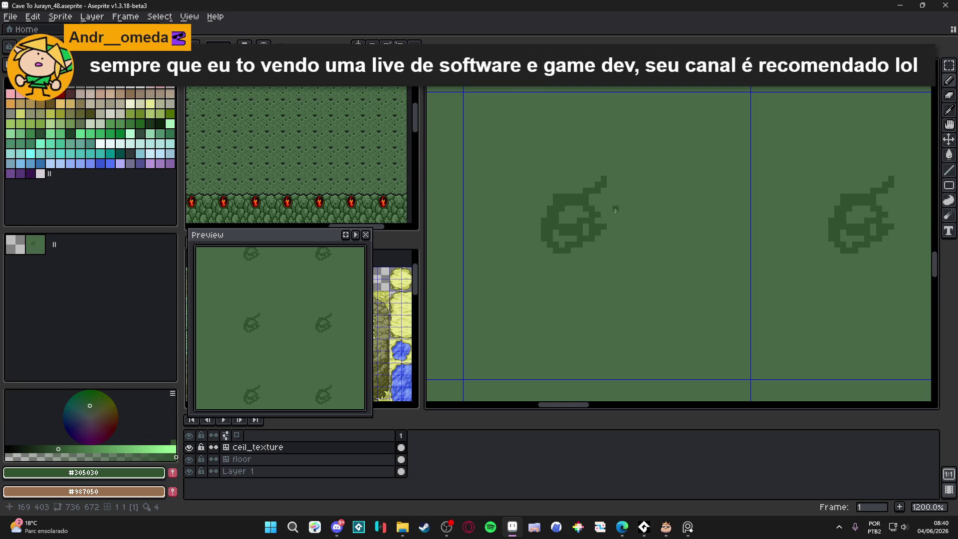
mouse_move(607, 182)
left_mouse_down()
mouse_move(622, 178)
mouse_move(627, 201)
mouse_move(605, 227)
mouse_move(587, 227)
left_mouse_up()
key("g")
left_click(606, 202)
left_click(579, 208)
left_click(573, 215)
left_click(584, 227)
left_click(562, 242)
left_click(563, 236)
Step: Pencil two smaller #305030 blobs to the right of and below the leaf
key("b")
left_click(566, 177, "alt")
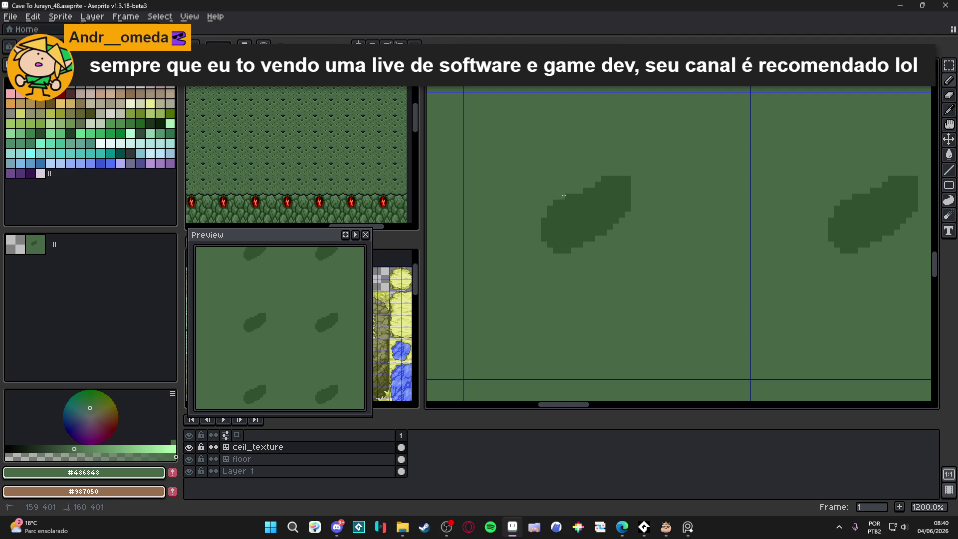
left_click(607, 220, "alt")
mouse_move(657, 221)
left_mouse_down()
mouse_move(648, 239)
mouse_move(629, 233)
mouse_move(657, 238)
mouse_move(659, 221)
mouse_move(632, 244)
mouse_move(657, 250)
mouse_move(668, 226)
mouse_move(665, 239)
mouse_move(624, 254)
mouse_move(639, 254)
left_mouse_up()
left_click(610, 278)
scroll(610, 279, "down", 2)
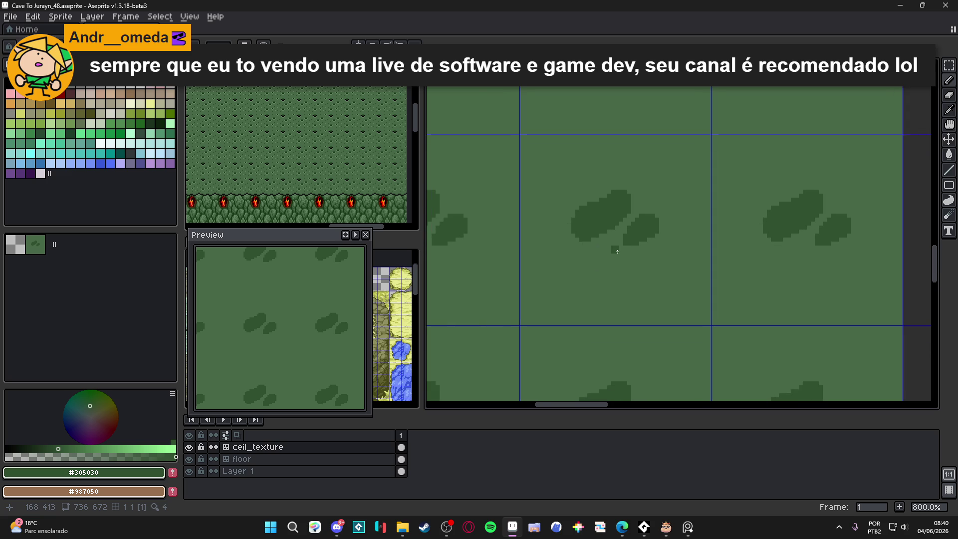
scroll(622, 253, "up", 2)
left_click(608, 238)
mouse_move(608, 237)
left_mouse_down()
mouse_move(629, 239)
mouse_move(603, 249)
mouse_move(638, 245)
left_mouse_up()
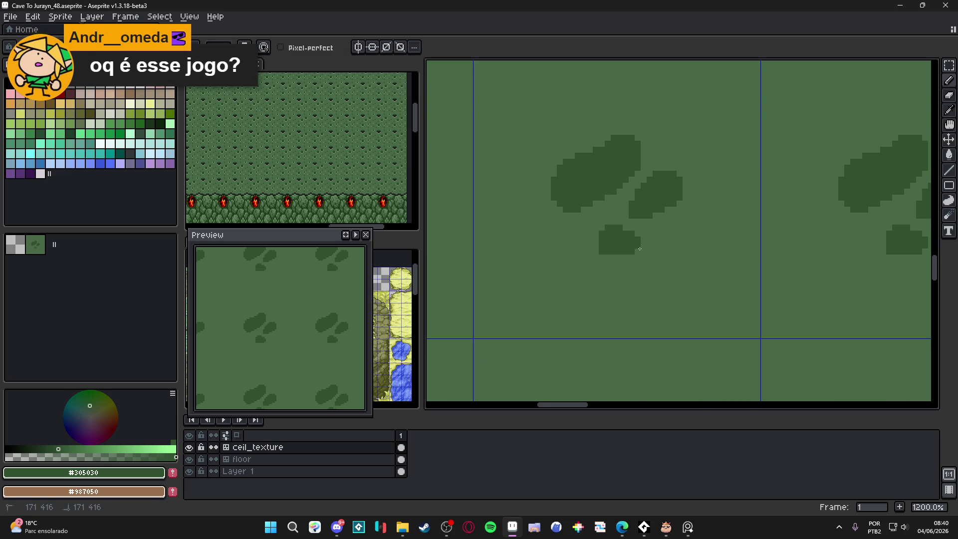
left_click(601, 252, "alt")
Step: Smooth a blob pixel with light green #486848, then extend the small blob up and right in #305030
left_click(608, 251)
scroll(621, 269, "down", 5)
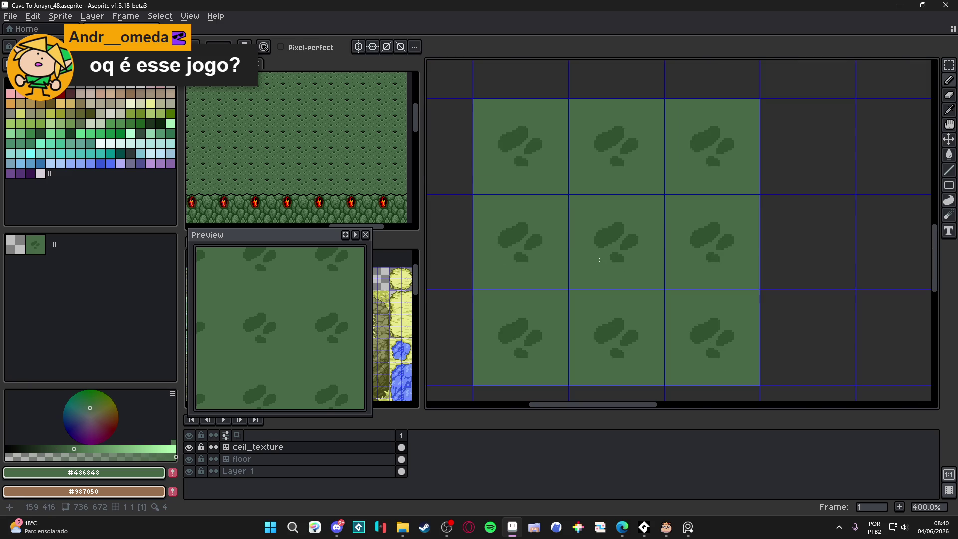
scroll(599, 263, "up", 1)
left_click(609, 224, "alt")
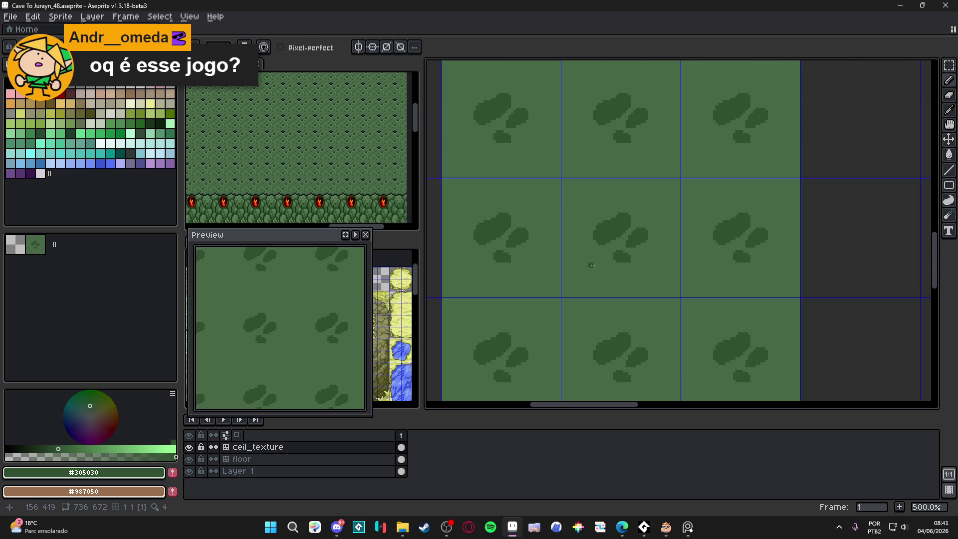
scroll(583, 262, "up", 4)
left_click(636, 262, "alt")
left_click(613, 249, "alt")
mouse_move(628, 248)
left_mouse_down()
mouse_move(639, 248)
mouse_move(630, 240)
left_mouse_up()
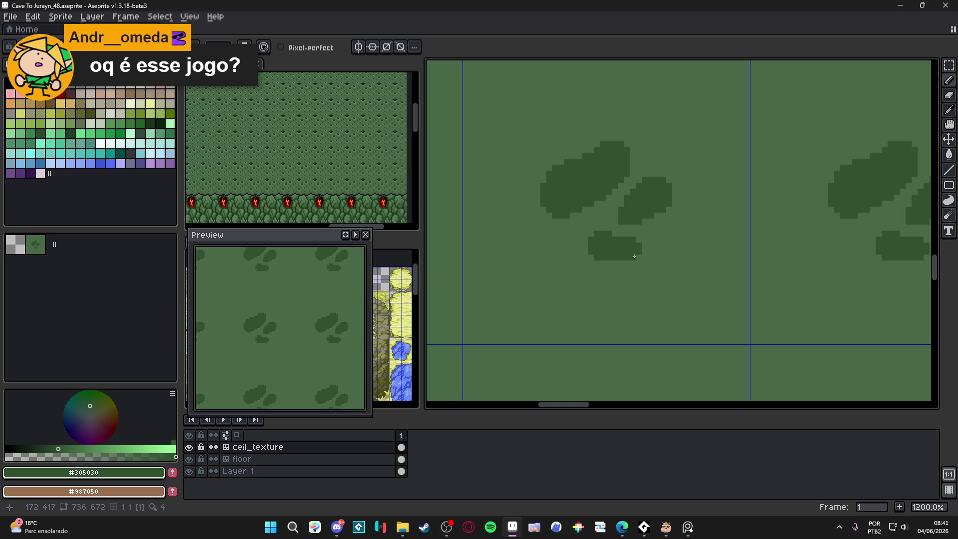
Step: Add a short diagonal #305030 stroke onto a blob
left_click(652, 261, "alt")
left_click(636, 250, "alt")
scroll(620, 248, "down", 4)
scroll(583, 270, "up", 1)
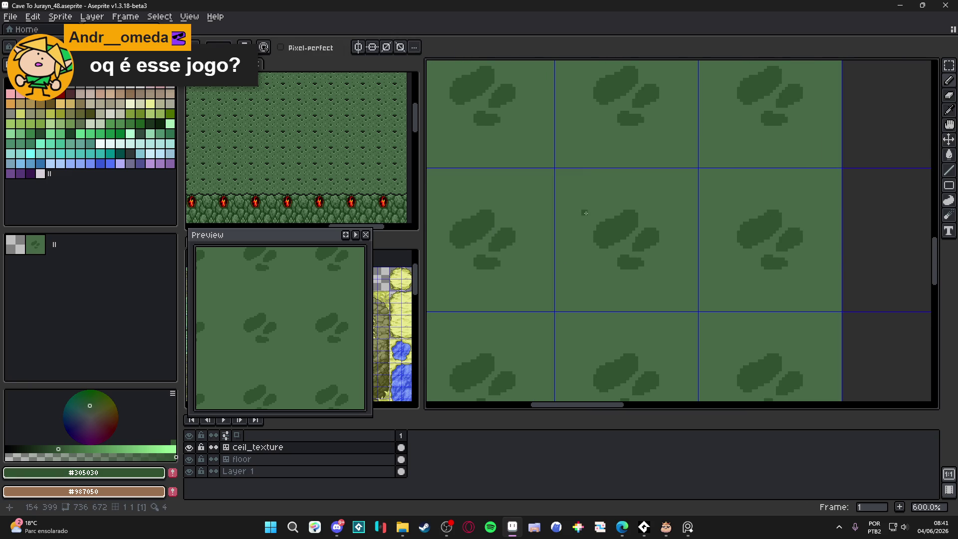
scroll(635, 208, "up", 1)
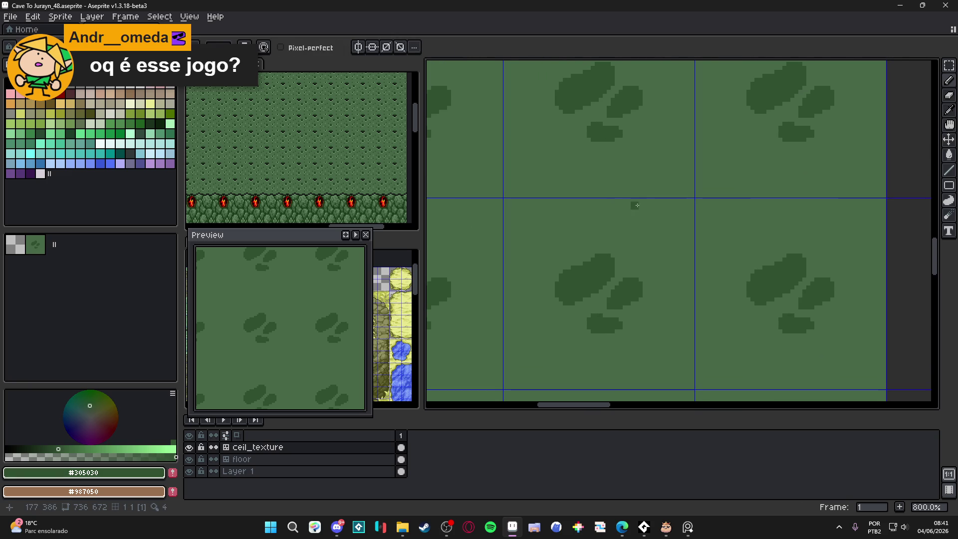
mouse_move(638, 197)
left_mouse_down()
mouse_move(606, 212)
mouse_move(600, 200)
mouse_move(632, 192)
left_mouse_up()
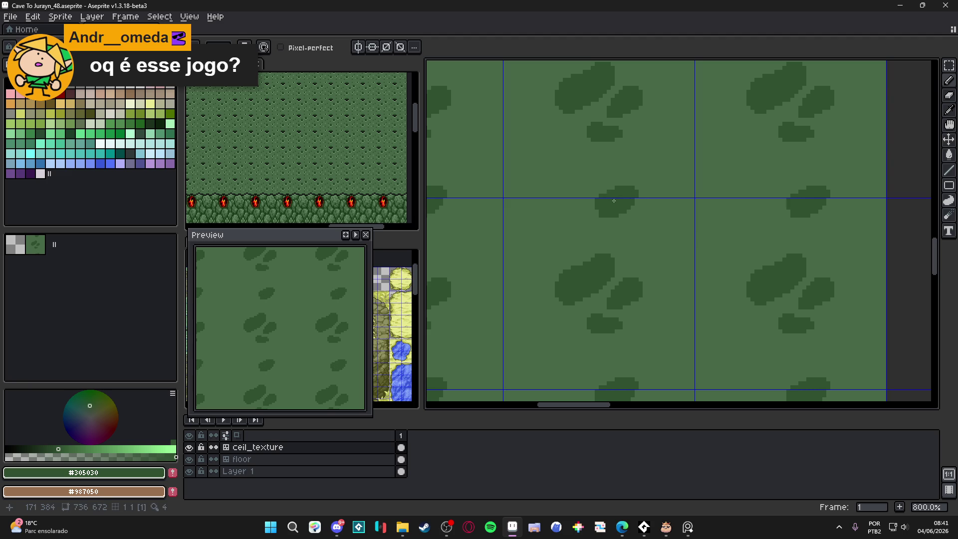
Step: Paint small #305030 blobs on the tile's left side and thicken their edges
left_click_drag(541, 230, 535, 232)
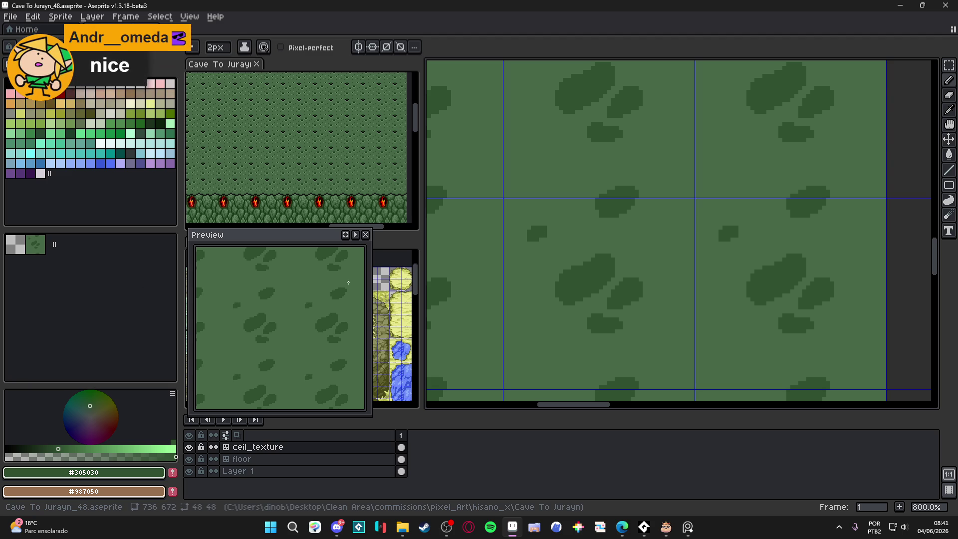
scroll(591, 225, "up", 2)
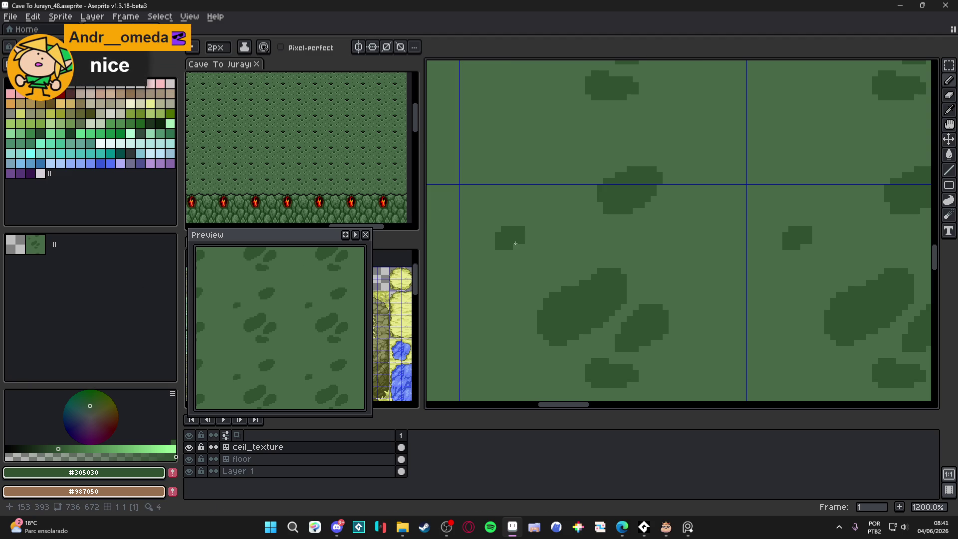
key("i")
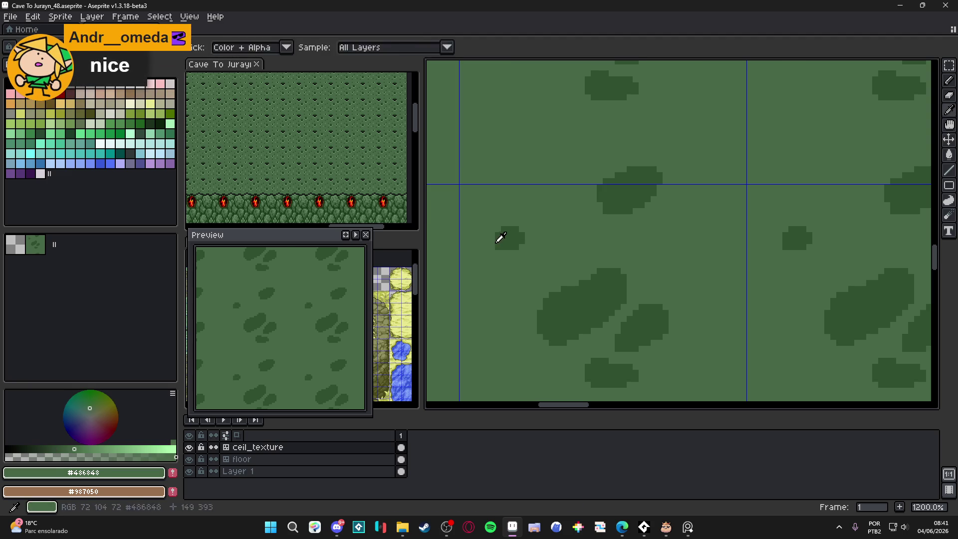
key("b")
left_click_drag(489, 249, 502, 252)
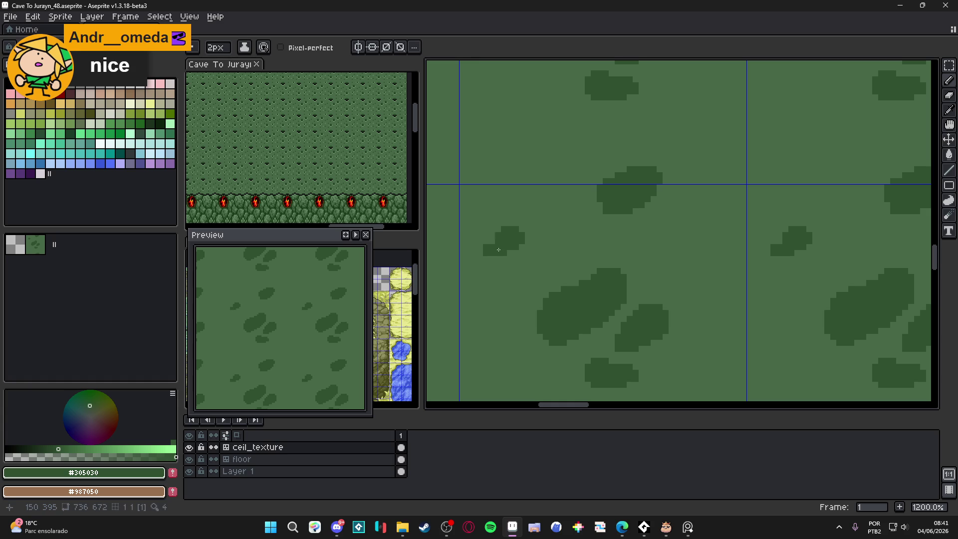
left_click(495, 233)
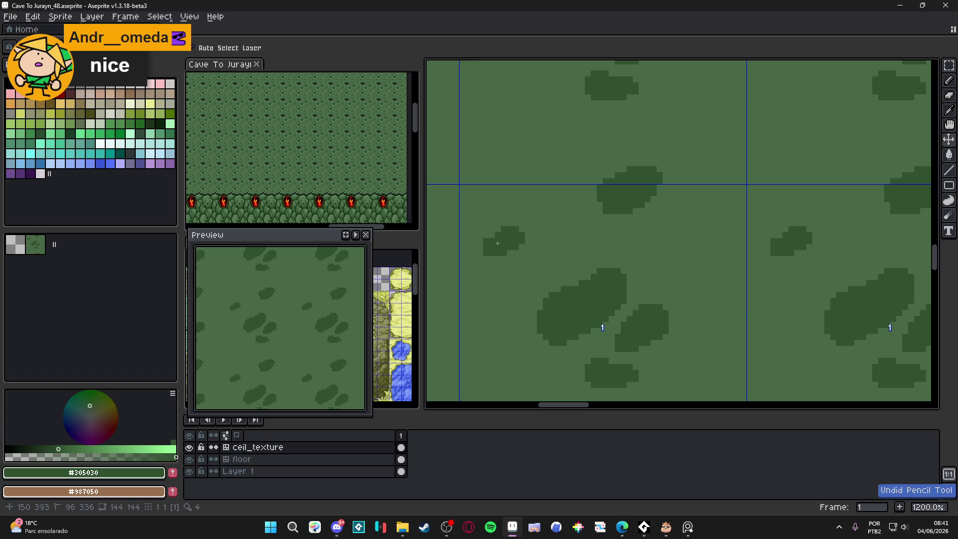
scroll(504, 260, "up", 1)
left_click_drag(501, 242, 485, 256)
scroll(491, 254, "down", 2)
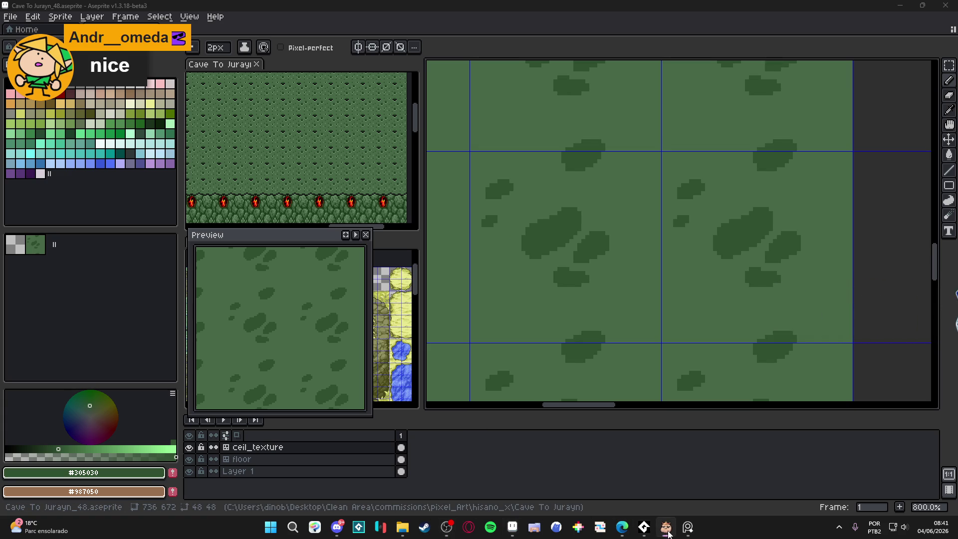
Step: Add small #305030 patches near the lower-left and mid-tile, plus a single dark pixel
left_click(447, 527)
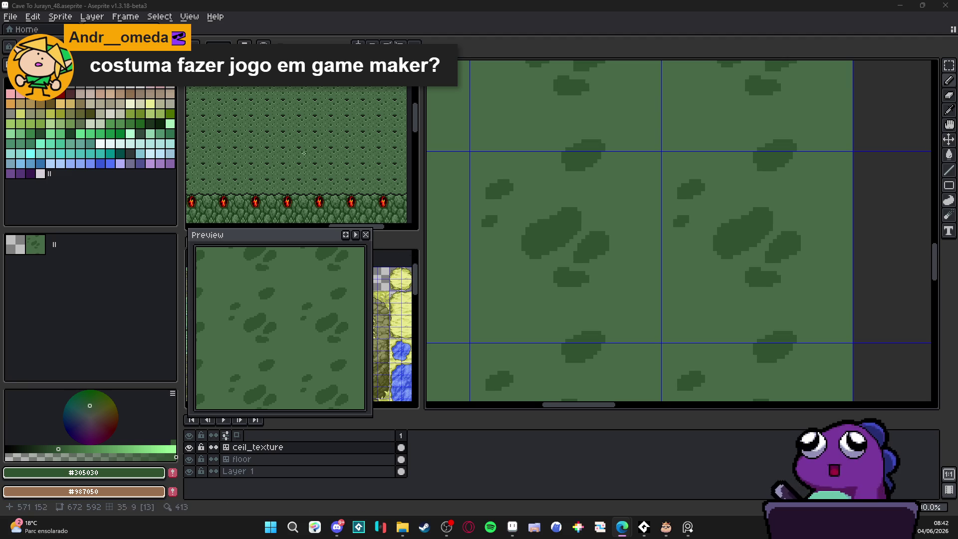
mouse_move(522, 315)
left_mouse_down()
mouse_move(499, 313)
mouse_move(511, 306)
mouse_move(519, 323)
left_mouse_up()
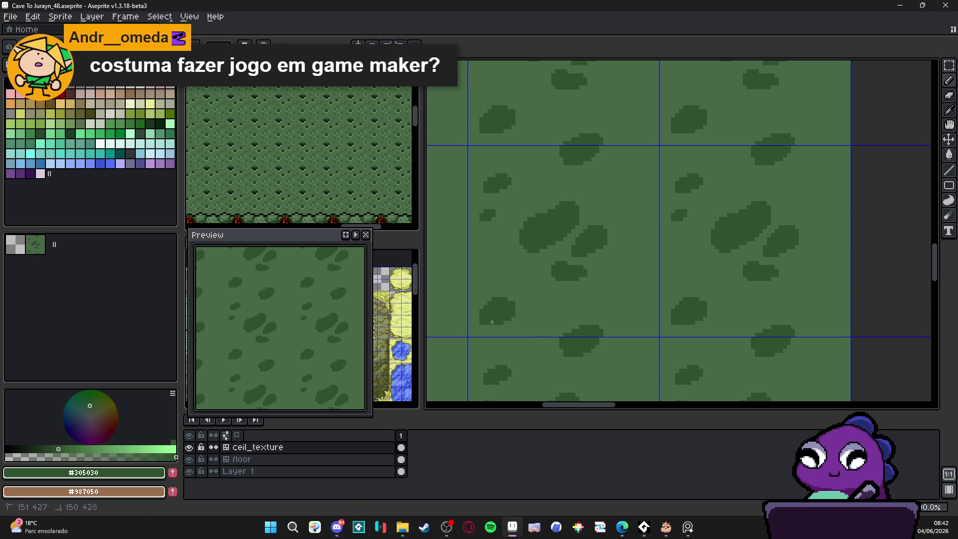
left_click_drag(509, 279, 506, 283)
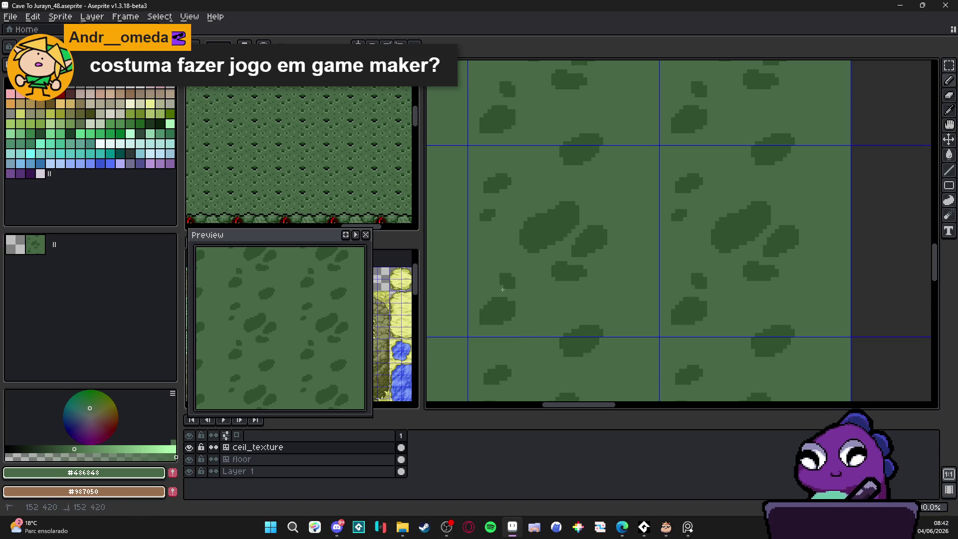
scroll(614, 297, "down", 1)
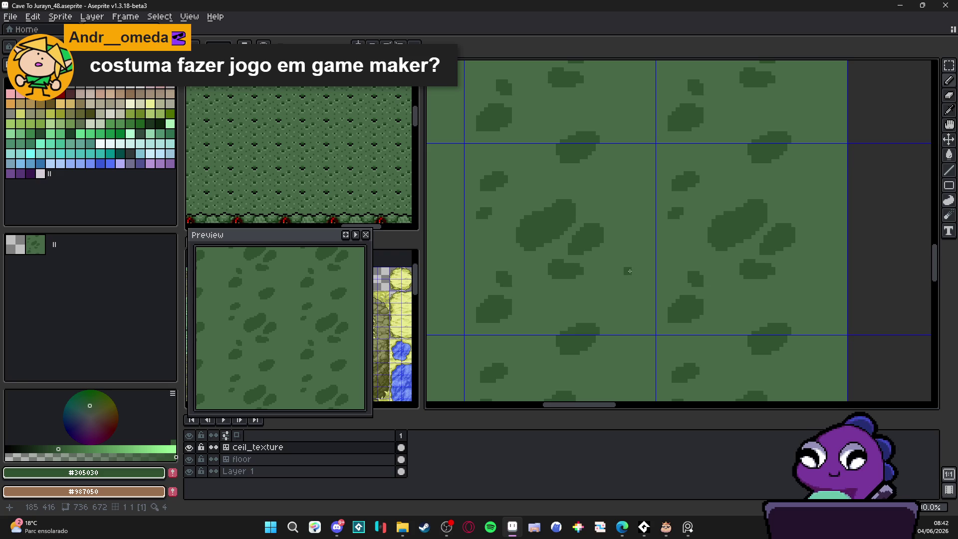
left_click_drag(635, 282, 644, 286)
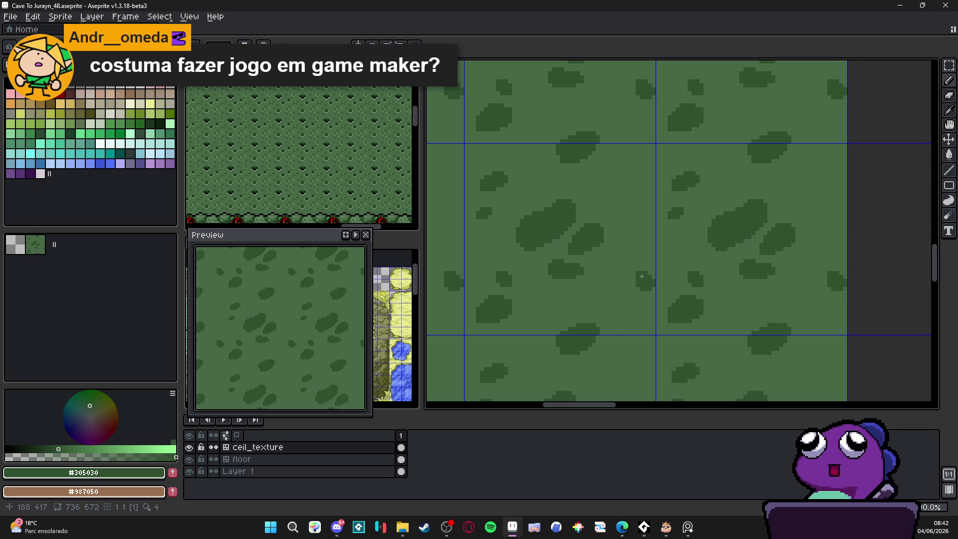
left_click(628, 247)
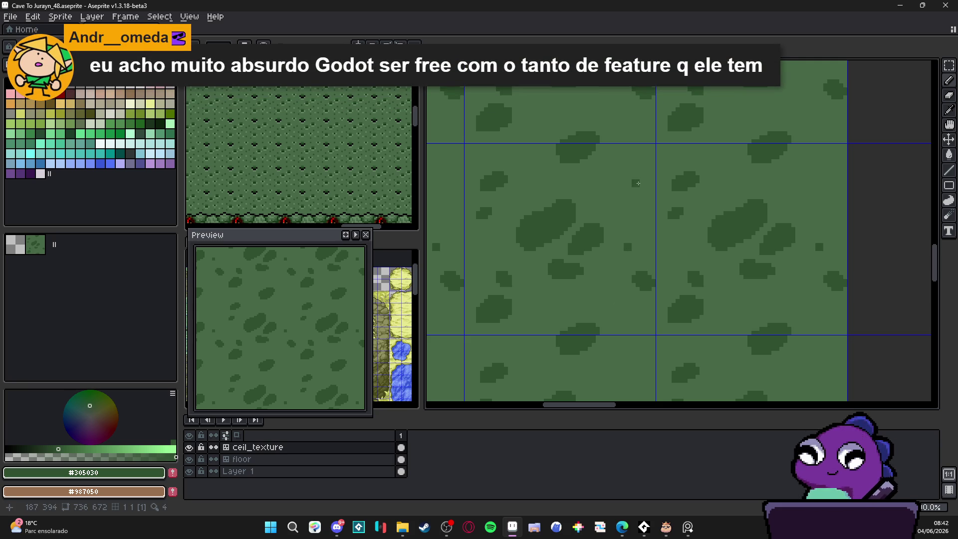
Step: Dab #305030 pixels around a spot and onto a blob's edge, then zoom to check the tiling
left_click_drag(631, 182, 621, 189)
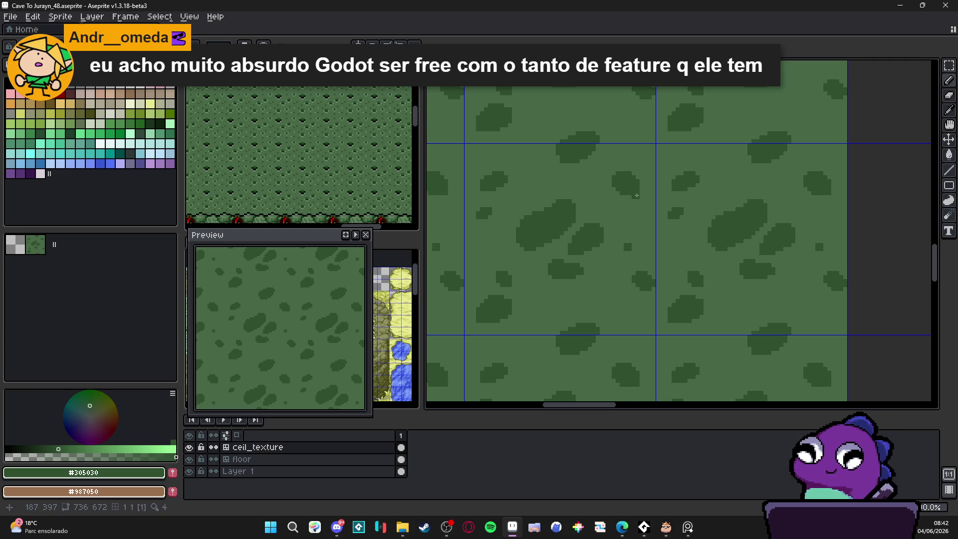
left_click_drag(641, 188, 641, 194)
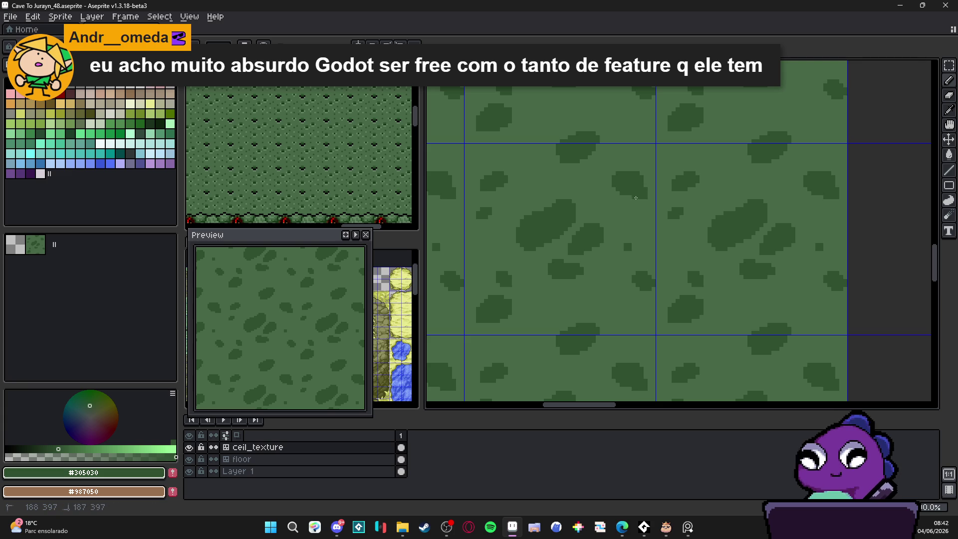
left_click(651, 209, "alt")
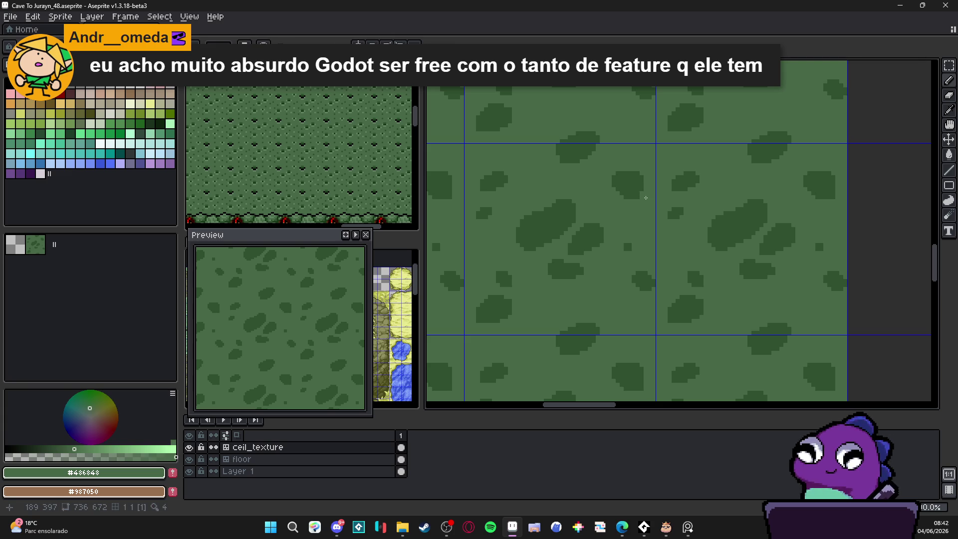
left_click(623, 187, "alt")
left_click(596, 188)
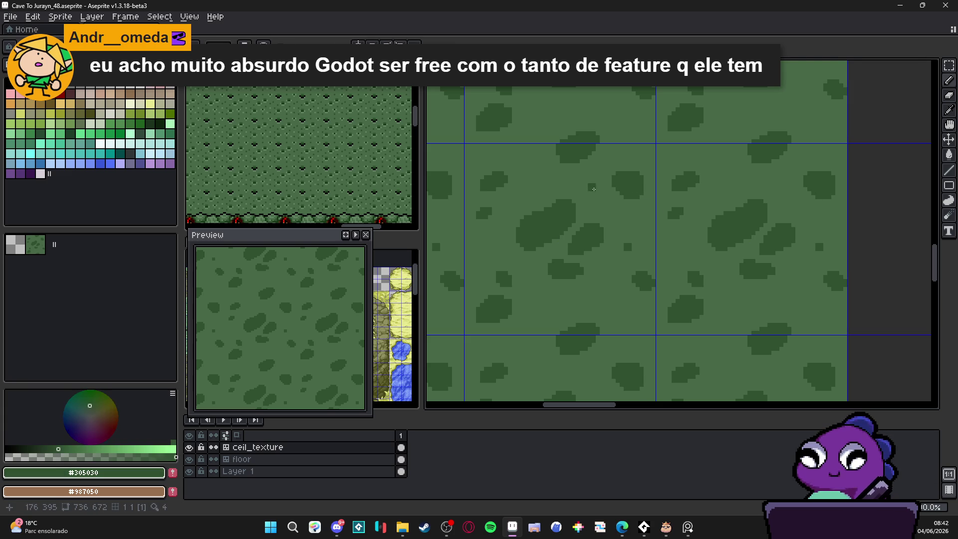
left_click(586, 184)
left_click_drag(591, 186, 585, 191)
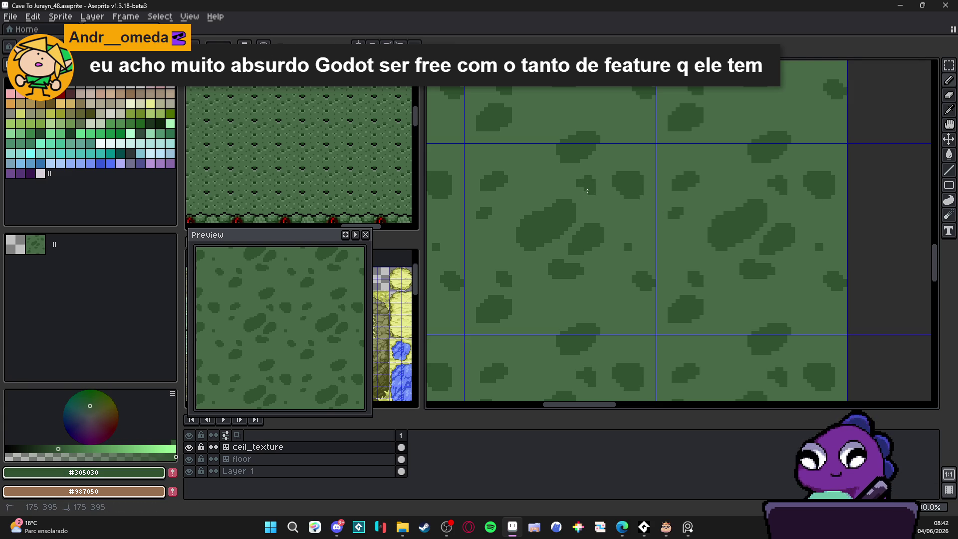
scroll(607, 195, "down", 2)
scroll(620, 218, "up", 1)
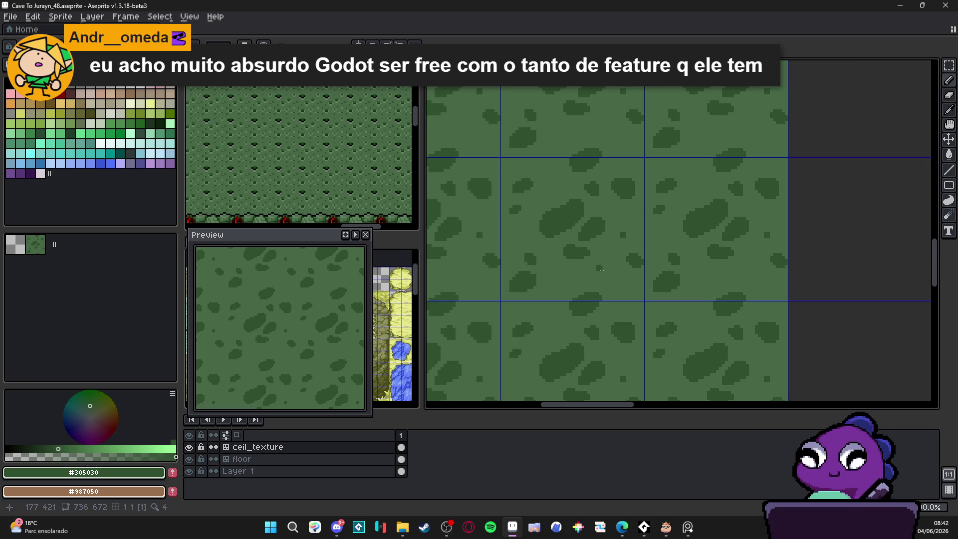
scroll(601, 269, "up", 1)
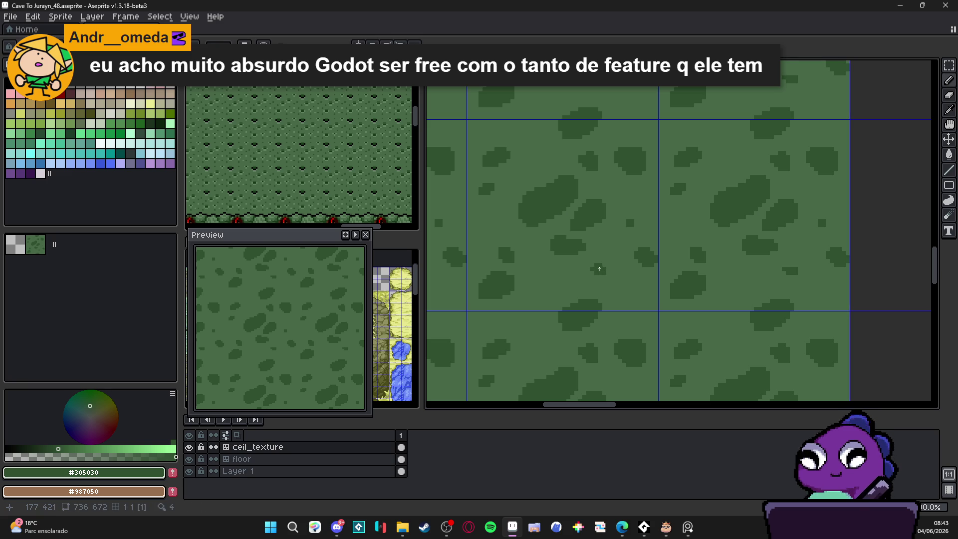
scroll(608, 272, "down", 2)
scroll(608, 272, "up", 1)
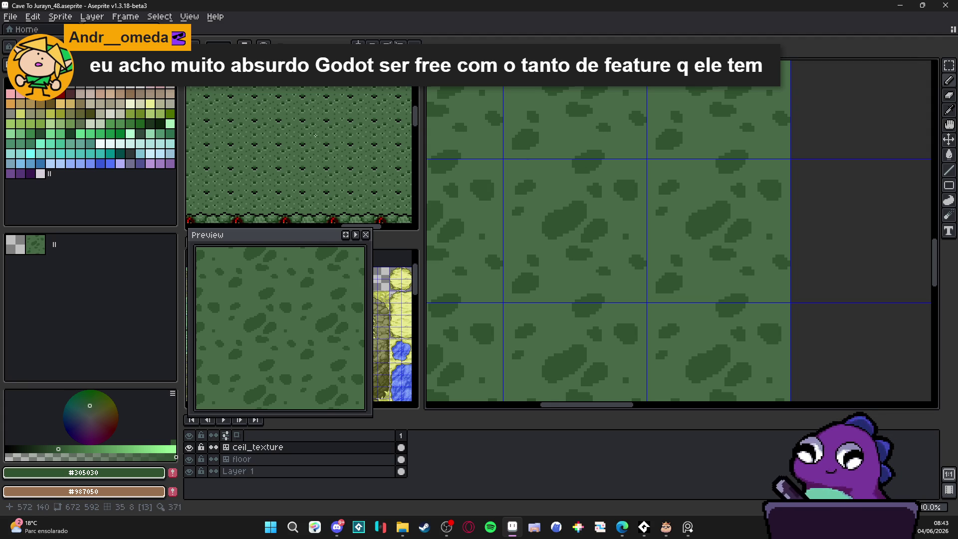
scroll(306, 152, "up", 3)
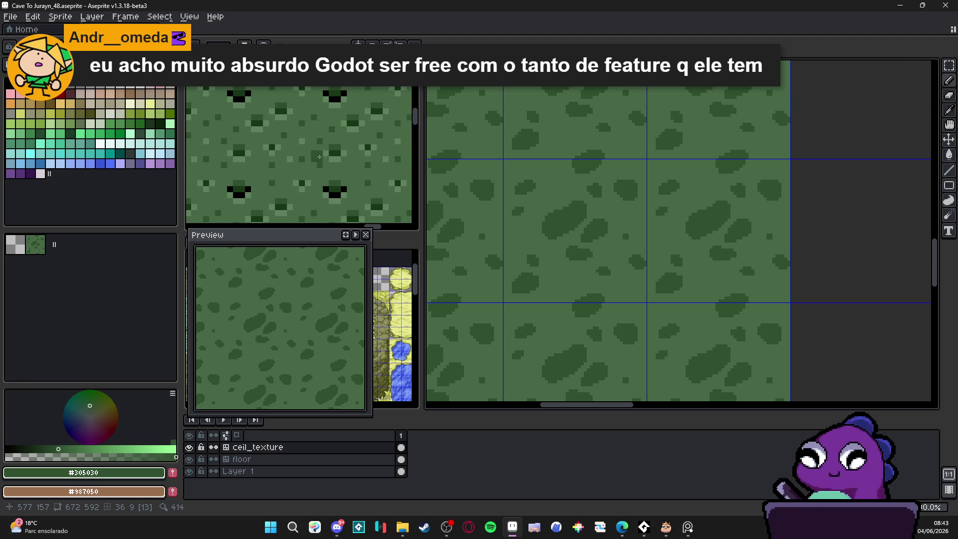
Step: Pick the deep green #183818 from the reference file and return to the _48 texture
key("i")
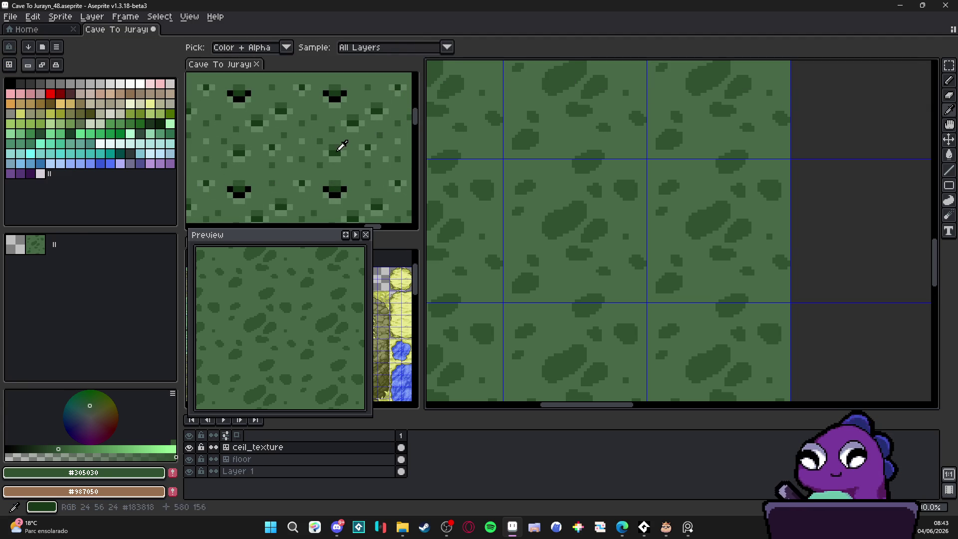
left_click(338, 151)
key("b")
scroll(589, 200, "up", 3)
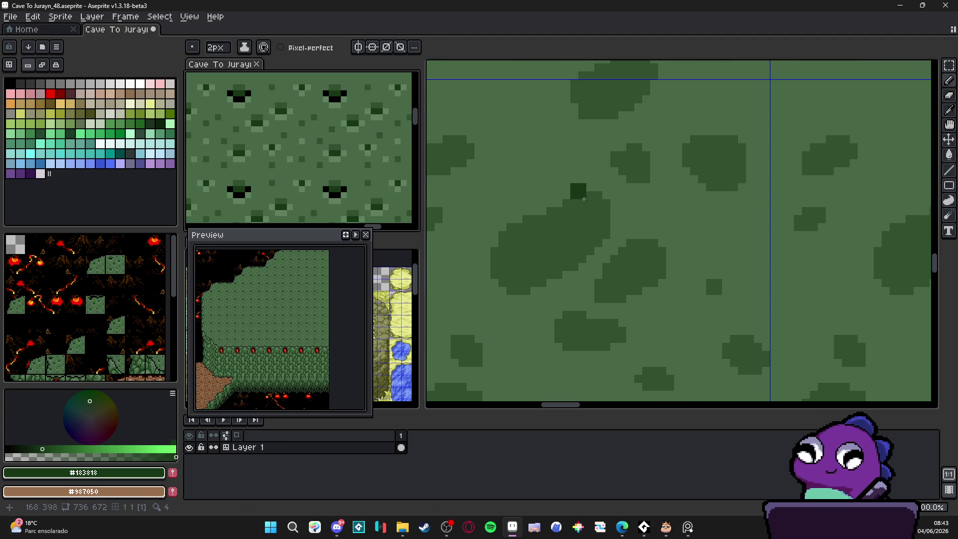
scroll(332, 185, "down", 3)
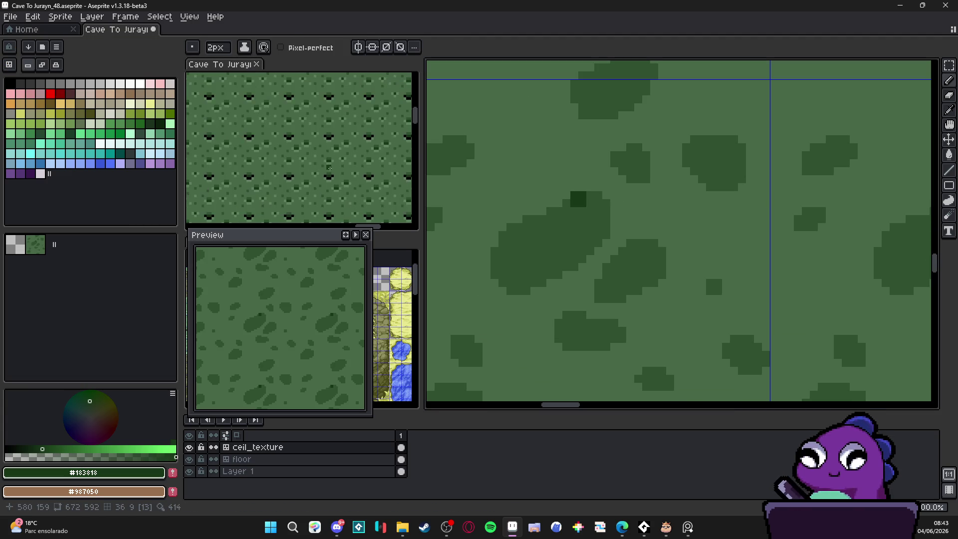
left_click(332, 185)
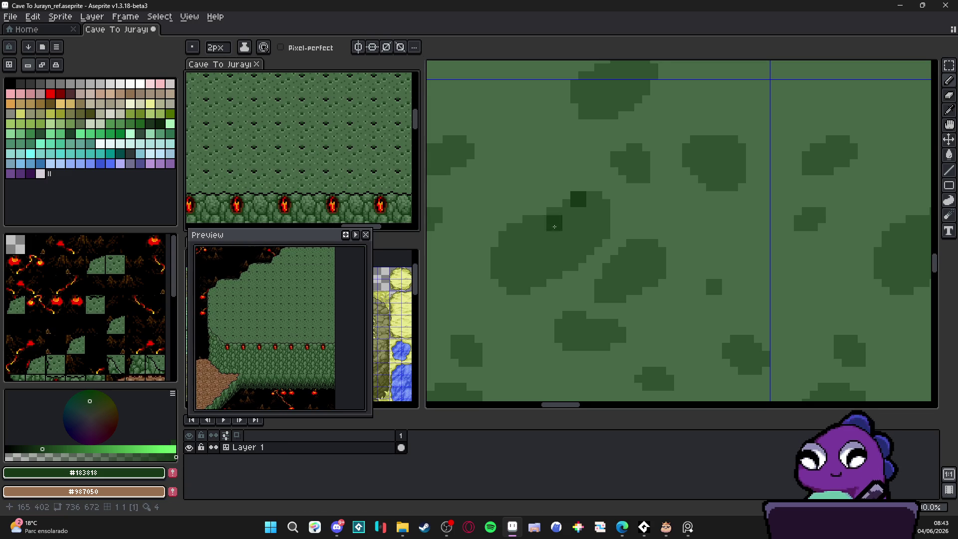
scroll(585, 199, "up", 1)
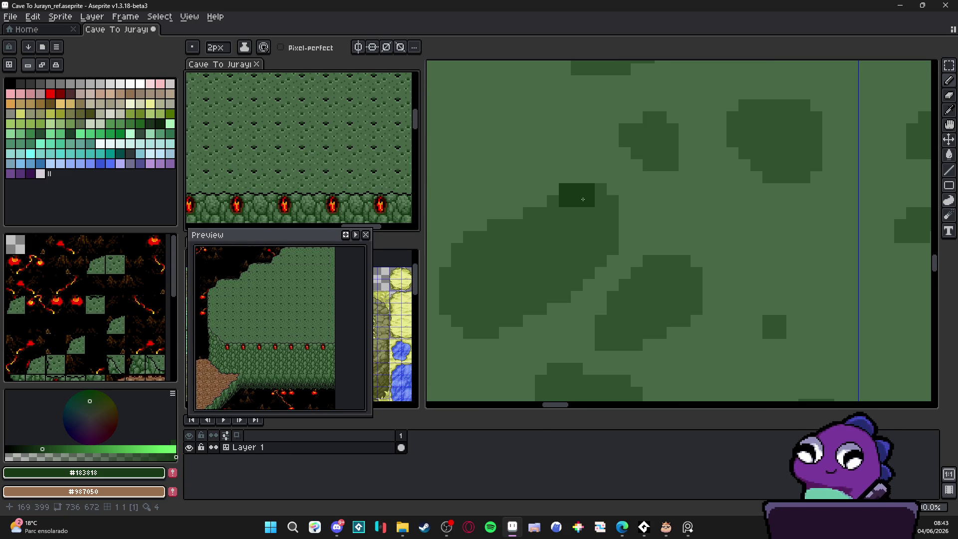
key("ctrl+z")
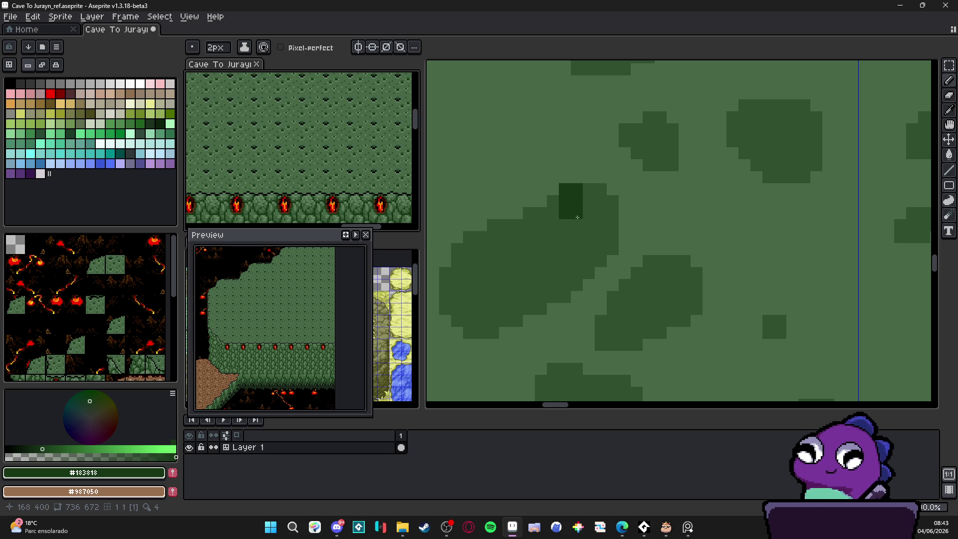
left_click(572, 201)
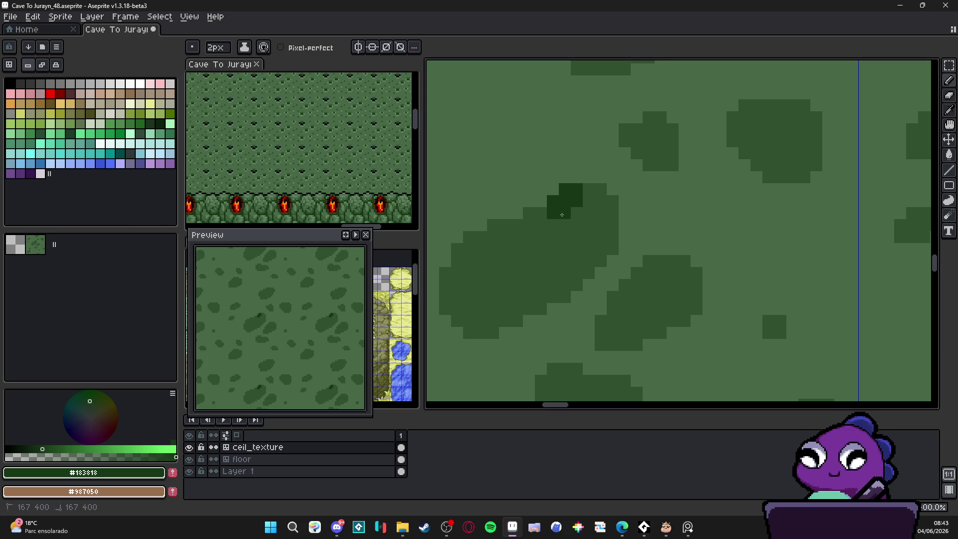
scroll(562, 235, "down", 3)
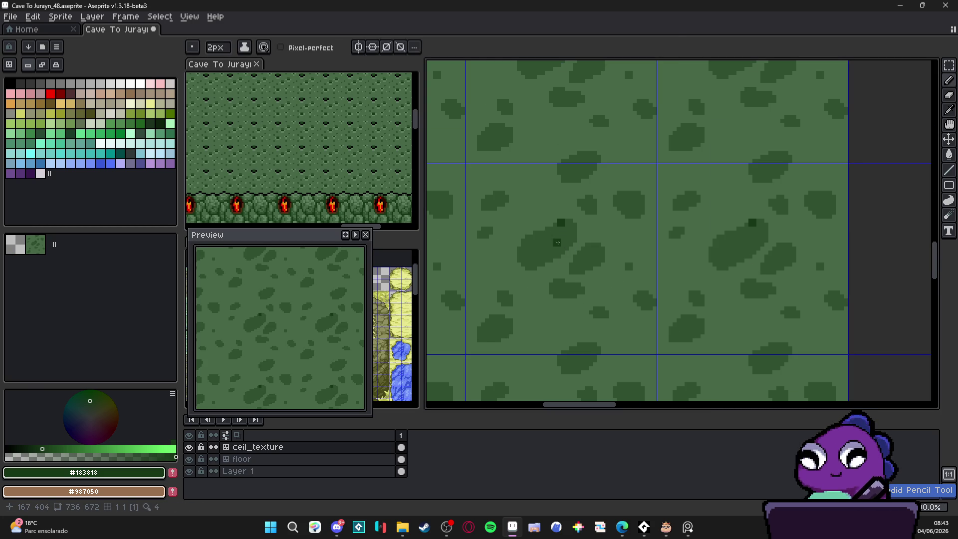
Step: Magic-wand select all same-colour dark blobs with Contiguous turned off
key("w")
left_click(554, 241)
left_click(530, 47)
left_click(556, 229)
scroll(557, 230, "up", 1)
Step: Shade the leaf blob's edges and lower-left side with #183818
key("b")
mouse_move(583, 215)
left_mouse_down()
mouse_move(502, 261)
mouse_move(568, 240)
left_mouse_up()
left_click(491, 260)
key("ctrl+z")
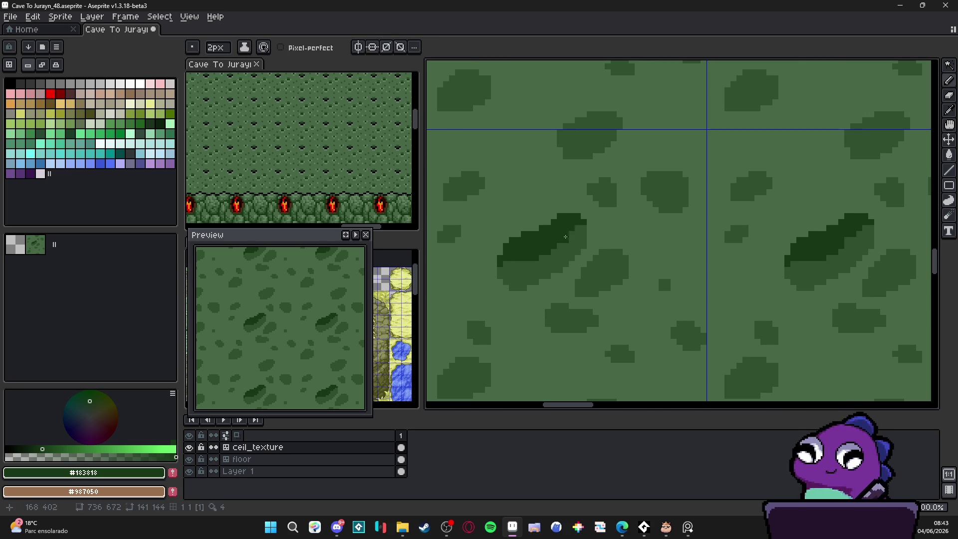
left_click(579, 229)
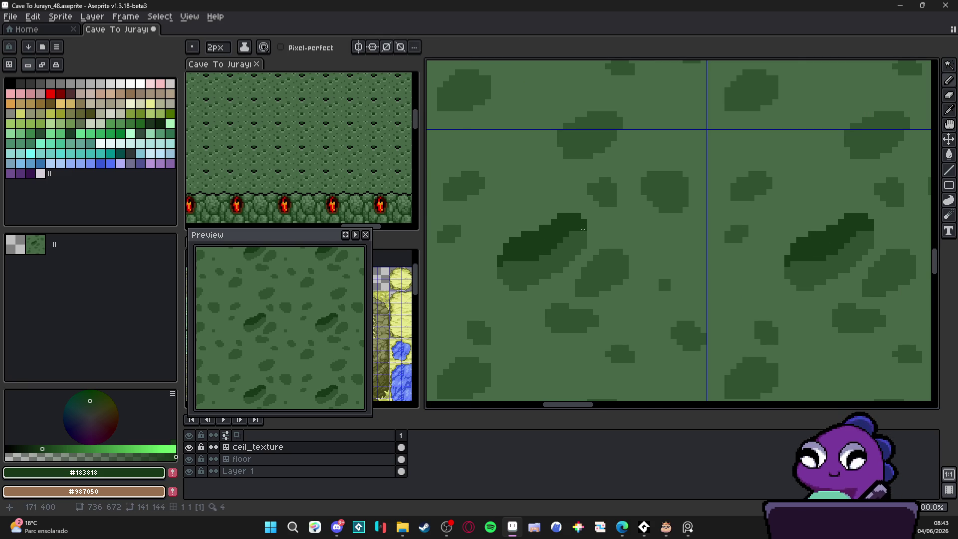
left_click_drag(505, 261, 505, 291)
left_click(506, 282)
left_click(588, 250)
Step: Shade the top of the upper blobs and a diagonal along another blob in #183818
scroll(496, 230, "up", 1)
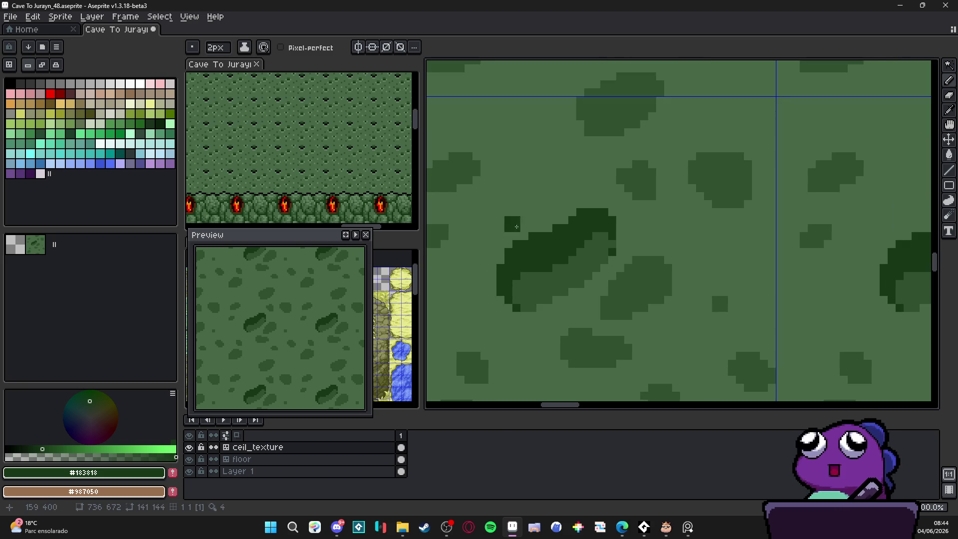
mouse_move(635, 178)
left_mouse_down()
mouse_move(619, 175)
mouse_move(643, 168)
mouse_move(644, 179)
left_mouse_up()
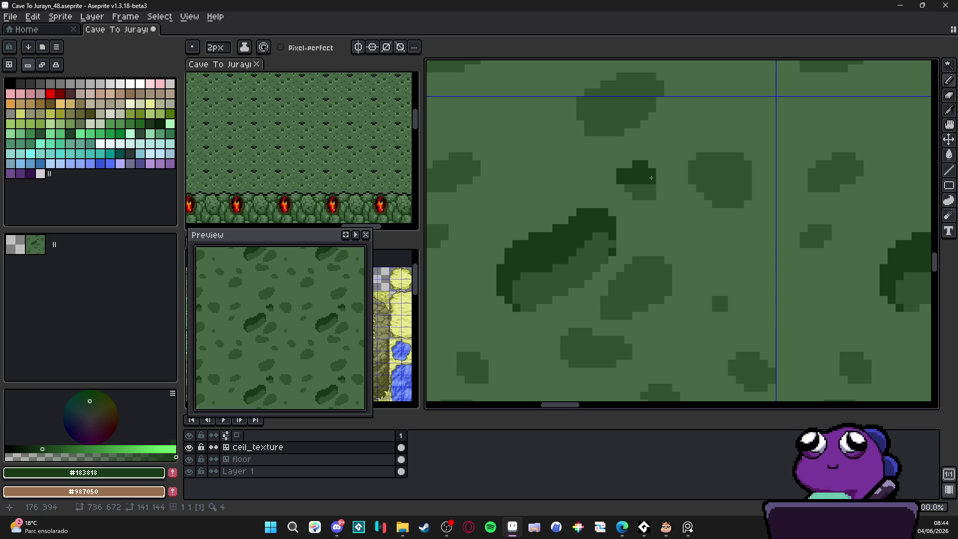
left_click(629, 183)
scroll(634, 183, "down", 3)
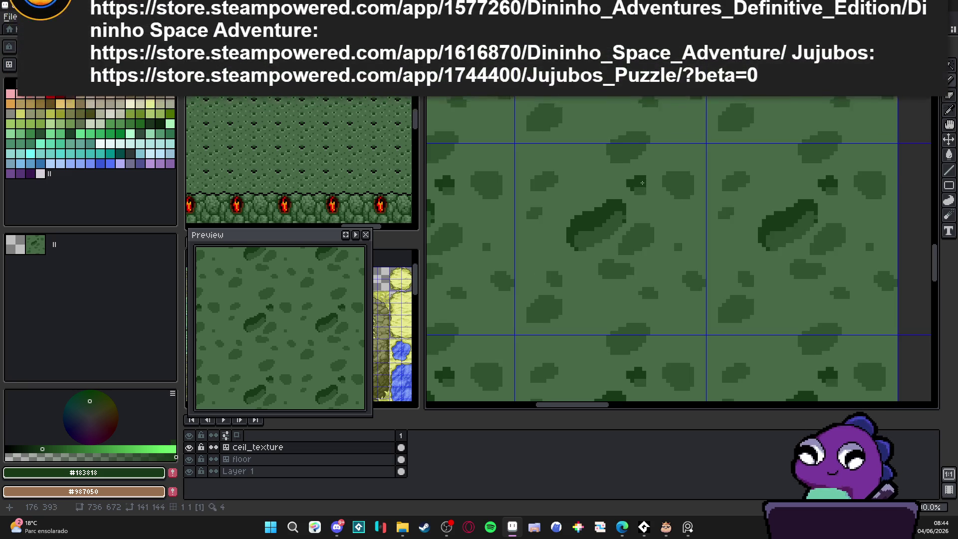
scroll(642, 184, "up", 2)
scroll(642, 184, "up", 1)
mouse_move(613, 127)
left_mouse_down()
mouse_move(596, 154)
mouse_move(663, 132)
mouse_move(633, 154)
left_mouse_up()
scroll(696, 166, "up", 1)
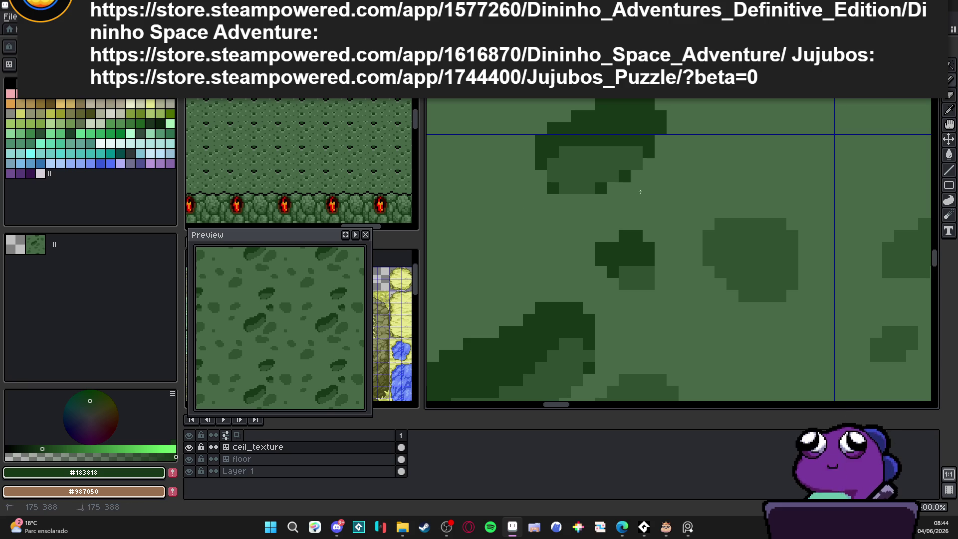
scroll(648, 179, "down", 1)
scroll(646, 175, "up", 1)
scroll(643, 171, "down", 1)
scroll(641, 166, "up", 1)
scroll(641, 166, "down", 5)
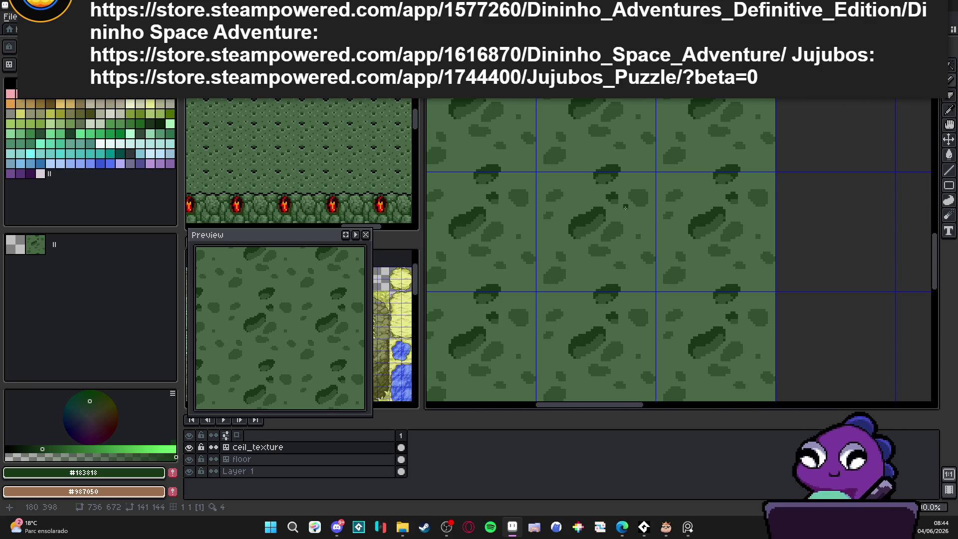
scroll(600, 224, "up", 5)
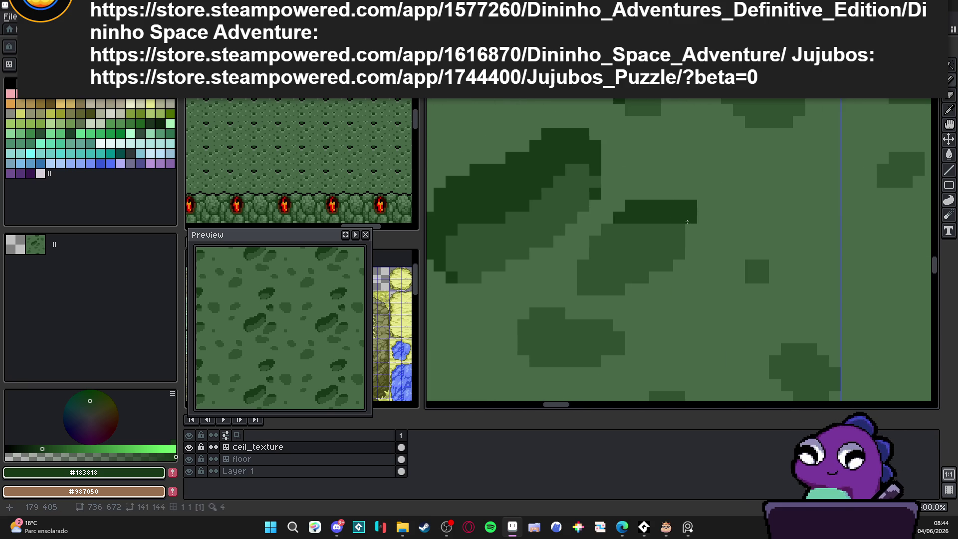
mouse_move(616, 232)
left_mouse_down()
mouse_move(598, 239)
mouse_move(574, 286)
mouse_move(591, 269)
mouse_move(588, 284)
left_mouse_up()
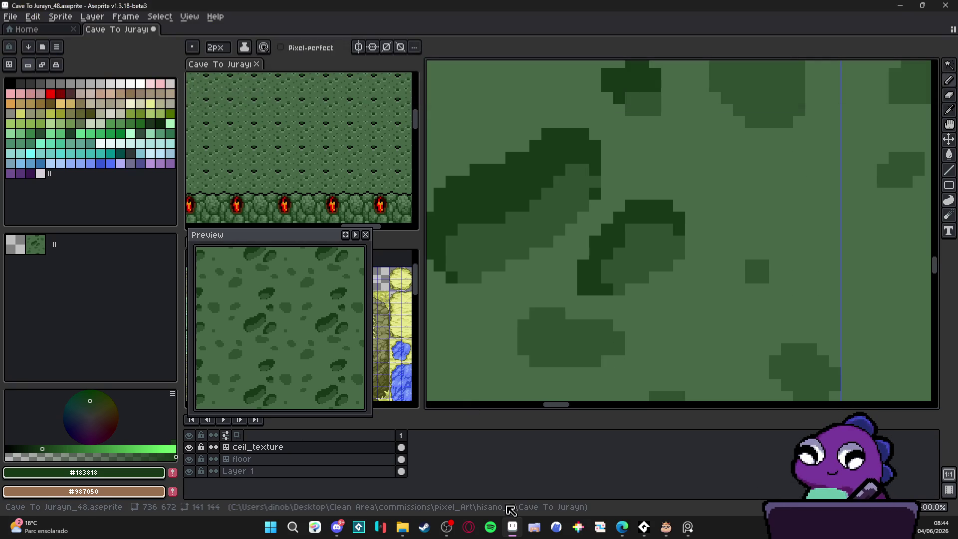
Step: Refocus the Aseprite window to continue the #183818 shading
left_click(446, 527)
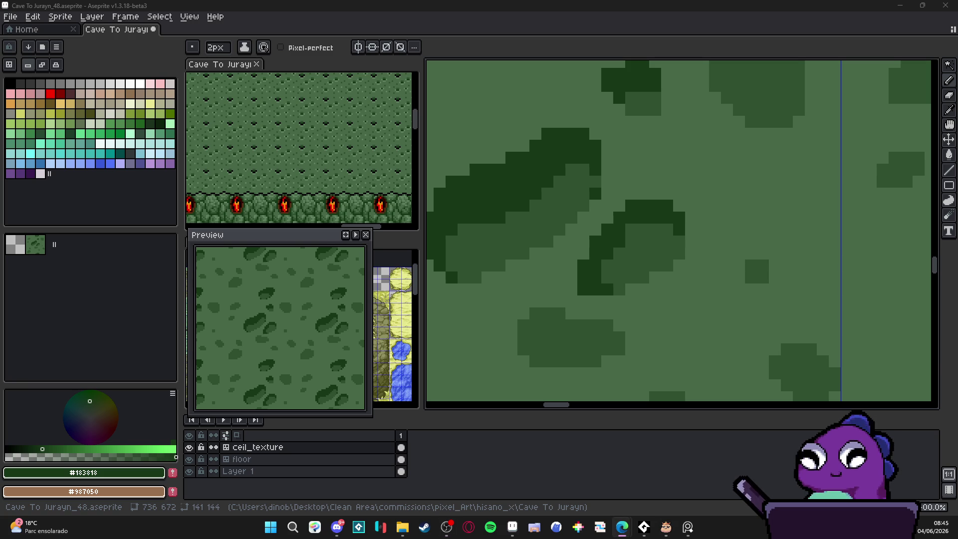
Step: Shade a blob's lower edge with #183818 and extend the shading down-left
scroll(546, 269, "down", 8)
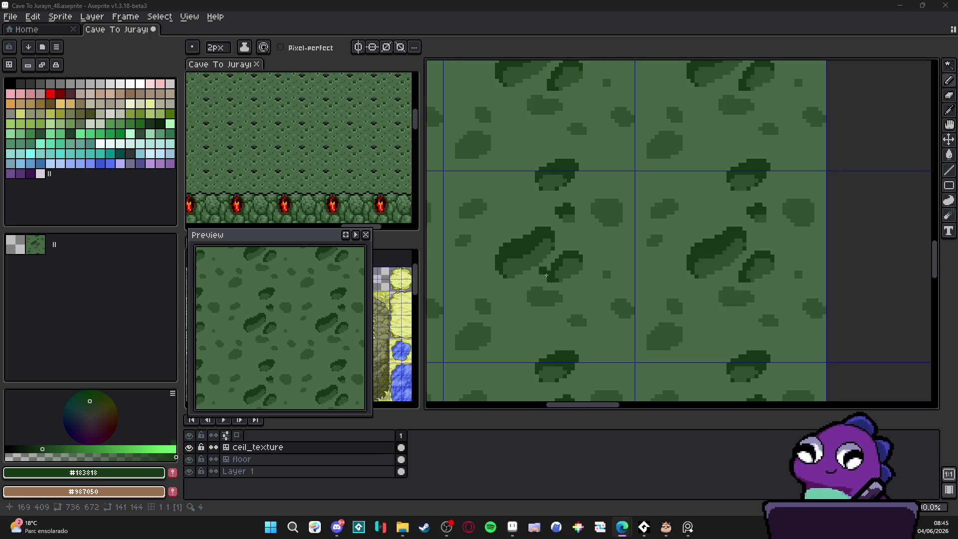
scroll(546, 269, "up", 3)
mouse_move(499, 298)
left_mouse_down()
mouse_move(500, 334)
mouse_move(596, 307)
left_mouse_up()
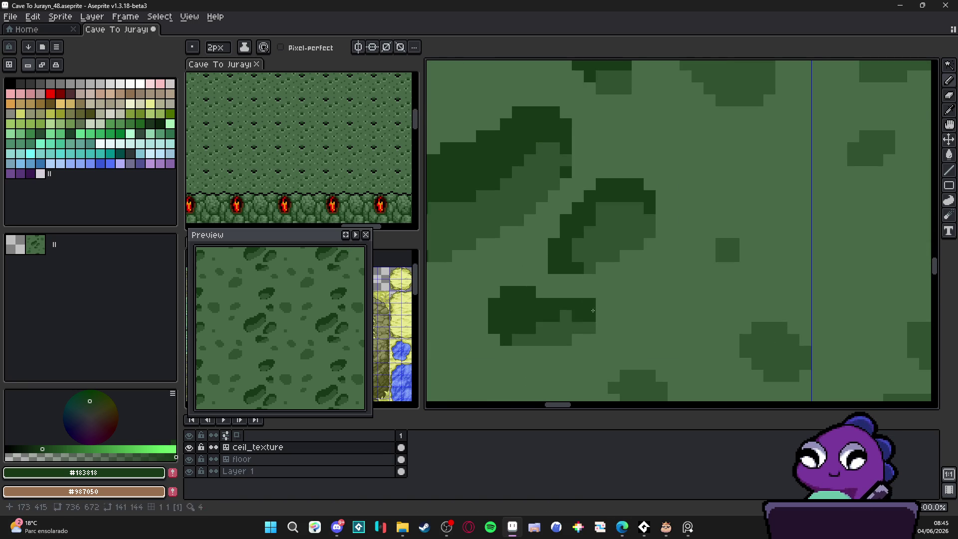
scroll(623, 294, "down", 3)
scroll(662, 284, "up", 2)
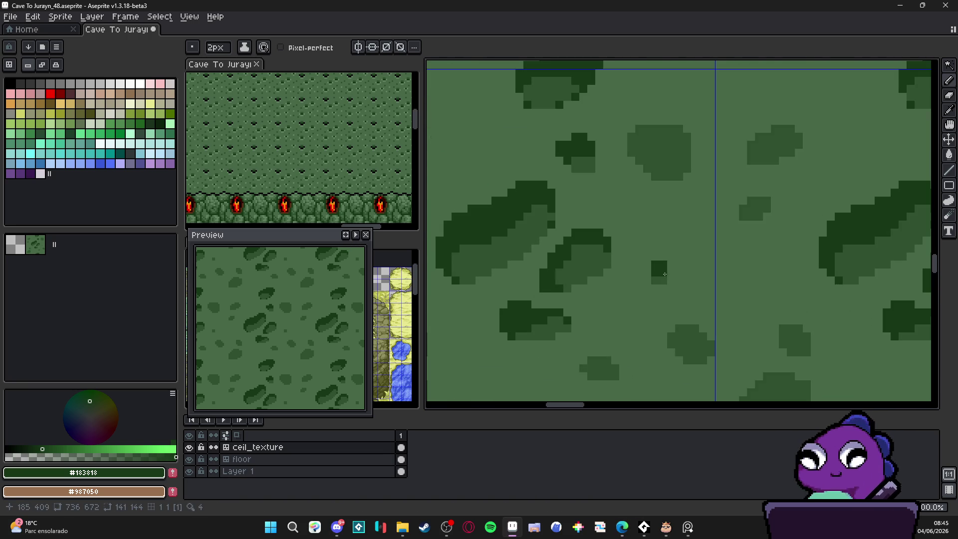
scroll(665, 274, "down", 3)
scroll(521, 206, "up", 3)
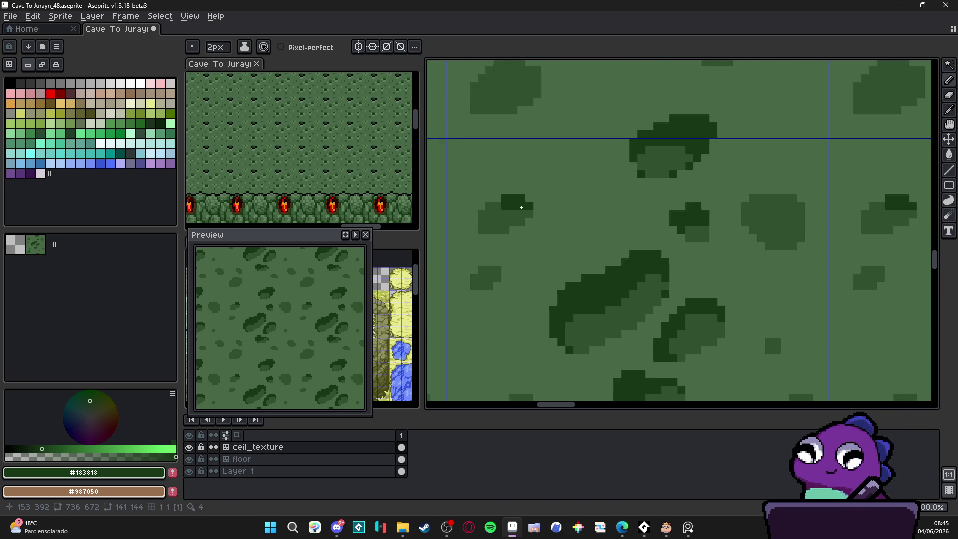
scroll(521, 207, "up", 1)
left_click(509, 217)
mouse_move(492, 205)
left_mouse_down()
mouse_move(449, 215)
mouse_move(474, 235)
mouse_move(461, 246)
left_mouse_up()
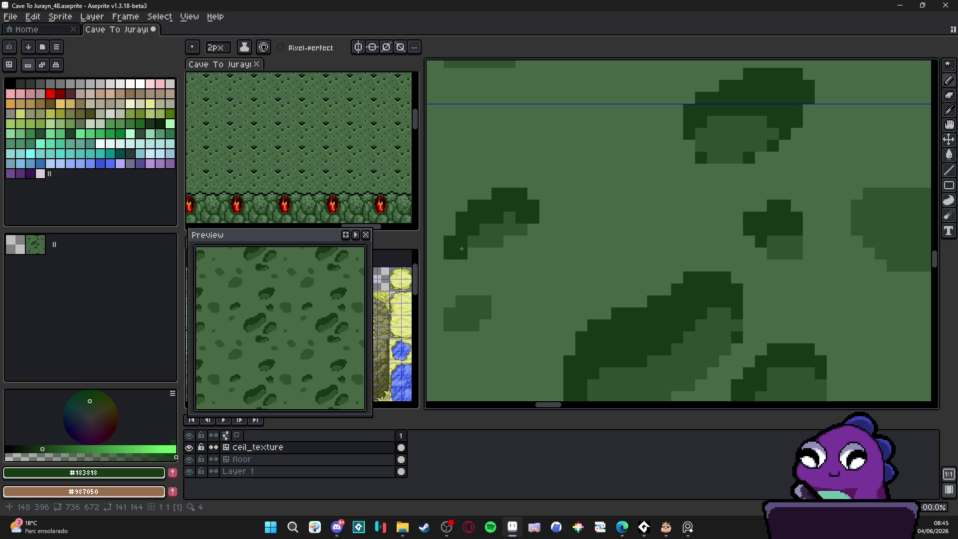
scroll(461, 247, "down", 3)
scroll(529, 186, "up", 3)
Step: Add #183818 pixels along the edges of several more blobs, thickening them
mouse_move(503, 196)
left_mouse_down()
mouse_move(530, 185)
mouse_move(545, 200)
mouse_move(487, 222)
mouse_move(496, 224)
left_mouse_up()
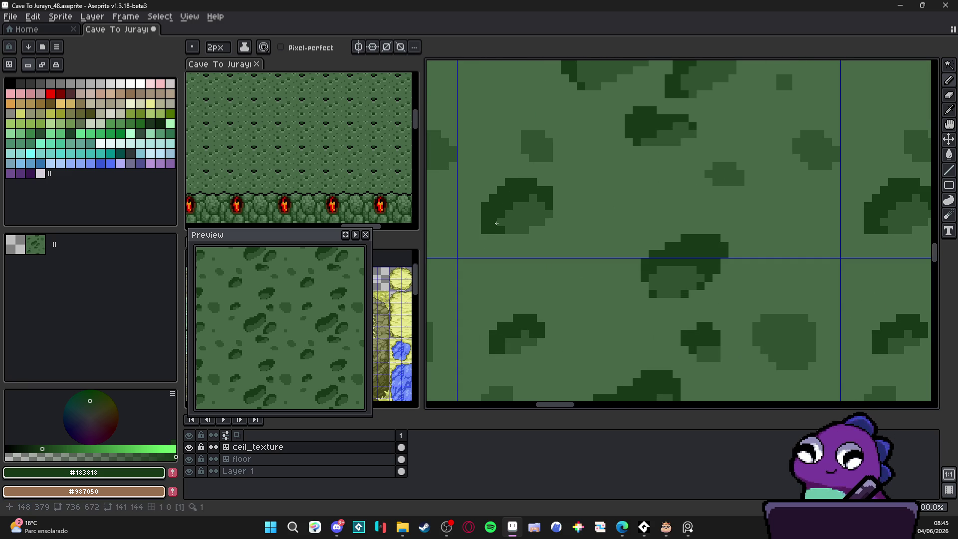
mouse_move(521, 133)
left_mouse_down()
mouse_move(536, 144)
mouse_move(552, 135)
mouse_move(541, 185)
mouse_move(563, 175)
left_mouse_up()
scroll(548, 193, "down", 2)
scroll(548, 192, "up", 3)
scroll(539, 193, "down", 4)
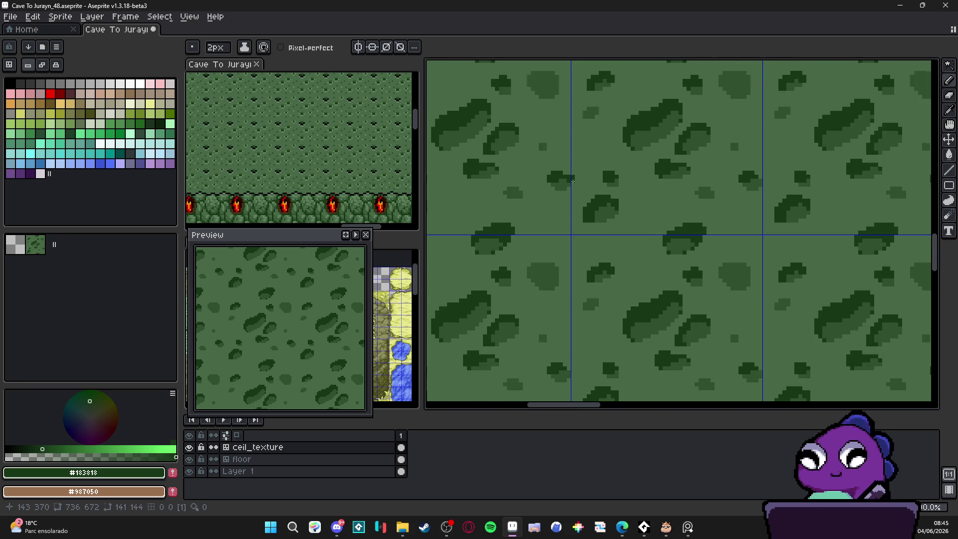
scroll(539, 193, "up", 2)
left_click_drag(556, 210, 575, 214)
scroll(607, 197, "down", 3)
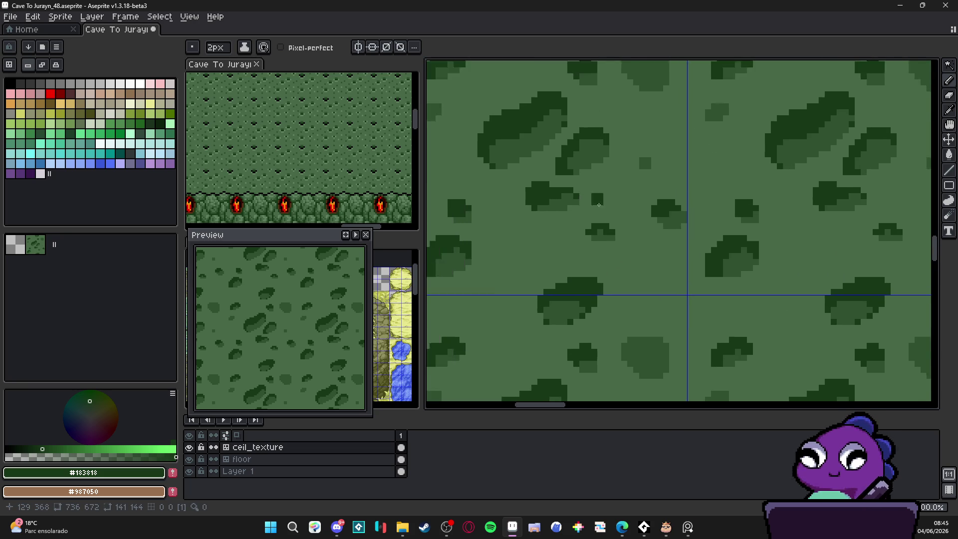
scroll(607, 197, "up", 3)
mouse_move(604, 115)
left_mouse_down()
mouse_move(648, 122)
mouse_move(618, 129)
left_mouse_up()
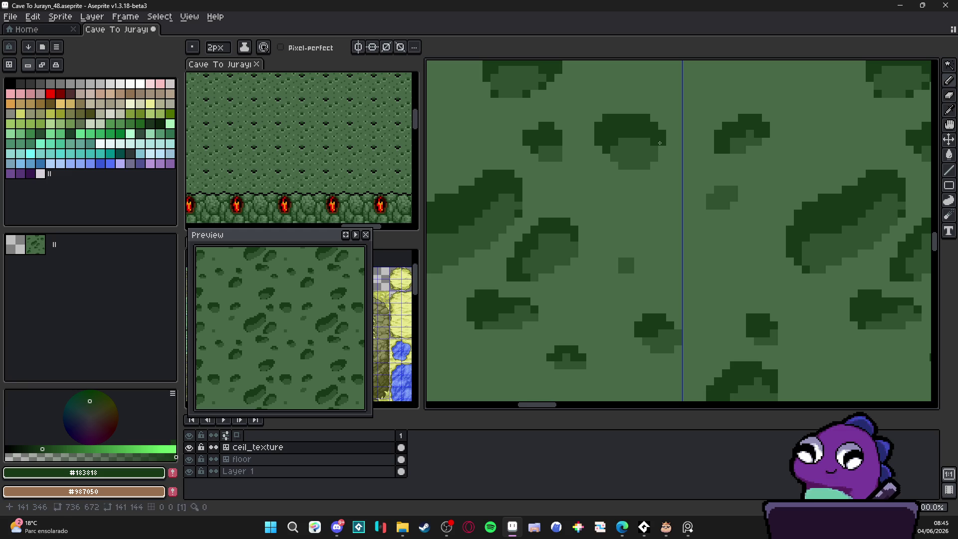
scroll(606, 195, "down", 4)
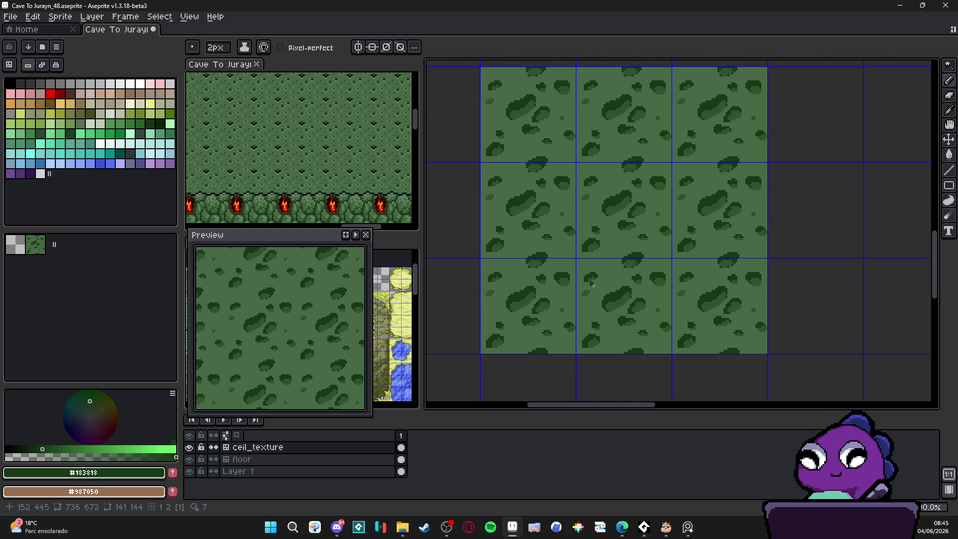
scroll(593, 285, "up", 3)
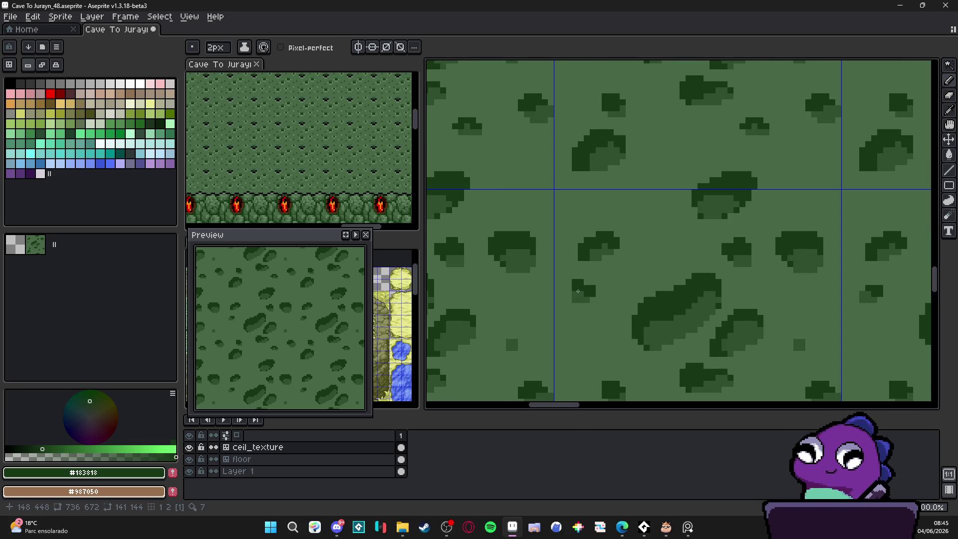
scroll(578, 294, "down", 3)
scroll(610, 319, "up", 3)
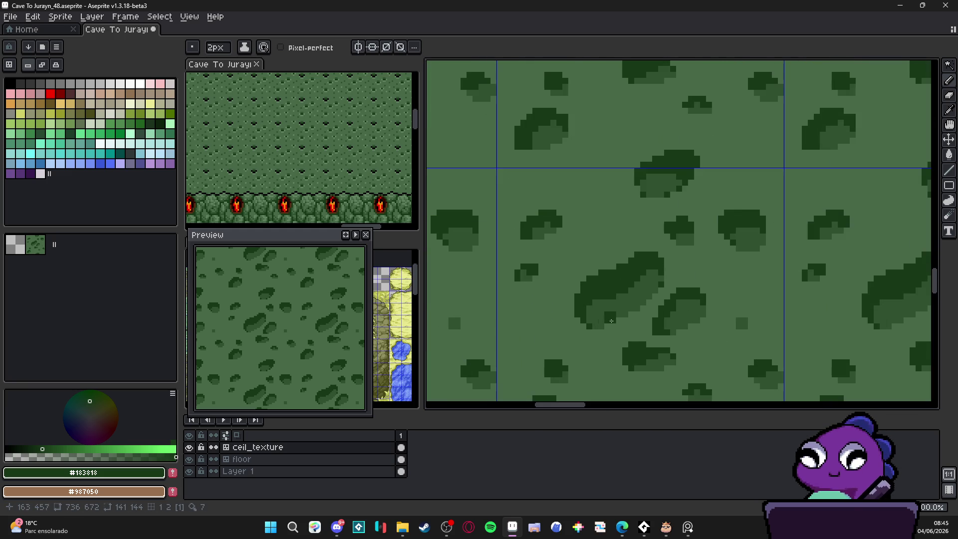
Step: Take mid-green #305030 with a 1px brush and zoom in and out over the tiles
left_click(610, 319, "alt")
key("minus")
scroll(594, 271, "up", 1)
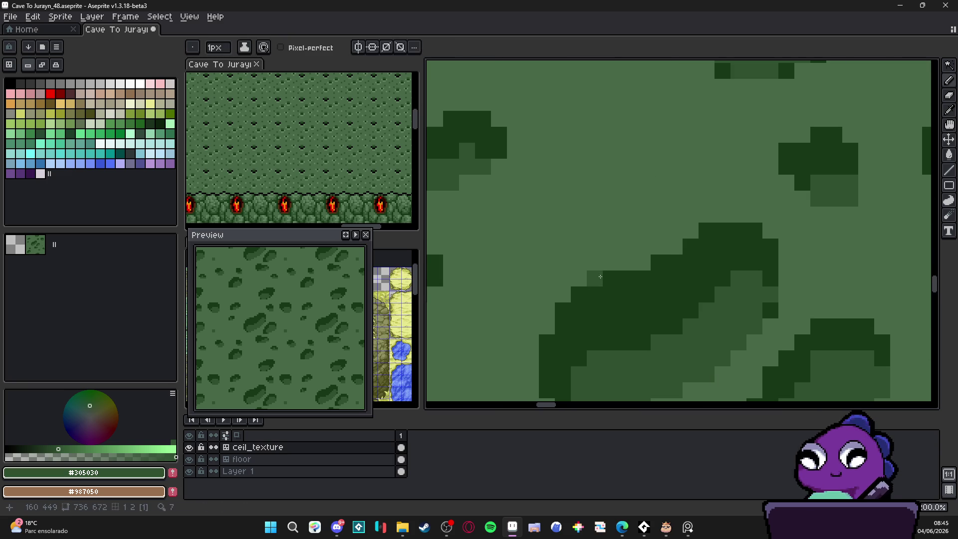
scroll(634, 278, "down", 2)
scroll(634, 279, "up", 1)
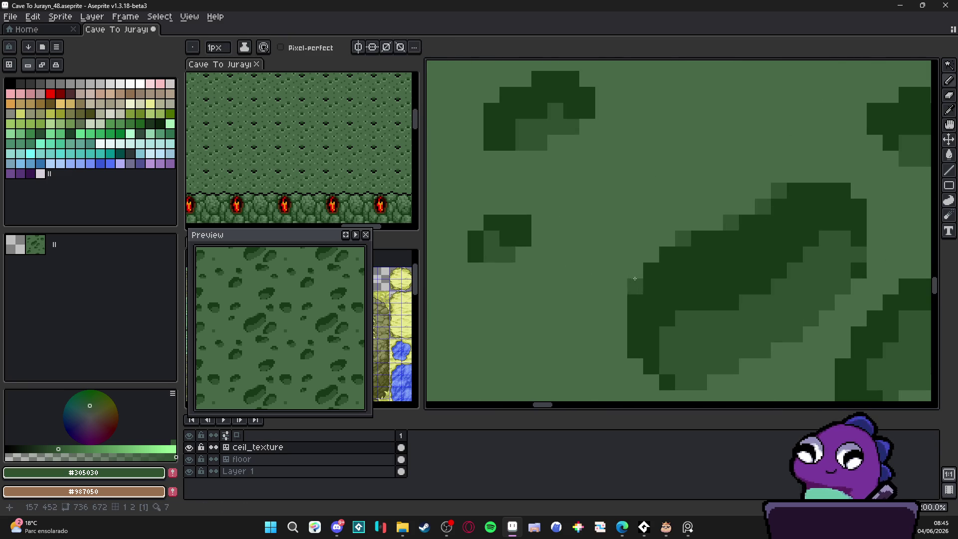
scroll(673, 280, "down", 4)
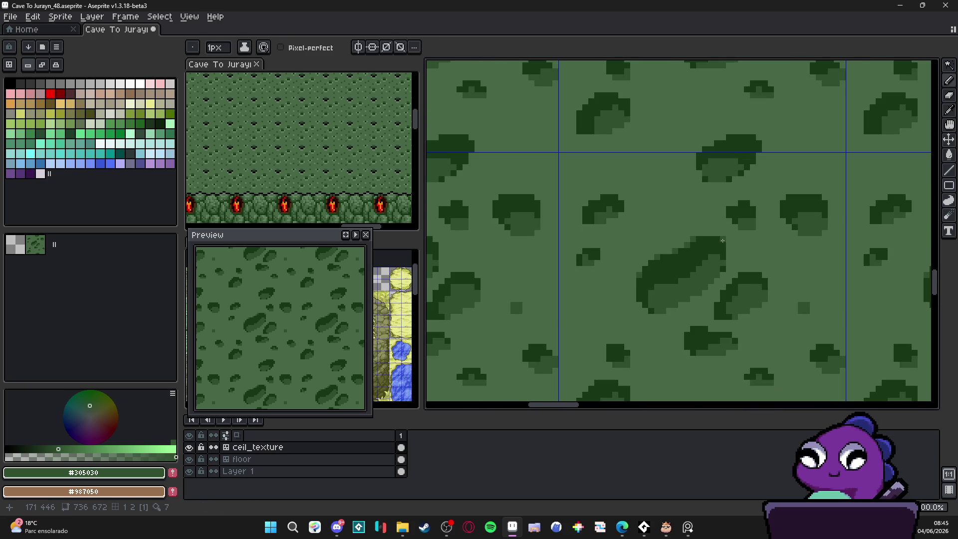
scroll(676, 293, "down", 3)
scroll(619, 168, "up", 4)
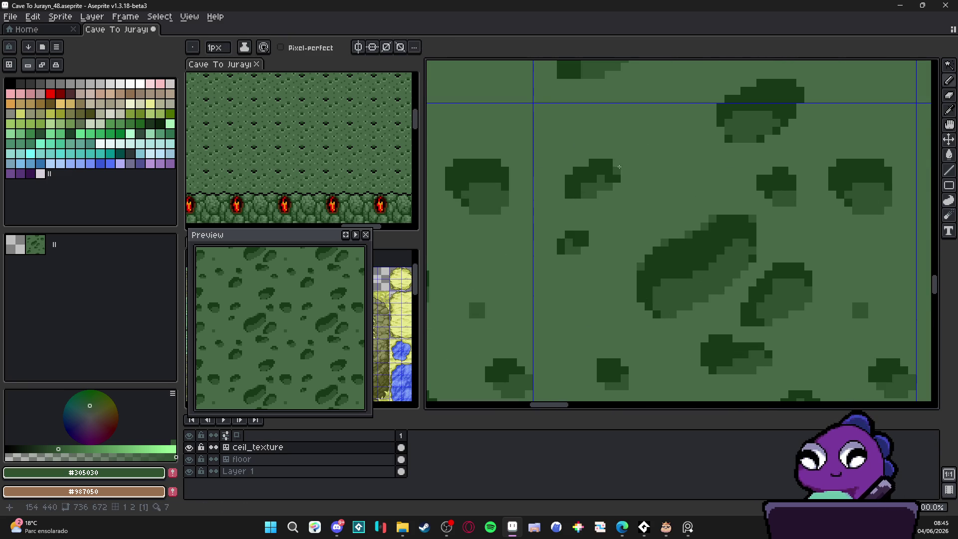
scroll(589, 163, "down", 3)
scroll(588, 189, "up", 2)
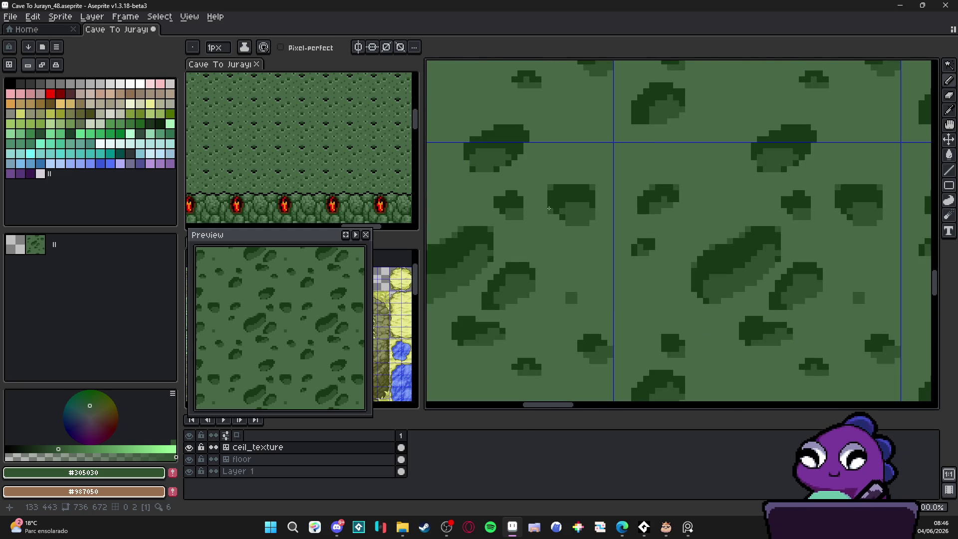
scroll(534, 261, "down", 3)
scroll(553, 223, "up", 4)
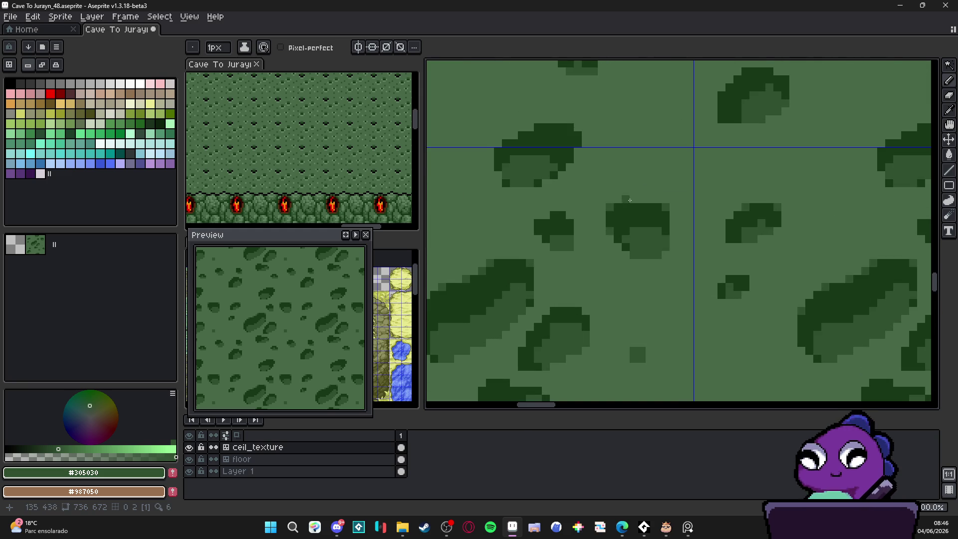
scroll(643, 199, "down", 1)
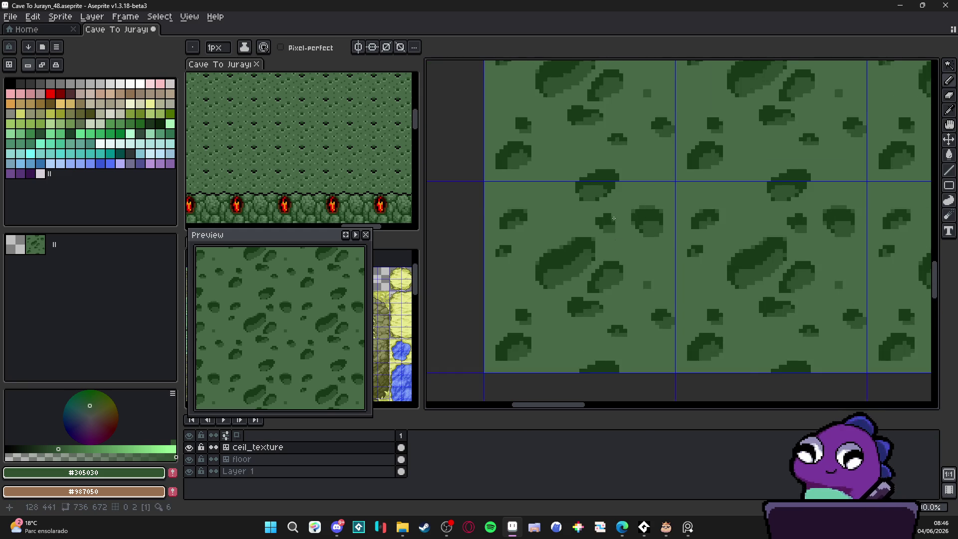
scroll(614, 220, "up", 1)
scroll(652, 285, "down", 2)
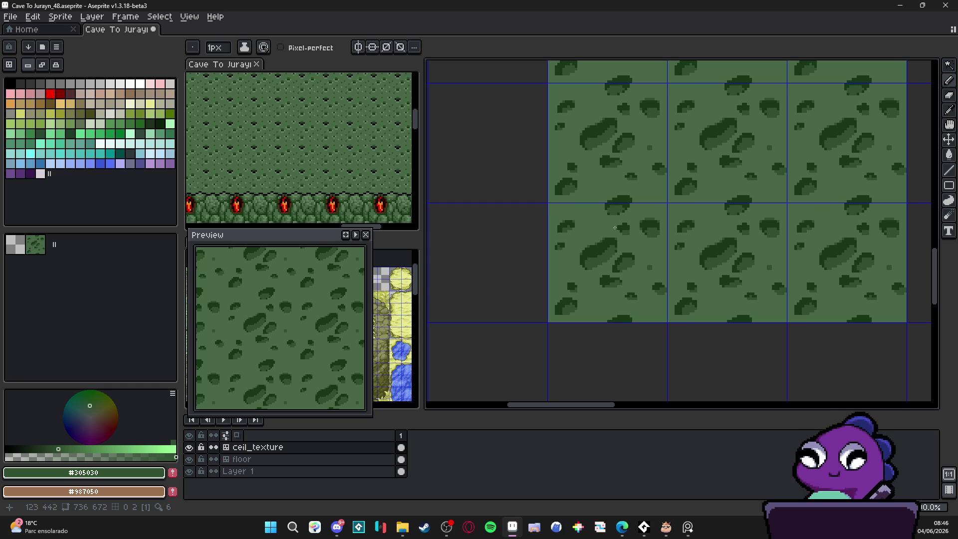
scroll(615, 228, "up", 2)
scroll(642, 277, "down", 2)
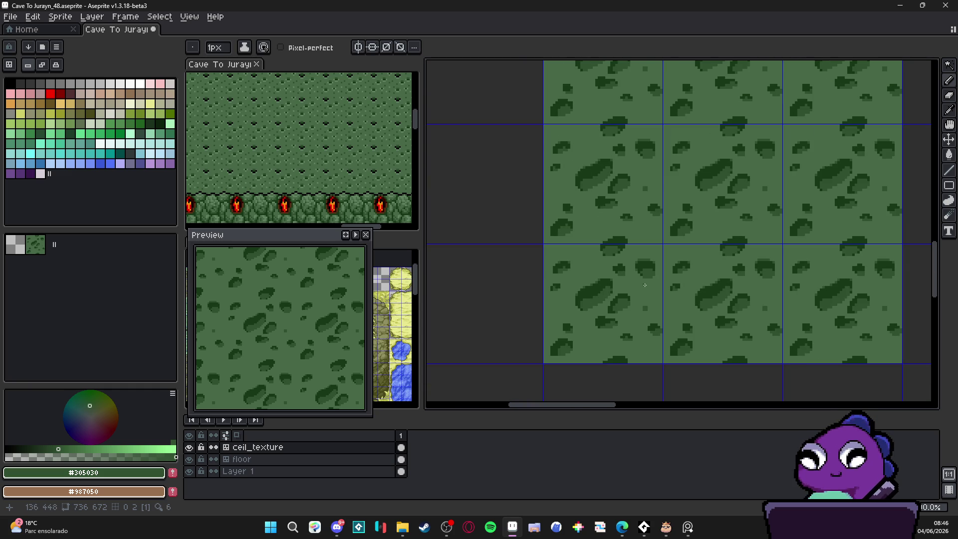
scroll(642, 260, "up", 3)
Step: Sample lighter green #486648, then mid-green #305030 from a blob, while zooming around the tile
left_click(621, 252, "alt")
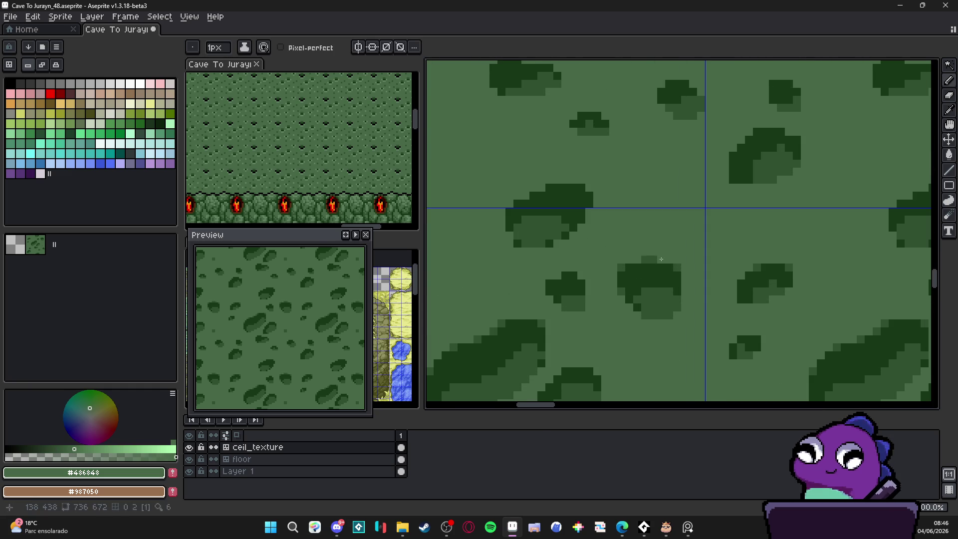
left_click(642, 264, "alt")
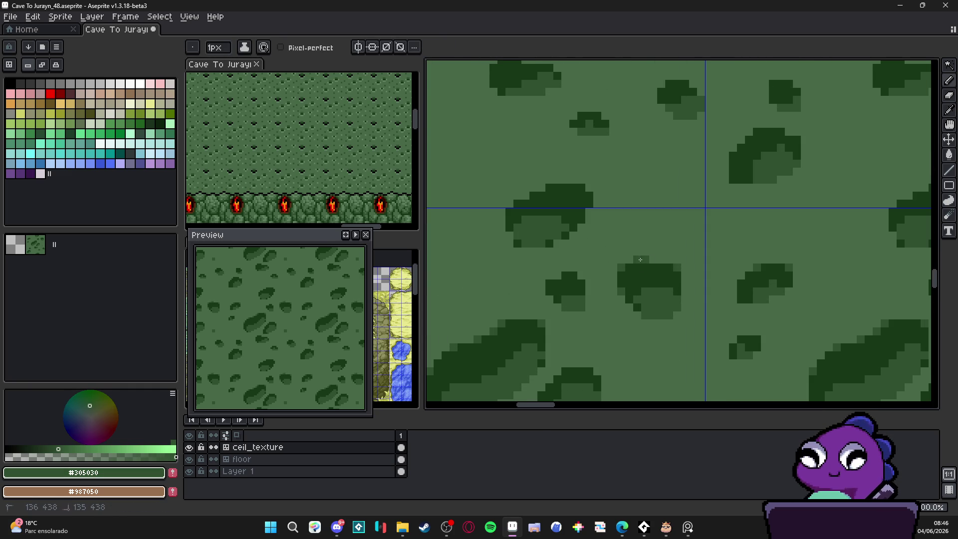
scroll(651, 258, "down", 3)
scroll(636, 282, "up", 2)
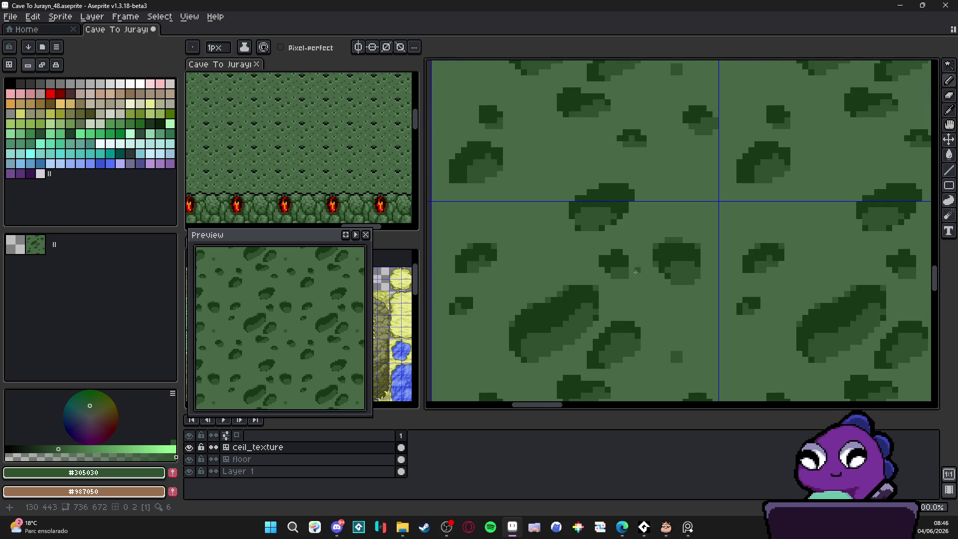
scroll(640, 270, "up", 3)
scroll(599, 280, "down", 3)
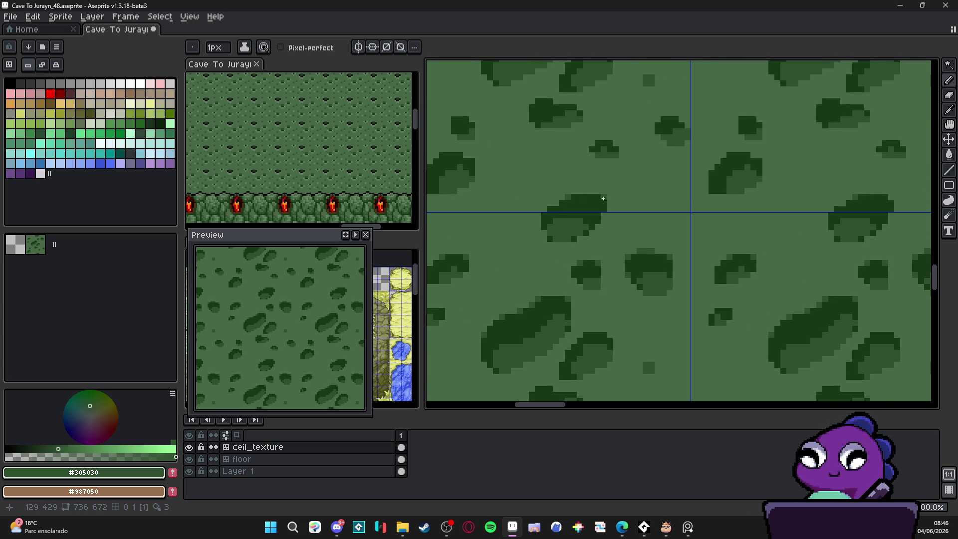
scroll(549, 208, "up", 2)
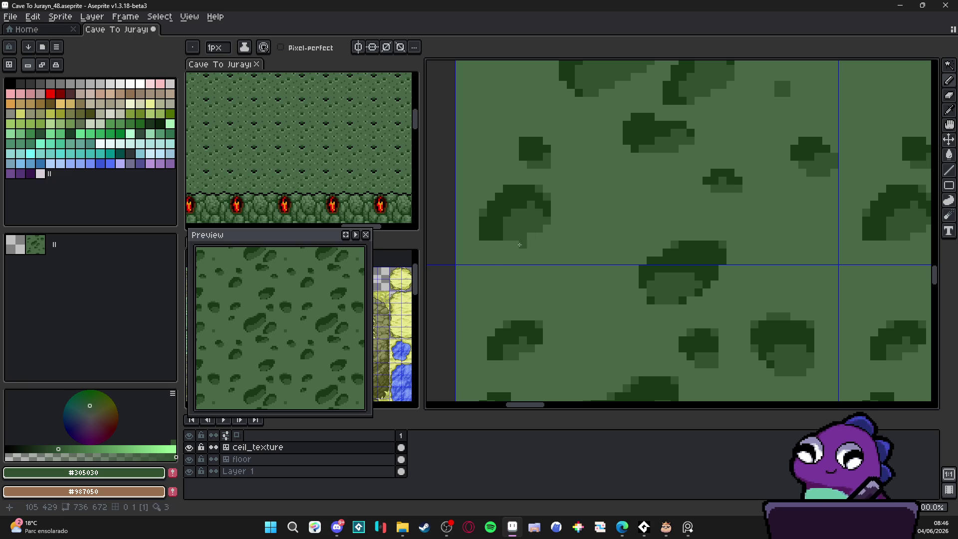
scroll(530, 241, "down", 2)
scroll(530, 241, "up", 3)
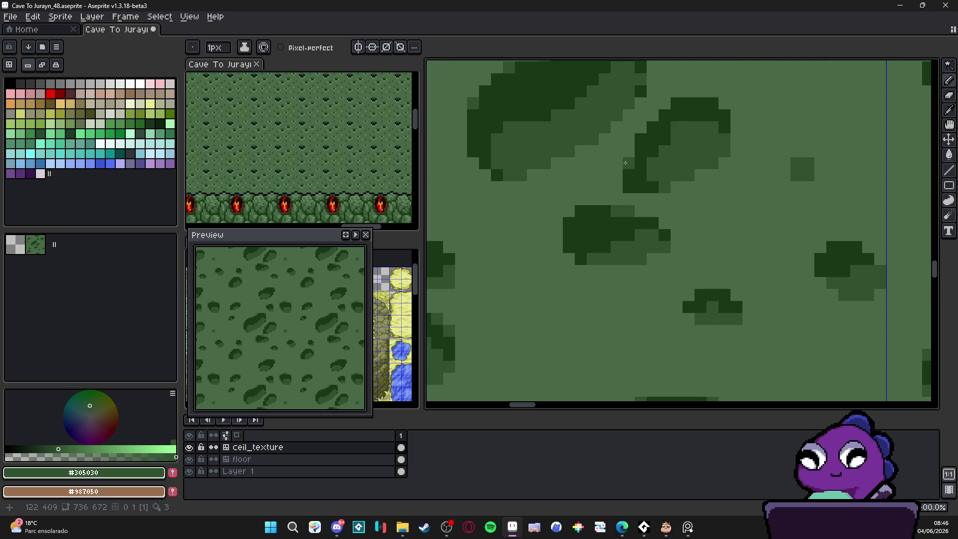
scroll(679, 103, "down", 3)
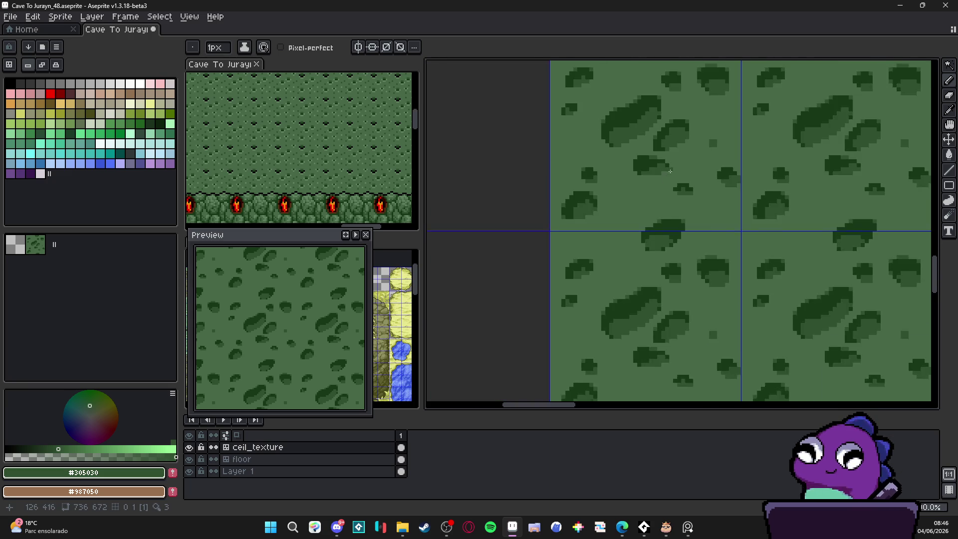
scroll(618, 221, "down", 2)
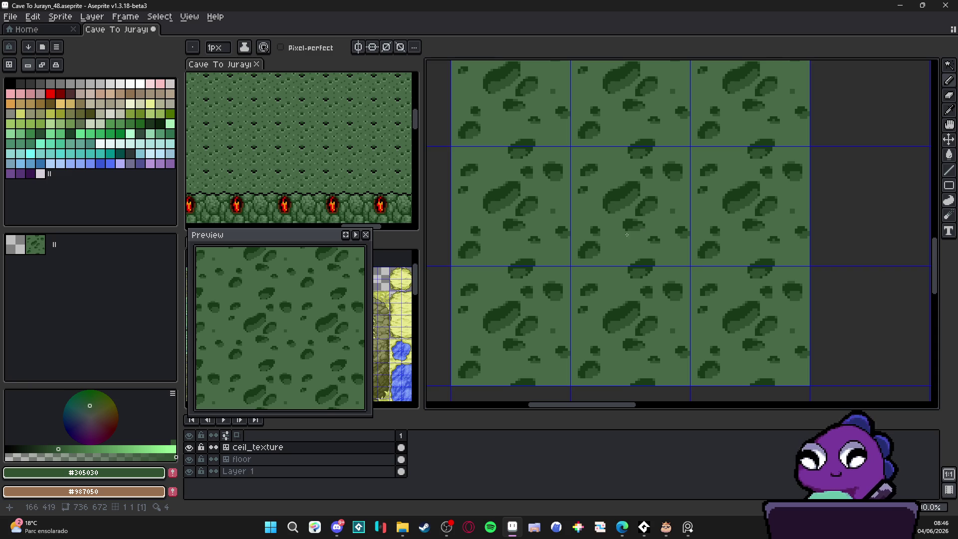
scroll(595, 278, "up", 5)
Step: Sample dark green #183818 from a blob, then return to mid-green #305030
left_click(560, 235, "alt")
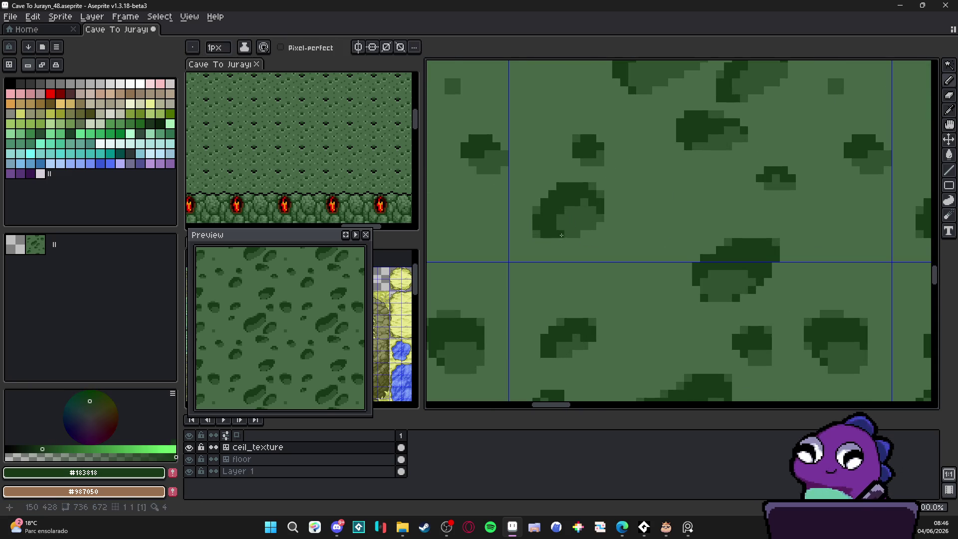
scroll(591, 212, "down", 3)
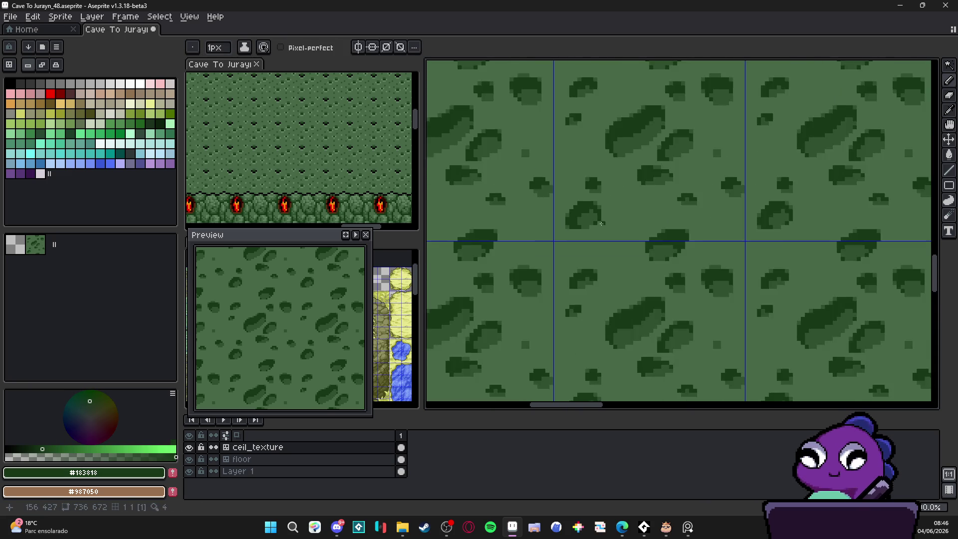
scroll(591, 211, "up", 3)
scroll(591, 212, "down", 5)
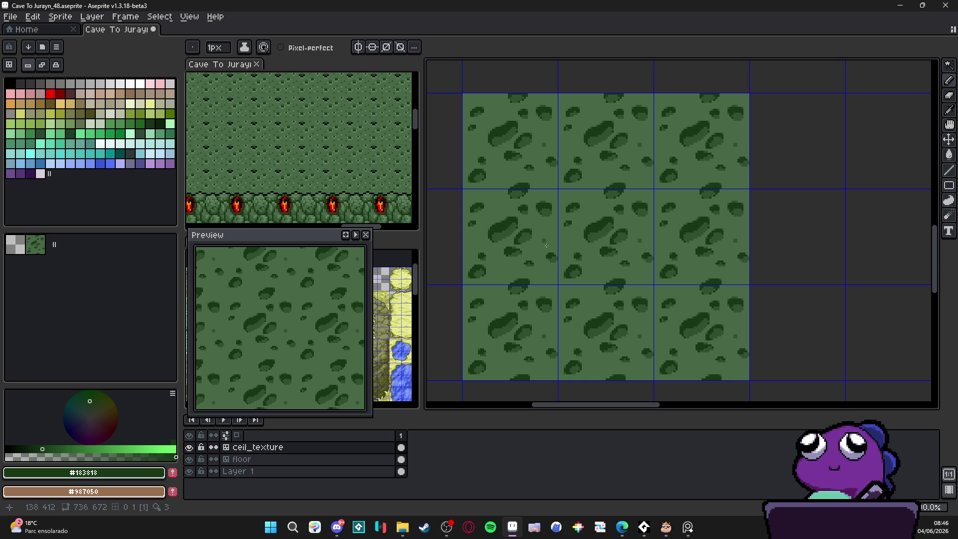
scroll(546, 246, "up", 2)
left_click(498, 251, "alt")
left_click_drag(468, 256, 484, 247)
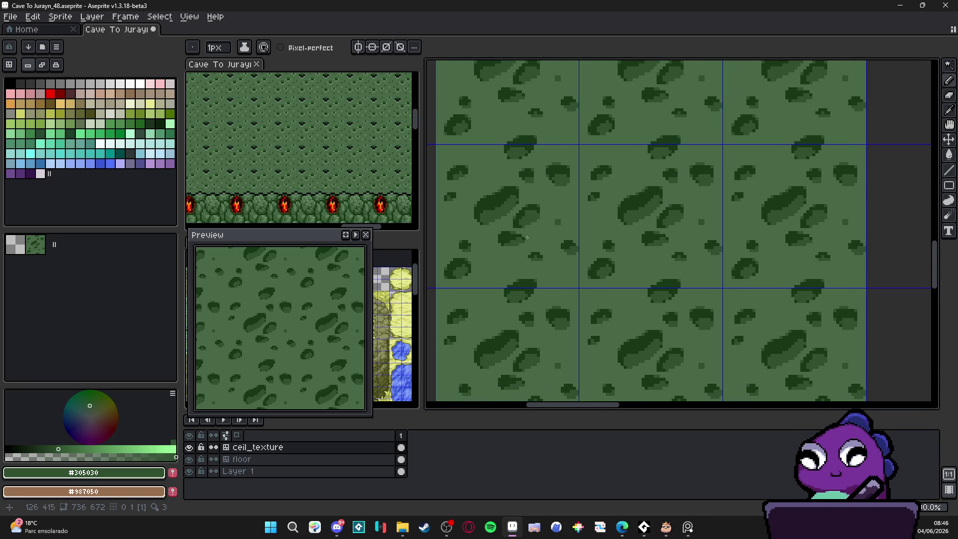
scroll(526, 238, "up", 3)
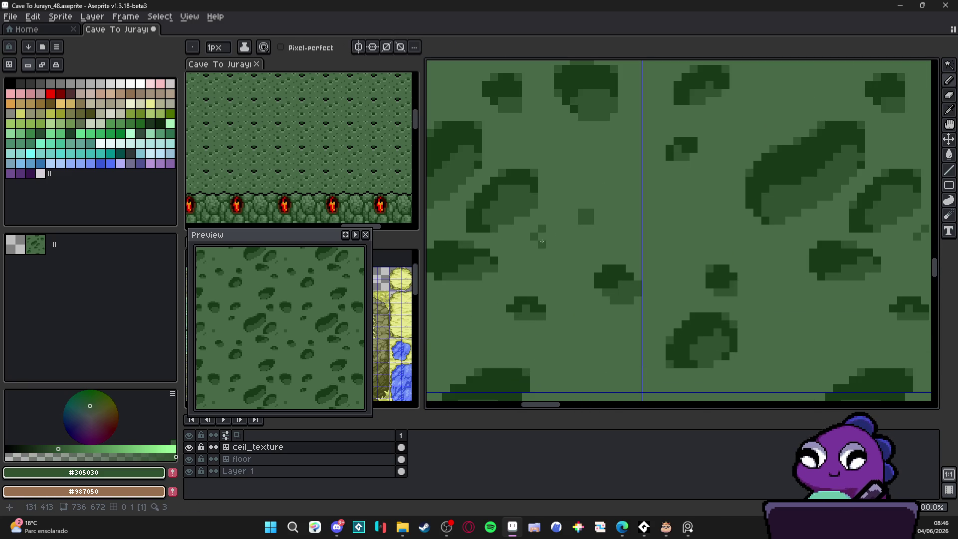
Step: Switch to the custom checkered brush and stamp dark dither patches beside the blobs
key("ctrl+b")
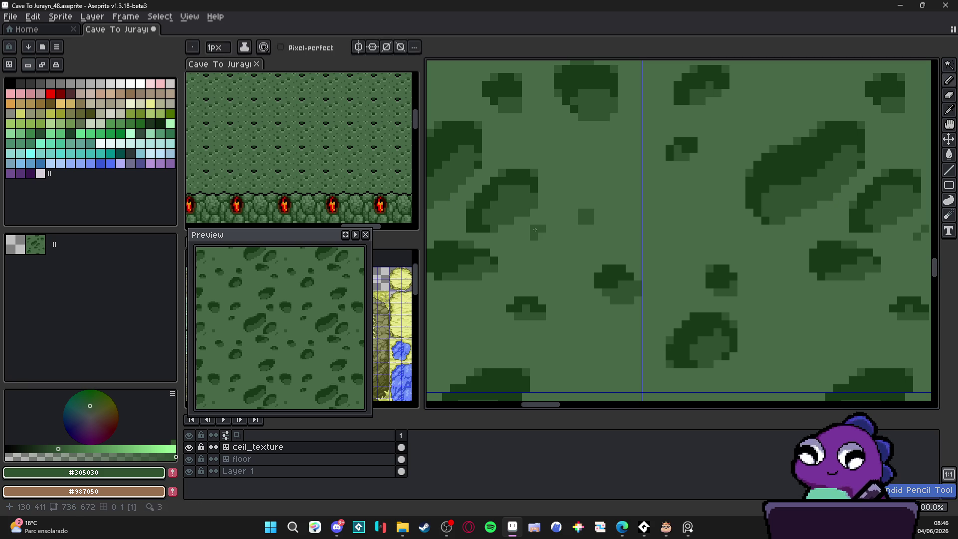
left_click_drag(530, 225, 545, 240)
left_click(543, 238)
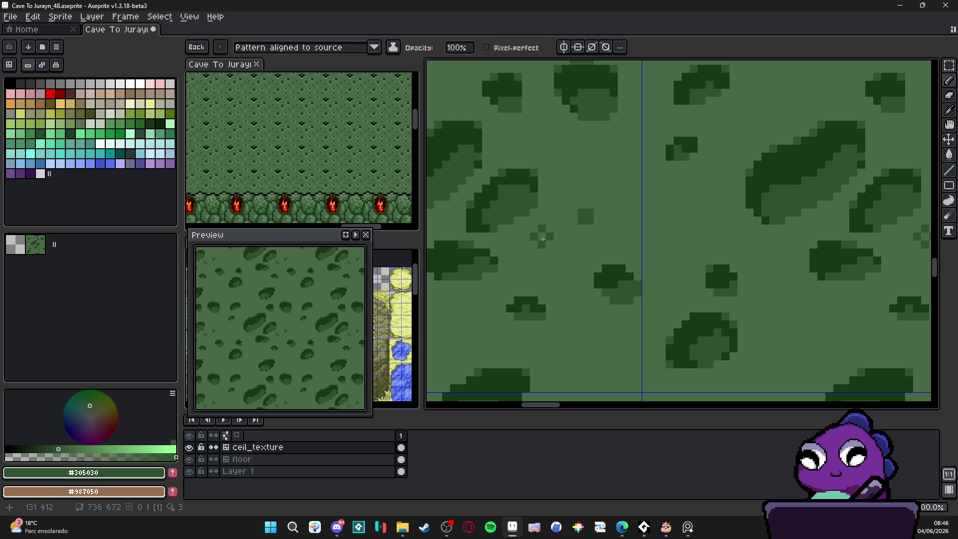
mouse_move(551, 241)
left_mouse_down()
mouse_move(564, 249)
mouse_move(522, 237)
mouse_move(532, 221)
mouse_move(527, 247)
mouse_move(493, 254)
mouse_move(518, 253)
mouse_move(502, 266)
mouse_move(542, 281)
left_mouse_up()
scroll(575, 259, "down", 3)
scroll(520, 270, "up", 1)
left_click(509, 272)
left_click(549, 289)
Step: Add small dark pixel clusters near the tile's left edge and darken a single pixel
scroll(549, 300, "right", 2)
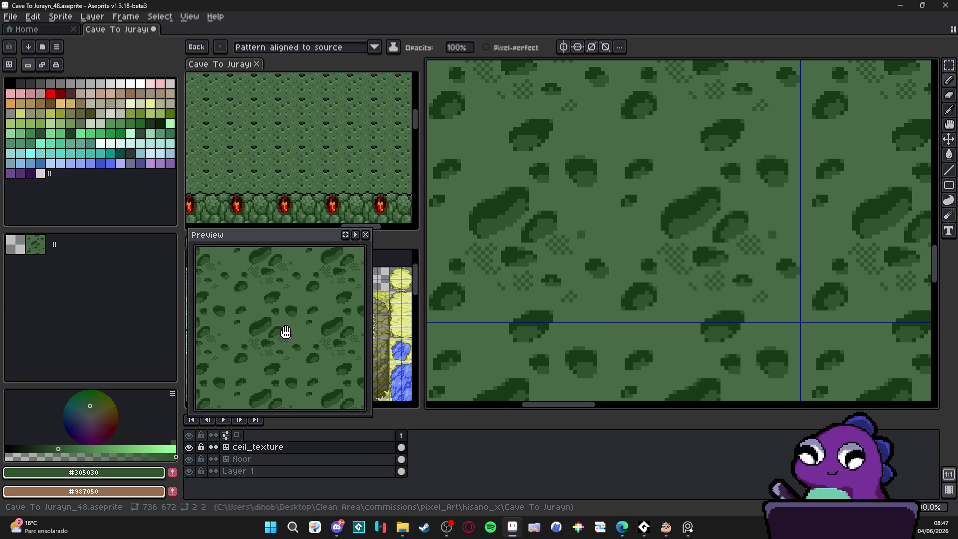
left_click_drag(547, 294, 583, 278)
left_click(507, 291)
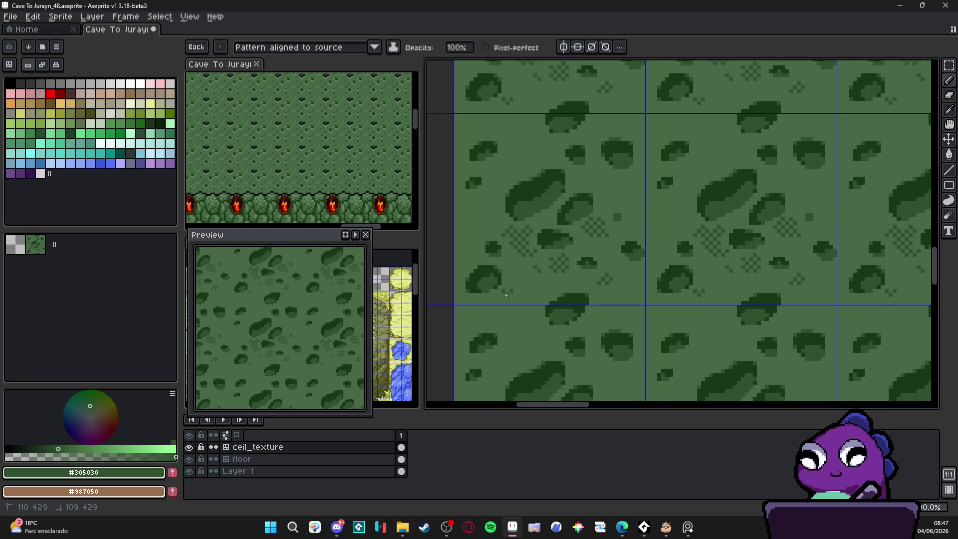
scroll(518, 287, "up", 2)
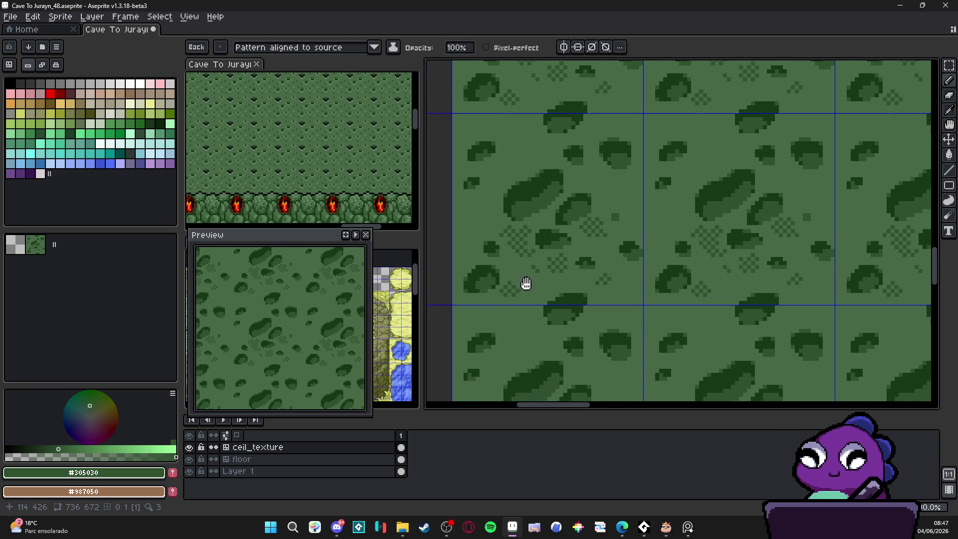
left_click(506, 202)
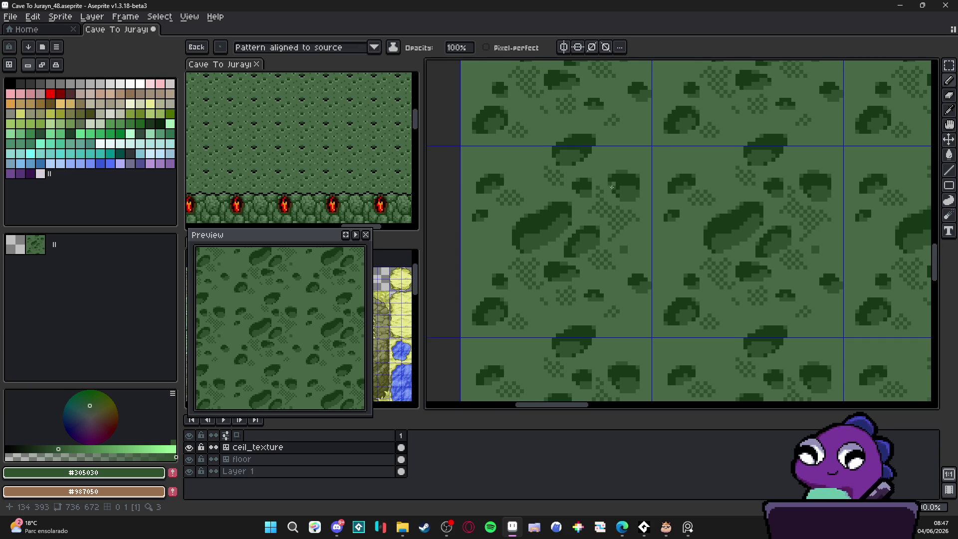
scroll(618, 174, "up", 1)
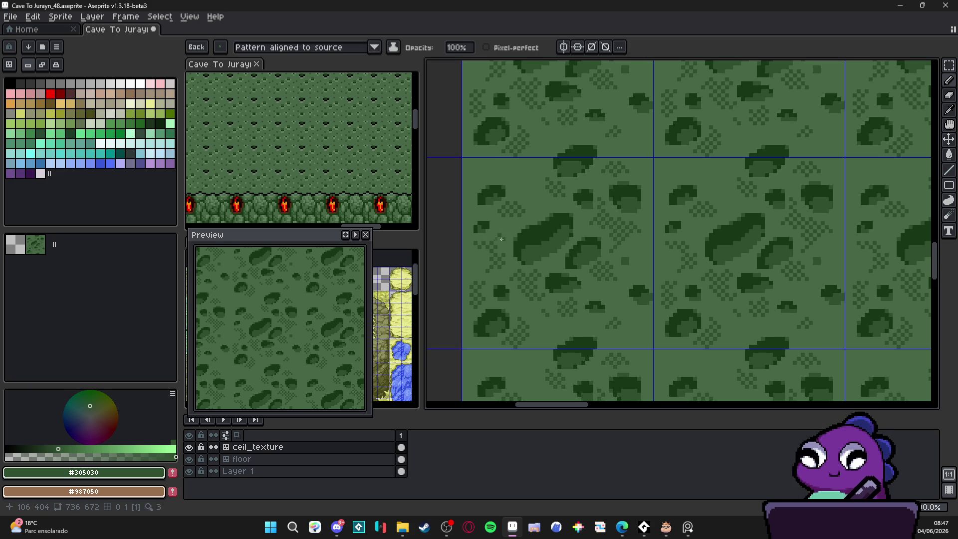
scroll(561, 270, "down", 1)
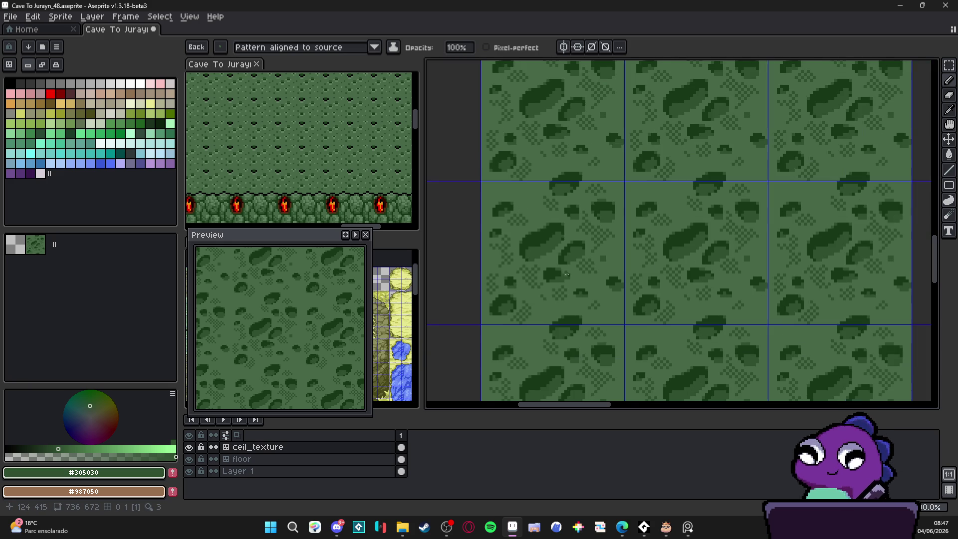
scroll(525, 211, "up", 1)
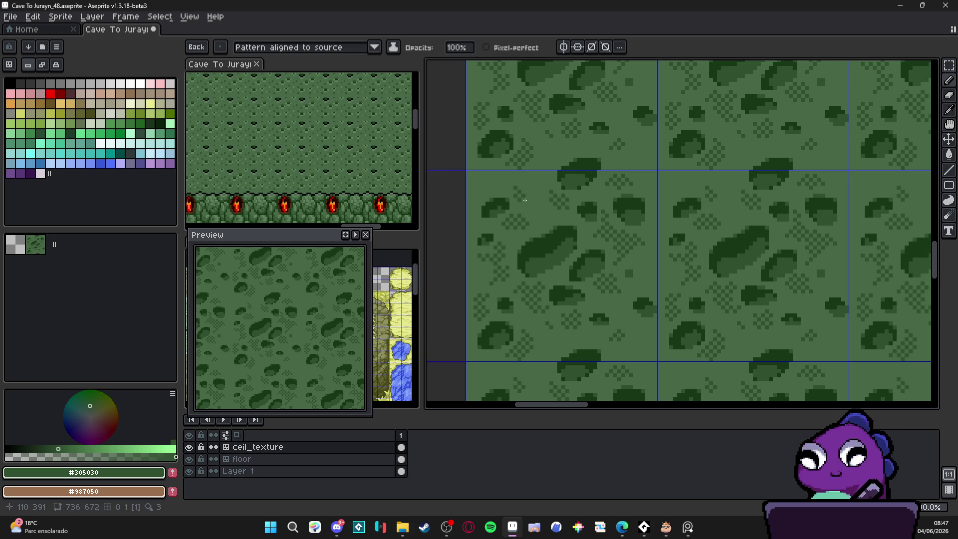
left_click(523, 187)
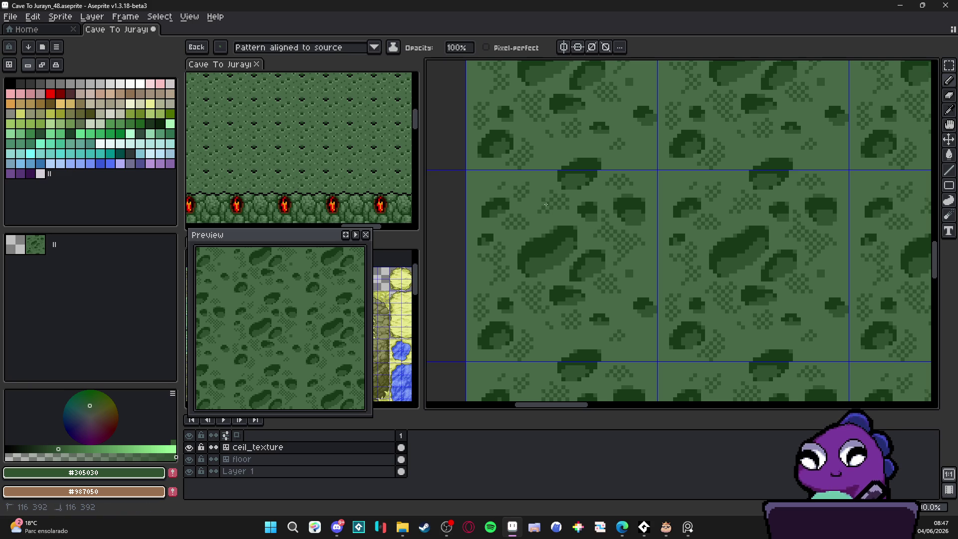
Step: Hide the tile grid lines with Ctrl+' to view the texture cleanly
scroll(576, 300, "down", 2)
scroll(595, 314, "up", 1)
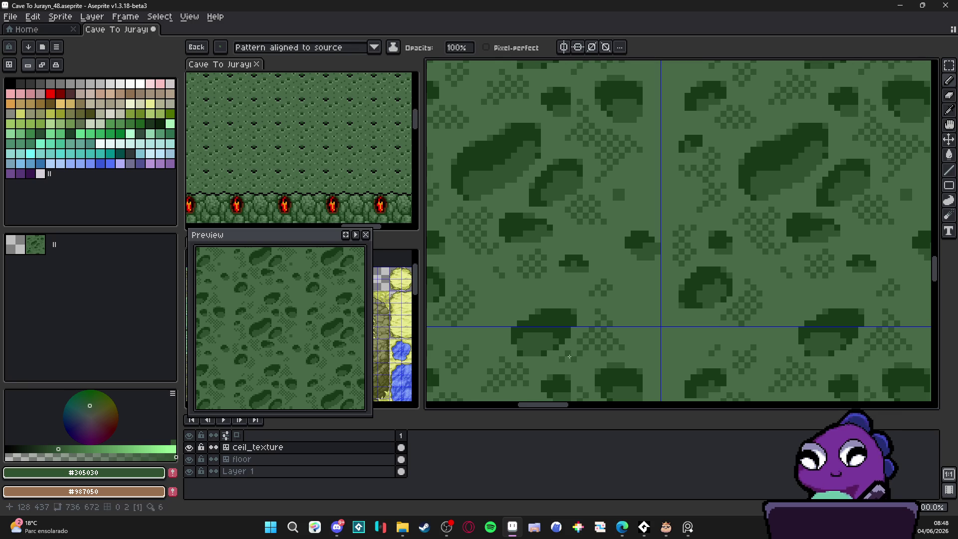
scroll(590, 324, "down", 2)
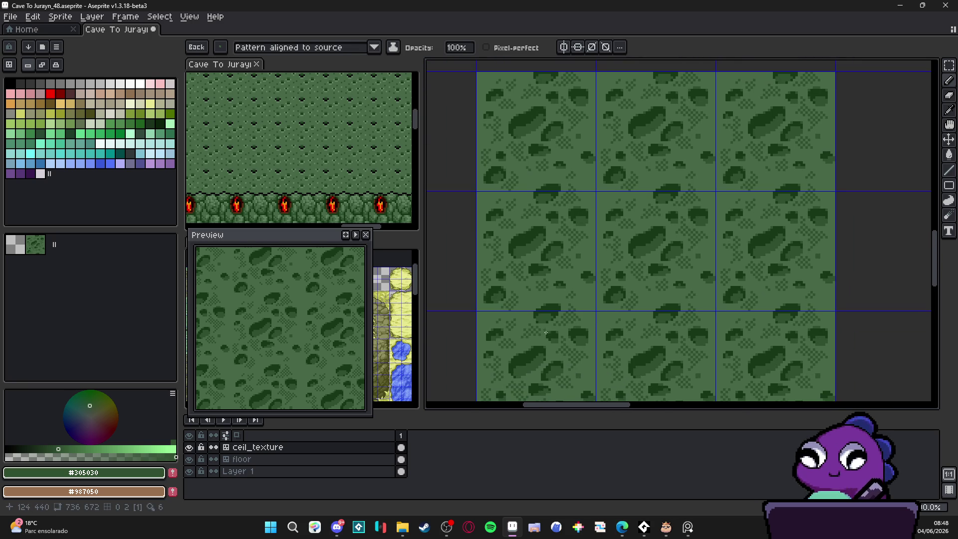
left_click_drag(590, 322, 602, 320)
key("ctrl+apostrophe")
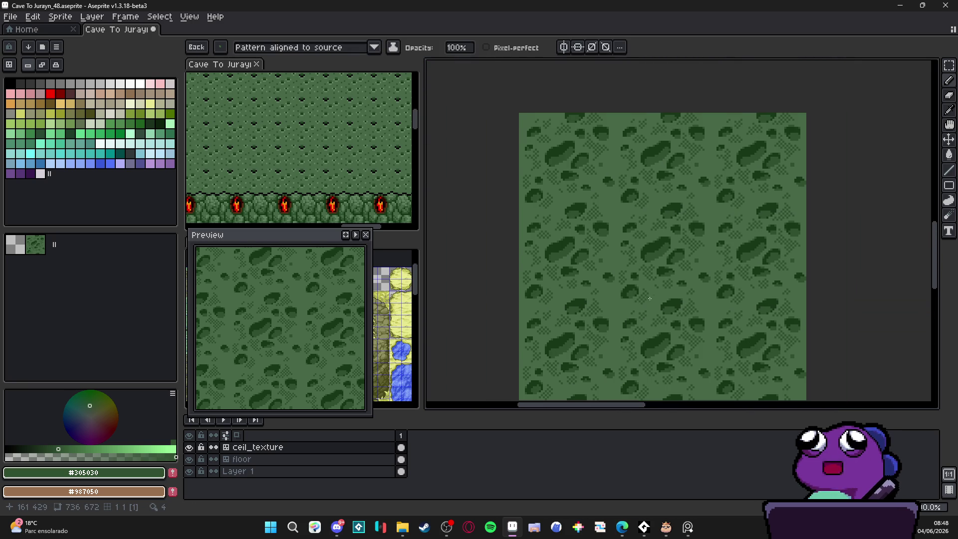
scroll(640, 295, "up", 4)
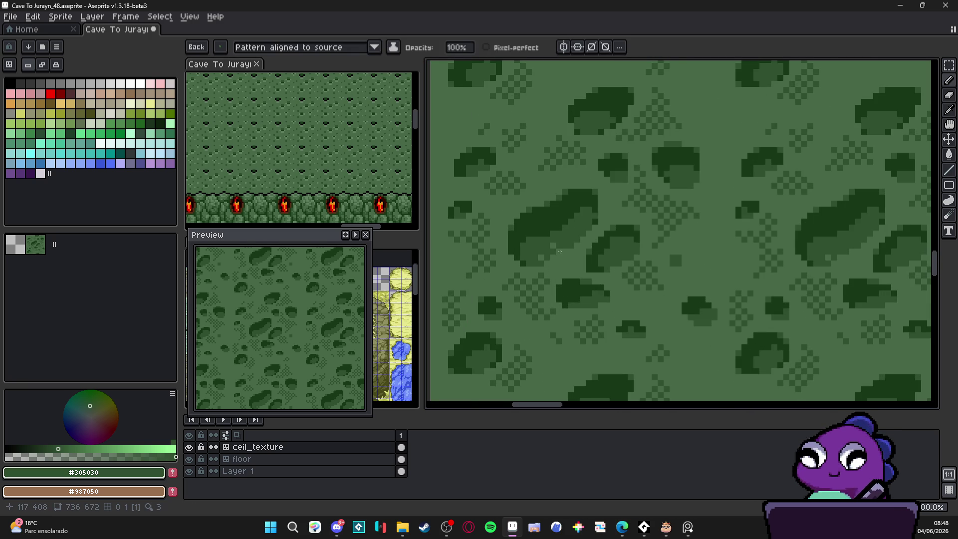
Step: Eyedrop #183818 from a dark blob as main colour and #305030 as secondary, then inspect the tiling
left_click(531, 242, "alt")
right_click(531, 241, "alt")
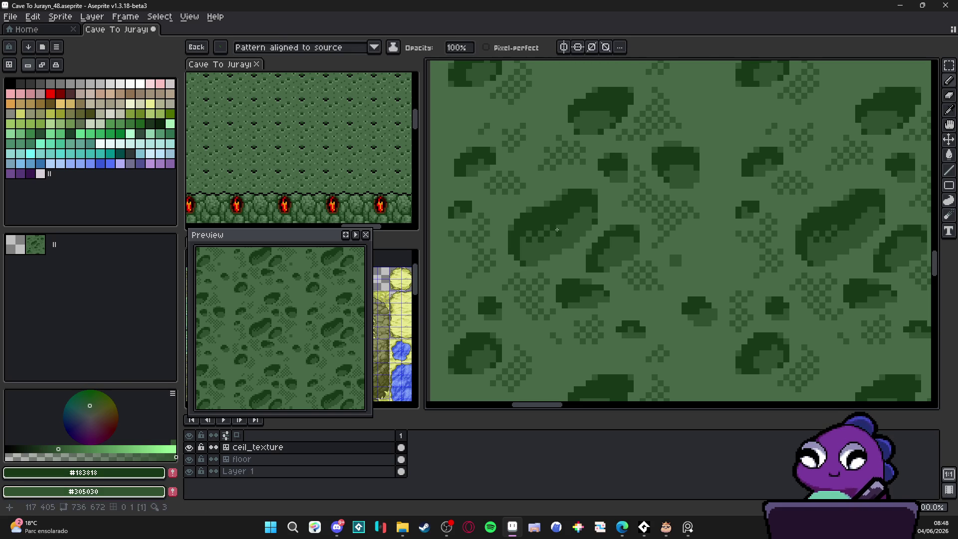
scroll(573, 235, "down", 1)
scroll(603, 252, "down", 1)
scroll(782, 184, "up", 2)
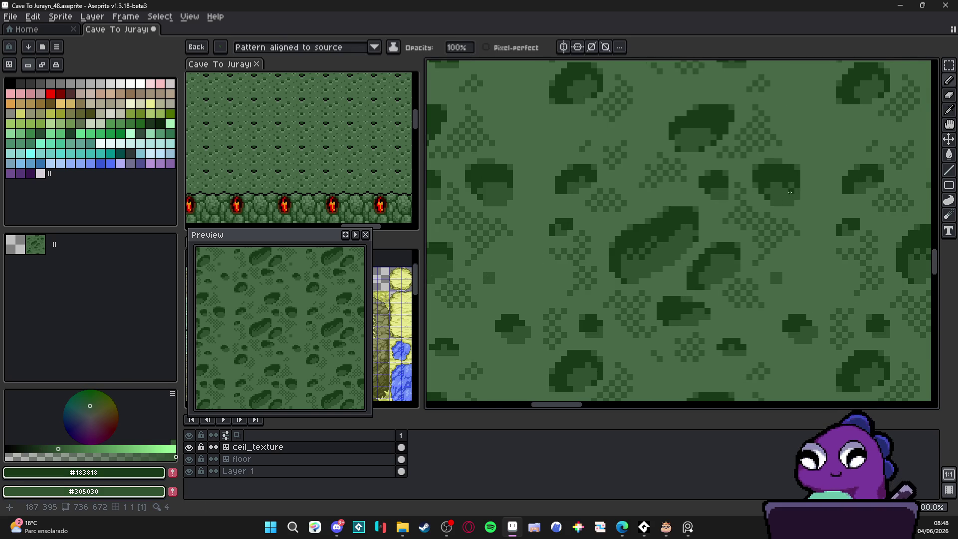
scroll(723, 205, "down", 2)
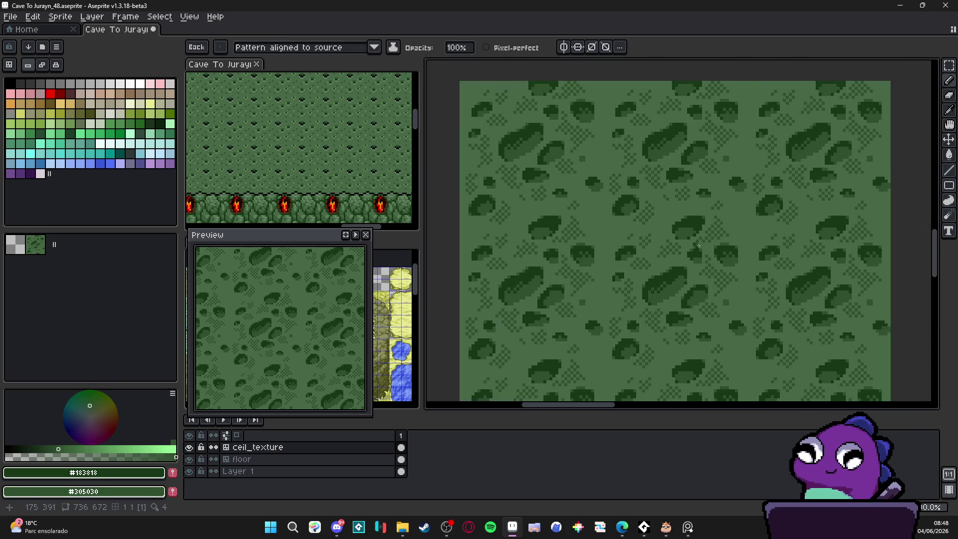
scroll(687, 222, "up", 1)
scroll(664, 240, "down", 2)
scroll(648, 245, "up", 3)
scroll(636, 245, "down", 1)
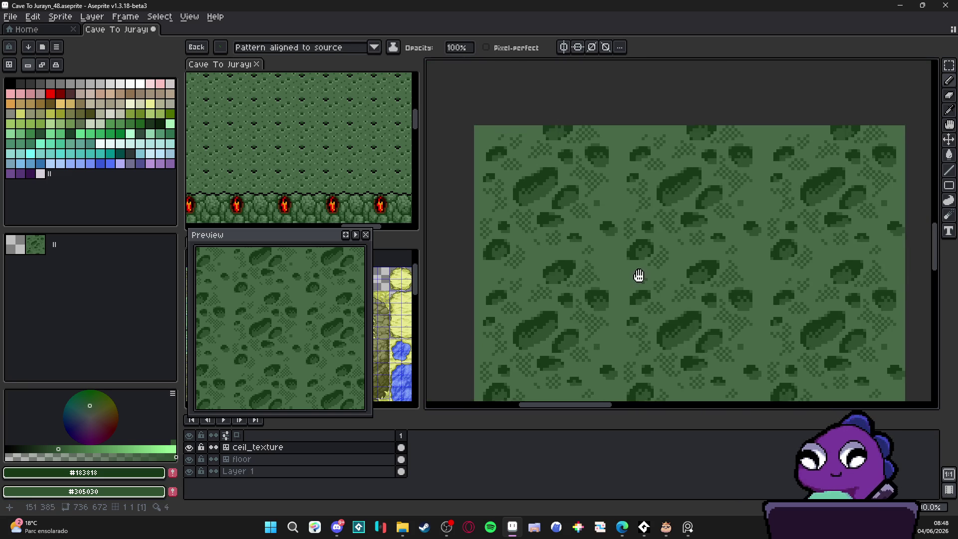
scroll(716, 276, "up", 1)
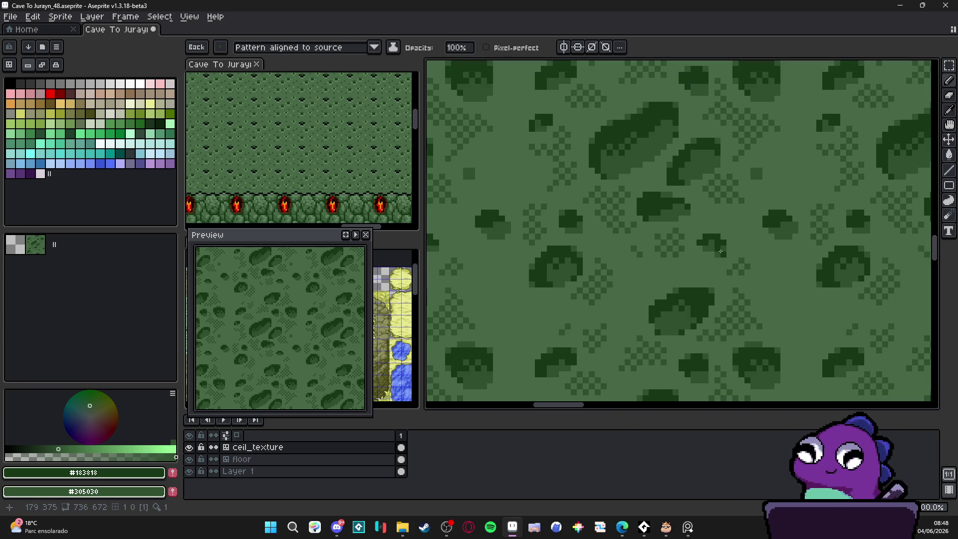
scroll(715, 241, "down", 1)
scroll(755, 243, "up", 1)
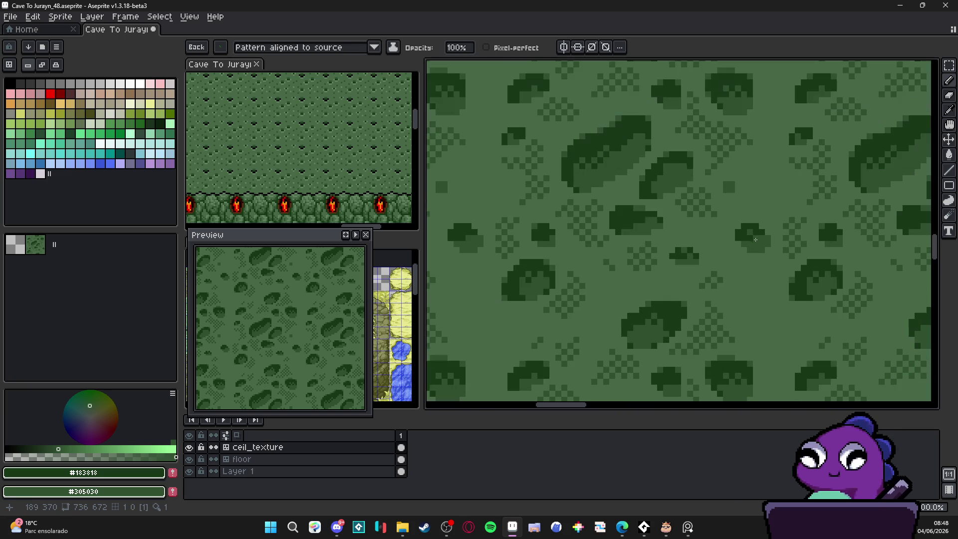
scroll(755, 236, "down", 3)
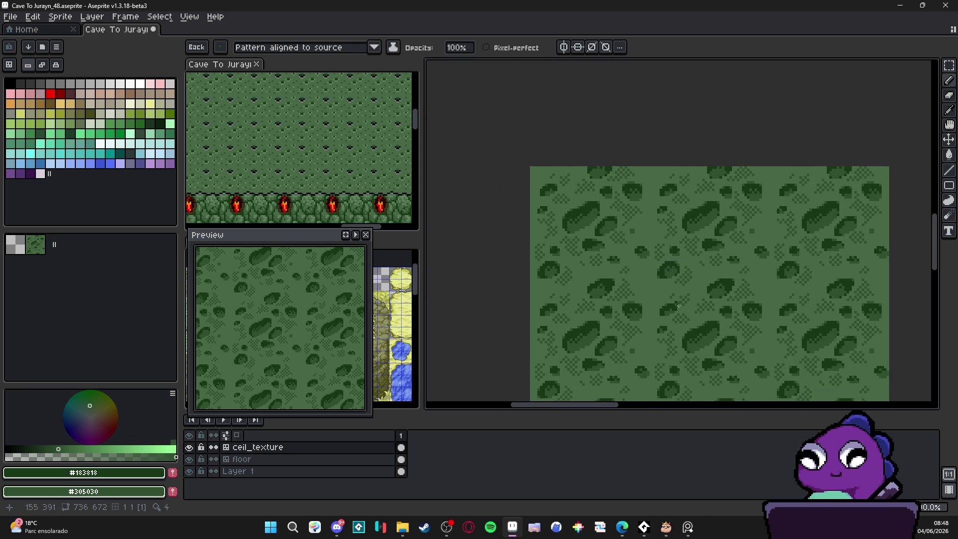
scroll(637, 235, "down", 1)
scroll(603, 278, "up", 1)
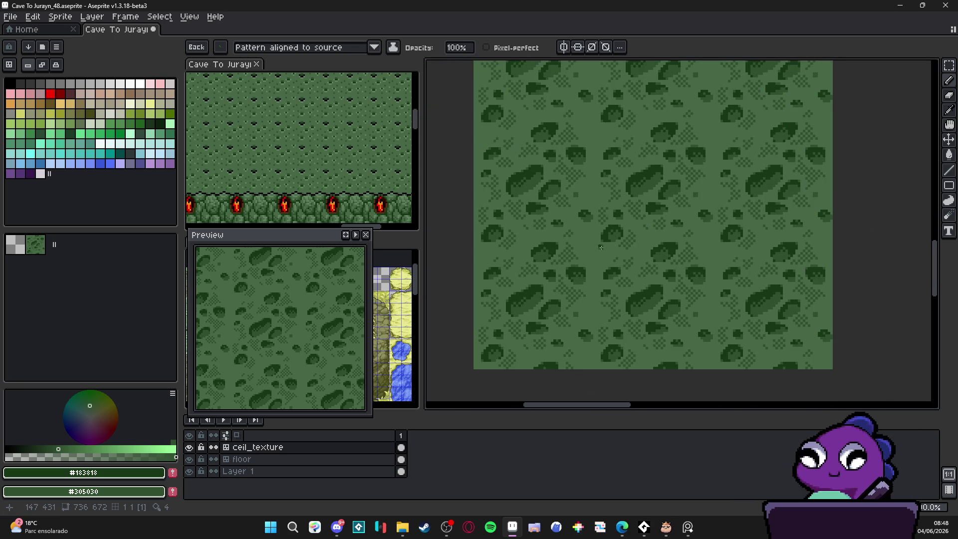
Step: Switch to the Pencil, eyedrop #486848 from the texture, and zoom out to the whole sprite
key("b")
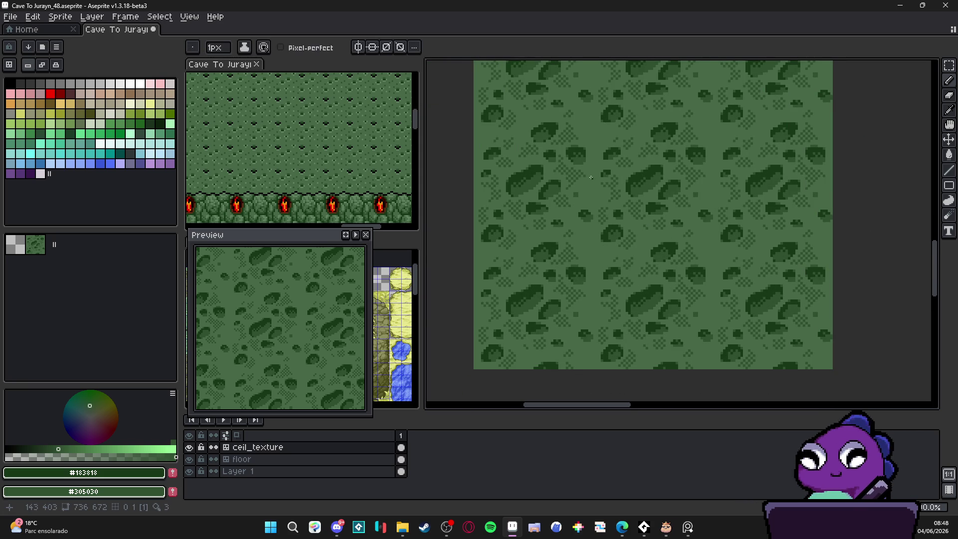
scroll(518, 199, "up", 3)
left_click(499, 213, "alt")
scroll(695, 201, "down", 3)
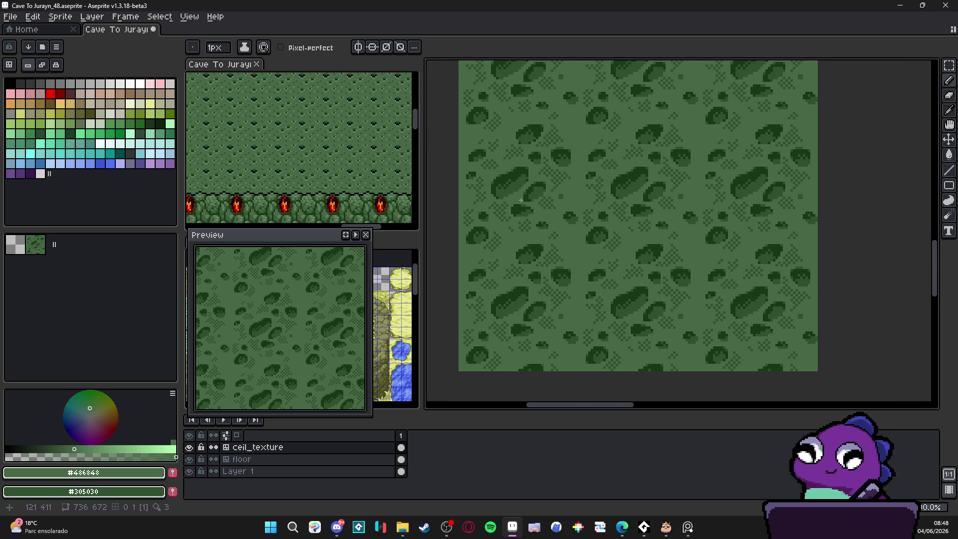
scroll(521, 199, "down", 1)
scroll(549, 264, "up", 1)
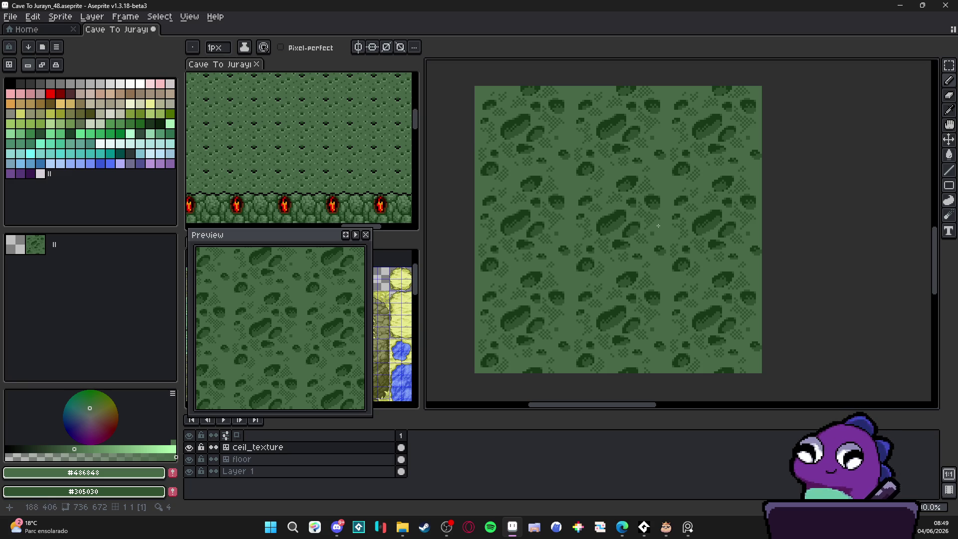
scroll(553, 196, "up", 2)
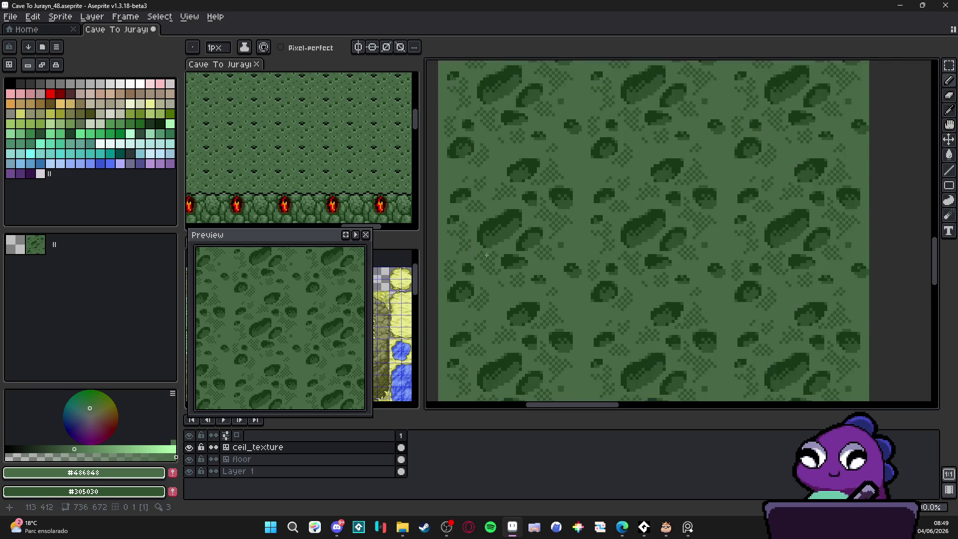
scroll(335, 174, "up", 2)
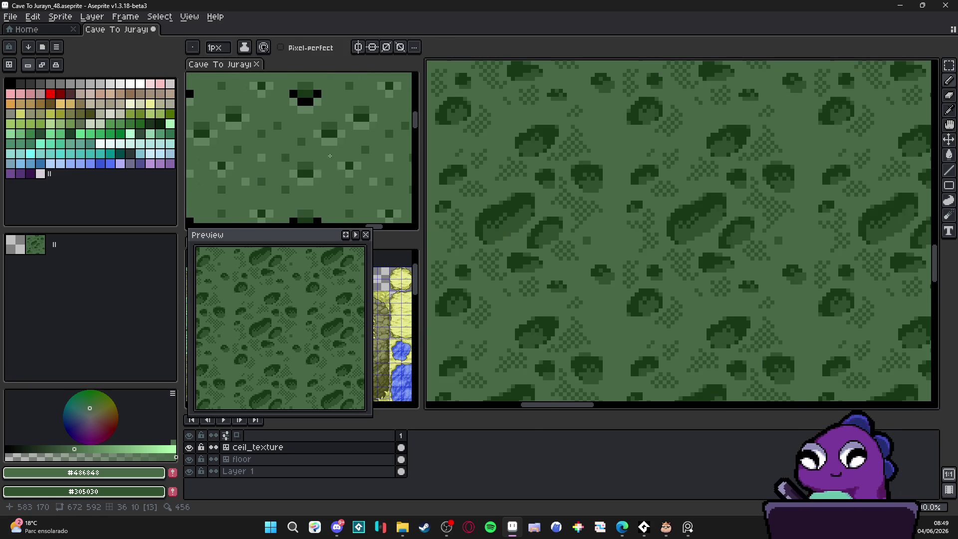
Step: Paint light #608060 highlight rims along blob edges, extending them with a 1px brush
left_click(319, 171, "alt")
scroll(321, 172, "down", 2)
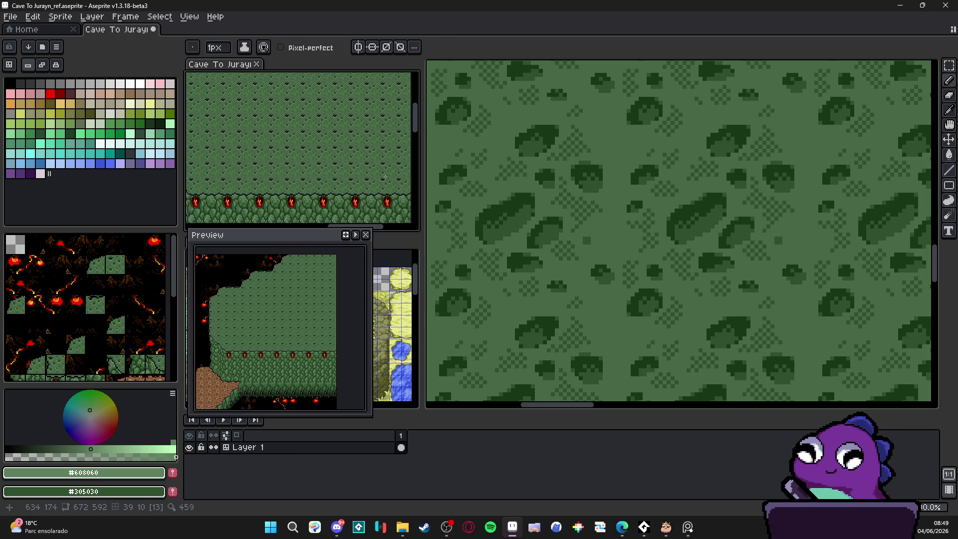
scroll(510, 204, "up", 4)
mouse_move(510, 205)
left_mouse_down()
mouse_move(562, 159)
mouse_move(469, 220)
mouse_move(450, 218)
left_mouse_up()
key("minus")
scroll(450, 218, "down", 3)
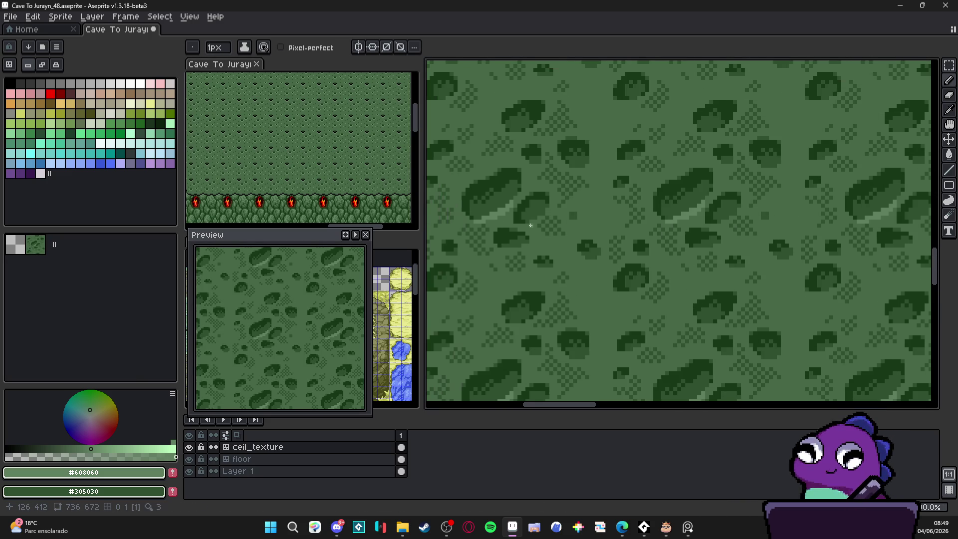
scroll(516, 201, "up", 1)
scroll(553, 231, "down", 1)
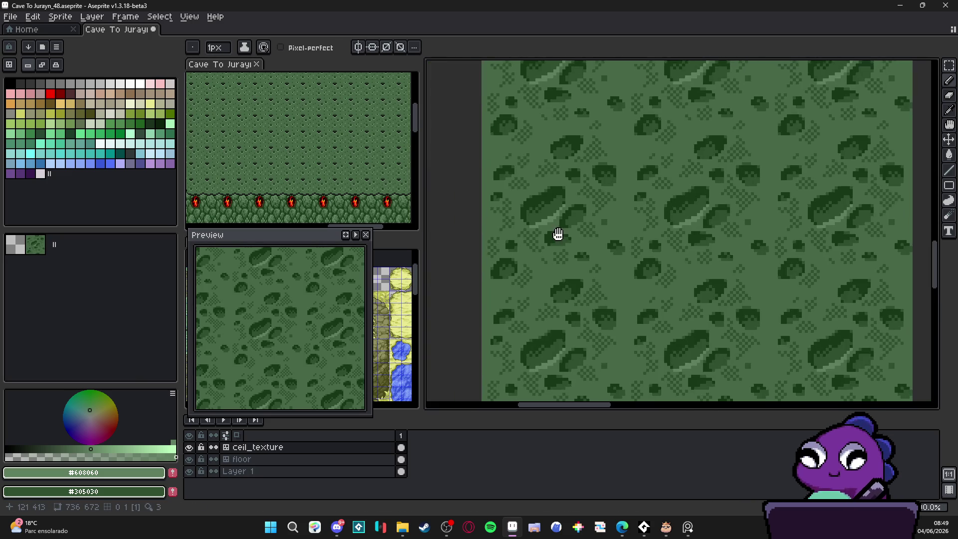
scroll(569, 228, "up", 1)
scroll(590, 227, "up", 1)
left_click_drag(583, 221, 592, 221)
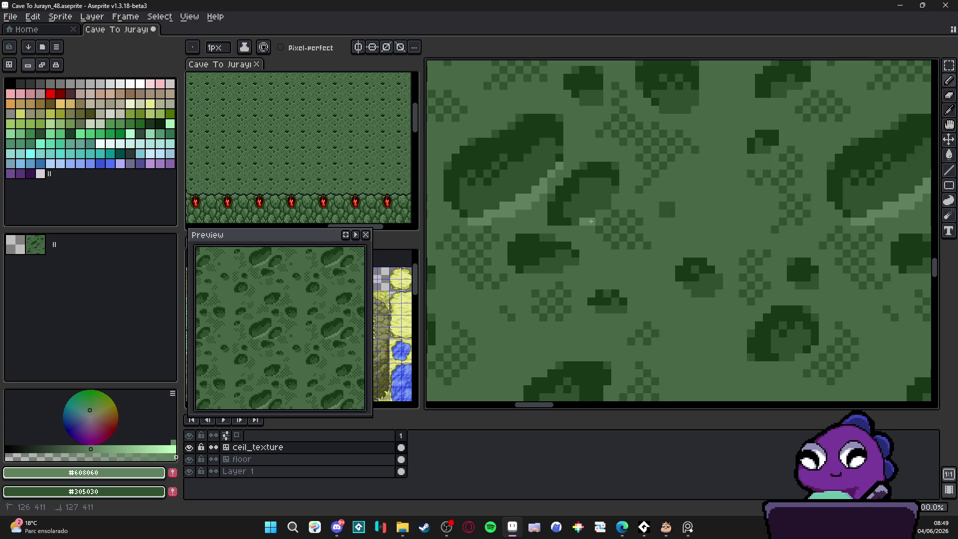
left_click(580, 231)
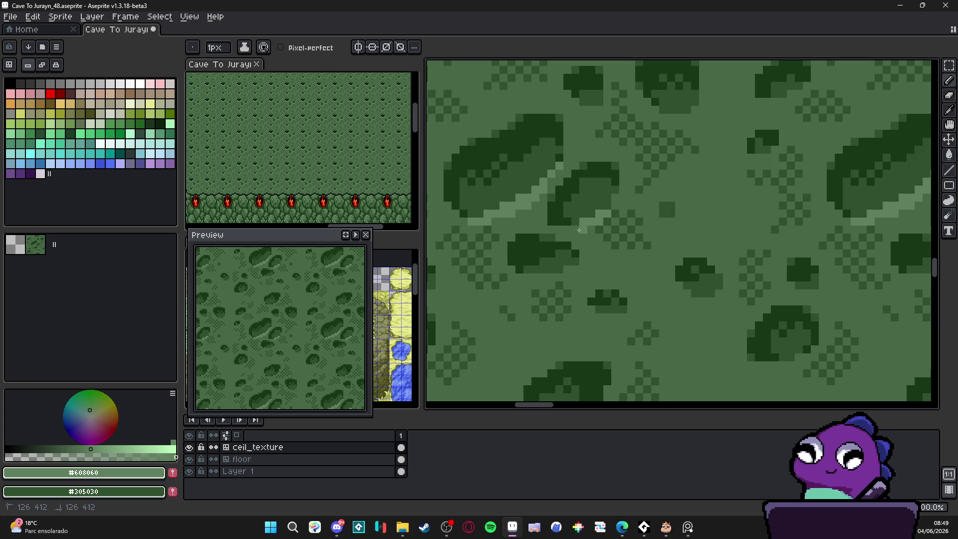
Step: Sample mid green #486848, then switch back to ground green #608060
scroll(567, 232, "down", 6)
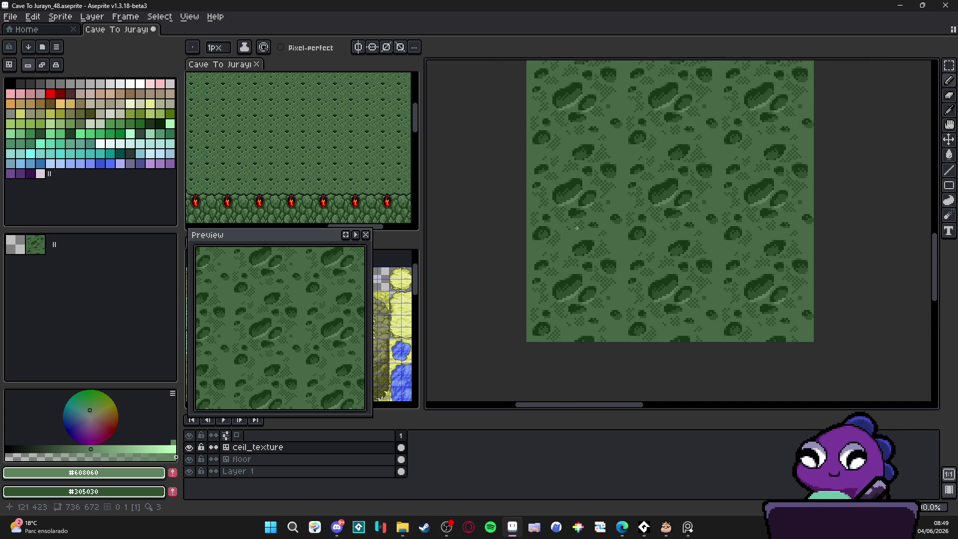
scroll(578, 222, "up", 4)
scroll(578, 222, "down", 3)
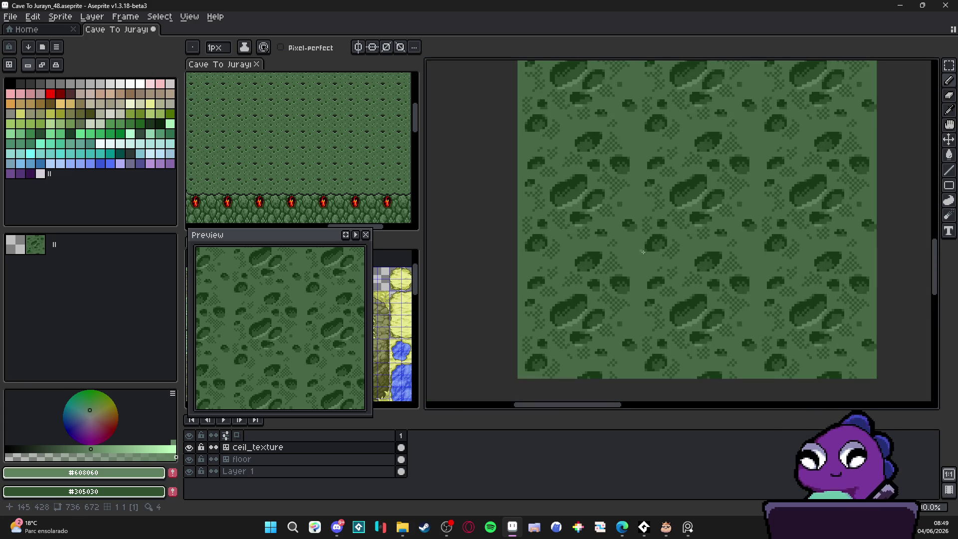
scroll(626, 233, "up", 3)
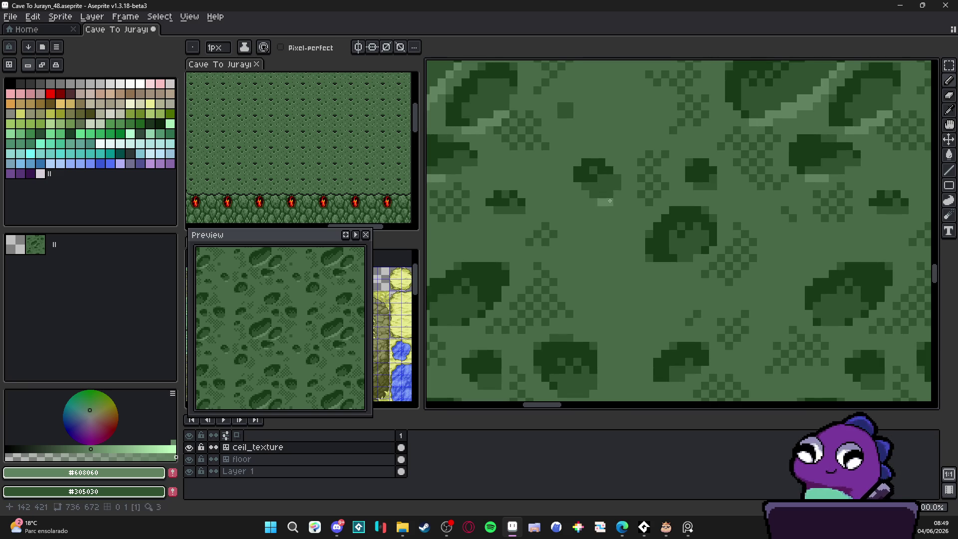
scroll(621, 200, "down", 2)
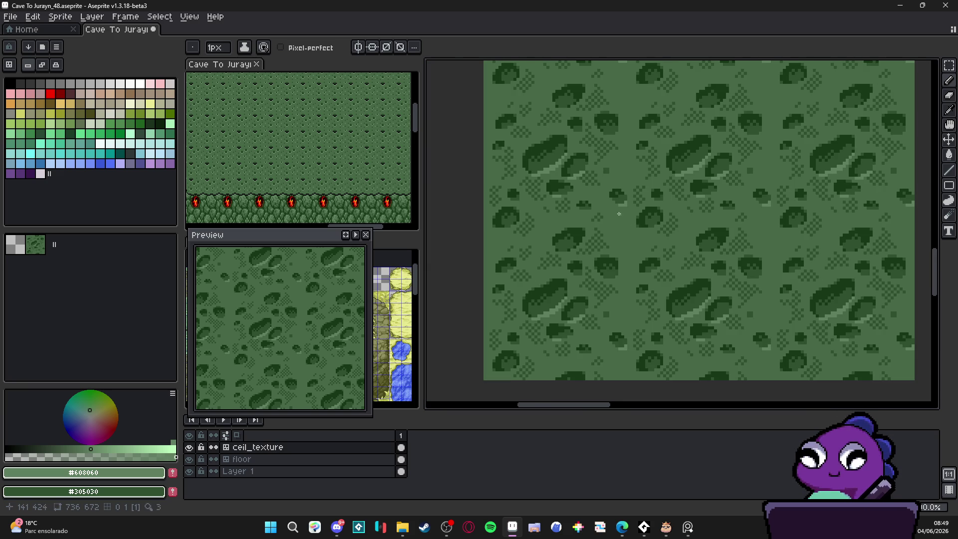
scroll(628, 204, "up", 2)
left_click(627, 204, "alt")
scroll(616, 204, "down", 2)
scroll(620, 196, "up", 1)
left_click(620, 197, "alt")
scroll(620, 196, "down", 1)
left_click_drag(632, 226, 615, 226)
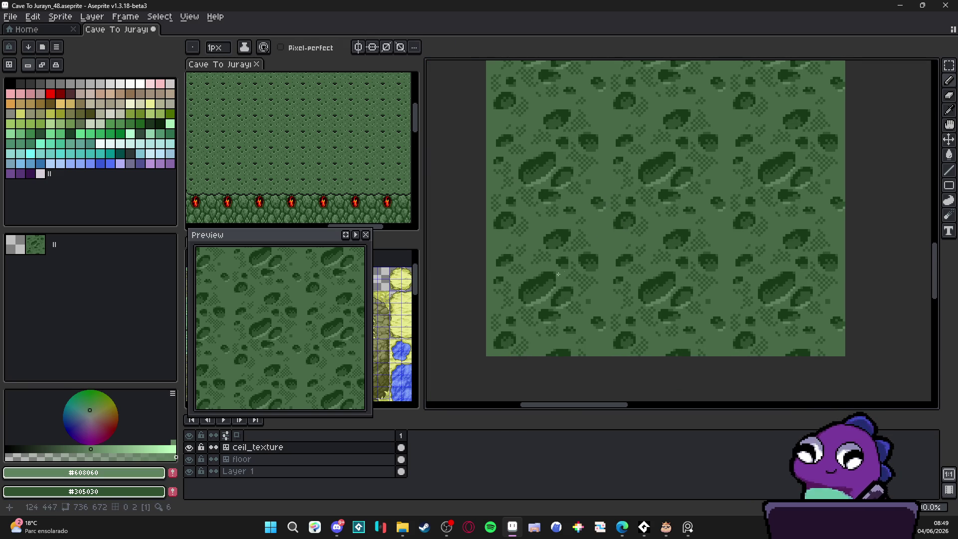
Step: Re-sample #486848 and #608060 from another area of the tiled texture
scroll(741, 162, "up", 3)
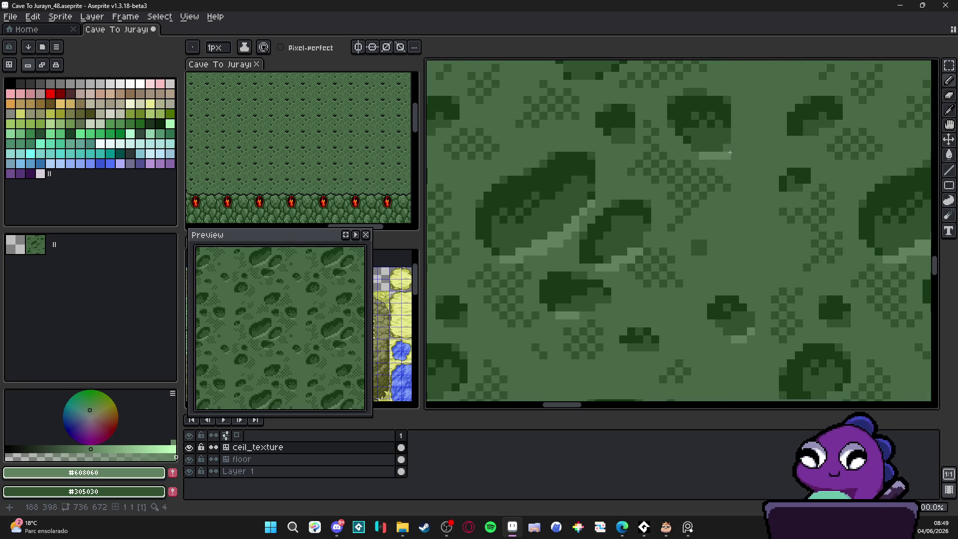
scroll(711, 205, "down", 3)
scroll(711, 205, "up", 2)
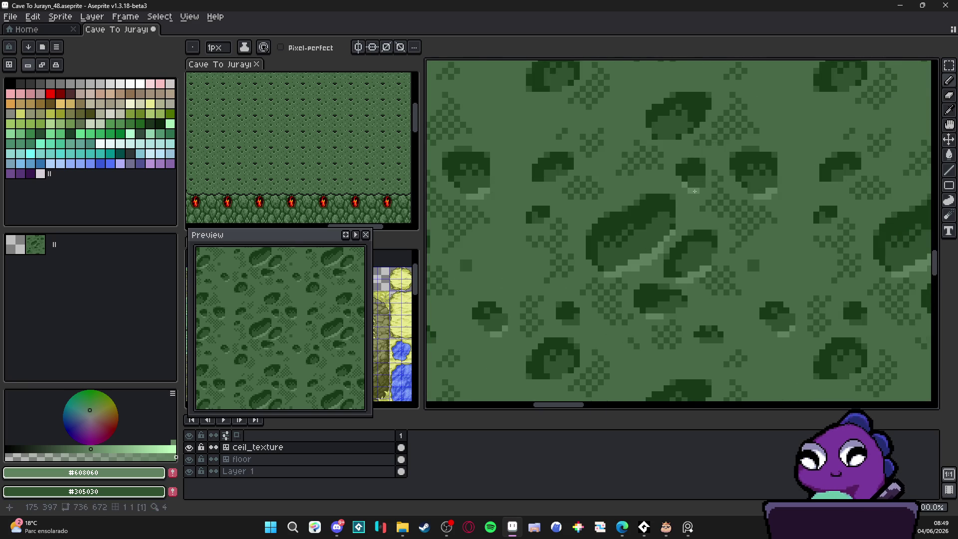
scroll(698, 193, "down", 1)
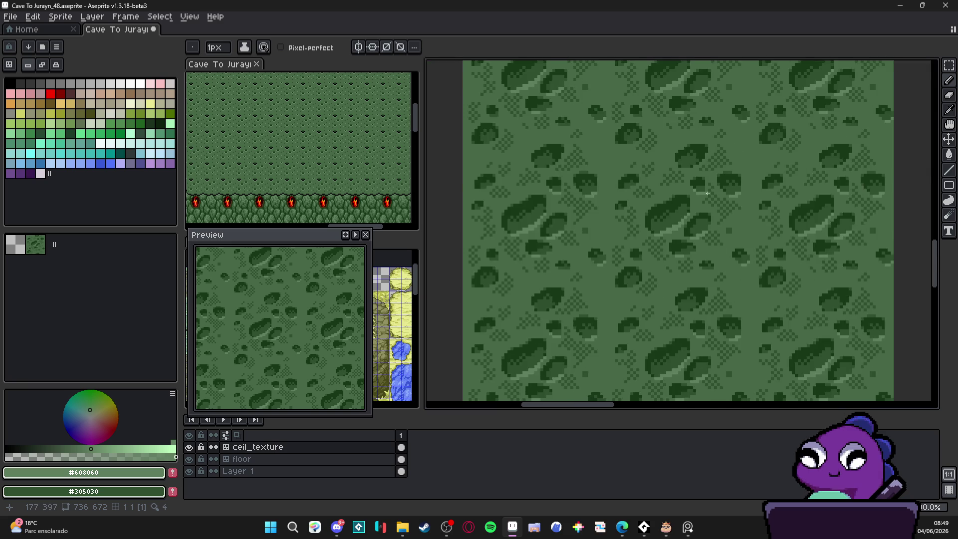
scroll(697, 193, "up", 2)
left_click(690, 191, "alt")
left_click(691, 191, "alt")
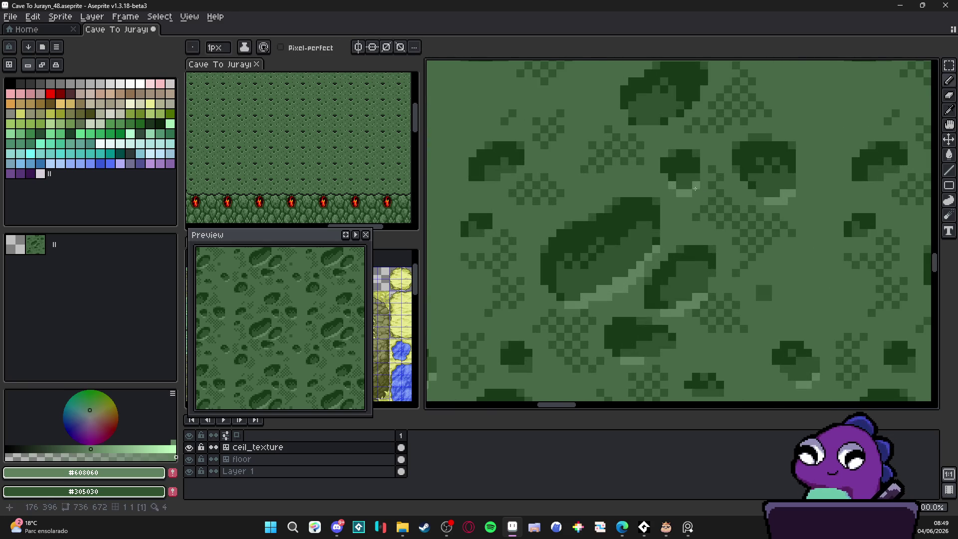
scroll(690, 192, "down", 1)
scroll(688, 192, "up", 1)
scroll(688, 193, "up", 1)
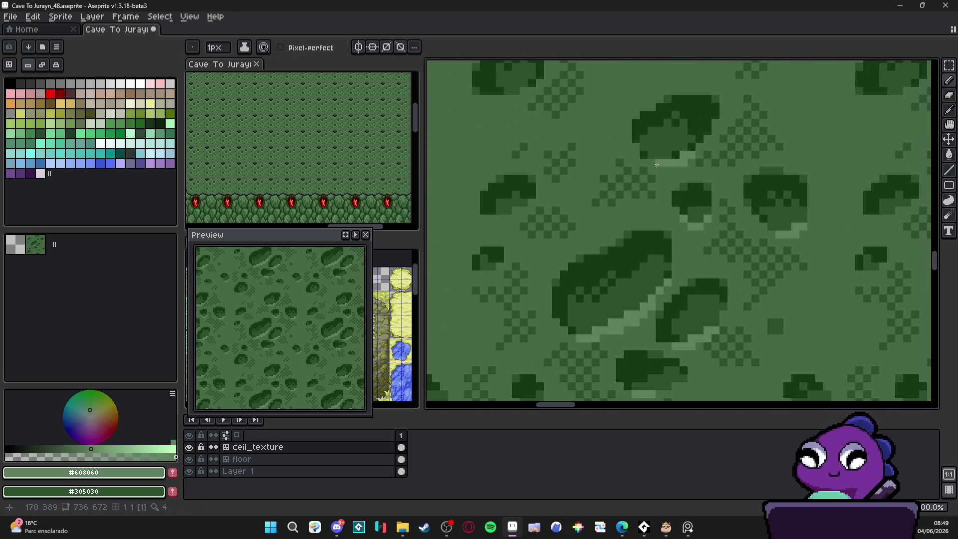
scroll(659, 166, "down", 3)
Step: Review the tiling up close and zoomed out, then pick dark blob green #305030
mouse_move(646, 199)
left_mouse_down()
mouse_move(656, 197)
mouse_move(658, 179)
mouse_move(660, 202)
left_mouse_up()
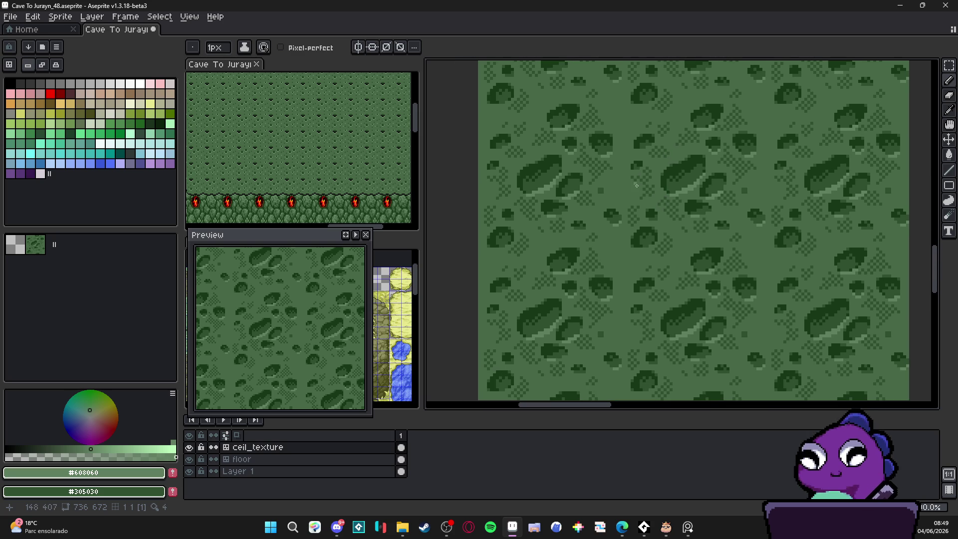
scroll(647, 237, "up", 2)
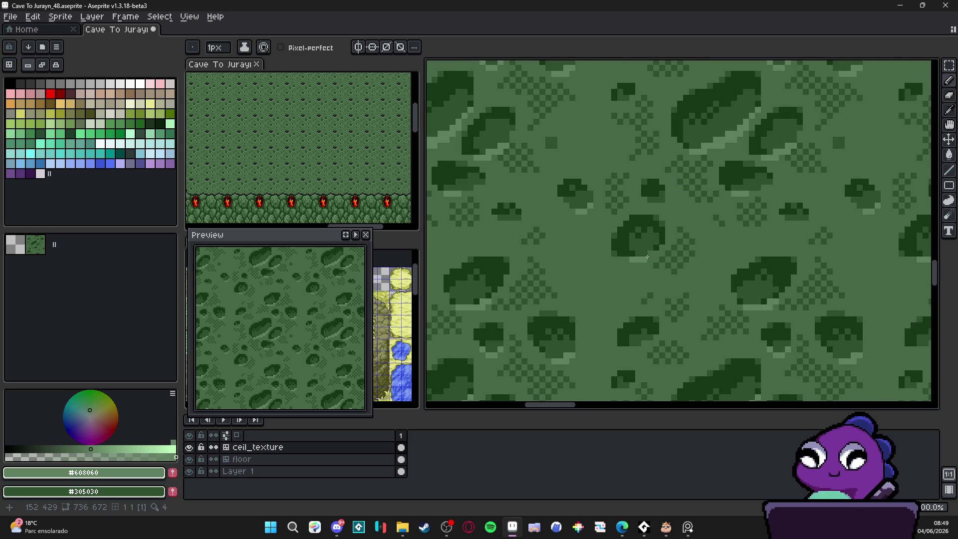
scroll(651, 258, "down", 1)
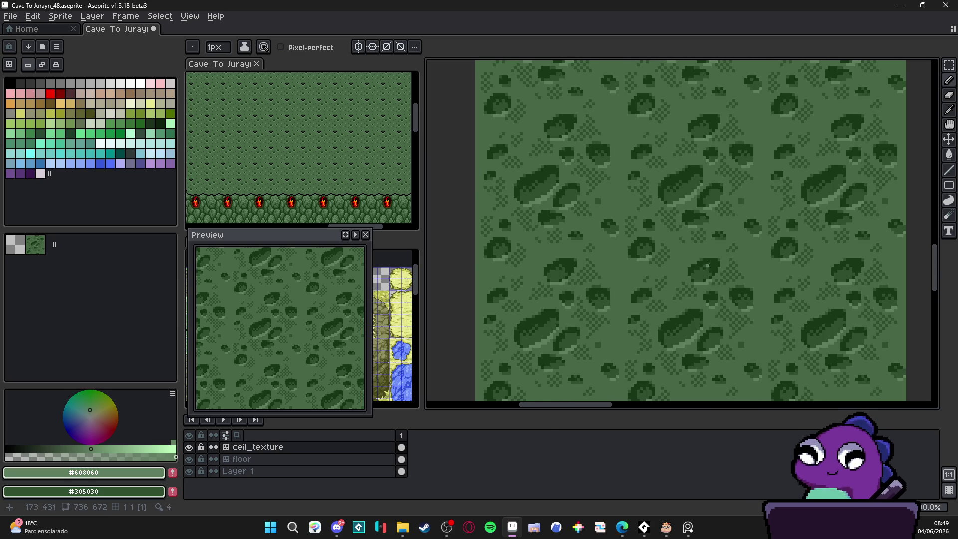
scroll(703, 270, "up", 2)
scroll(634, 267, "down", 3)
scroll(634, 266, "up", 3)
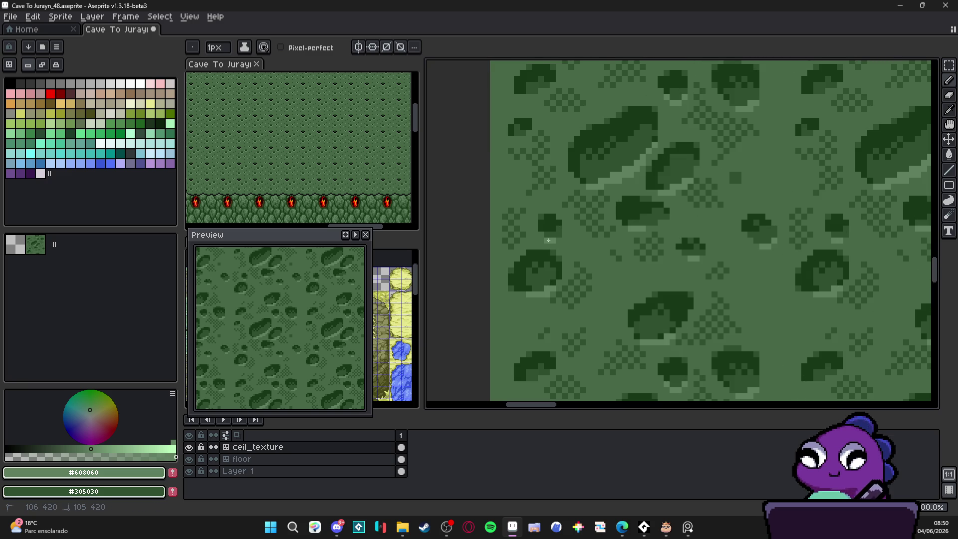
scroll(552, 240, "down", 1)
scroll(549, 162, "up", 2)
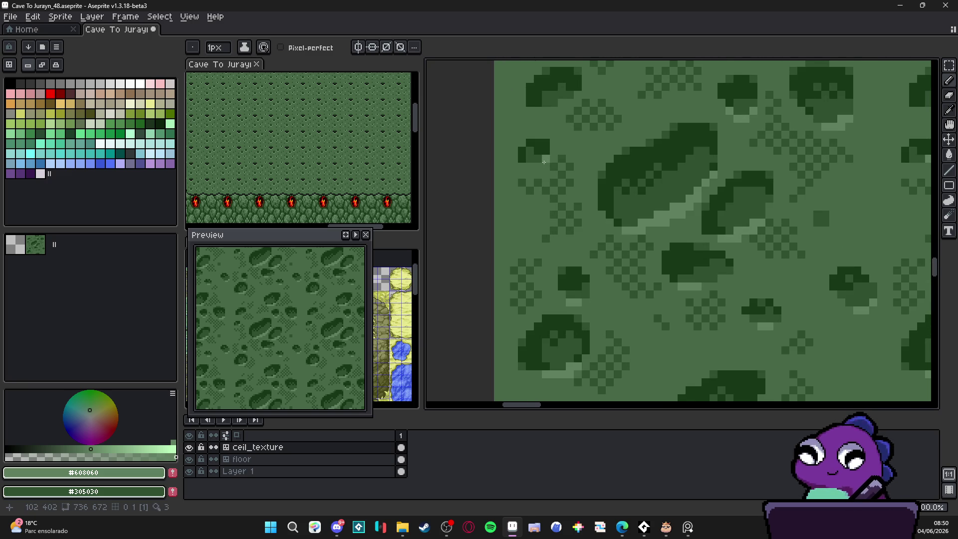
scroll(567, 100, "up", 1)
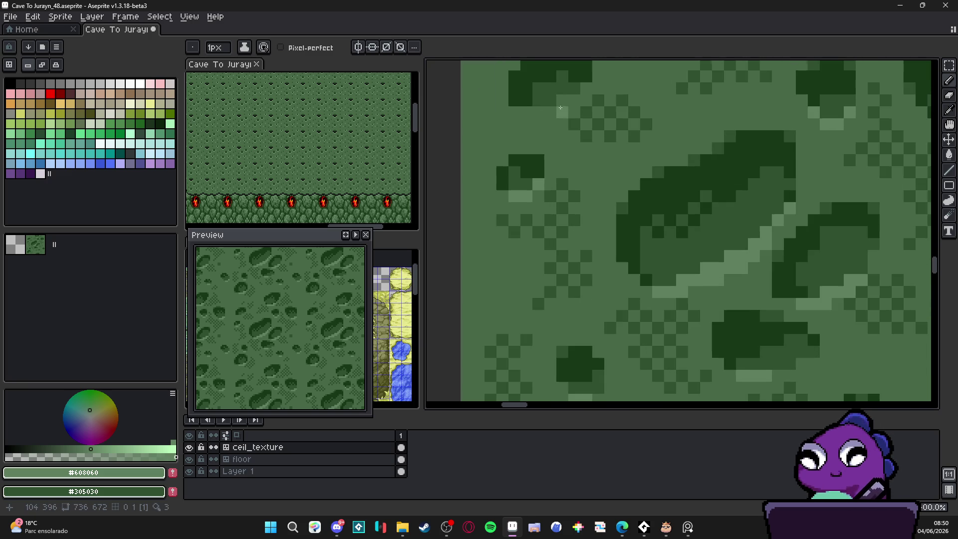
scroll(568, 100, "down", 2)
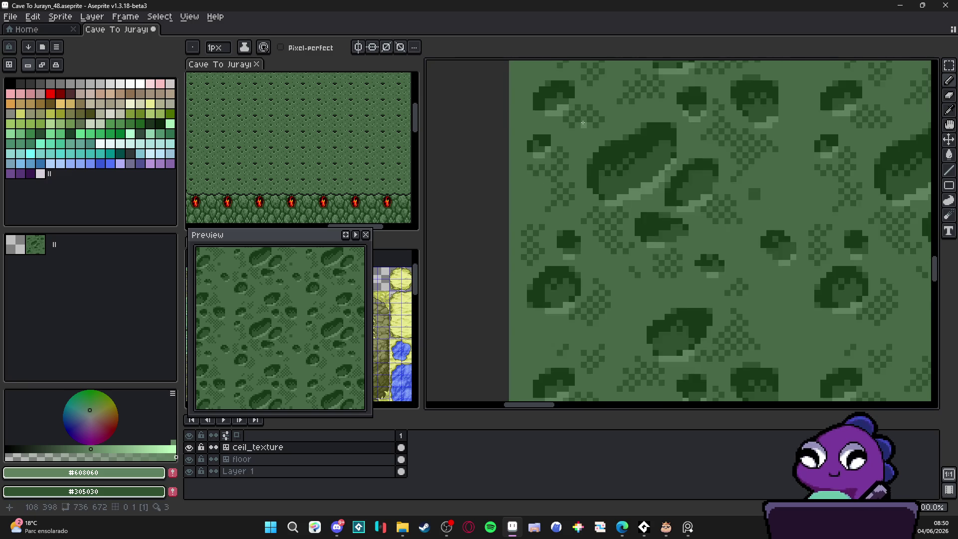
scroll(575, 112, "down", 4)
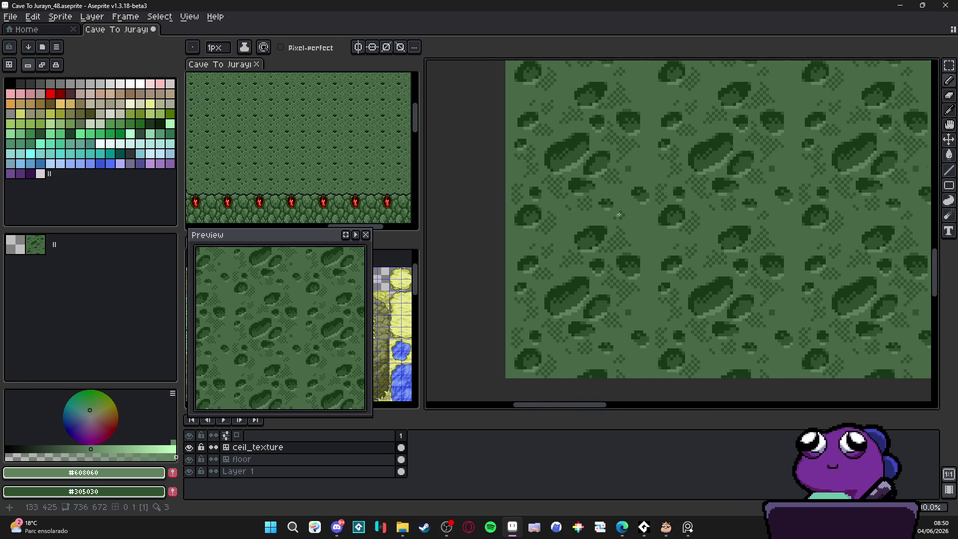
scroll(623, 219, "right", 3)
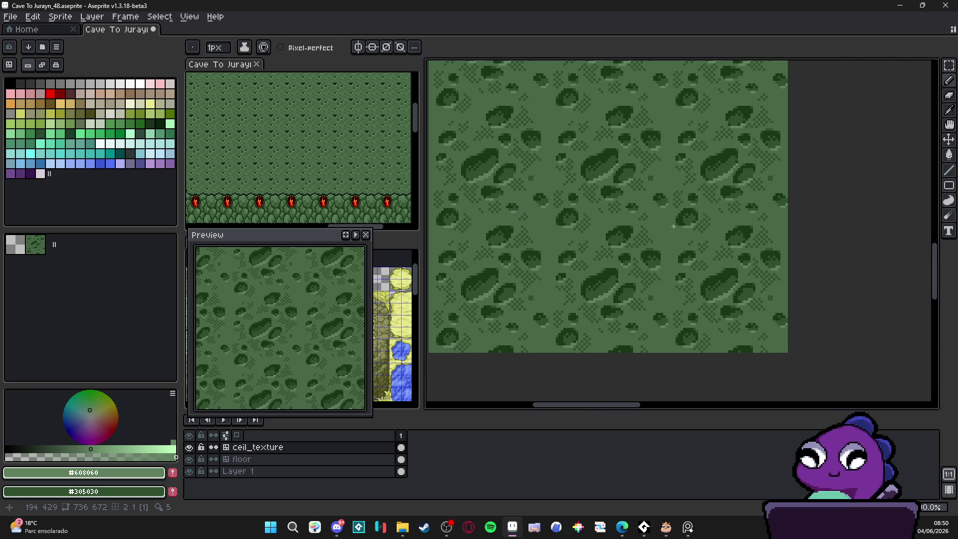
scroll(673, 223, "down", 1)
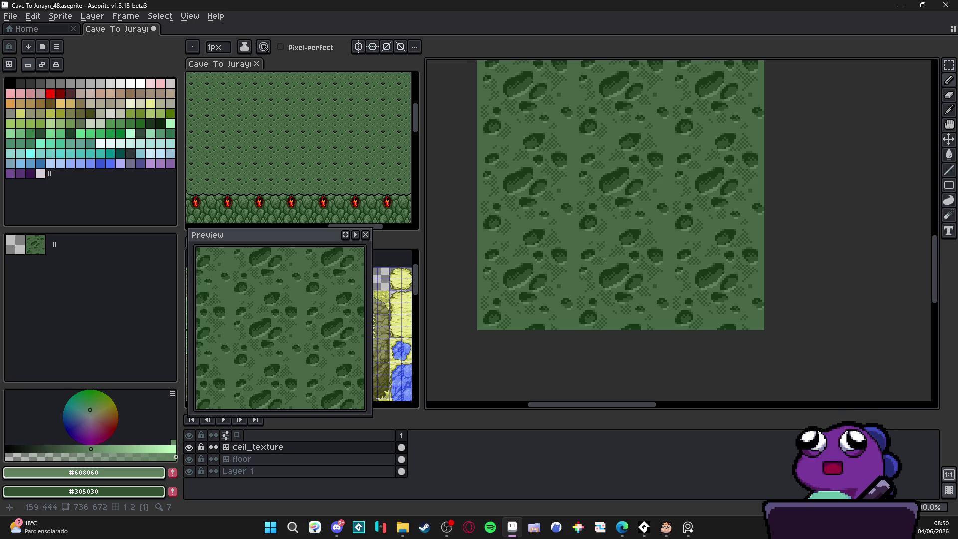
scroll(569, 232, "up", 3)
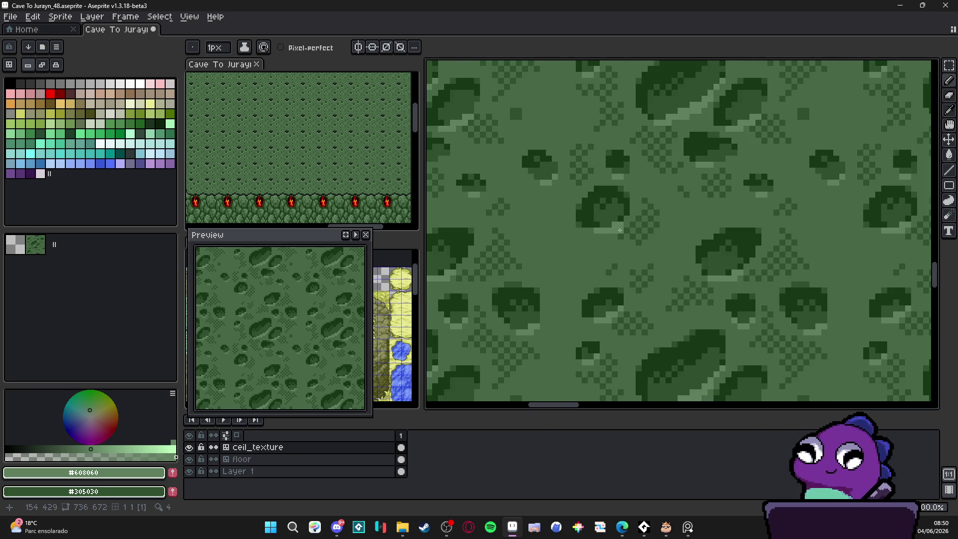
scroll(619, 229, "down", 1)
scroll(619, 229, "up", 2)
left_click(622, 234, "alt")
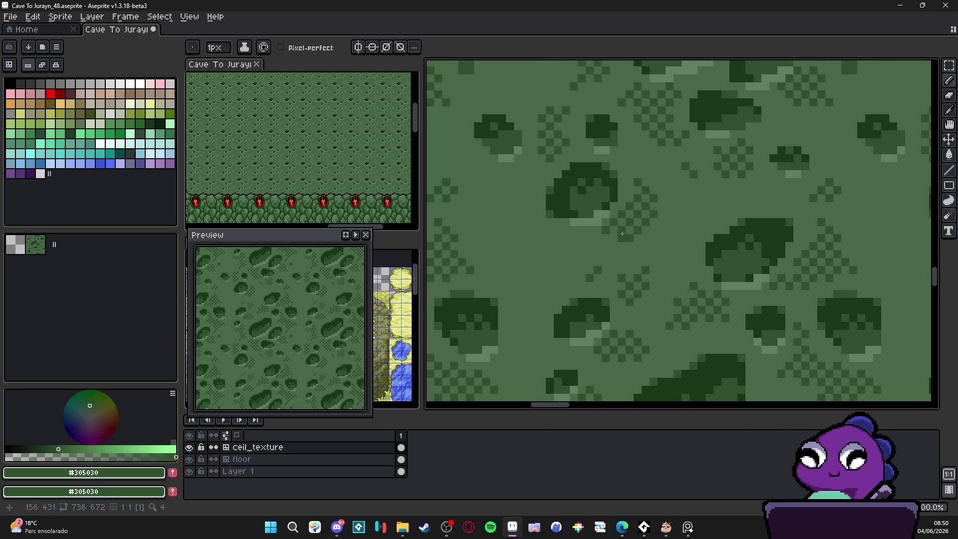
Step: Paint a dark #305030 blob near the texture's centre with a 2px pencil
scroll(609, 245, "down", 1)
scroll(609, 244, "up", 1)
key("plus")
mouse_move(610, 249)
left_mouse_down()
mouse_move(618, 234)
mouse_move(591, 272)
mouse_move(578, 238)
mouse_move(587, 258)
left_mouse_up()
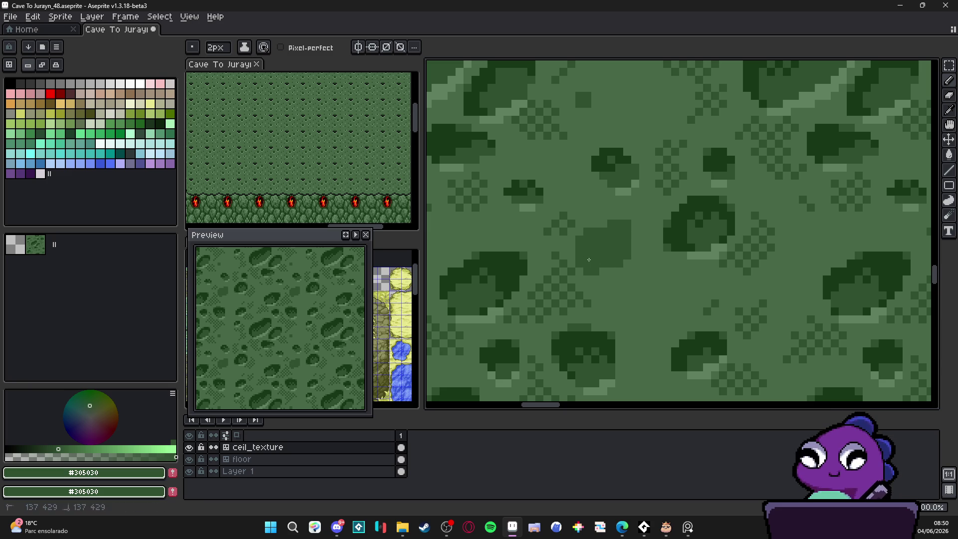
scroll(624, 247, "down", 2)
scroll(624, 248, "up", 3)
mouse_move(626, 270)
left_mouse_down()
mouse_move(582, 273)
mouse_move(595, 243)
left_mouse_up()
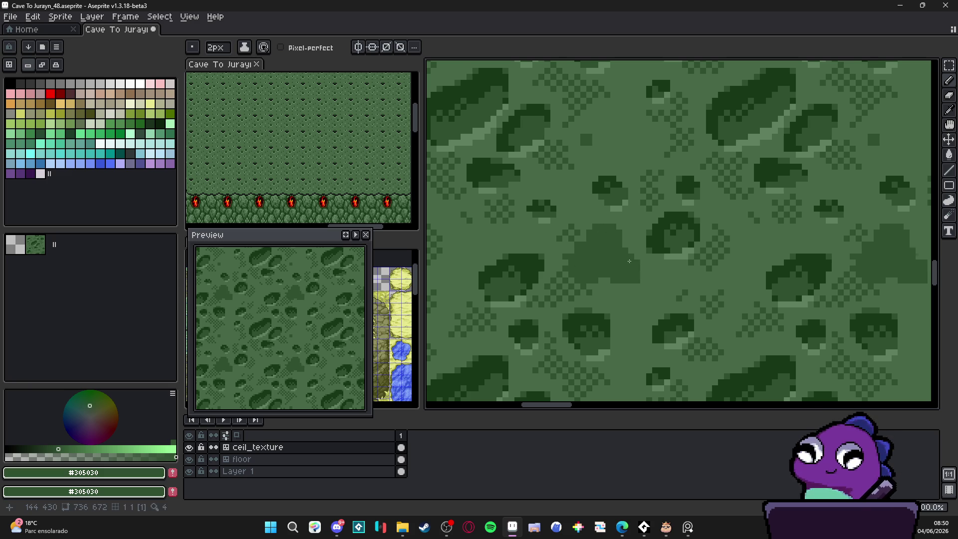
Step: Add two single dark 2px dots below the new blob
scroll(610, 276, "down", 1)
scroll(611, 276, "up", 1)
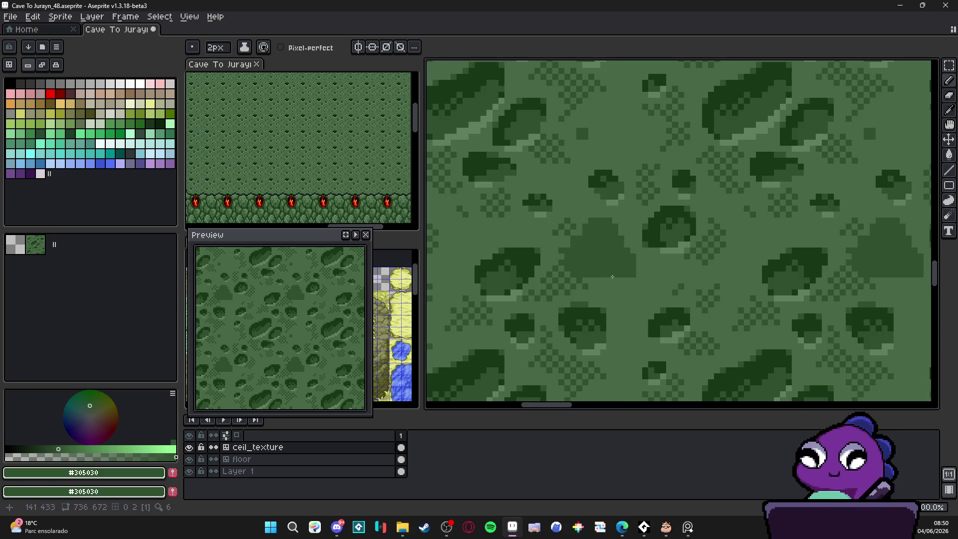
scroll(637, 289, "down", 1)
scroll(638, 288, "down", 2)
scroll(634, 282, "up", 3)
left_click(635, 283)
scroll(637, 292, "down", 3)
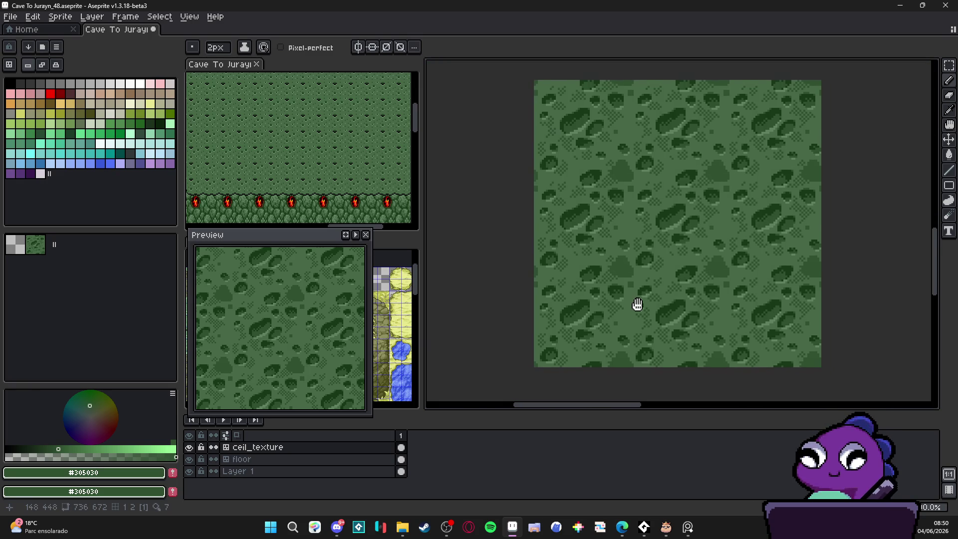
scroll(625, 321, "up", 2)
left_click(623, 320)
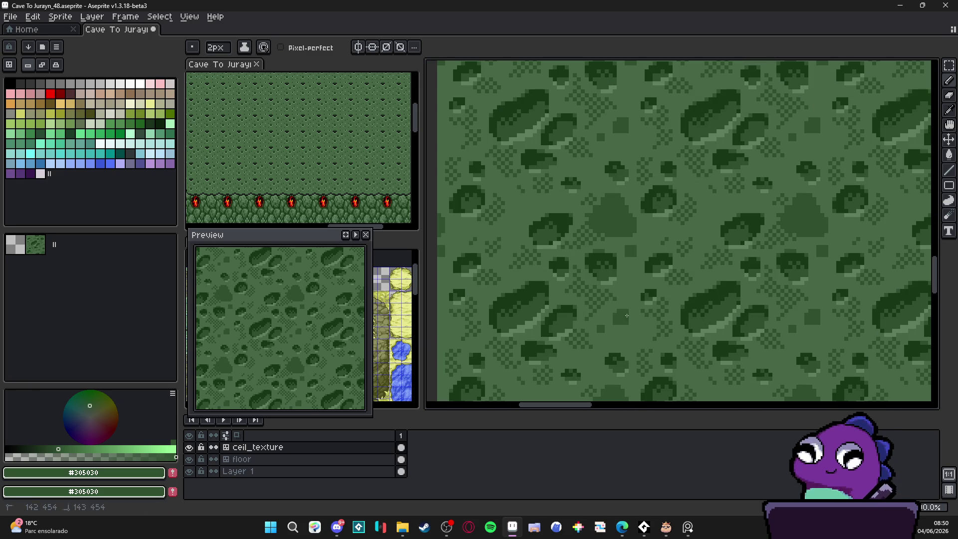
Step: Eyedrop the deepest blob green #183818 as the drawing colour
scroll(631, 318, "up", 1)
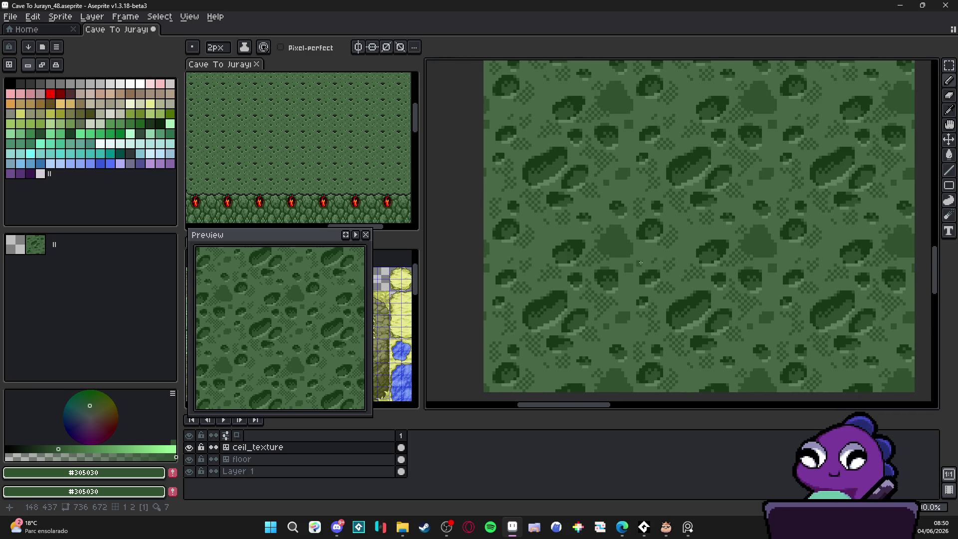
scroll(637, 250, "up", 1)
left_click(649, 212, "alt")
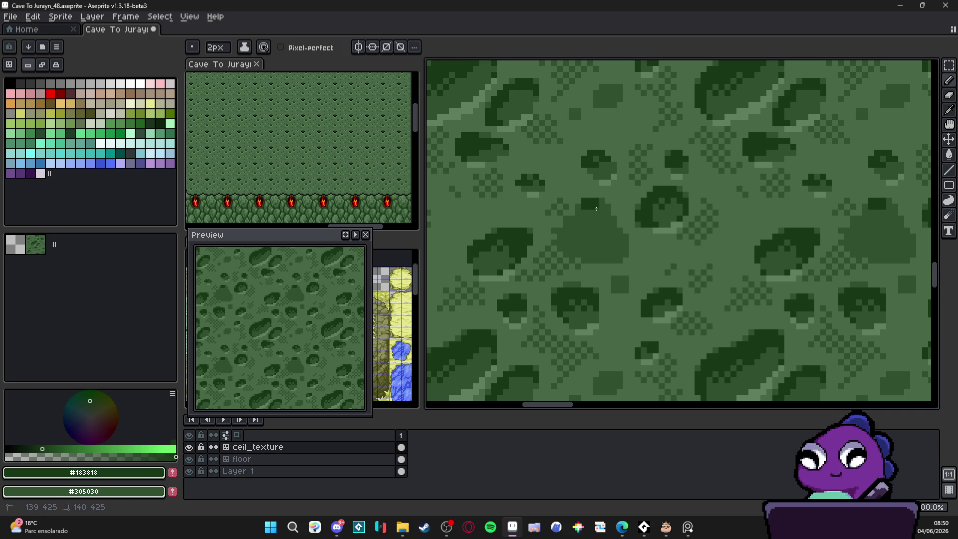
Step: Darken the blob's left side into an arch, then add a dark 1px edge pixel
left_click_drag(603, 213, 566, 231)
key("minus")
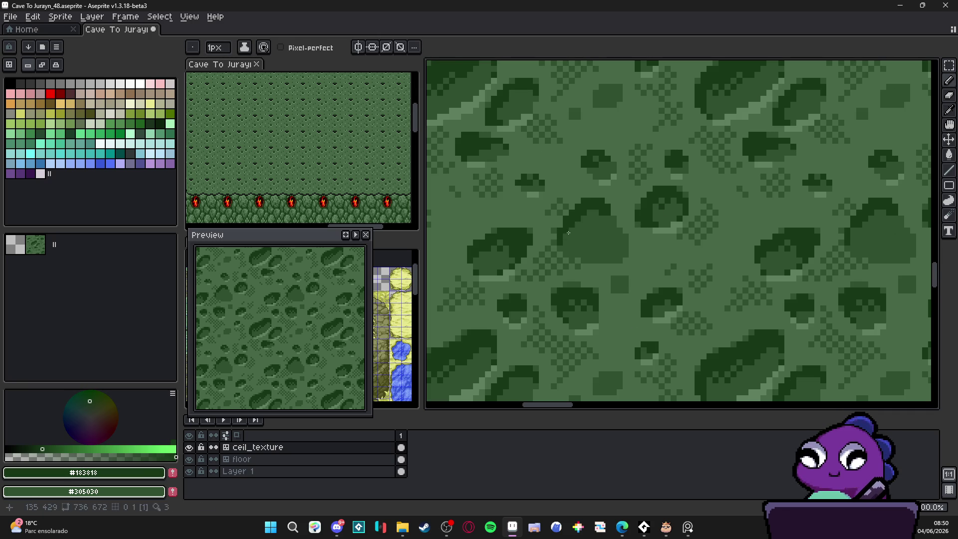
left_click(563, 249)
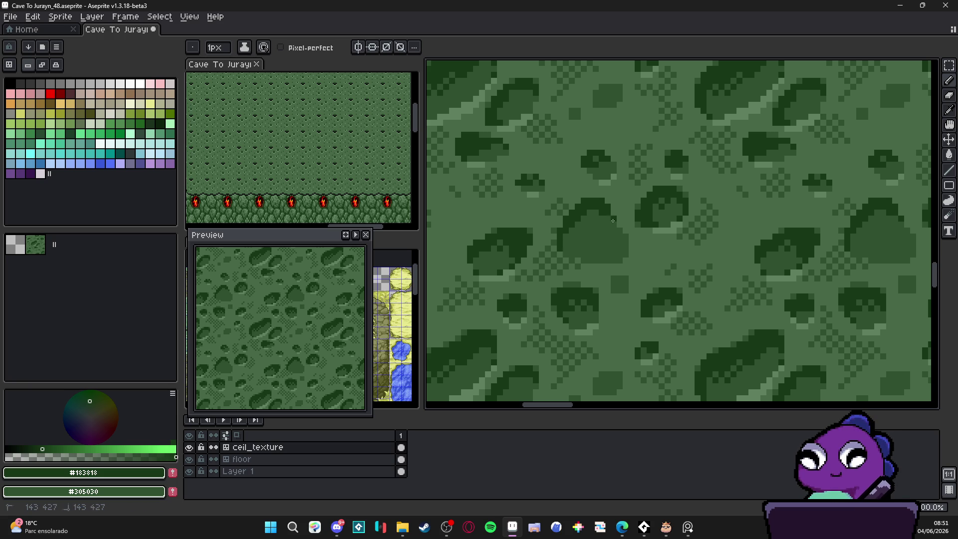
Step: Sample greens from the texture, settling on the light green #608060
scroll(619, 229, "down", 3)
scroll(620, 237, "up", 6)
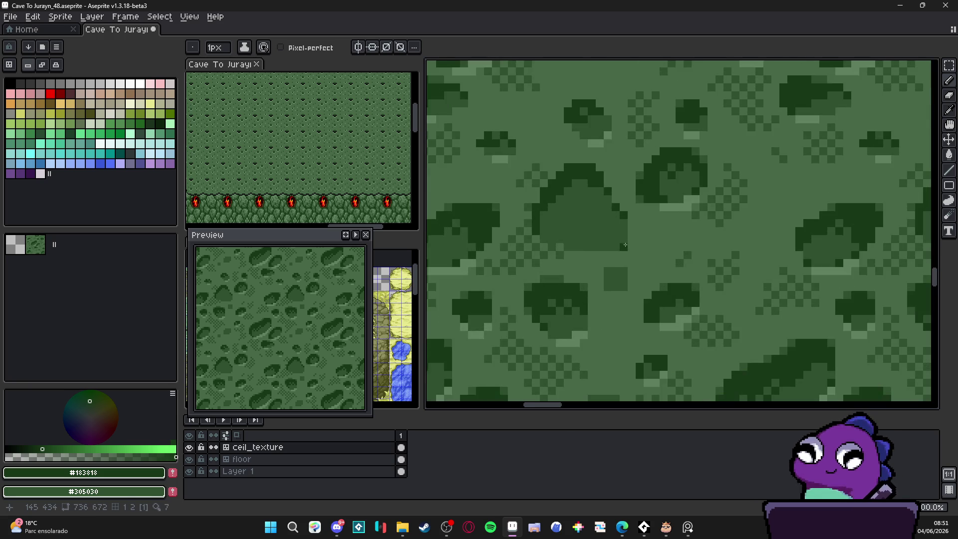
scroll(576, 242, "down", 4)
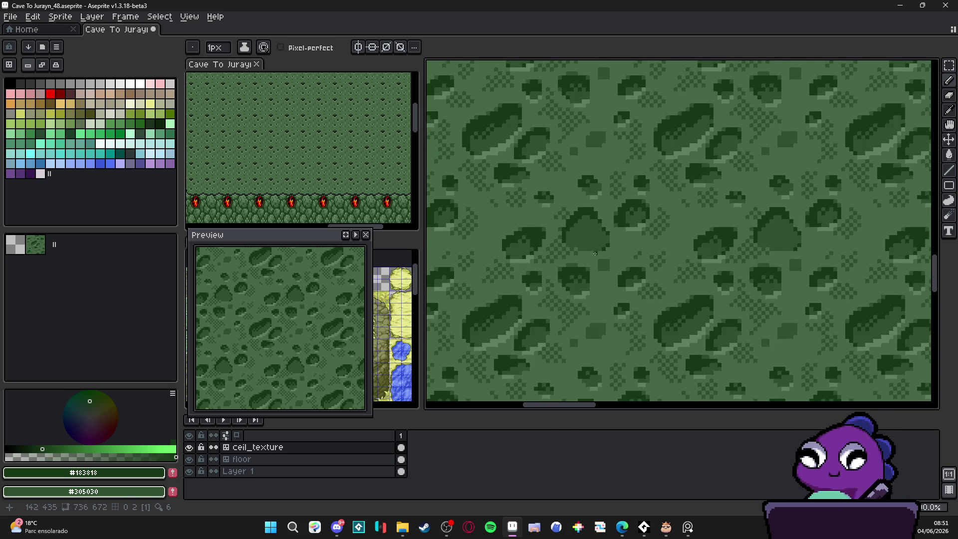
scroll(623, 259, "down", 1)
scroll(637, 251, "up", 1)
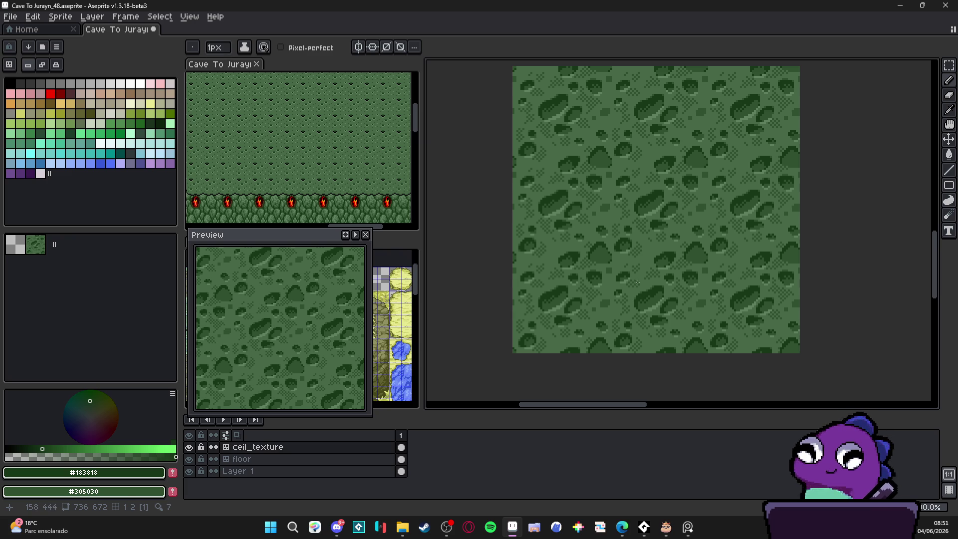
scroll(625, 265, "up", 3)
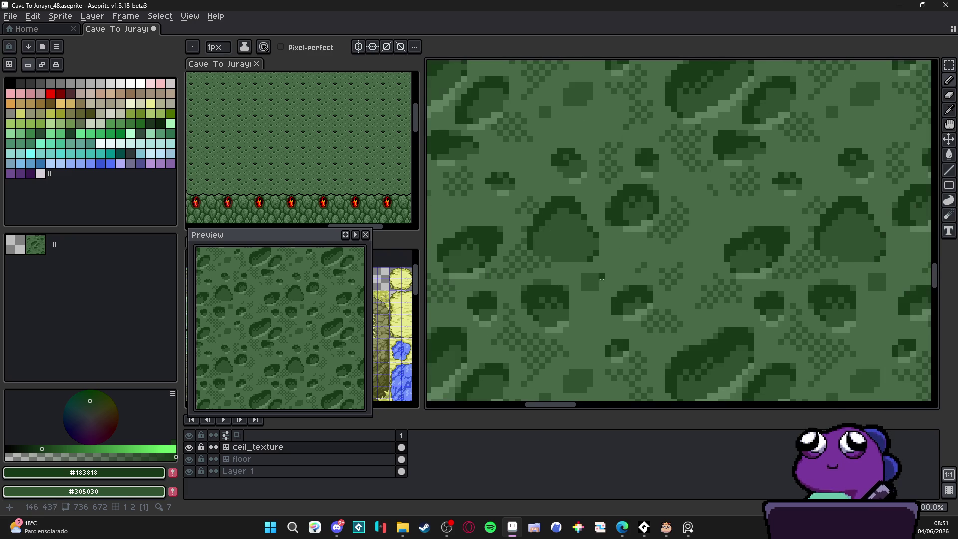
left_click(580, 273, "alt")
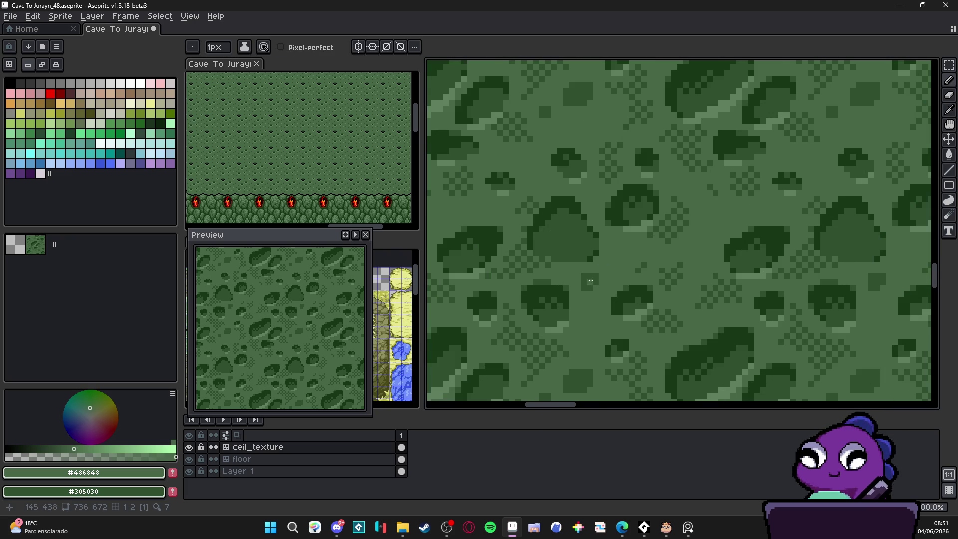
left_click(577, 229, "alt")
left_click(599, 260, "alt")
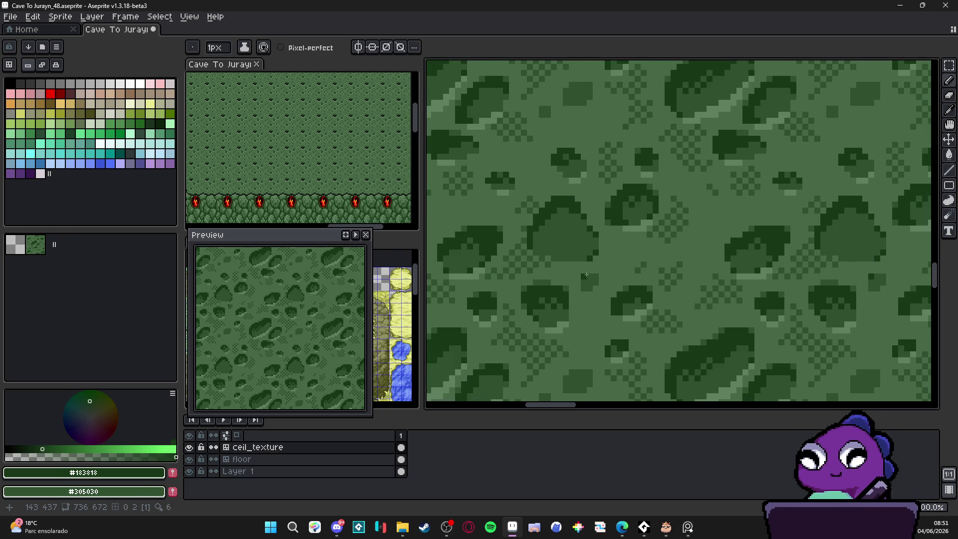
scroll(586, 274, "down", 2)
scroll(586, 275, "up", 3)
left_click(631, 299, "alt")
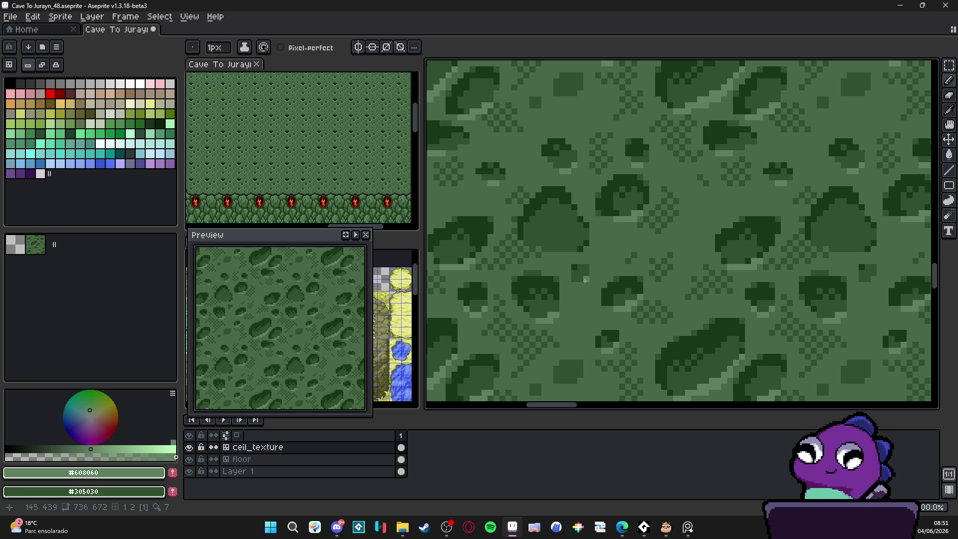
Step: Paint a short light-green highlight along a blob's edge
scroll(586, 279, "down", 2)
scroll(596, 276, "up", 2)
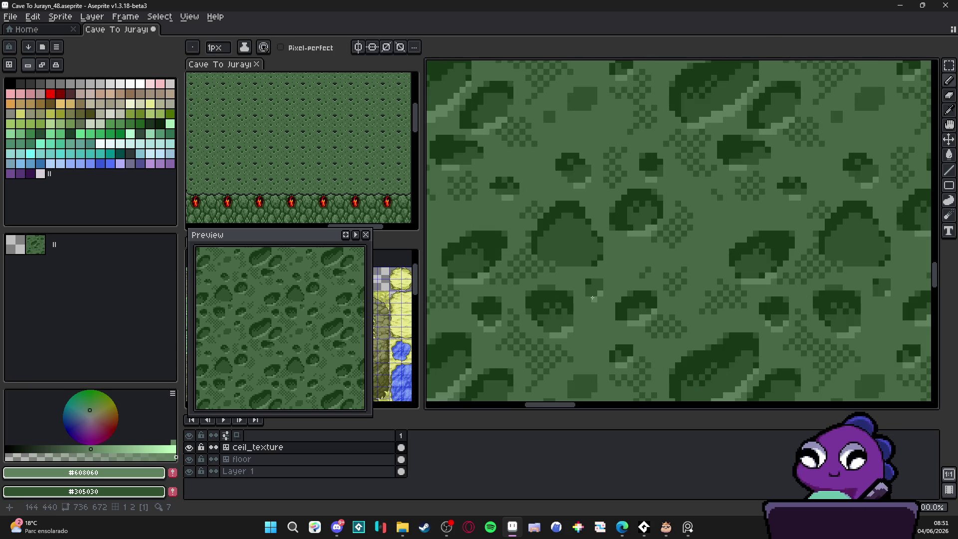
scroll(594, 294, "down", 2)
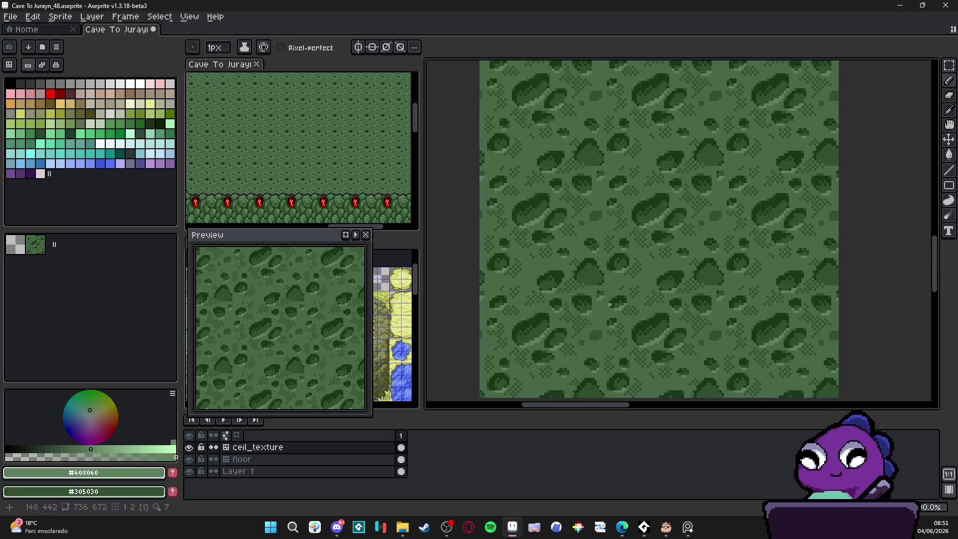
scroll(596, 297, "up", 3)
left_click_drag(598, 305, 618, 304)
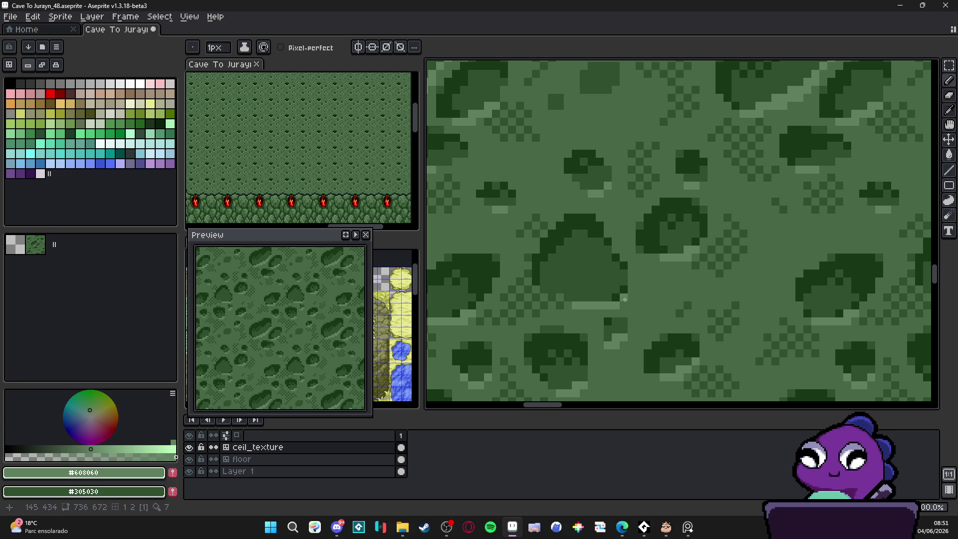
Step: Return to the Pencil and place a first dark dithered pixel by the blob edge
scroll(616, 298, "down", 3)
scroll(579, 301, "up", 2)
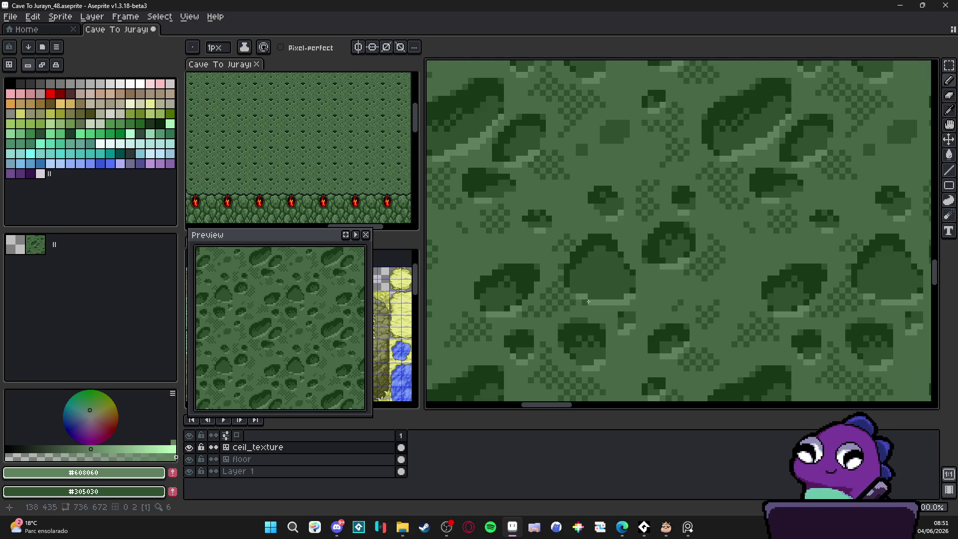
scroll(583, 296, "down", 3)
scroll(594, 285, "up", 2)
scroll(550, 297, "up", 1)
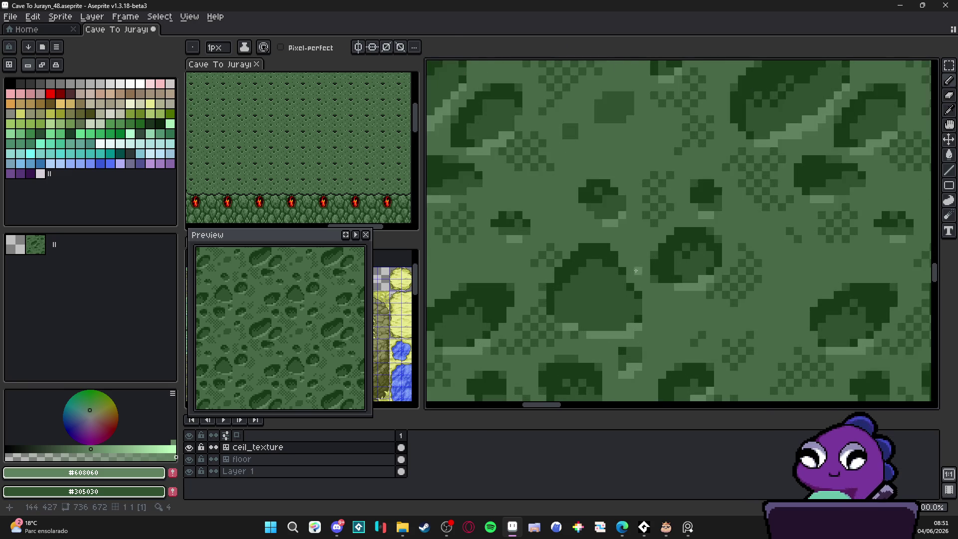
key("b")
scroll(549, 284, "up", 1)
left_click(549, 282)
Step: Add dark checkered pixels around the blob's edge and lower left
left_click(533, 292)
left_click(556, 268)
left_click(578, 291)
left_click(523, 304)
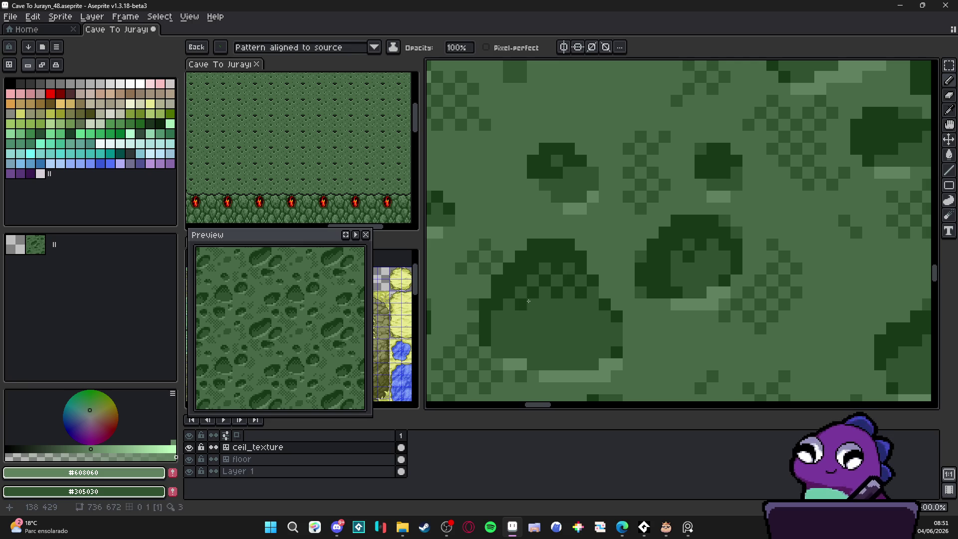
left_click(509, 315)
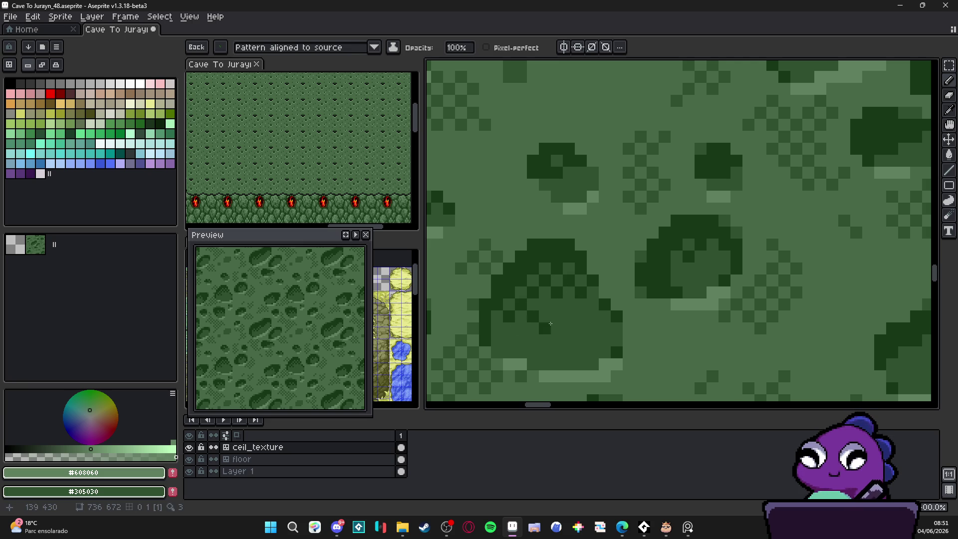
scroll(559, 316, "down", 3)
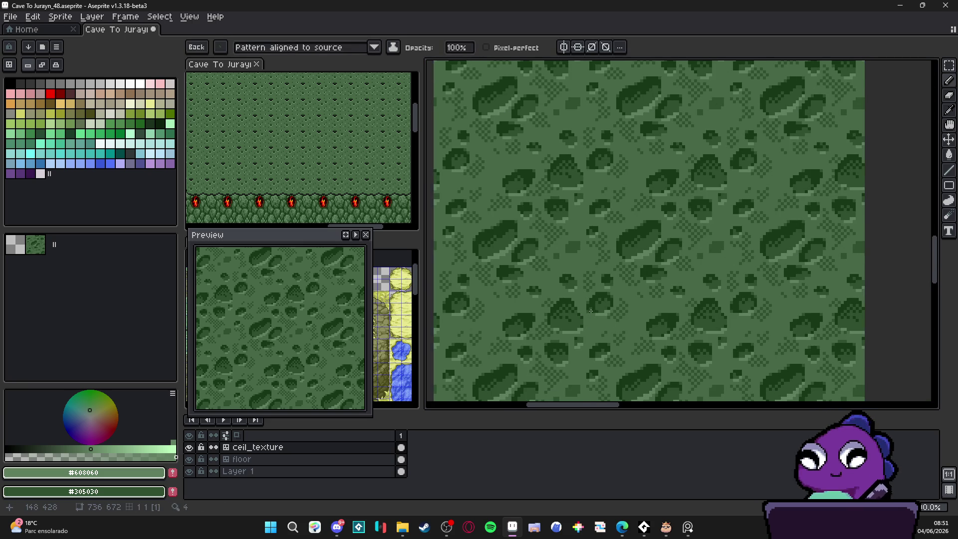
scroll(588, 311, "up", 3)
Step: Sample #305030, then the light green #608060, from the texture
left_click(579, 313, "alt")
scroll(581, 310, "up", 2)
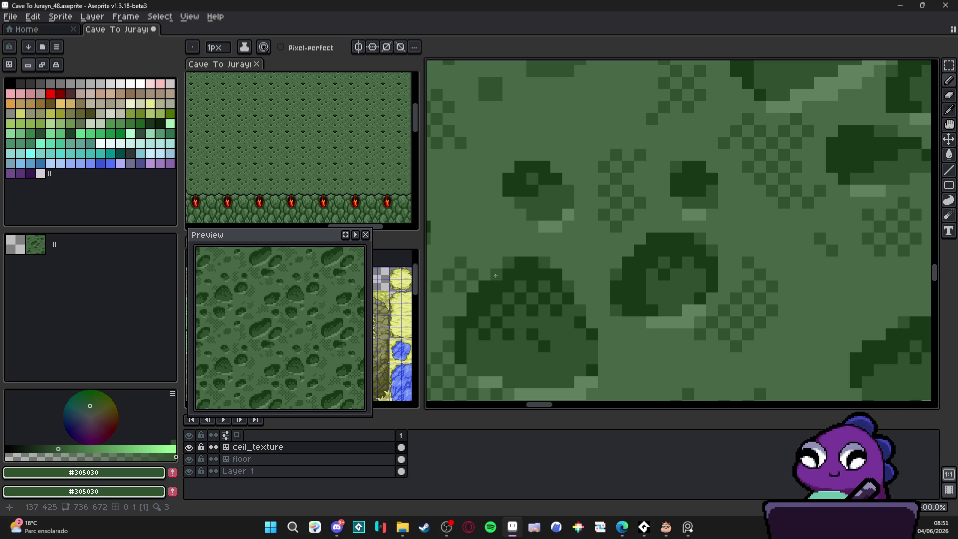
scroll(569, 312, "down", 5)
scroll(569, 313, "down", 2)
scroll(584, 307, "up", 2)
scroll(576, 285, "down", 2)
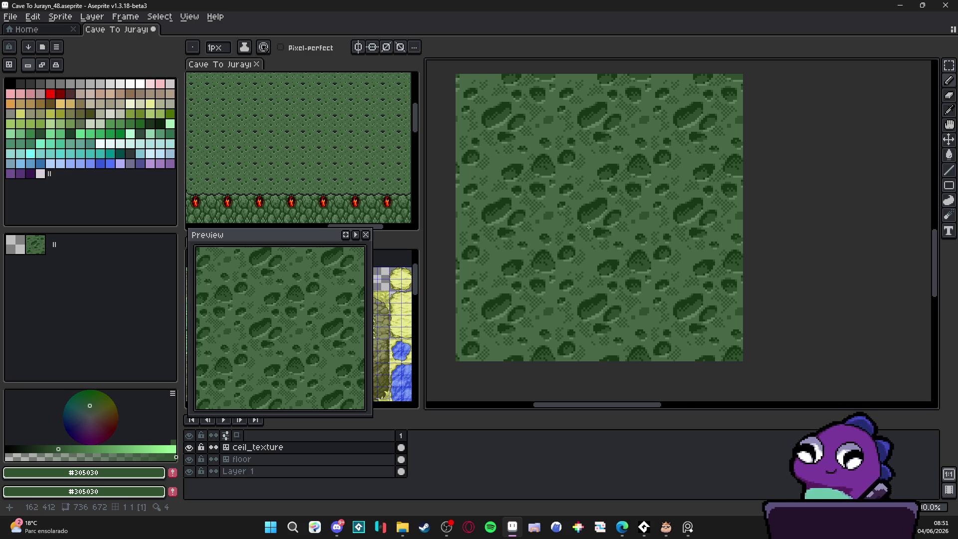
scroll(588, 227, "down", 1)
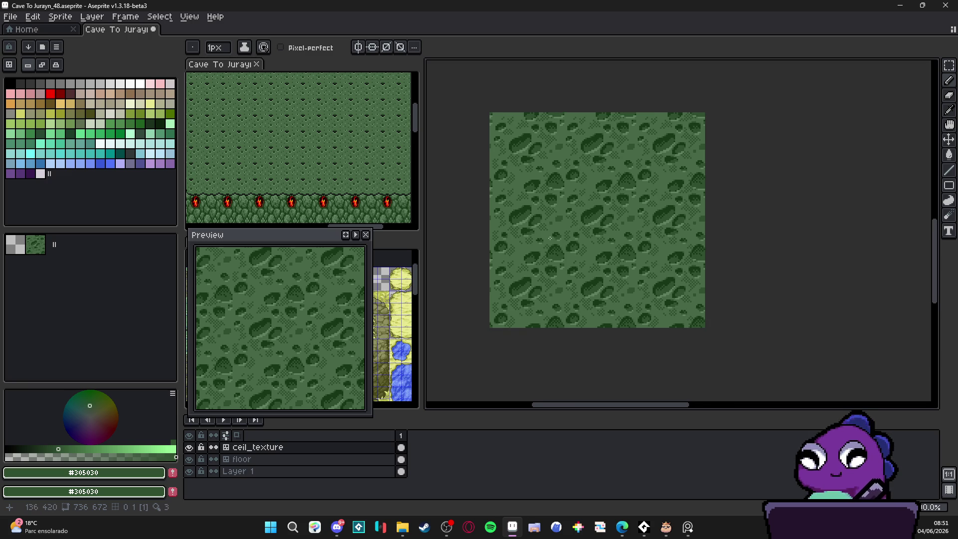
scroll(516, 221, "up", 5)
left_click(519, 240, "alt")
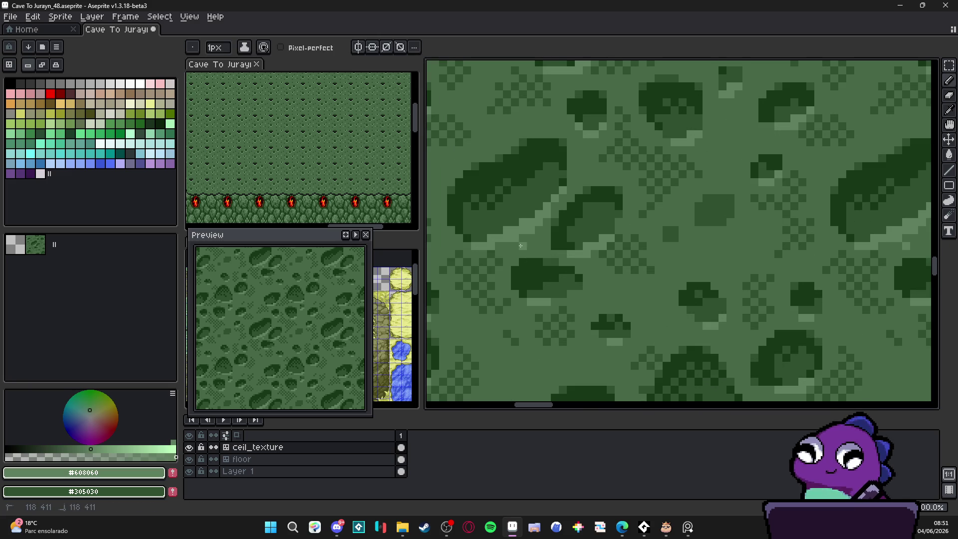
scroll(509, 245, "down", 3)
scroll(532, 247, "up", 3)
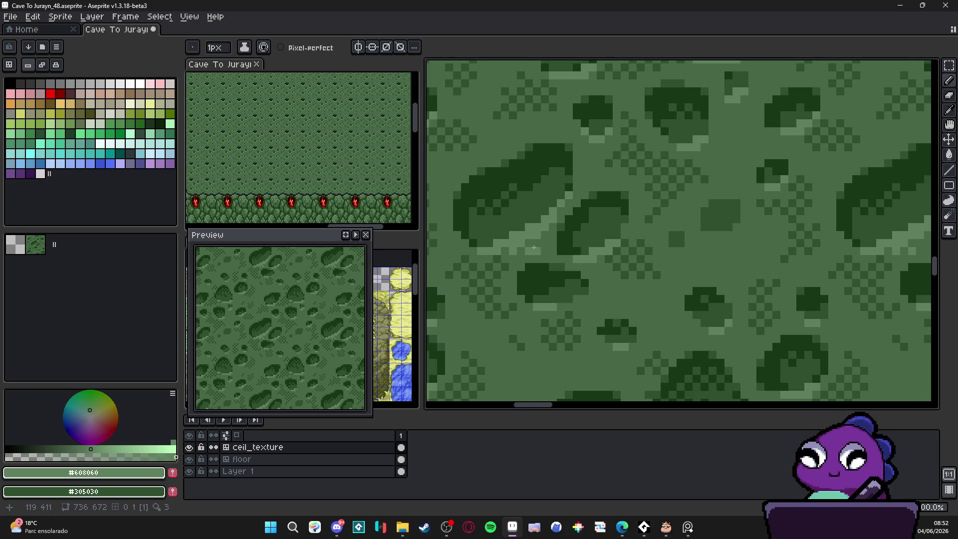
scroll(581, 274, "down", 2)
scroll(612, 281, "down", 1)
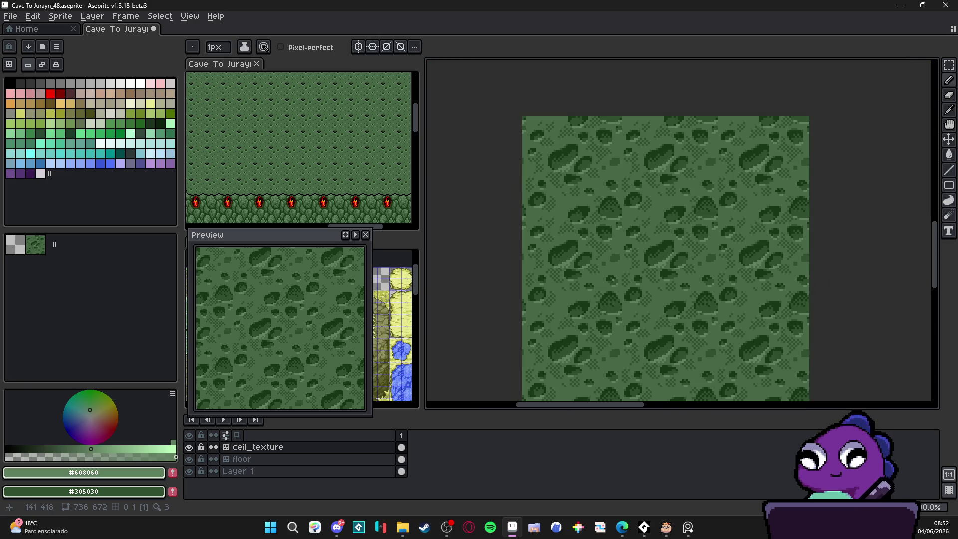
scroll(595, 273, "up", 3)
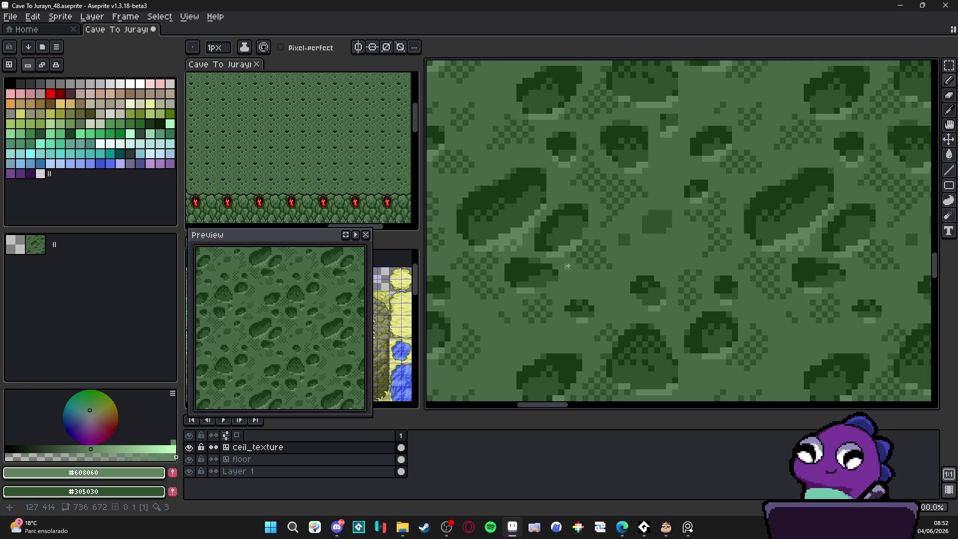
scroll(573, 272, "down", 2)
scroll(593, 272, "down", 2)
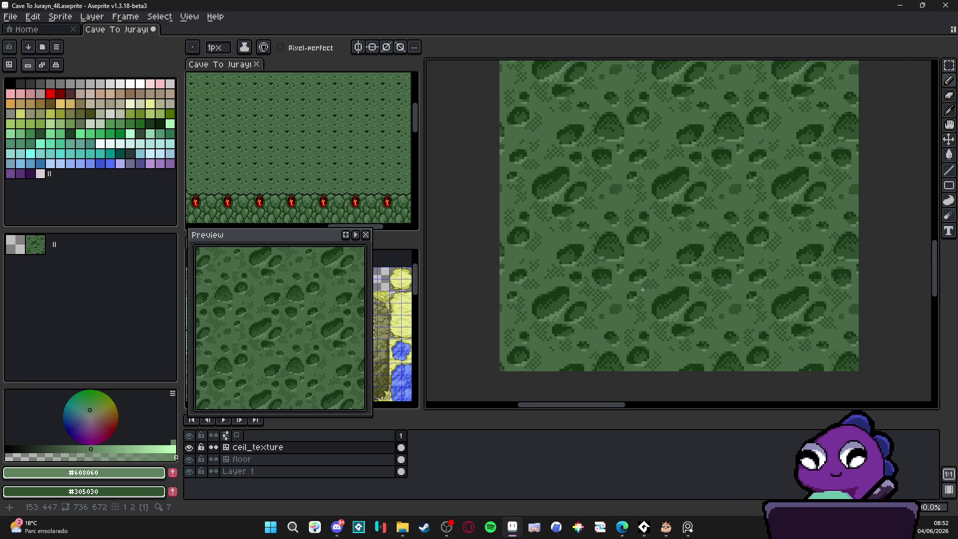
scroll(623, 284, "down", 2)
Step: Save the Cave To Jurayn_48 texture file
left_click_drag(628, 278, 630, 317)
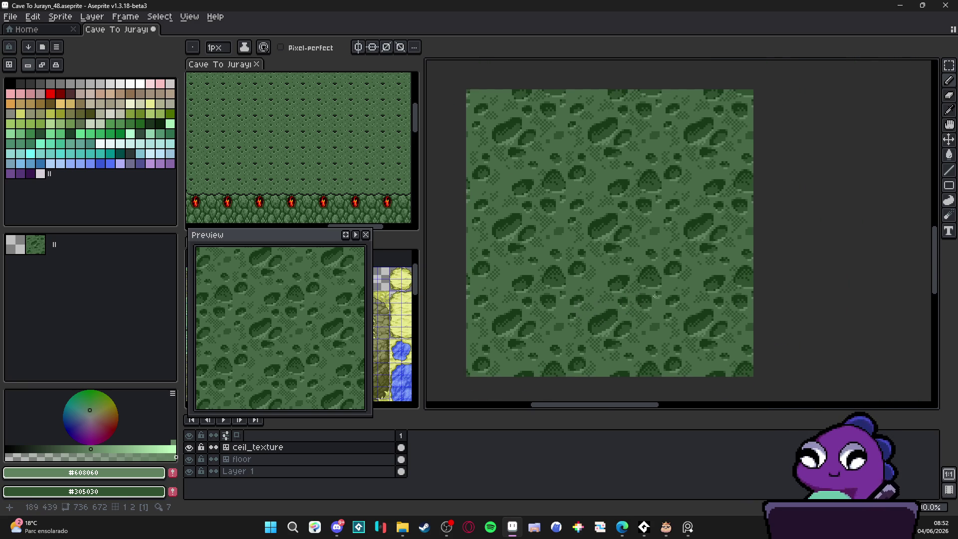
key("v")
key("ctrl+s")
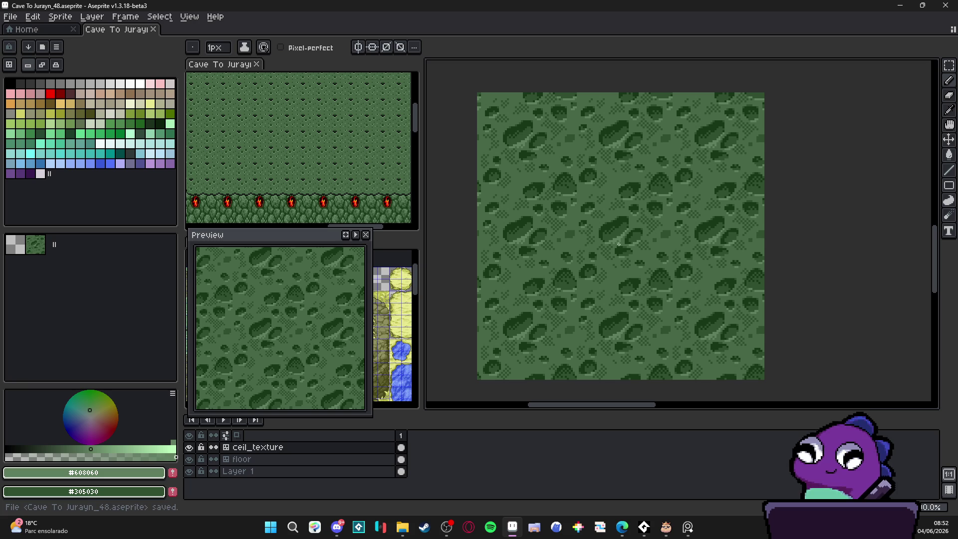
Step: Switch to the Cave To Jurayn_ref.aseprite reference file
scroll(653, 212, "down", 1)
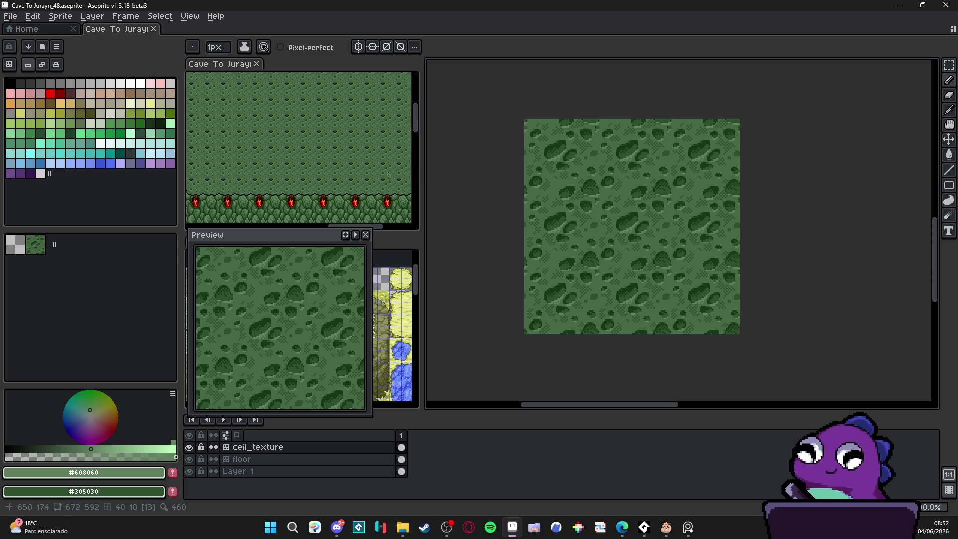
scroll(344, 184, "up", 5)
scroll(368, 159, "up", 2)
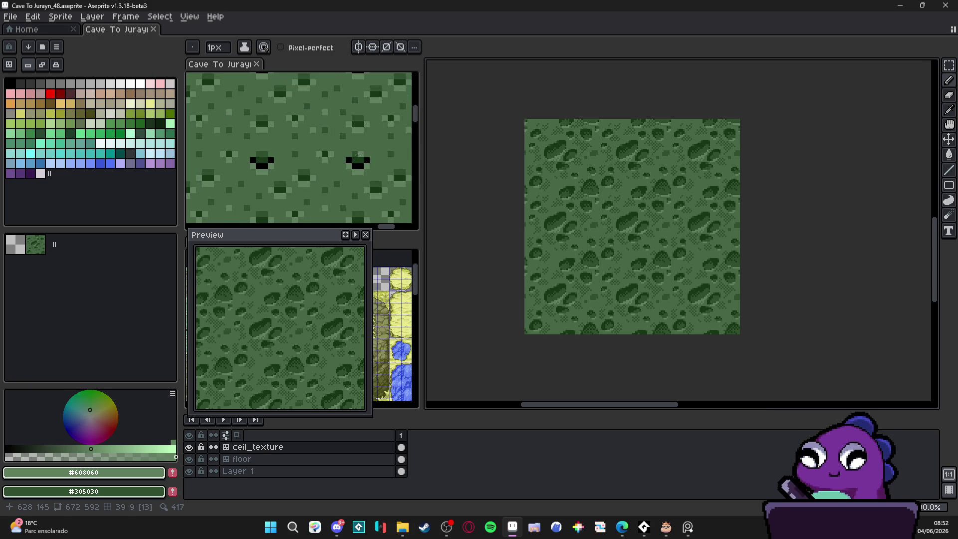
left_click(364, 160, "alt")
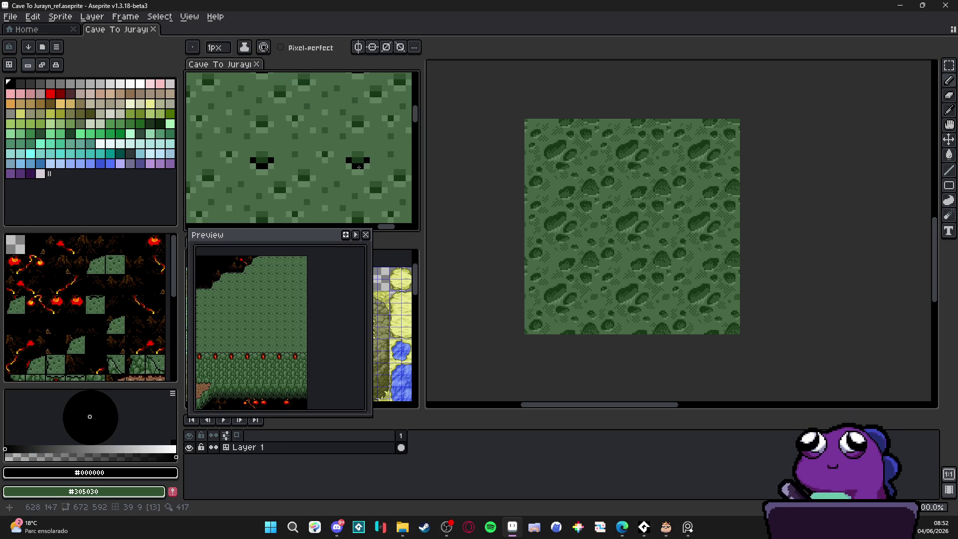
Step: Draw a black pixel edge along a leaf blob's lower side
scroll(361, 174, "down", 5)
scroll(363, 183, "up", 4)
scroll(568, 263, "up", 4)
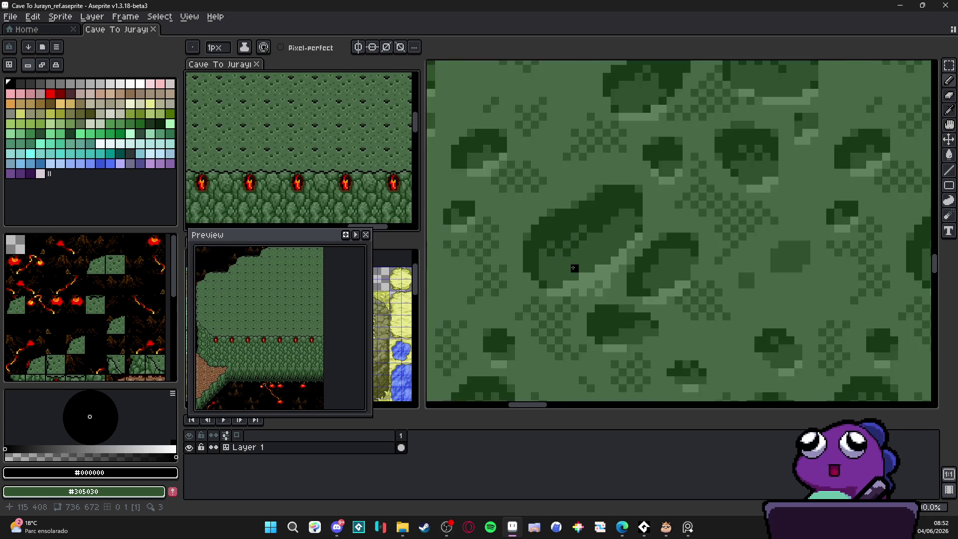
scroll(569, 263, "up", 2)
mouse_move(588, 264)
left_mouse_down()
mouse_move(534, 293)
mouse_move(506, 296)
mouse_move(491, 279)
left_mouse_up()
left_click(535, 281)
left_click_drag(580, 267, 620, 247)
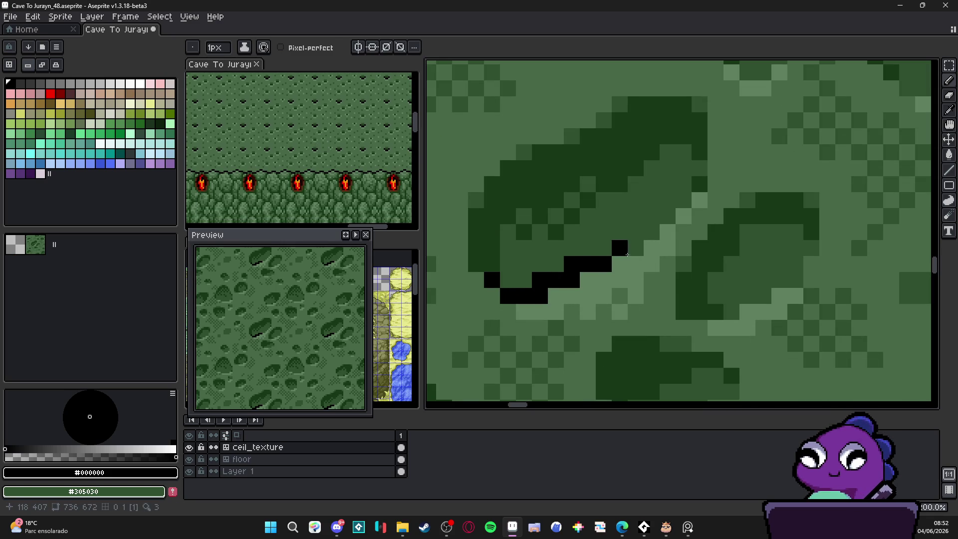
left_click(603, 248)
Step: Undo the black edge strokes with Ctrl+Z
scroll(613, 290, "down", 5)
scroll(613, 290, "down", 4)
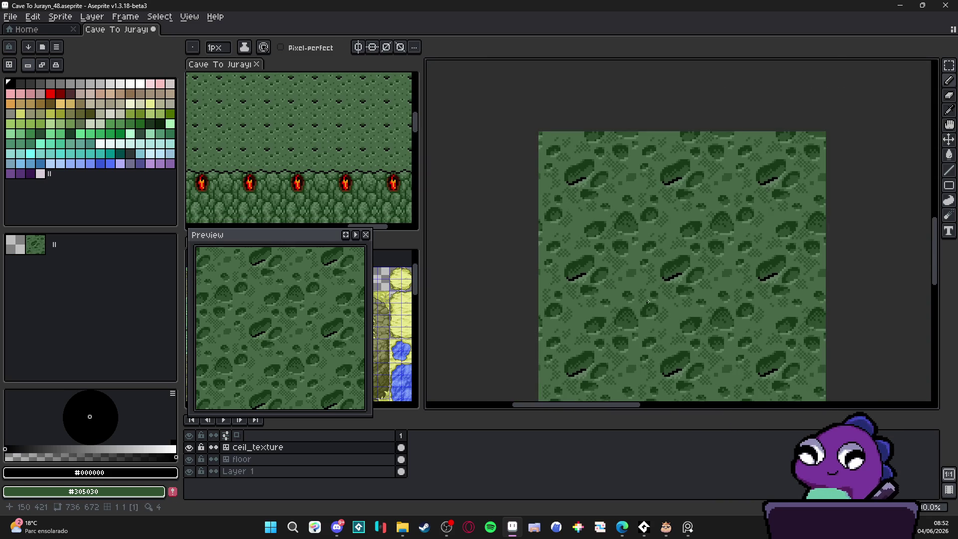
scroll(670, 313, "up", 2)
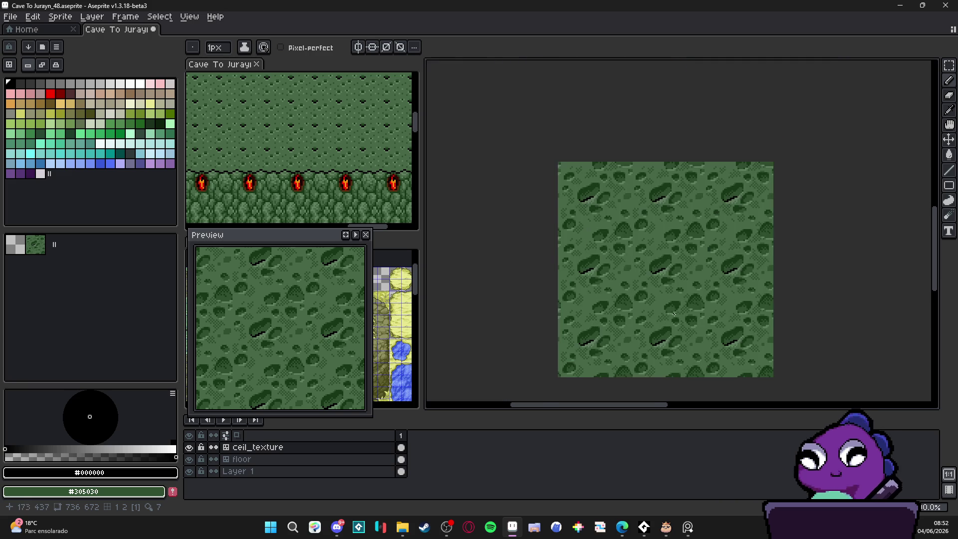
key("v")
key("ctrl+z")
key("ctrl+z")
key("b")
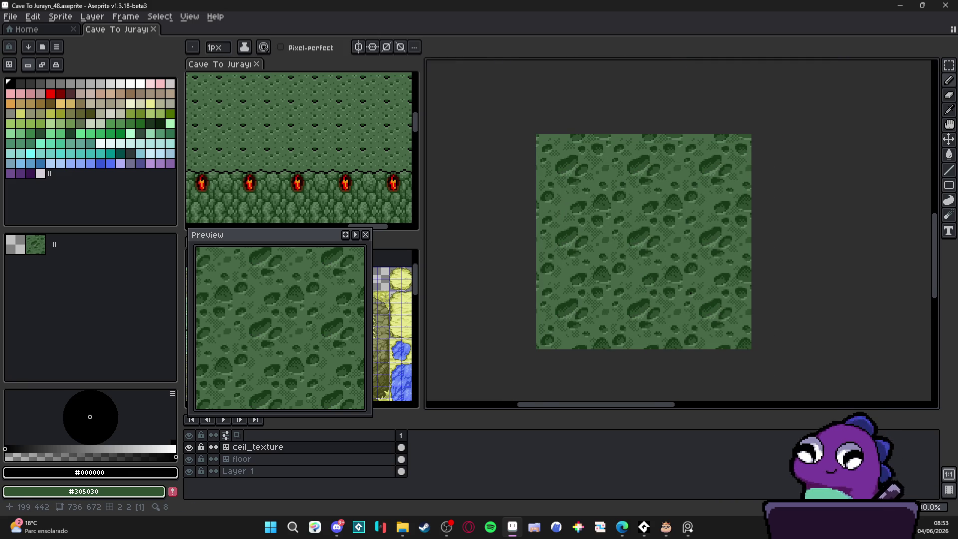
scroll(334, 158, "up", 2)
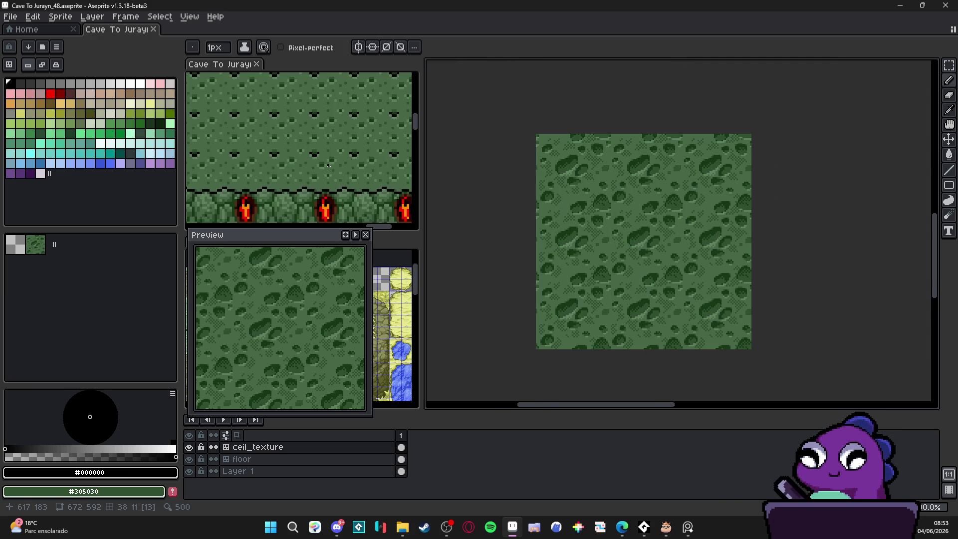
Step: Eyedrop mid green #486848 and repaint stray dark pixels with the 1px pencil
scroll(334, 158, "up", 3)
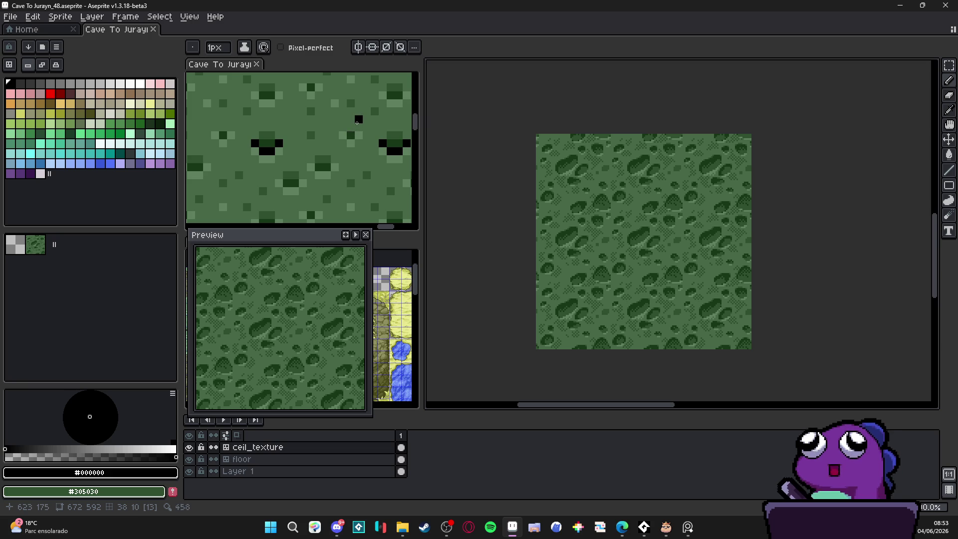
scroll(332, 148, "down", 4)
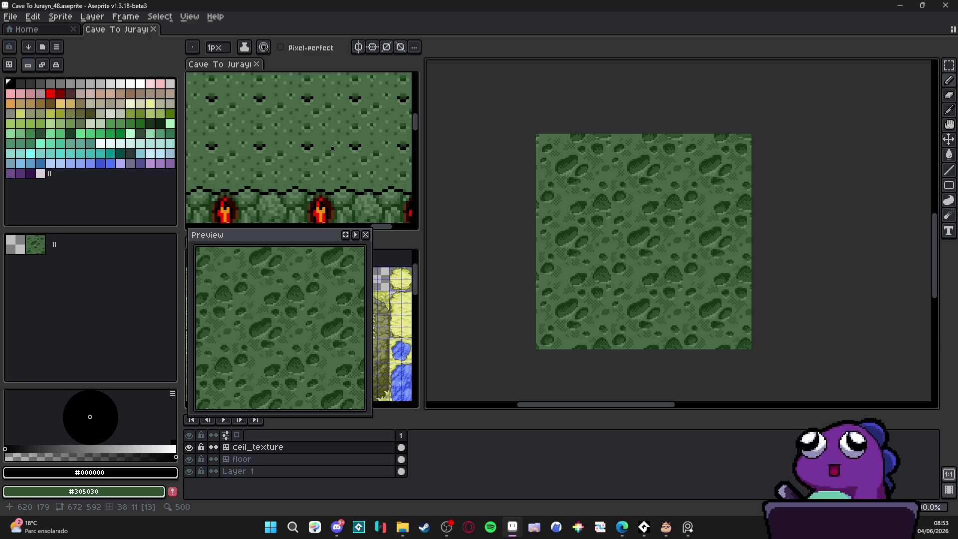
scroll(332, 148, "down", 1)
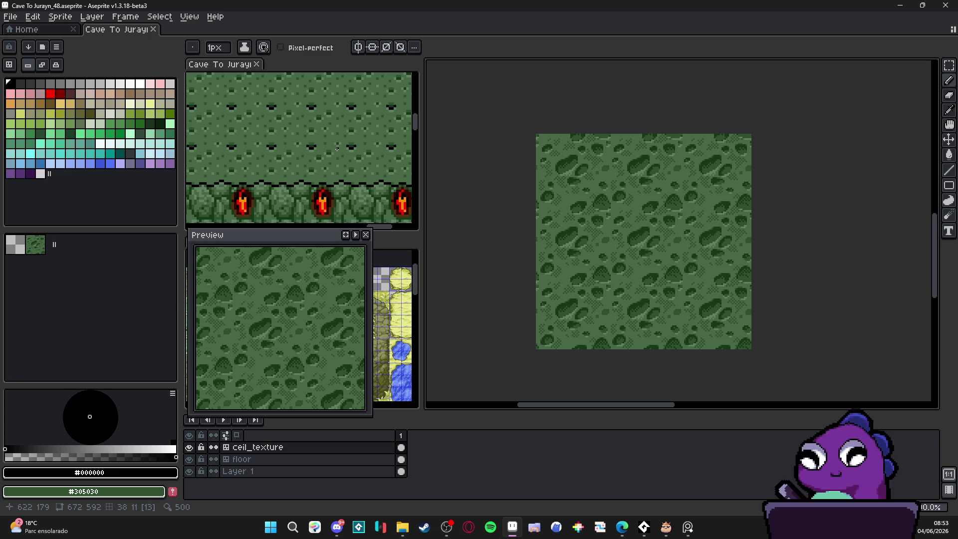
scroll(603, 215, "up", 5)
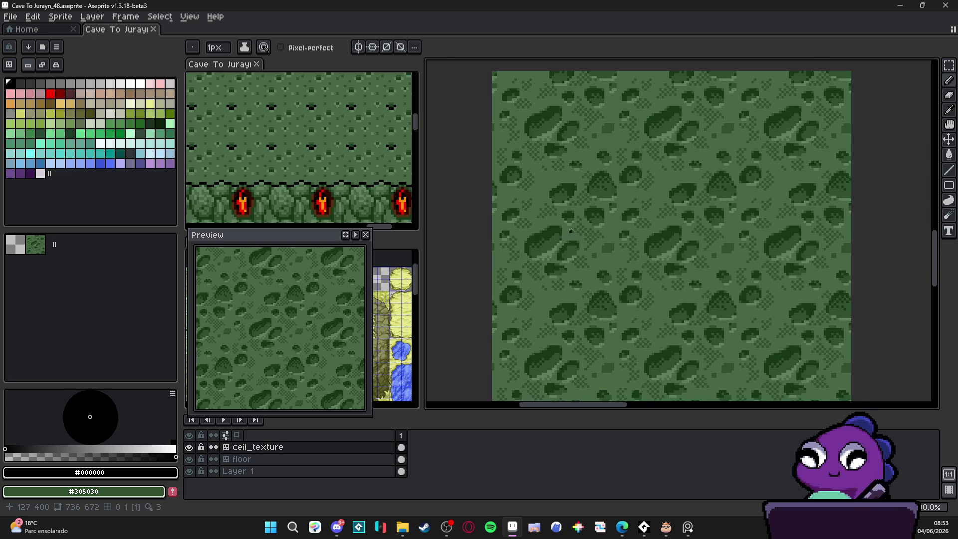
scroll(602, 214, "up", 1)
left_click(603, 215, "alt")
left_click(605, 199)
left_click(574, 198)
left_click(557, 181)
left_click(525, 152)
left_click(541, 134)
left_click(541, 167)
left_click(541, 102)
left_click(557, 102)
Step: Enlarge the pencil to 3px and repaint dark blob pixels in #486848
key("ctrl+z")
left_click(526, 182)
key("plus")
key("plus")
left_click(525, 198)
left_click(502, 175)
left_click(502, 222)
left_click(478, 230)
left_click(455, 222)
Step: Lighten more dark pixels along the lower blob edges with the 3px #486848 brush
scroll(537, 250, "down", 1)
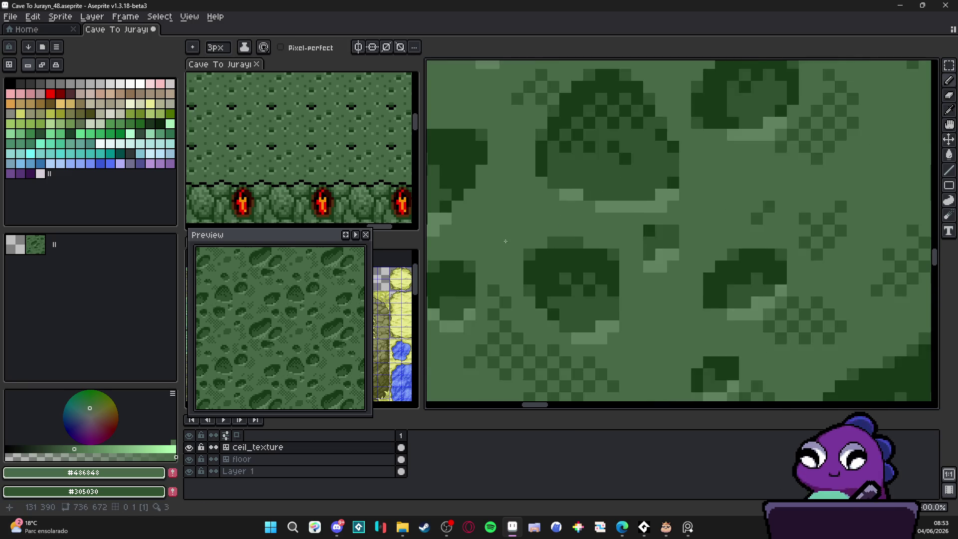
left_click(537, 250)
left_click(547, 289)
left_click(516, 301)
left_click(570, 331)
left_click(582, 347)
left_click(587, 300)
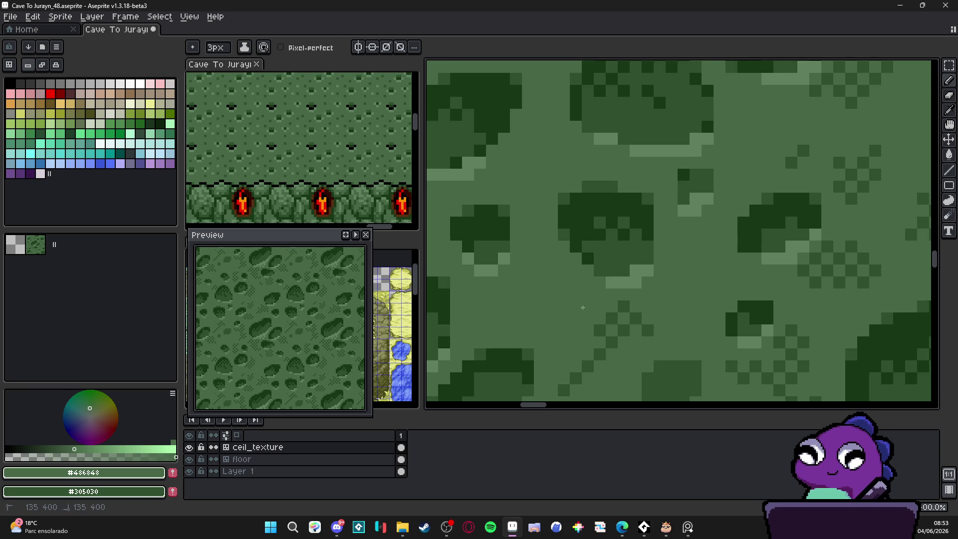
left_click(612, 329)
left_click(642, 325)
left_click(624, 307)
left_click(594, 361)
scroll(592, 276, "down", 2)
left_click(568, 297)
left_click(567, 356)
left_click(555, 380)
scroll(553, 356, "down", 1)
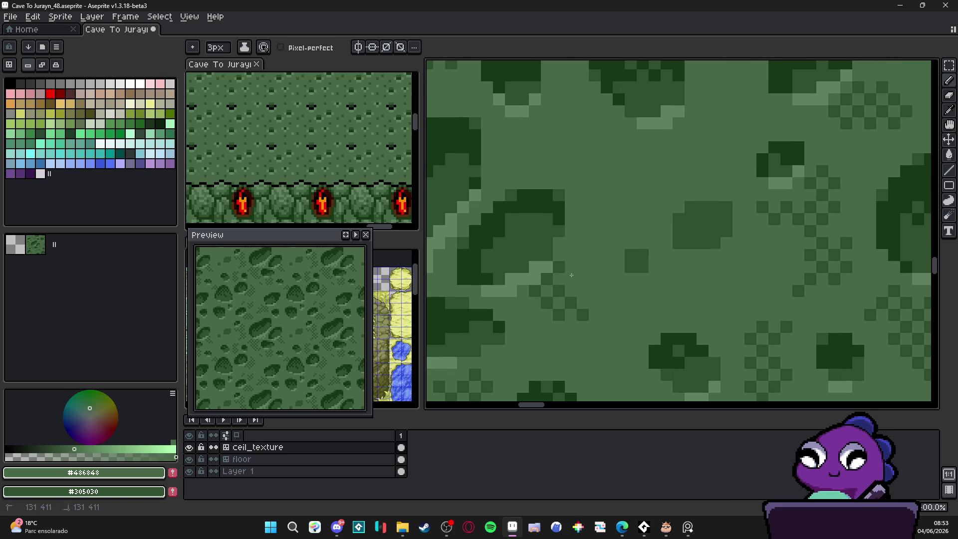
Step: Set the Pencil brush to 2px and pan to the area with dither dots
key("minus")
key("minus")
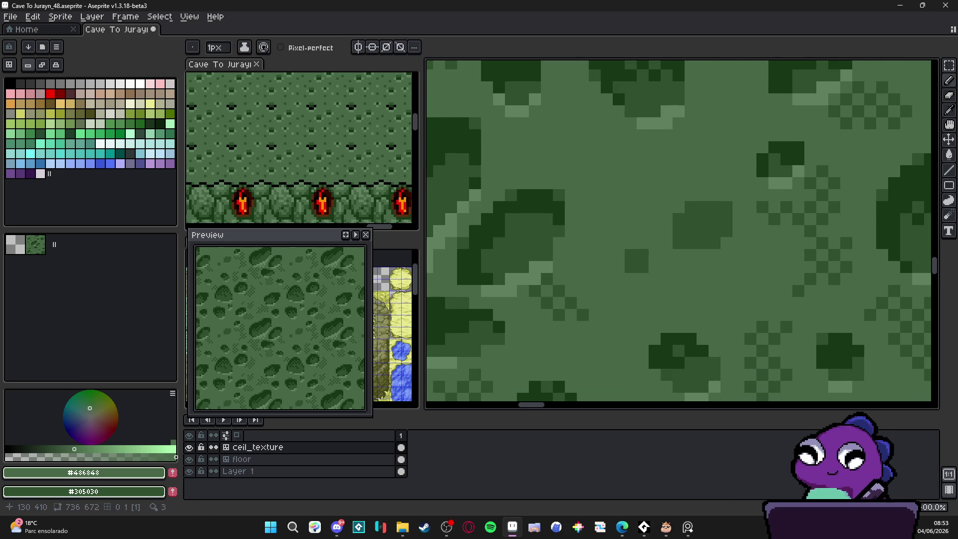
key("plus")
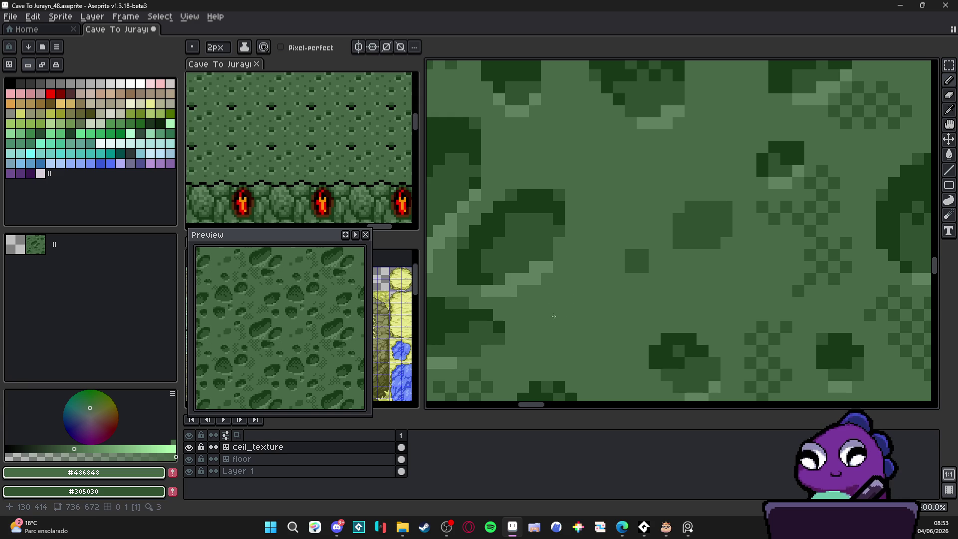
scroll(562, 282, "down", 1)
scroll(517, 344, "up", 1)
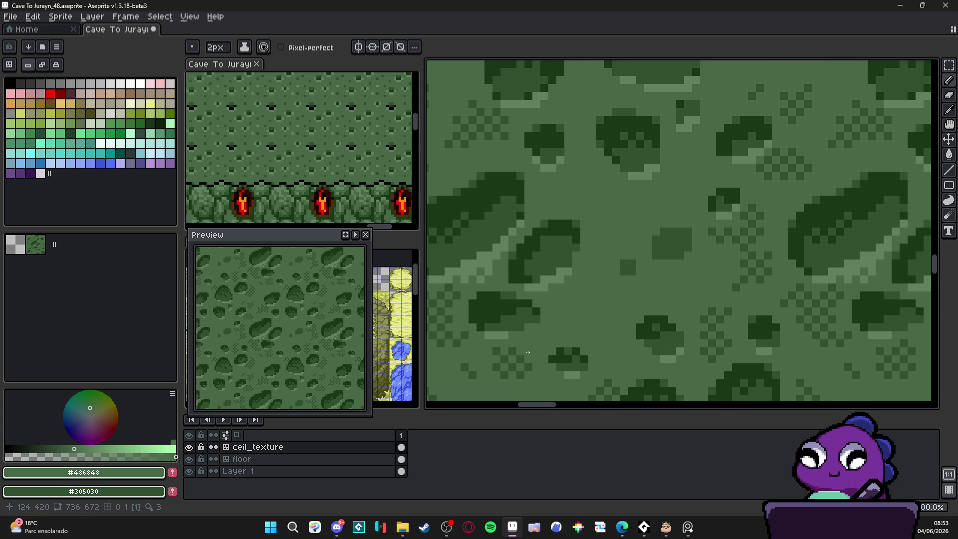
left_click_drag(516, 361, 578, 326)
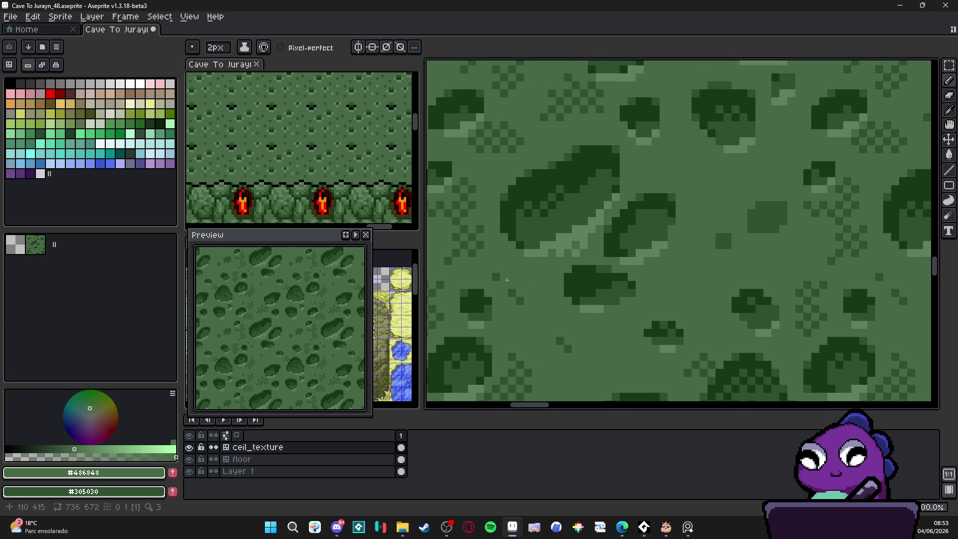
left_click_drag(563, 344, 604, 281)
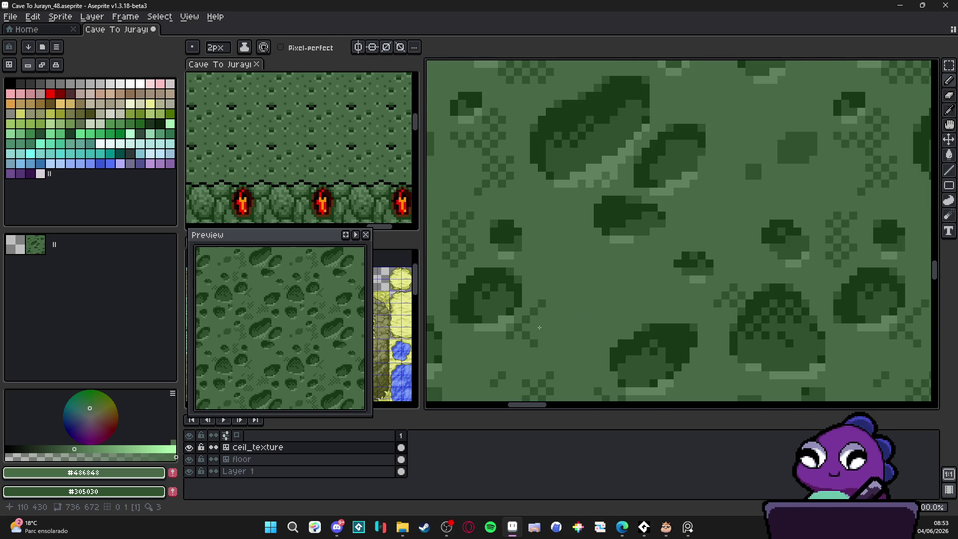
left_click_drag(541, 335, 593, 306)
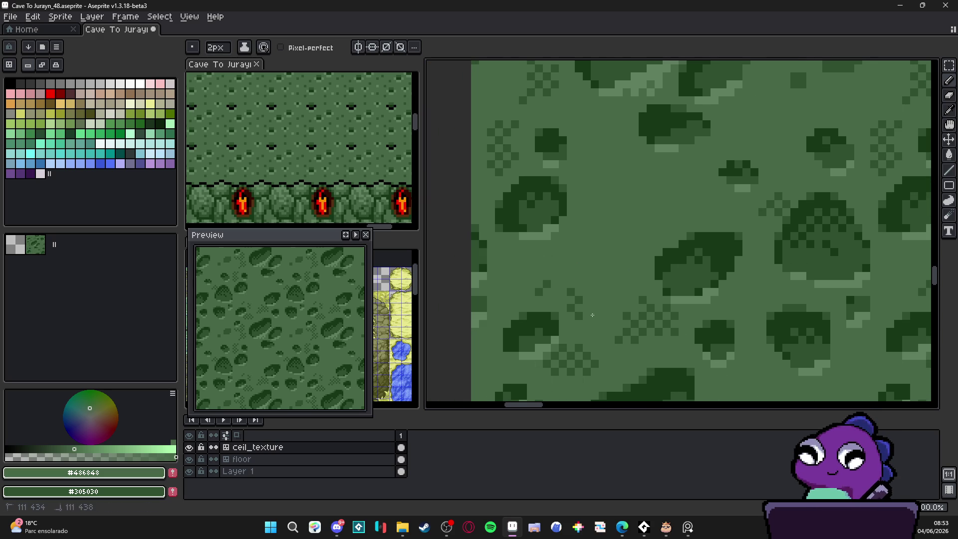
Step: Paint over the scattered checker dither dots with the lighter ground green #486848
mouse_move(563, 357)
left_mouse_down()
mouse_move(556, 372)
mouse_move(626, 332)
mouse_move(681, 325)
mouse_move(629, 320)
mouse_move(649, 306)
mouse_move(643, 299)
mouse_move(675, 332)
left_mouse_up()
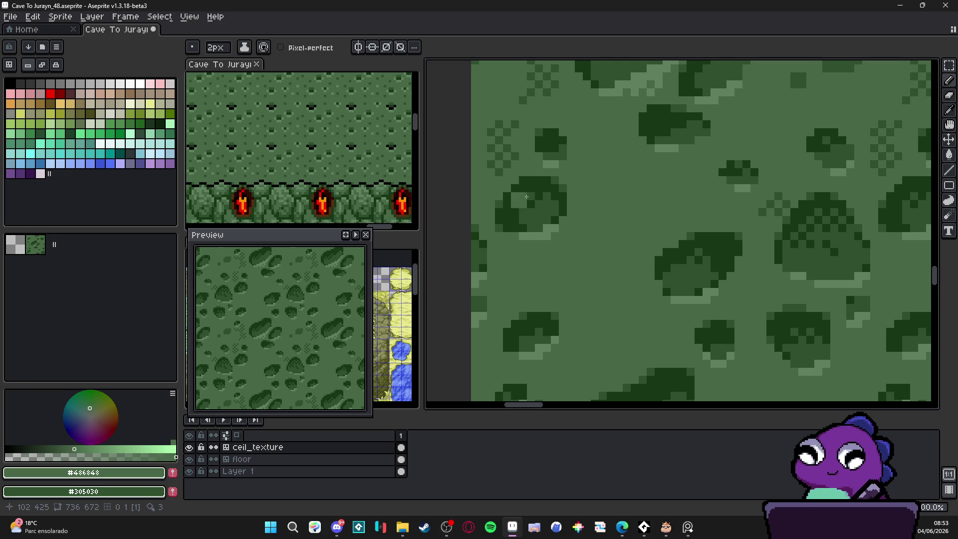
scroll(531, 219, "up", 3)
mouse_move(531, 224)
left_mouse_down()
mouse_move(538, 194)
mouse_move(523, 235)
mouse_move(519, 200)
left_mouse_up()
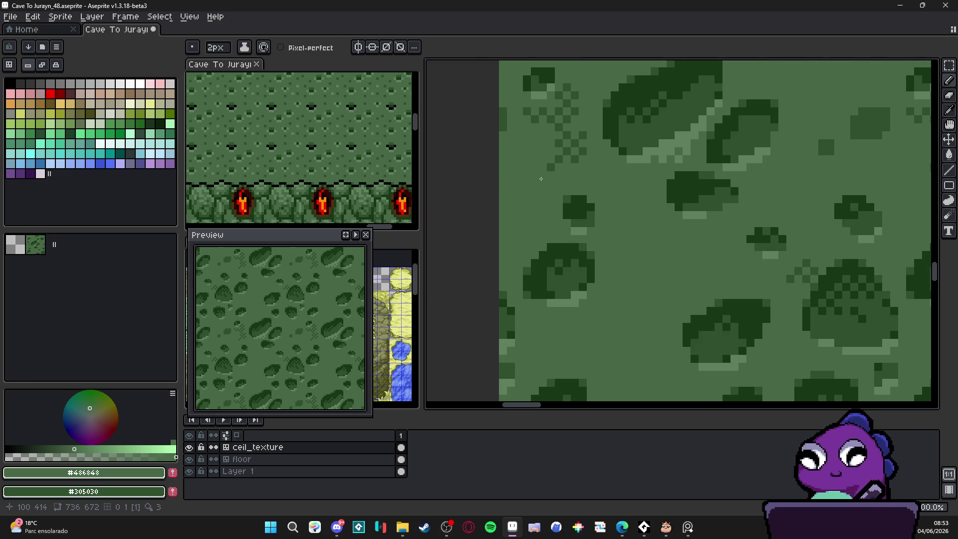
scroll(536, 180, "up", 3)
mouse_move(549, 235)
left_mouse_down()
mouse_move(564, 215)
mouse_move(561, 187)
mouse_move(518, 188)
mouse_move(533, 187)
left_mouse_up()
scroll(534, 187, "down", 2)
scroll(659, 236, "up", 3)
left_click_drag(659, 236, 629, 254)
scroll(678, 284, "down", 3)
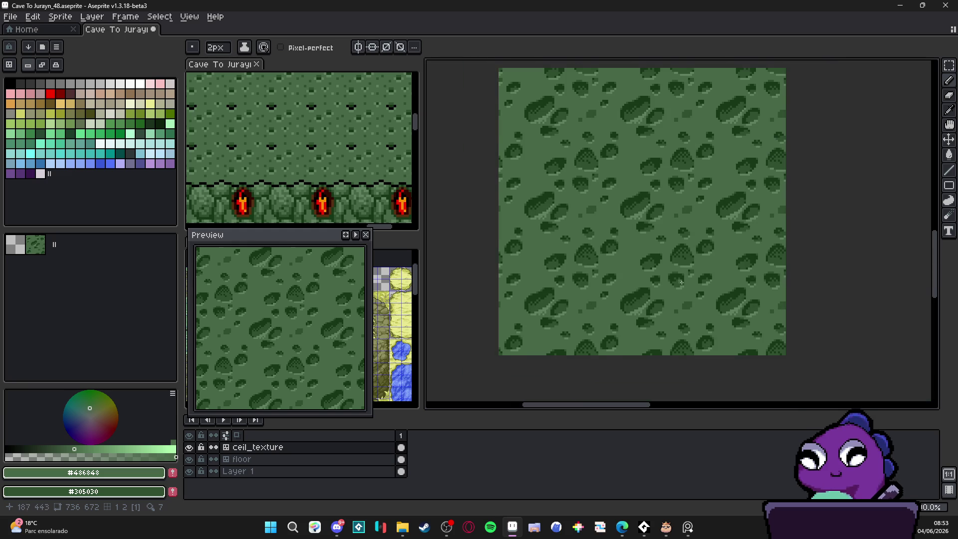
scroll(679, 284, "right", 1)
Step: Save the ground texture and pick the dark blob green #183818
key("ctrl+s")
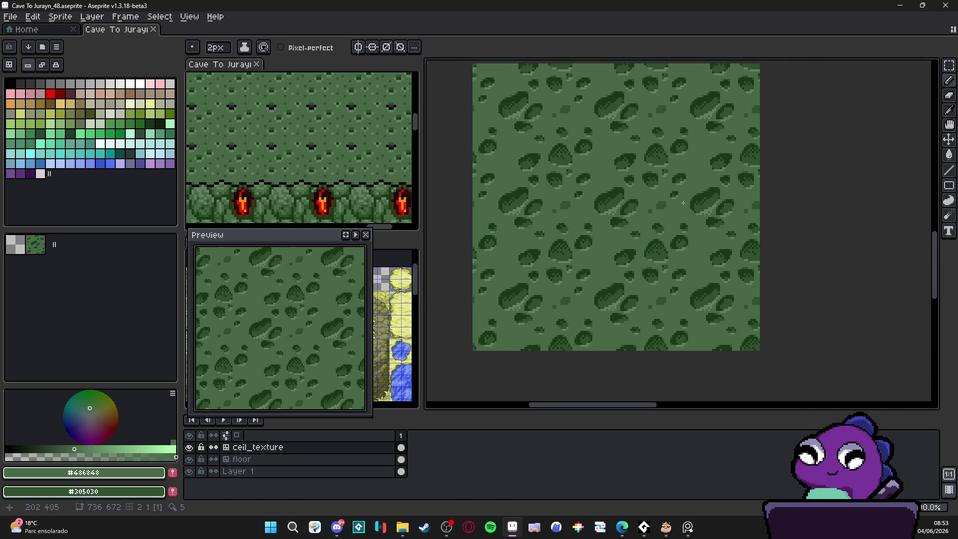
scroll(688, 200, "up", 3)
left_click(630, 220, "alt")
left_click(631, 230)
scroll(673, 263, "down", 2)
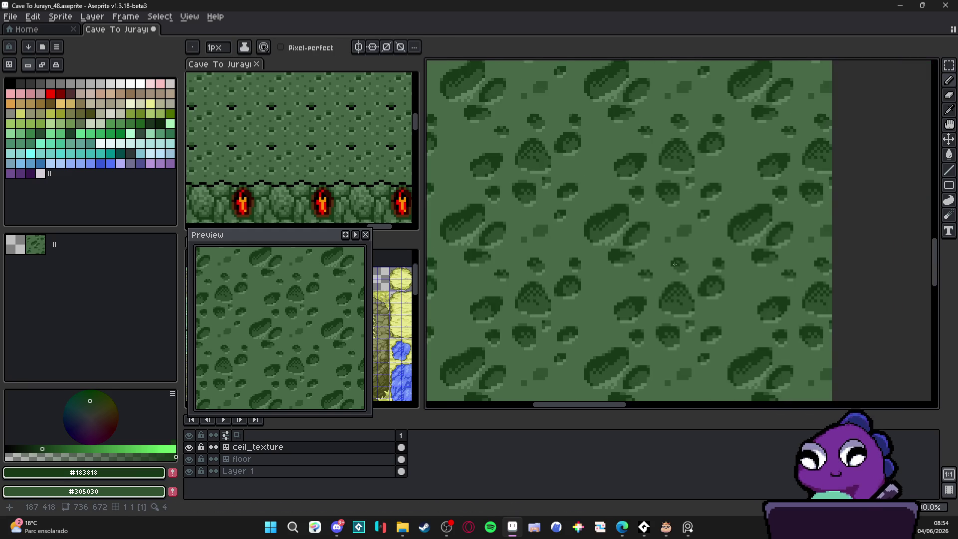
scroll(683, 272, "down", 2)
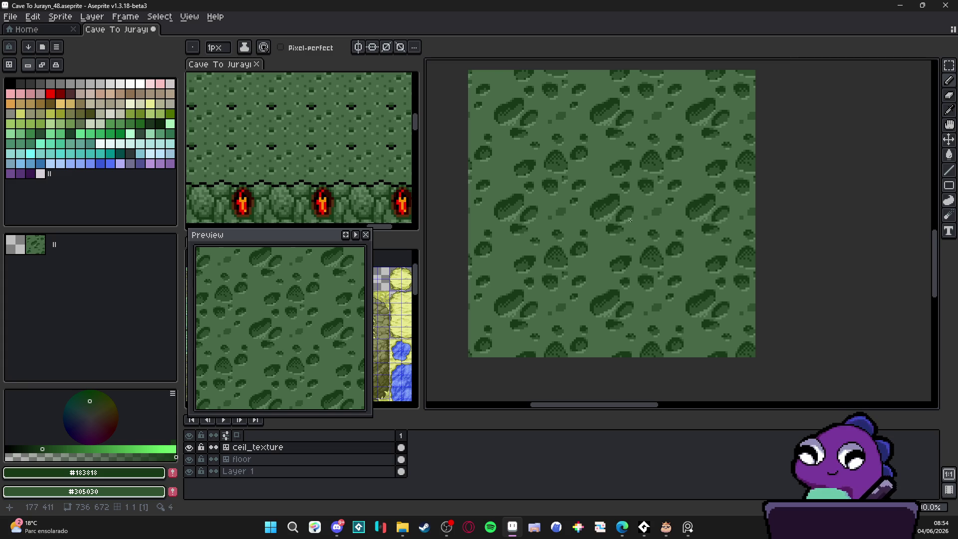
scroll(704, 201, "up", 5)
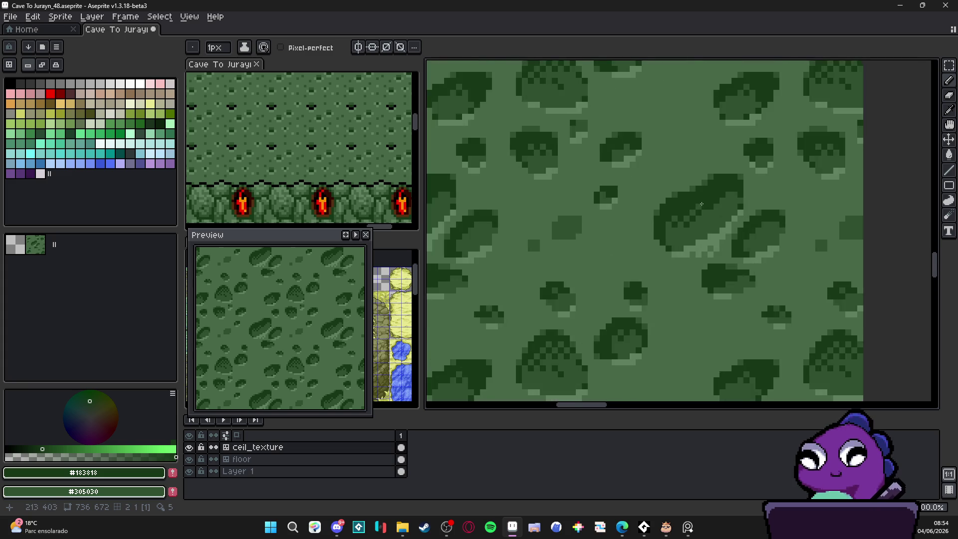
Step: Paint small dark green #183818 patches onto a blob, switching between #305030 and #183818
left_click(709, 227, "alt")
left_click(671, 202, "alt")
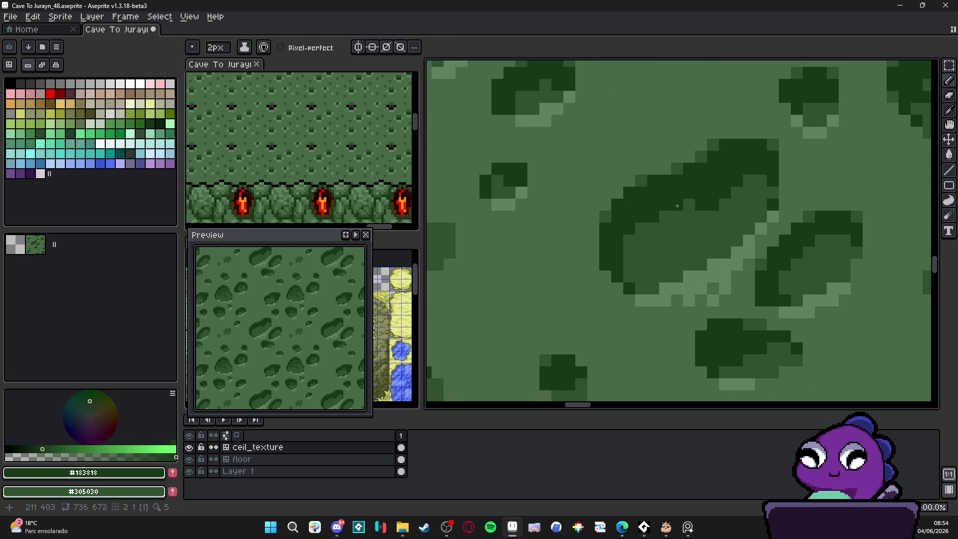
scroll(701, 223, "down", 3)
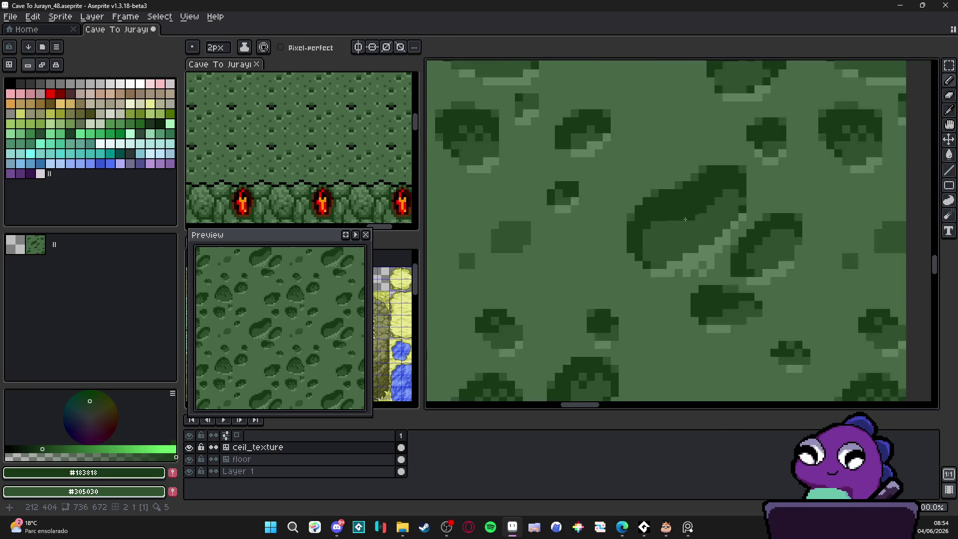
scroll(597, 298, "up", 1)
mouse_move(623, 259)
left_mouse_down()
mouse_move(631, 237)
mouse_move(661, 245)
left_mouse_up()
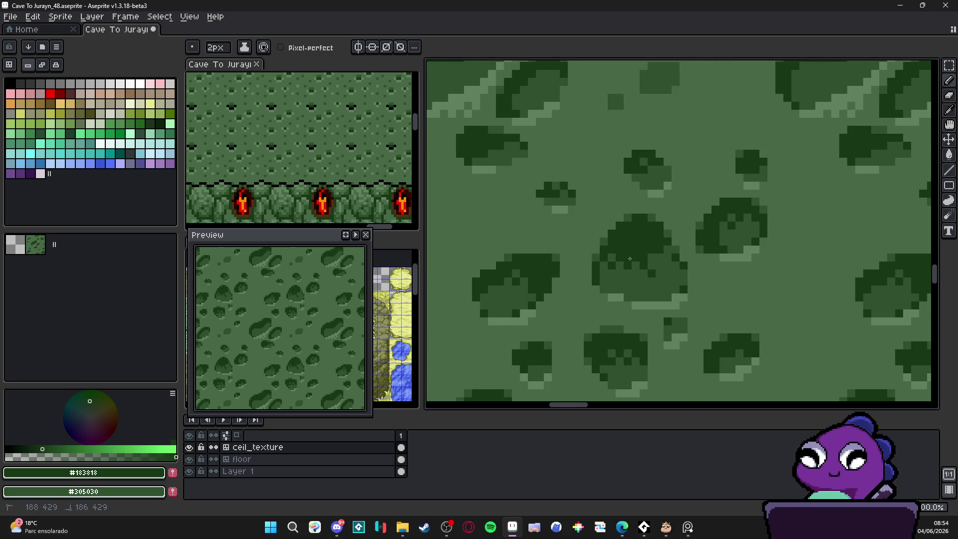
left_click(658, 274, "alt")
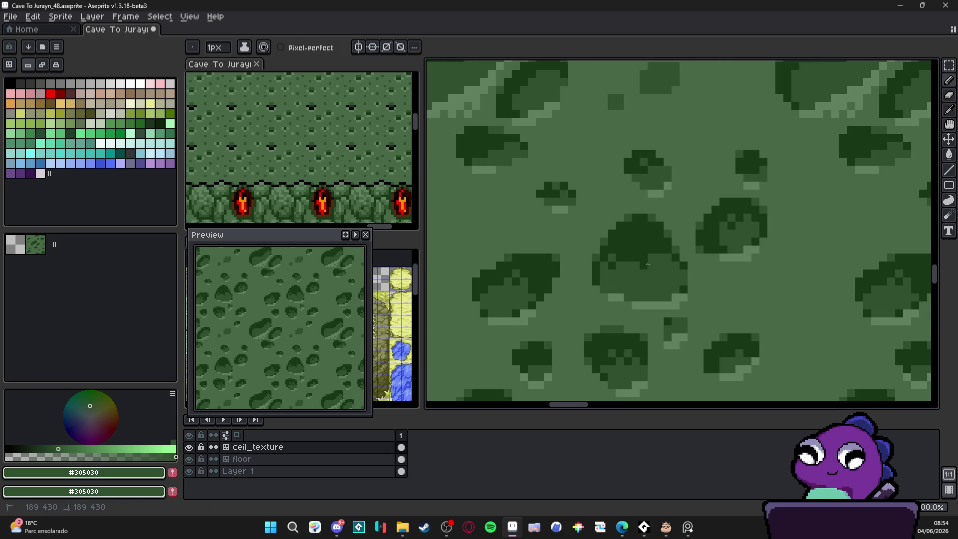
left_click(632, 252, "alt")
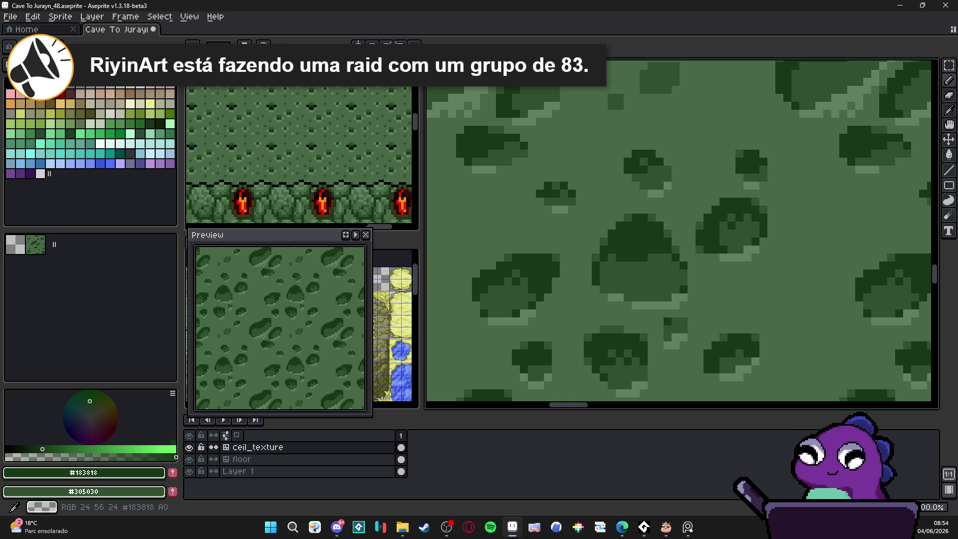
Step: Add dark green pixels and a short dark run along a blob edge
scroll(583, 293, "up", 2)
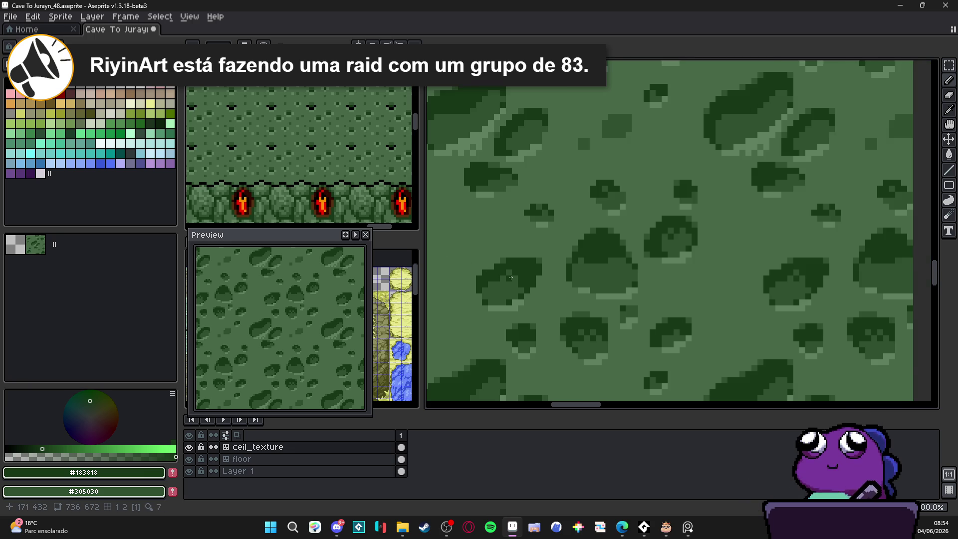
left_click(470, 275)
left_click(470, 287)
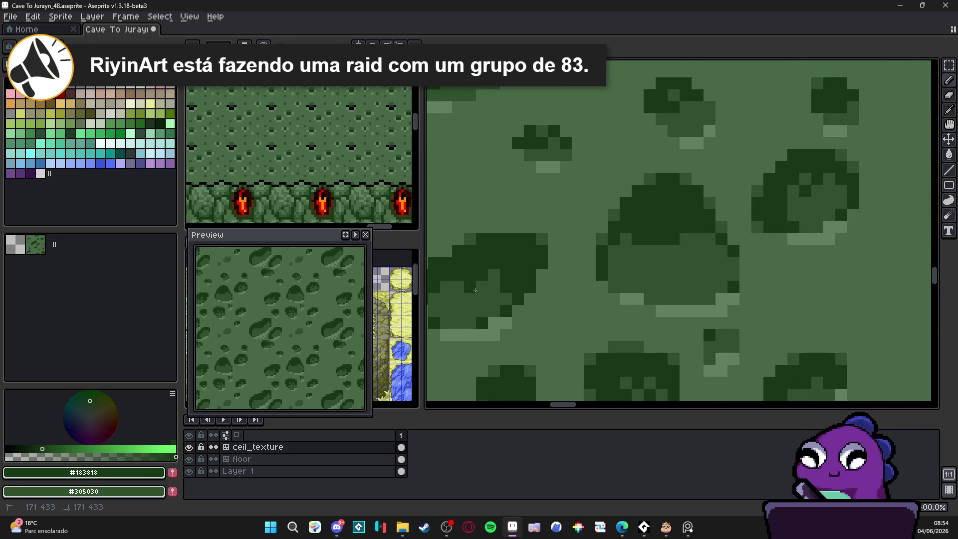
left_click_drag(479, 287, 493, 287)
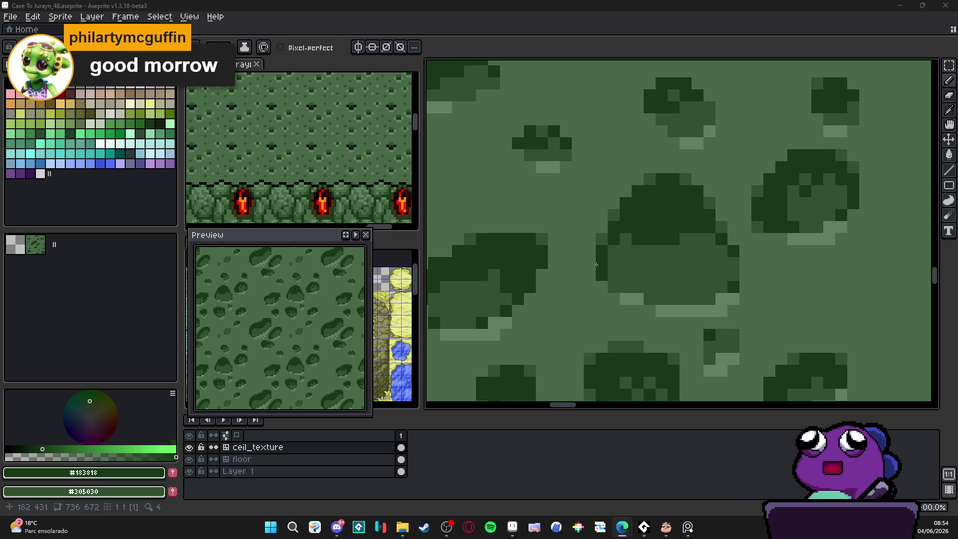
scroll(606, 255, "down", 3)
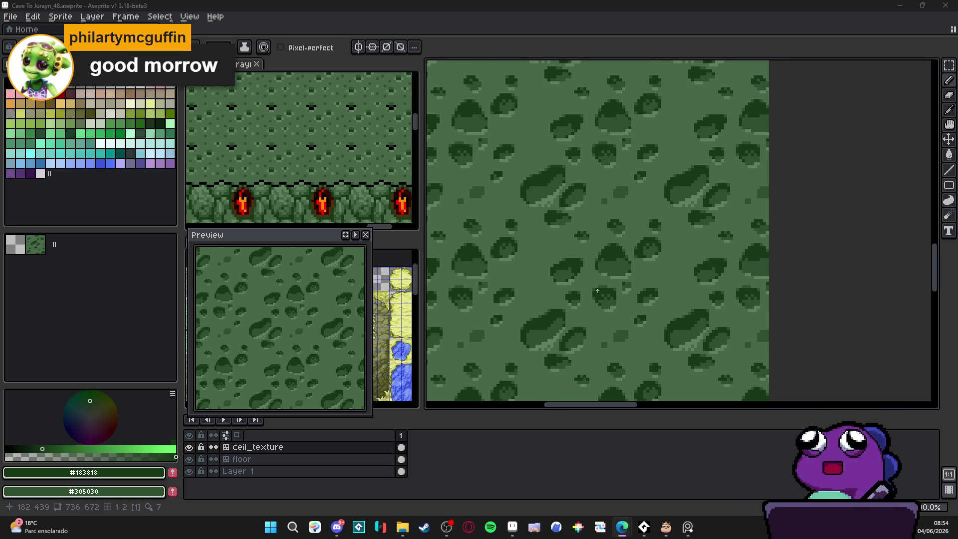
scroll(591, 278, "up", 3)
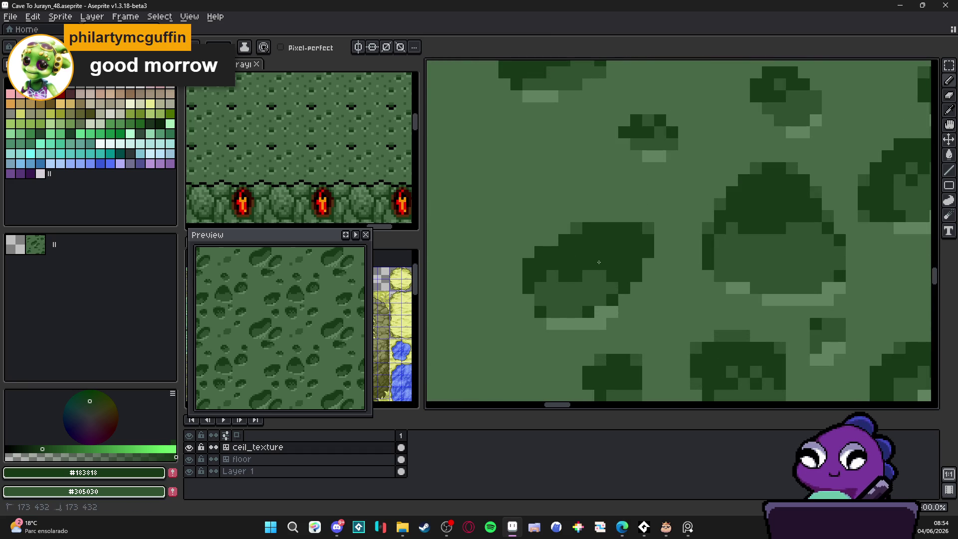
Step: Recolour a few dark pixels to medium green #305030, then add one dark #183818 pixel
left_click(546, 277, "alt")
mouse_move(546, 277)
left_mouse_down()
mouse_move(611, 273)
mouse_move(612, 265)
mouse_move(601, 263)
mouse_move(597, 277)
left_mouse_up()
left_click(605, 242, "alt")
left_click(611, 263)
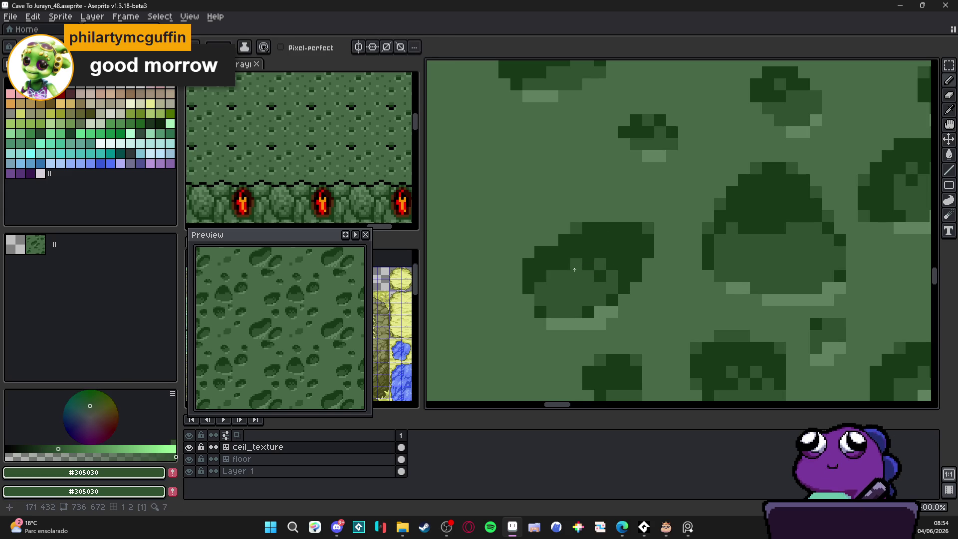
Step: Place several individual medium-green #305030 pixels inside the blob
key("alt")
left_click(580, 280, "alt")
left_click(577, 263)
left_click(575, 275, "alt")
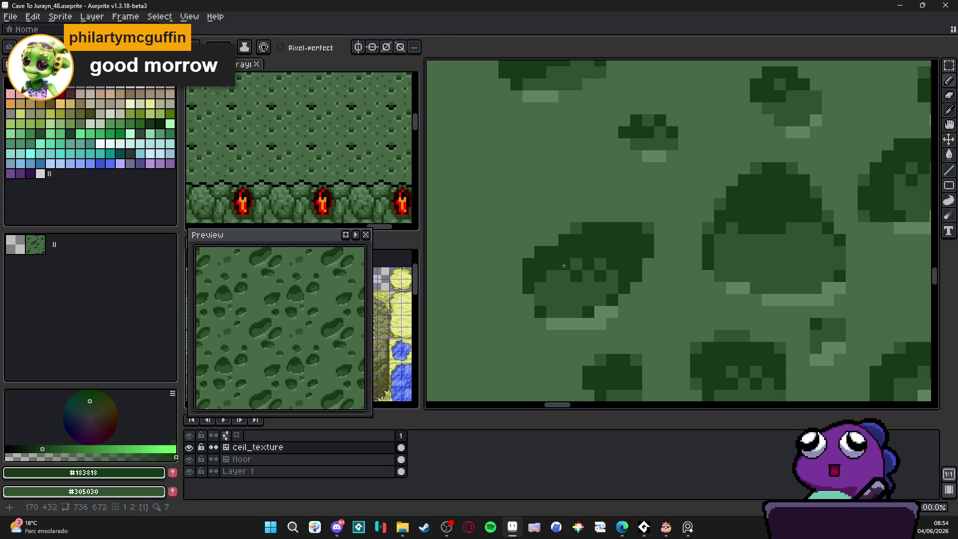
left_click(582, 229, "alt")
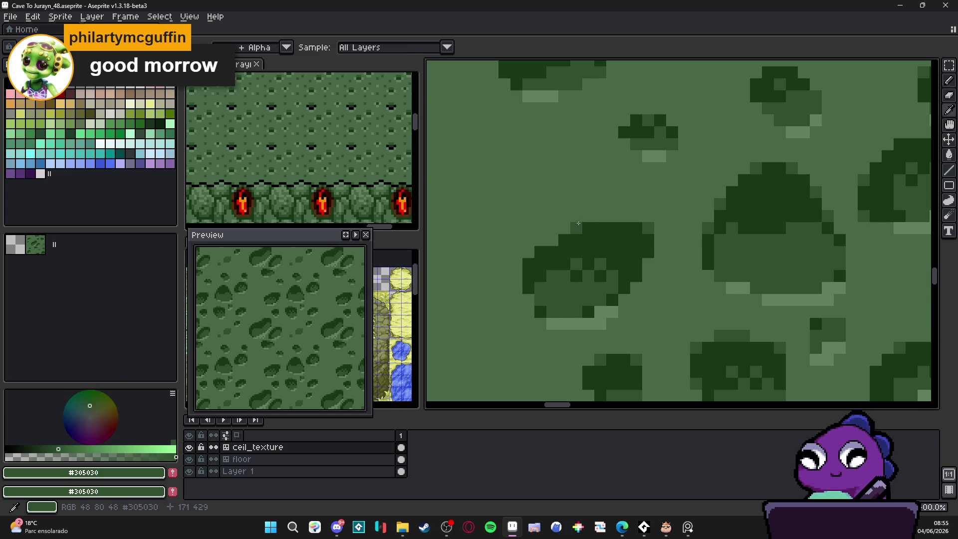
left_click(578, 241)
Step: Add dark #183818 pixels inside the blob's lighter area, undoing and redrawing one stray pixel
scroll(598, 250, "down", 5)
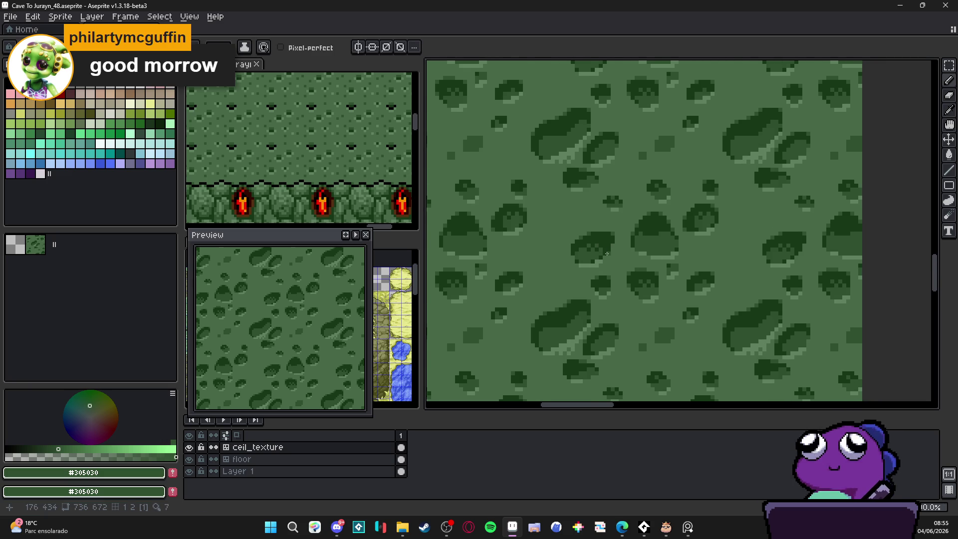
scroll(601, 255, "up", 2)
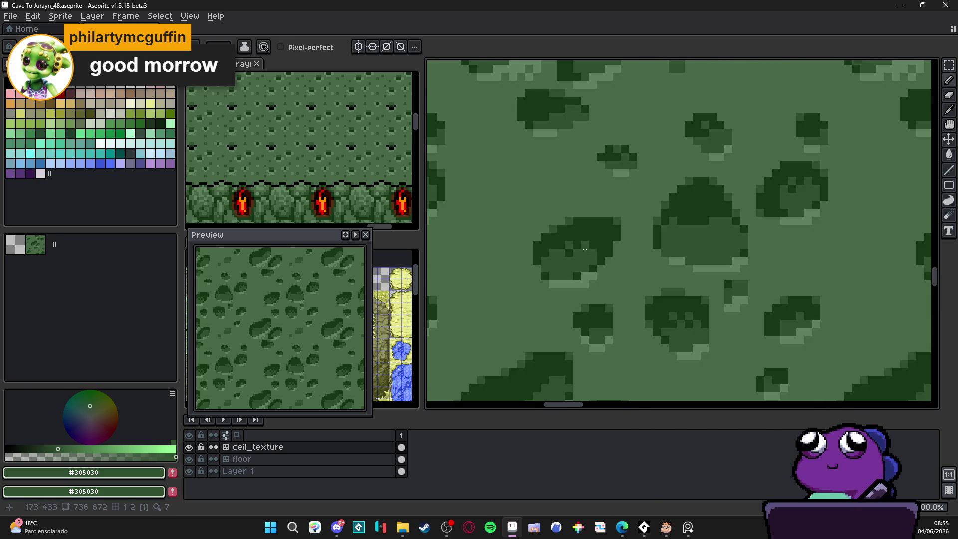
scroll(579, 255, "up", 2)
left_click(596, 244, "alt")
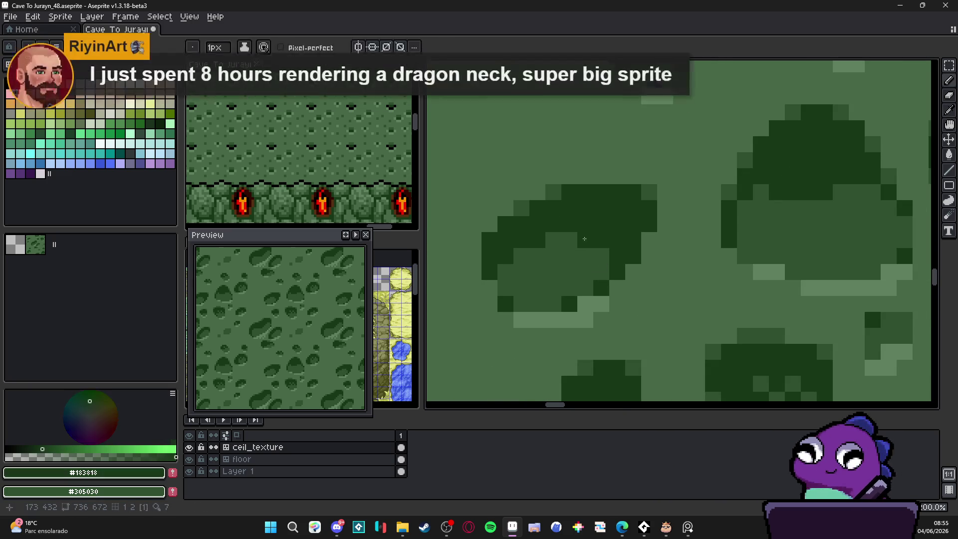
left_click(584, 254)
left_click(554, 256)
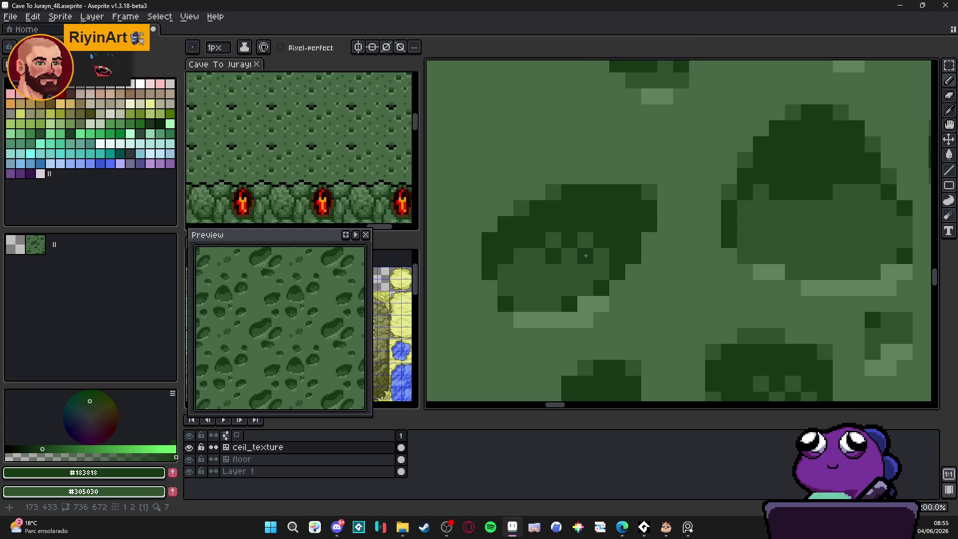
left_click(601, 255)
key("ctrl+z")
left_click(603, 267)
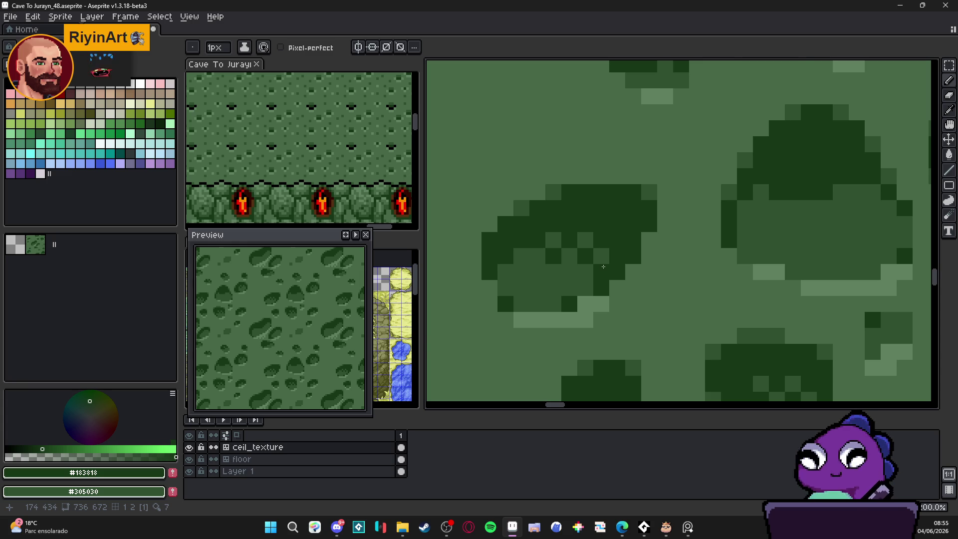
scroll(603, 267, "down", 2)
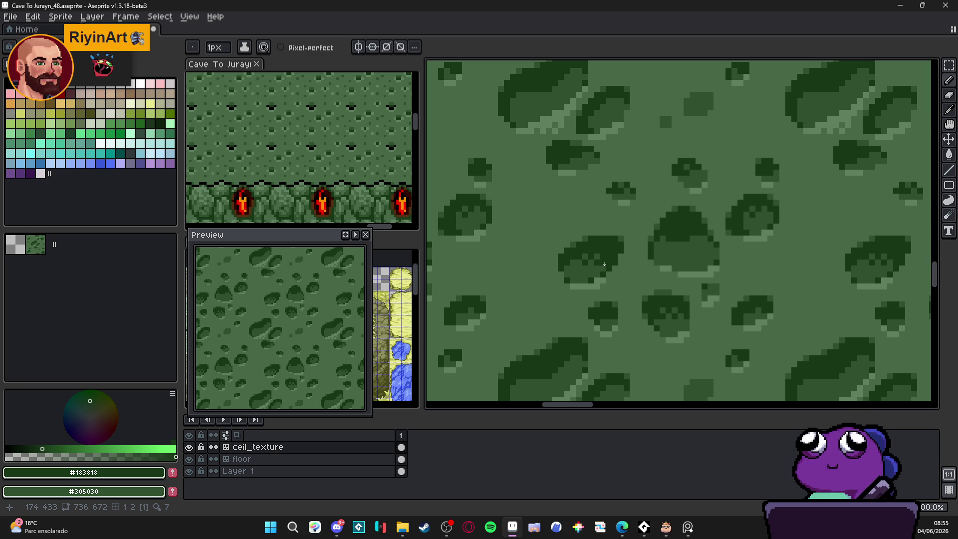
Step: Zoom out to review the tiled texture after sampling medium green #305030
scroll(604, 264, "down", 2)
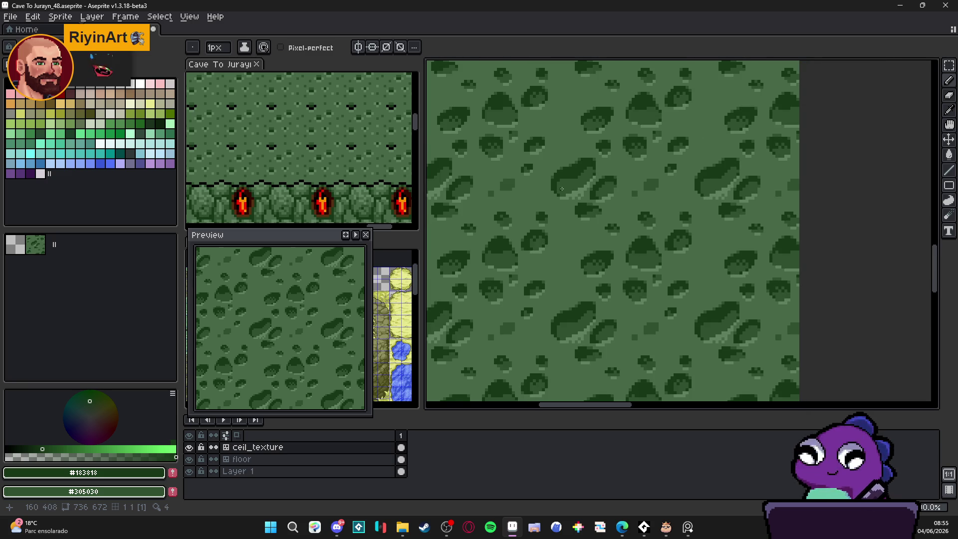
scroll(562, 189, "up", 3)
left_click(578, 186, "alt")
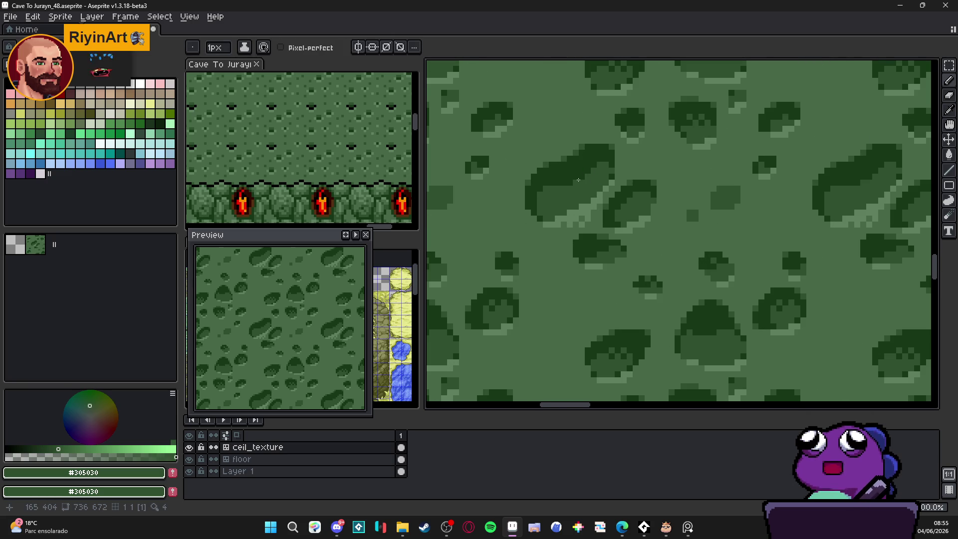
scroll(581, 184, "down", 3)
scroll(586, 192, "down", 1)
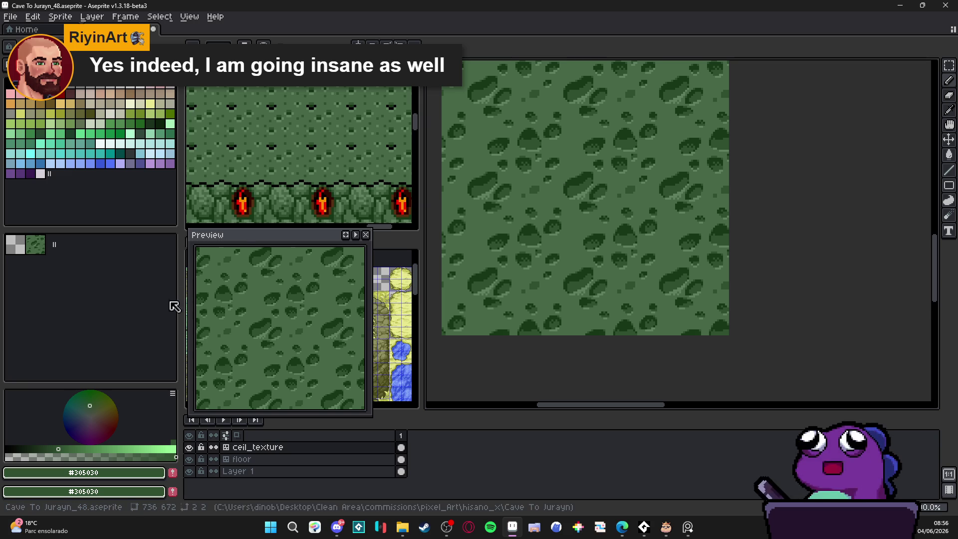
scroll(582, 317, "up", 1)
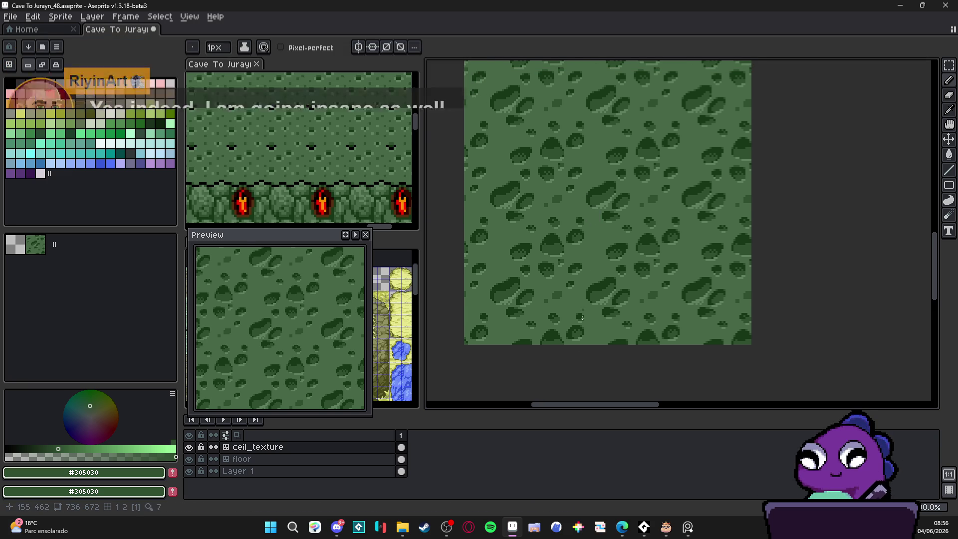
Step: Zoom back into the blobs and finish with medium green #305030 as the drawing colour
left_click(453, 533)
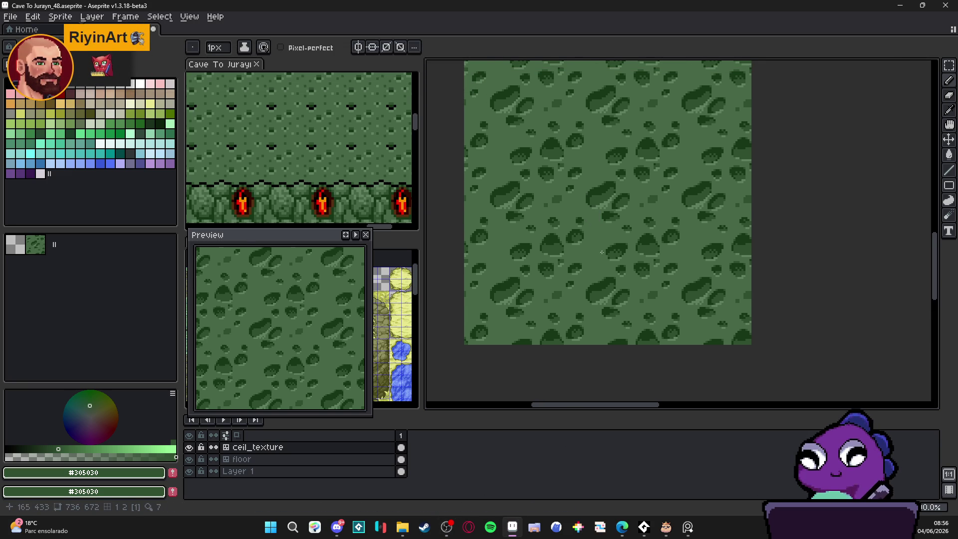
scroll(593, 246, "up", 1)
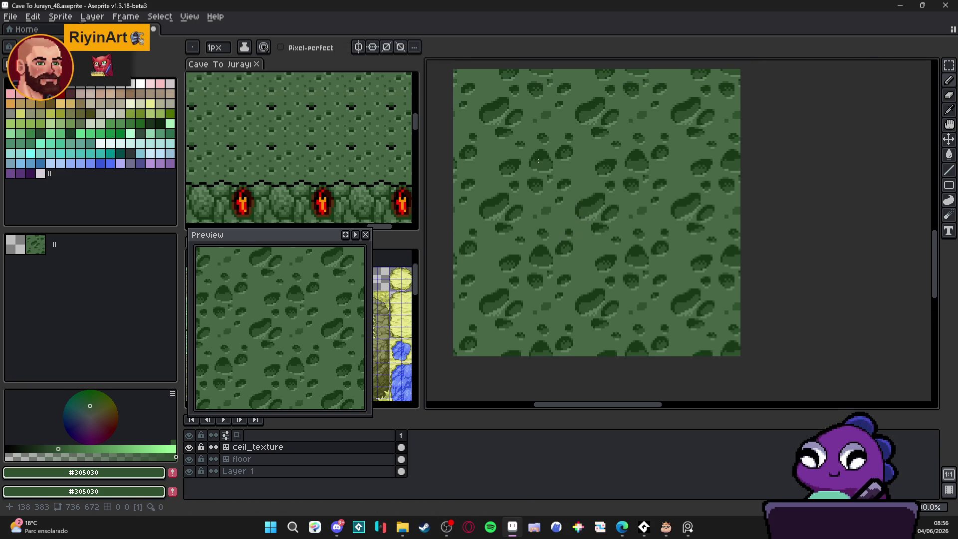
scroll(538, 169, "up", 5)
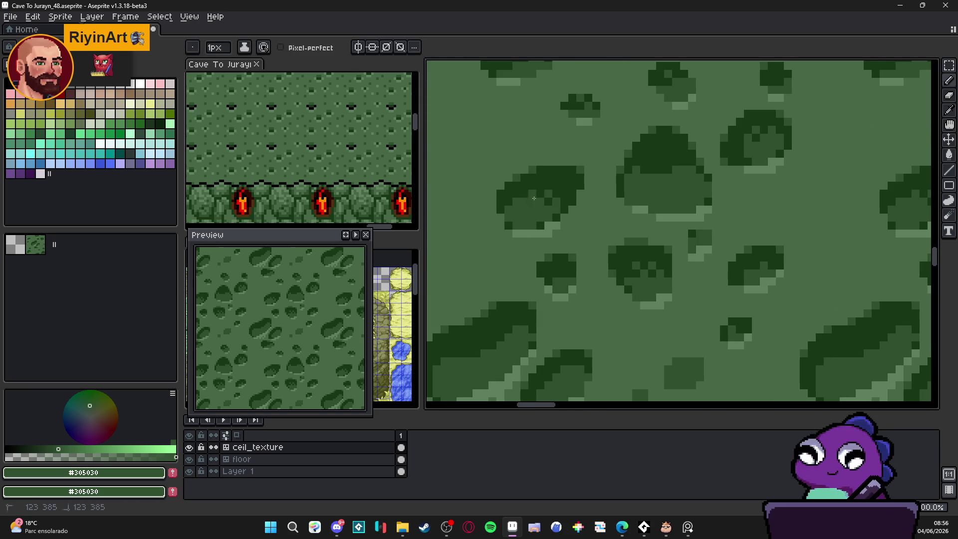
left_click(550, 180, "alt")
scroll(622, 212, "down", 4)
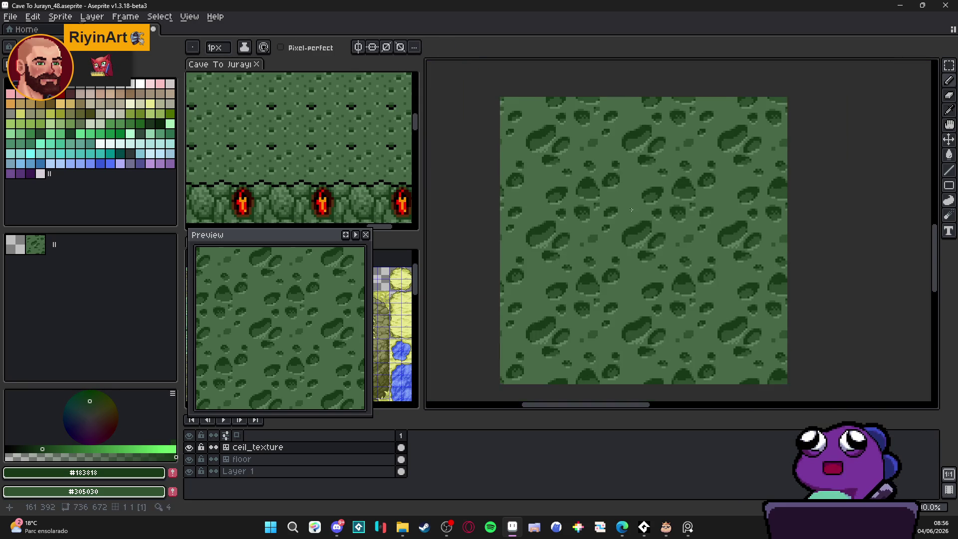
scroll(638, 249, "down", 1)
scroll(654, 281, "up", 2)
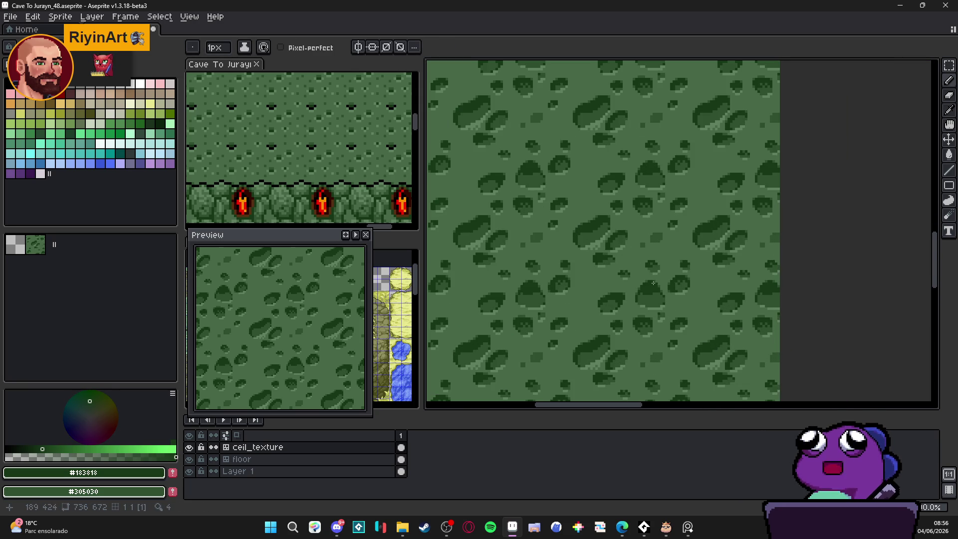
scroll(642, 282, "up", 2)
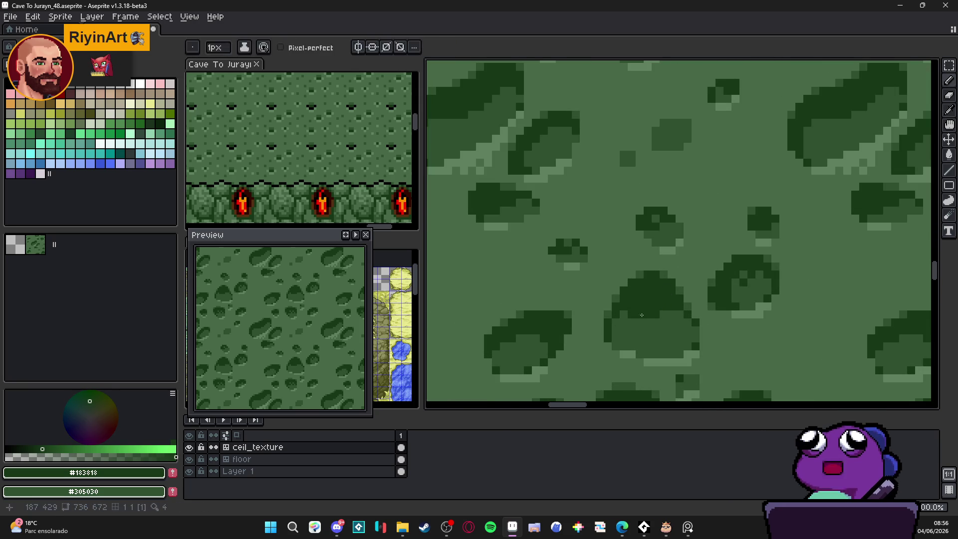
left_click(630, 320, "alt")
left_click(645, 309, "alt")
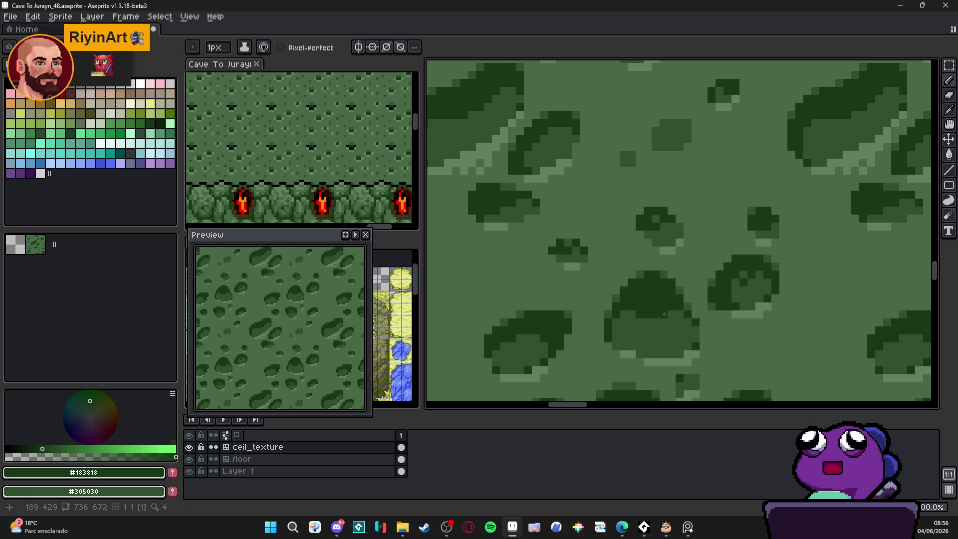
scroll(658, 302, "down", 2)
scroll(659, 302, "up", 2)
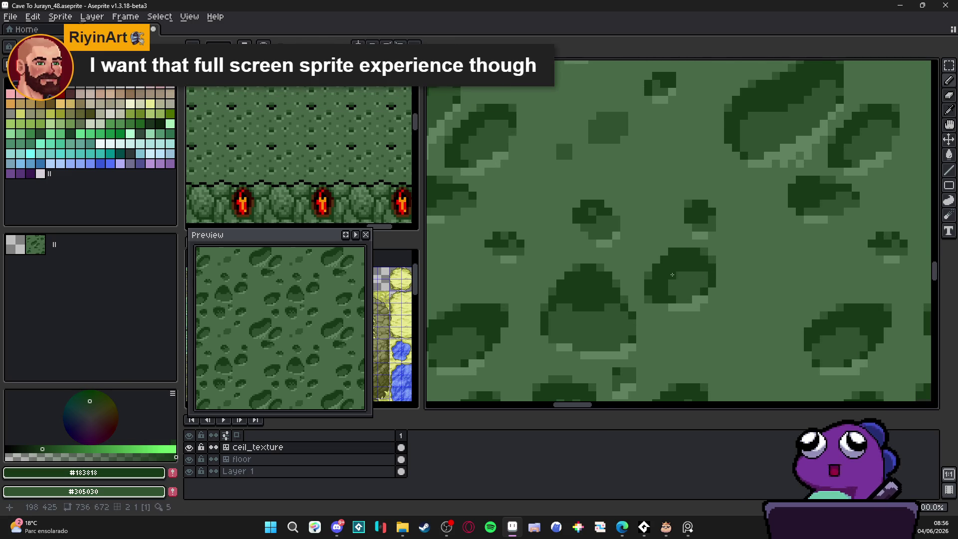
scroll(671, 274, "down", 1)
scroll(688, 265, "up", 1)
left_click(635, 252, "alt")
scroll(646, 254, "down", 3)
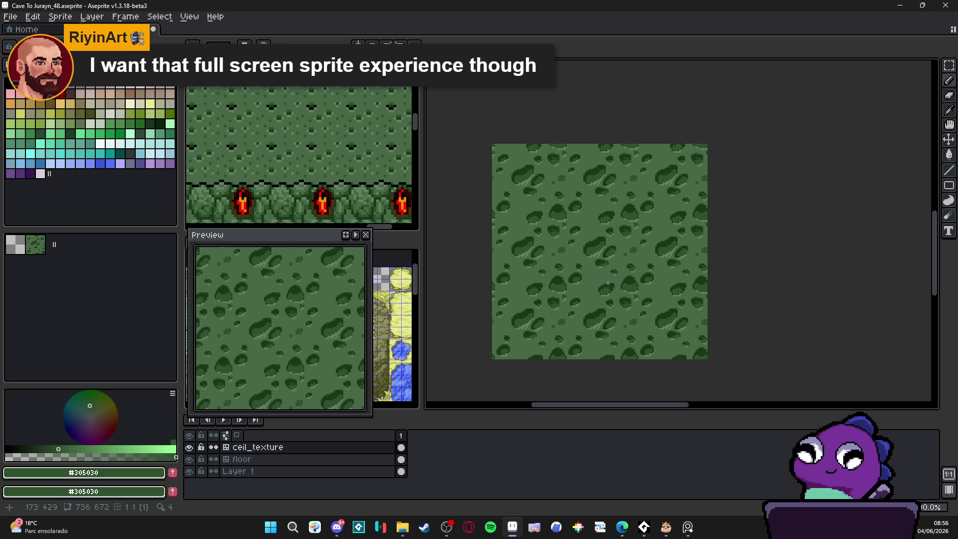
scroll(330, 159, "down", 5)
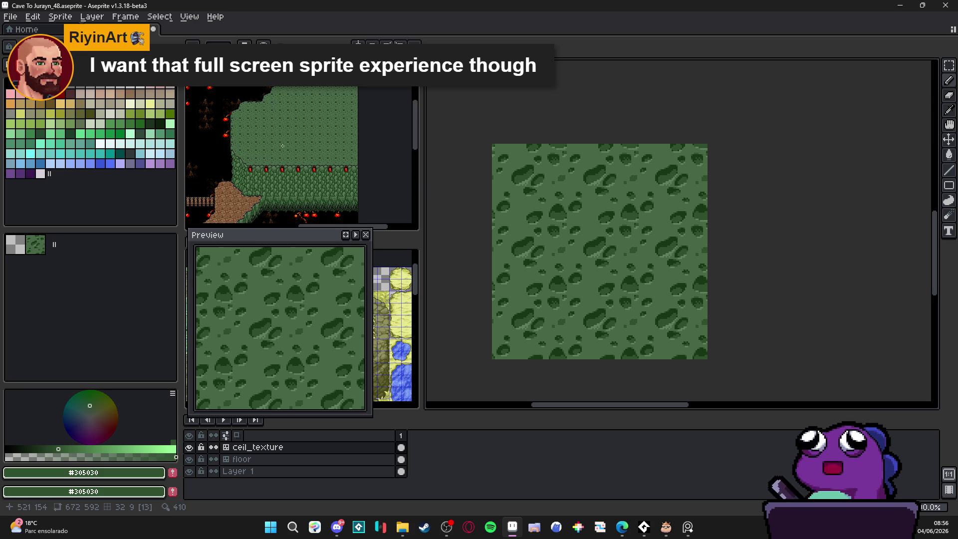
scroll(559, 207, "up", 1)
scroll(559, 207, "up", 2)
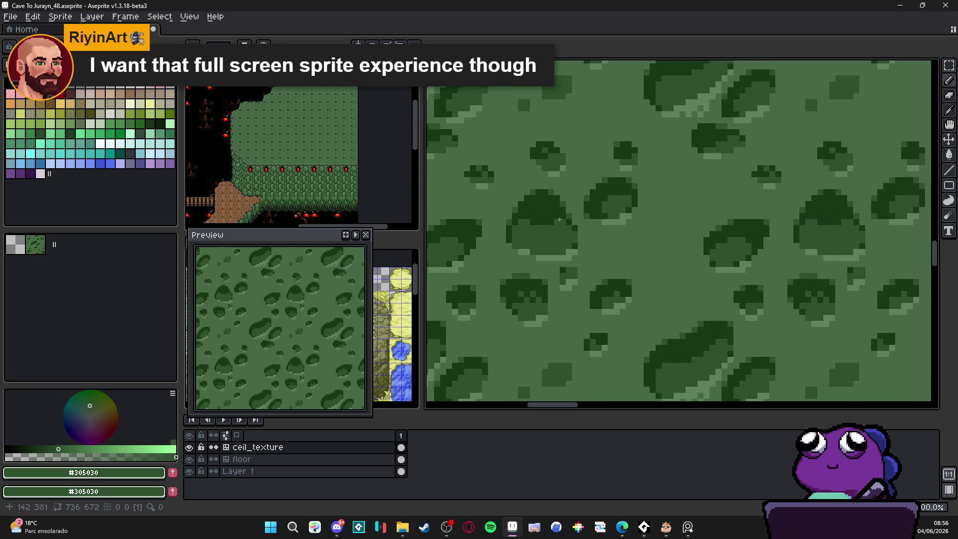
scroll(555, 222, "up", 2)
scroll(534, 208, "down", 2)
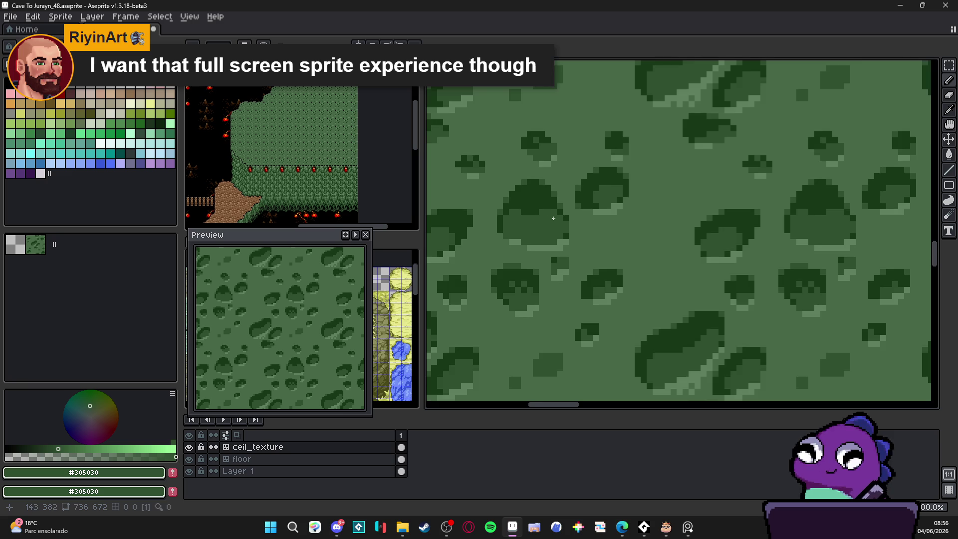
scroll(534, 207, "up", 1)
left_click(518, 214, "alt")
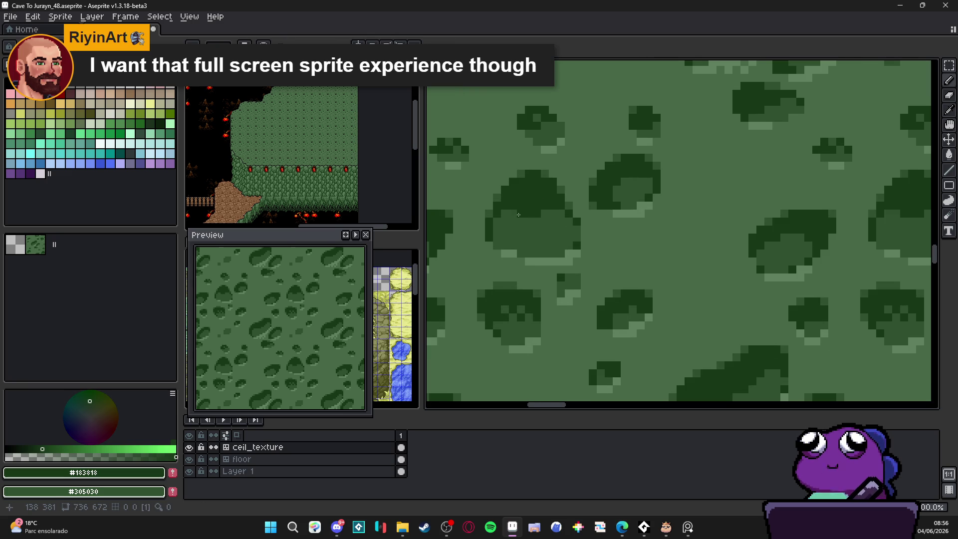
scroll(519, 214, "down", 4)
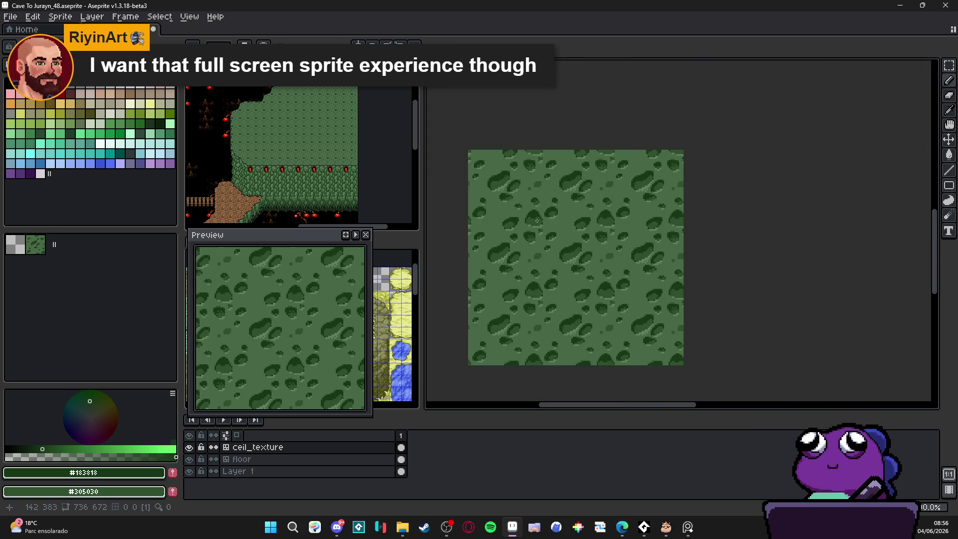
scroll(523, 216, "up", 4)
scroll(521, 215, "down", 2)
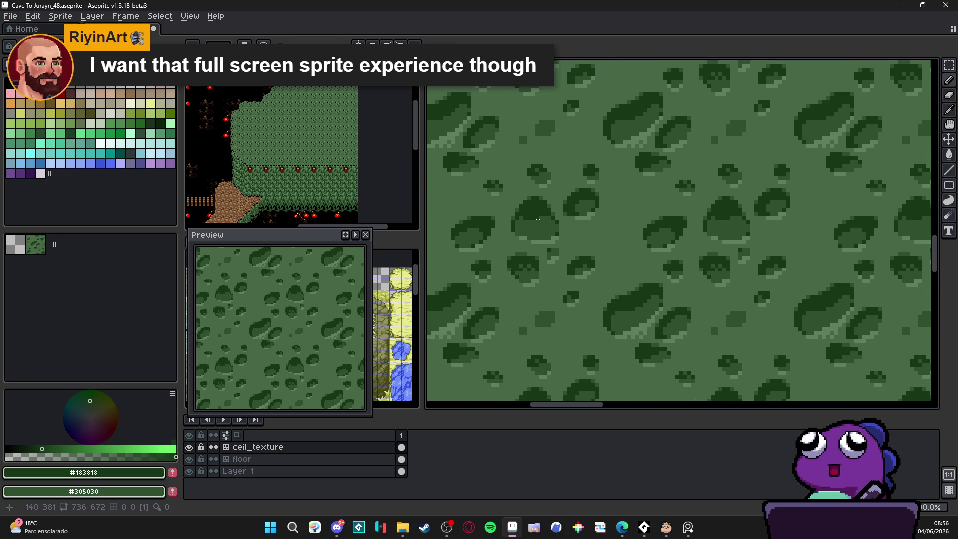
scroll(528, 225, "up", 3)
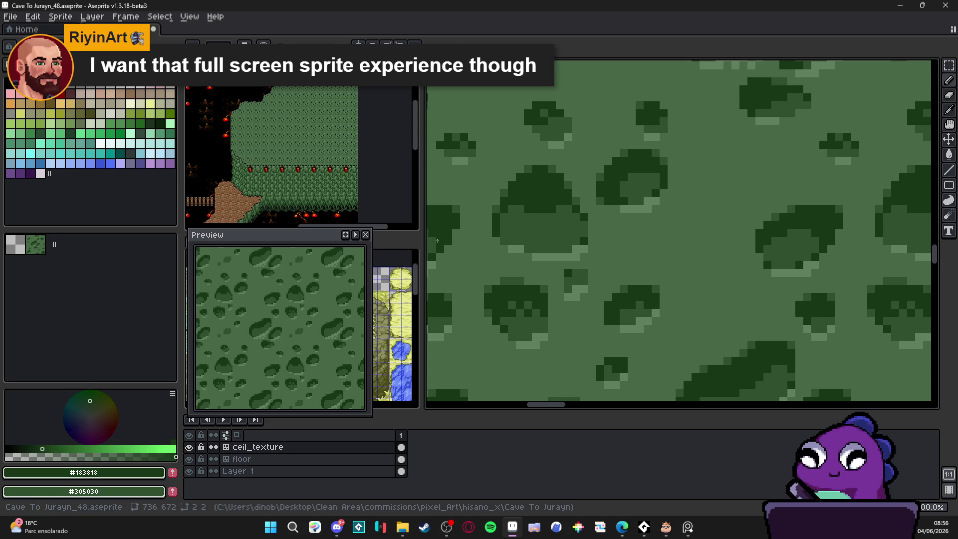
scroll(592, 213, "down", 2)
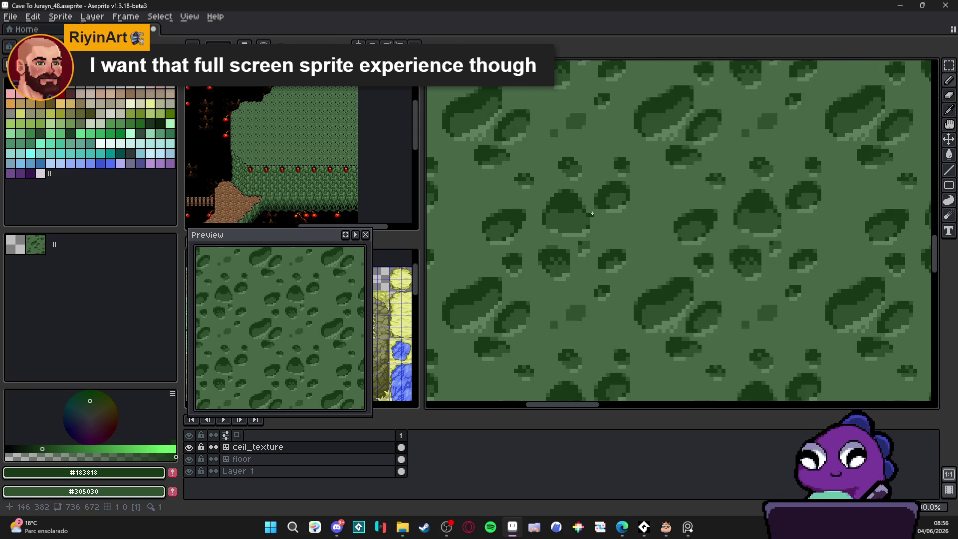
scroll(592, 213, "down", 1)
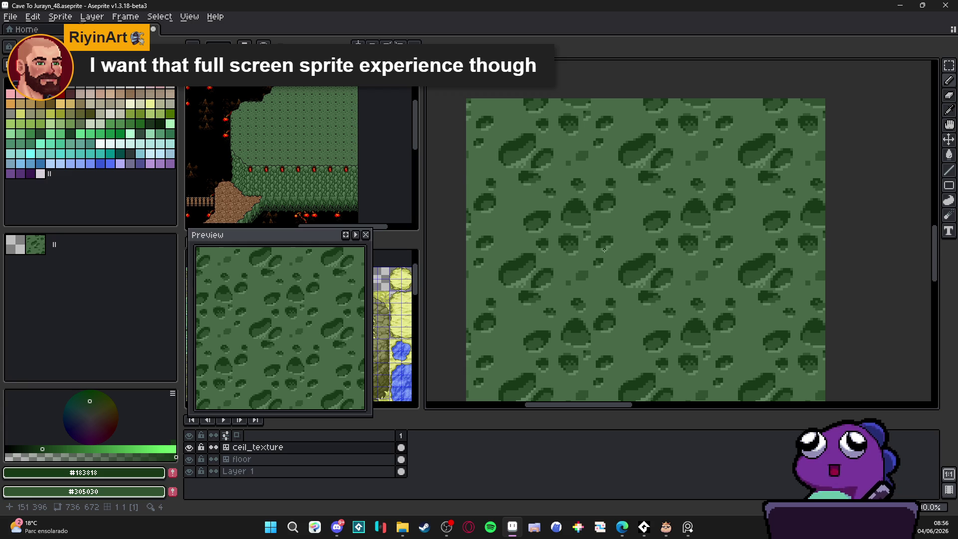
scroll(602, 218, "up", 3)
left_click(636, 267, "alt")
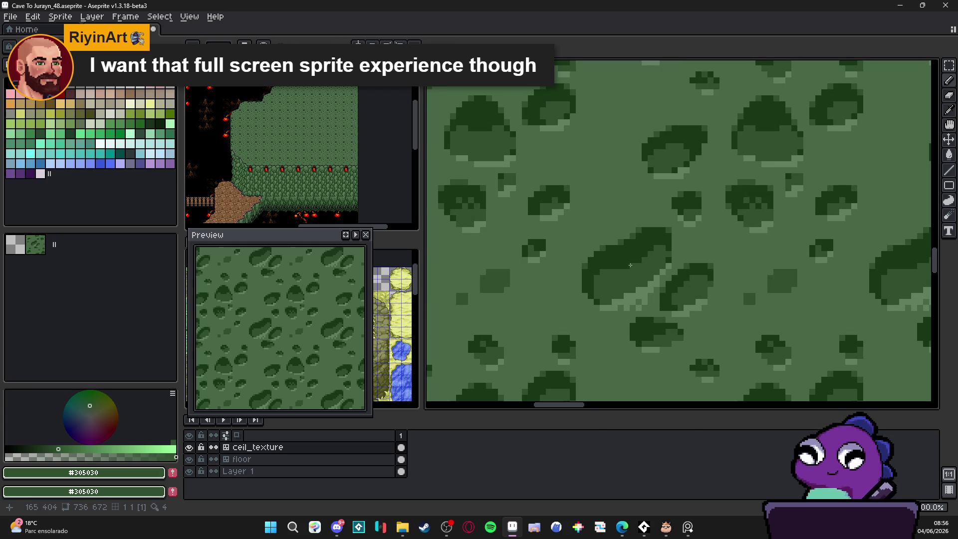
scroll(649, 264, "down", 2)
scroll(651, 264, "up", 3)
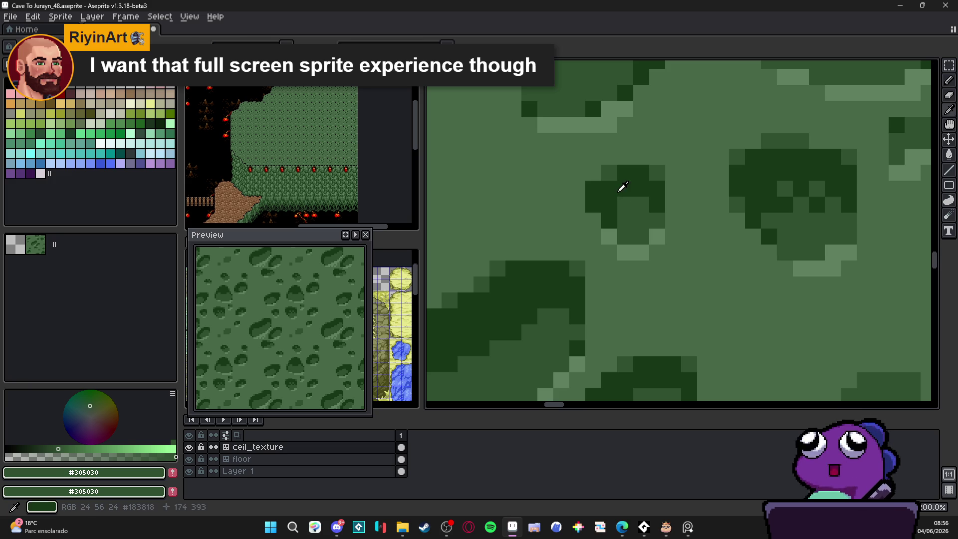
Step: Repaint stray dark pixels along the blob edge in mid green #305030
left_click(641, 204)
left_click(640, 220)
left_click(641, 204)
left_click(641, 189)
left_click(641, 175, "alt")
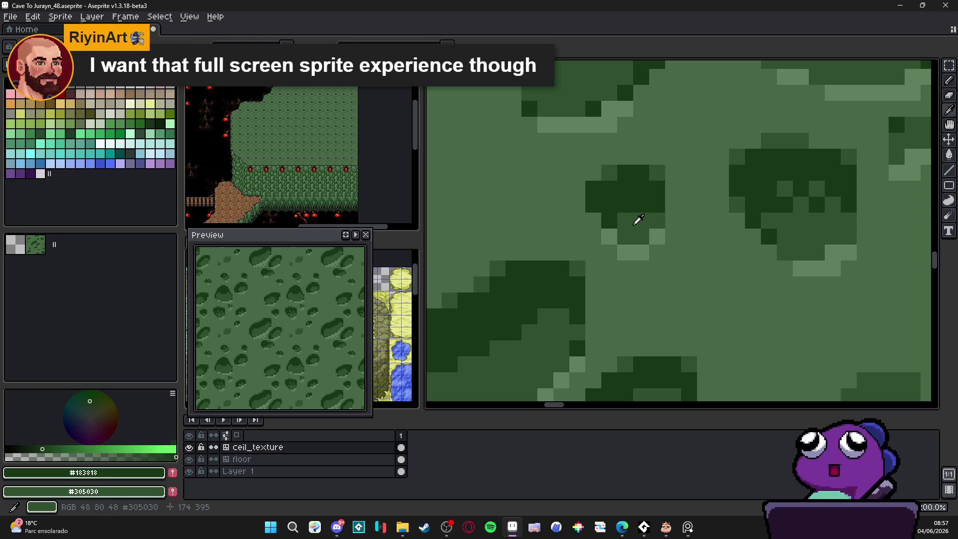
left_click(624, 207, "alt")
scroll(629, 202, "down", 1)
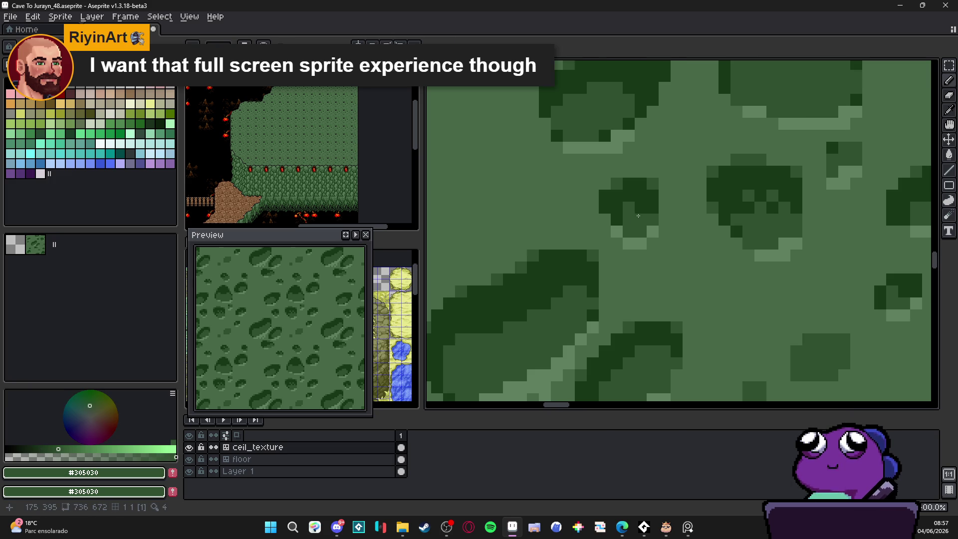
left_click(625, 199, "alt")
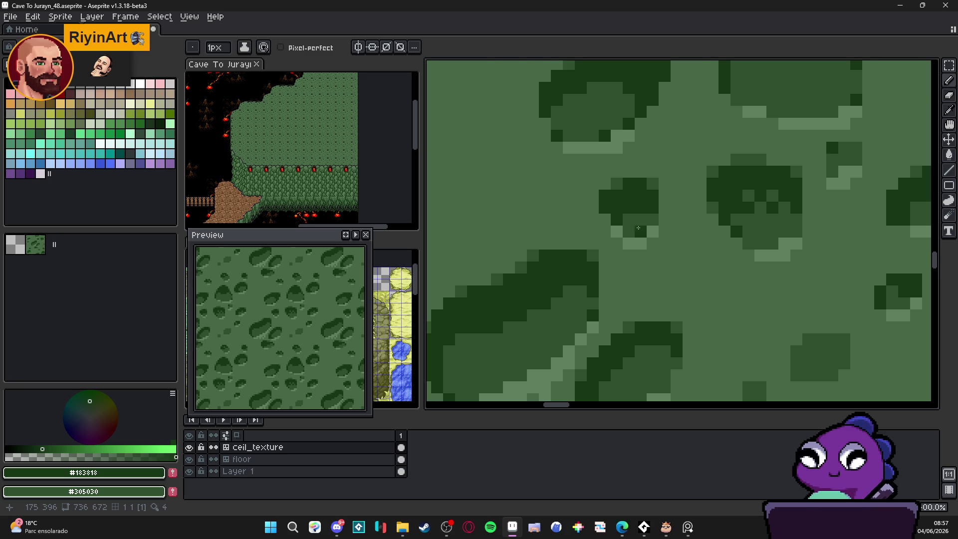
scroll(640, 220, "down", 1)
scroll(698, 227, "up", 1)
left_click(711, 208, "alt")
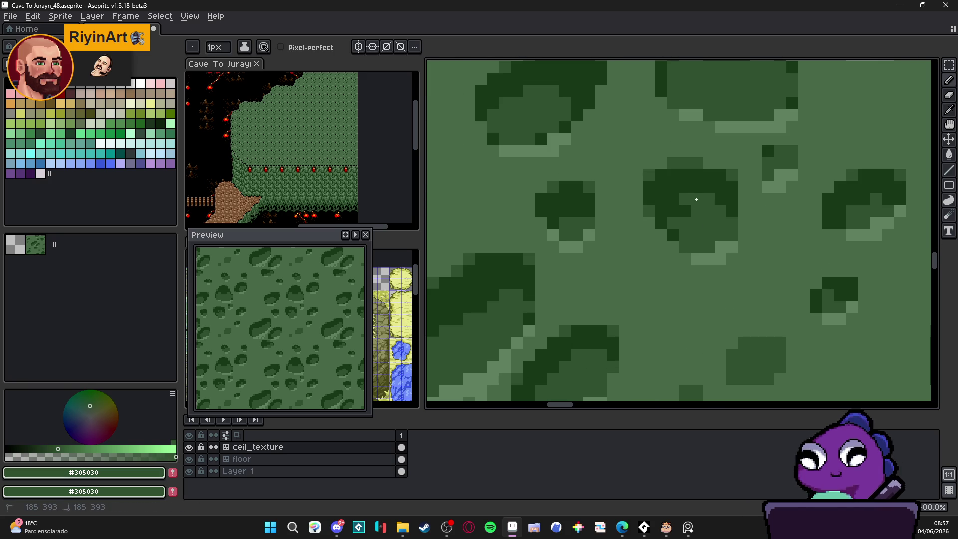
left_click(680, 192, "alt")
left_click(687, 210, "alt")
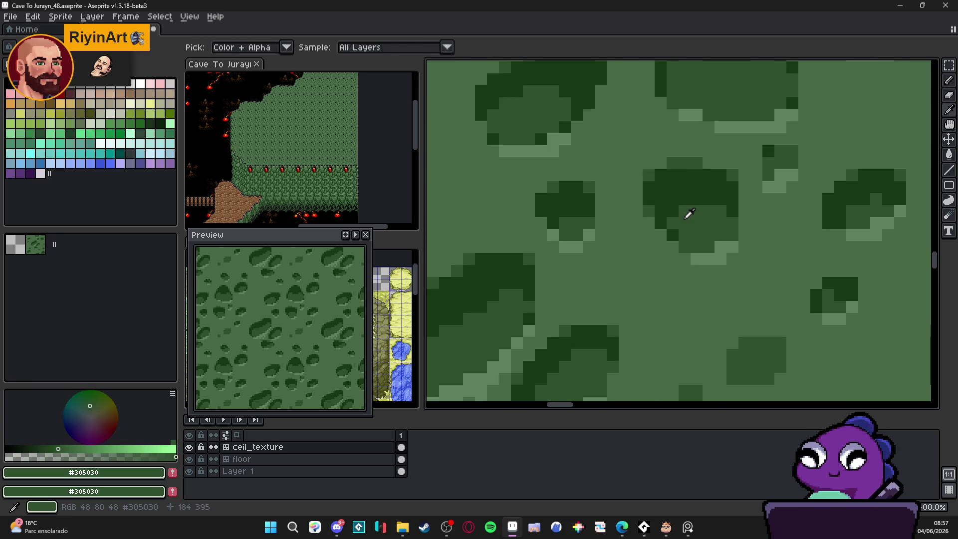
Step: Draw a diagonal run of light #608060 highlight pixels along one blob's rim
scroll(679, 225, "down", 2)
scroll(680, 225, "down", 2)
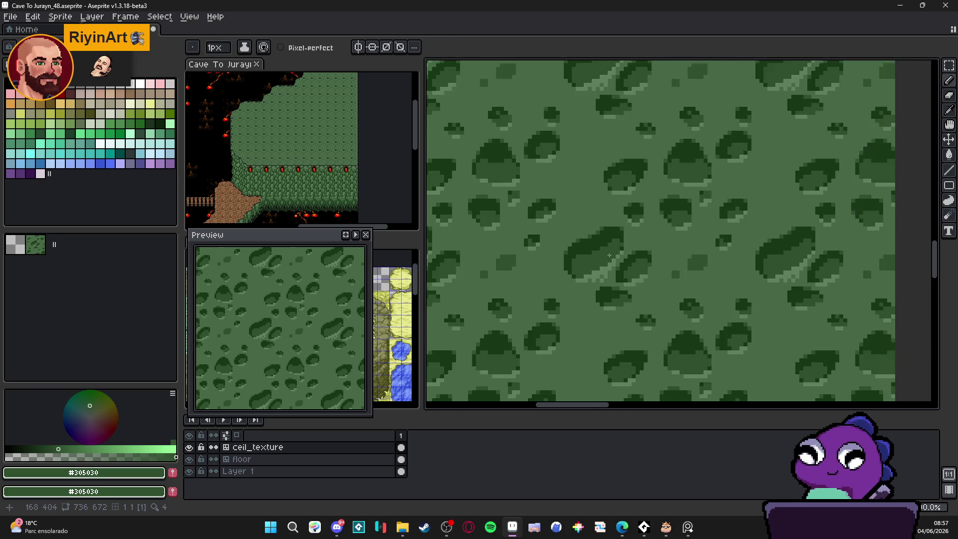
scroll(541, 234, "up", 3)
scroll(541, 233, "up", 1)
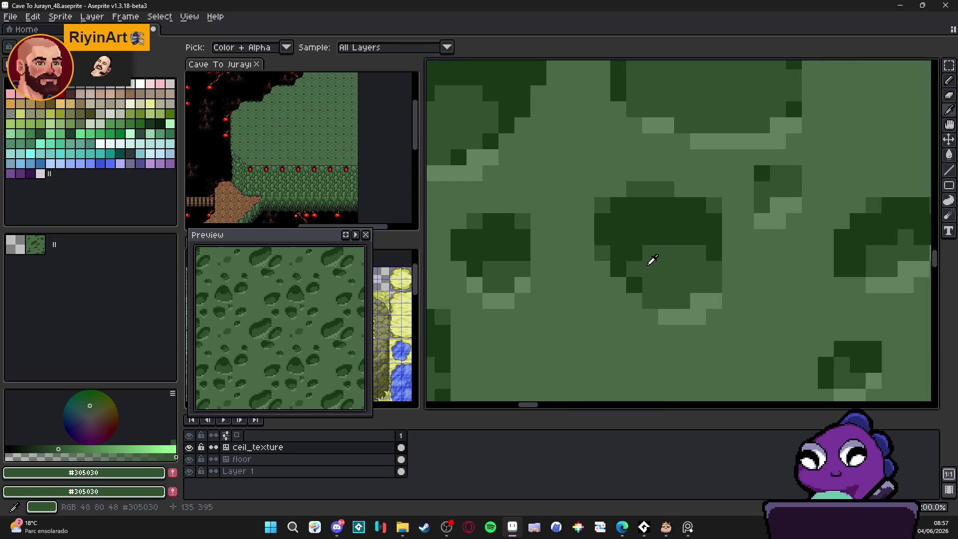
scroll(599, 250, "down", 3)
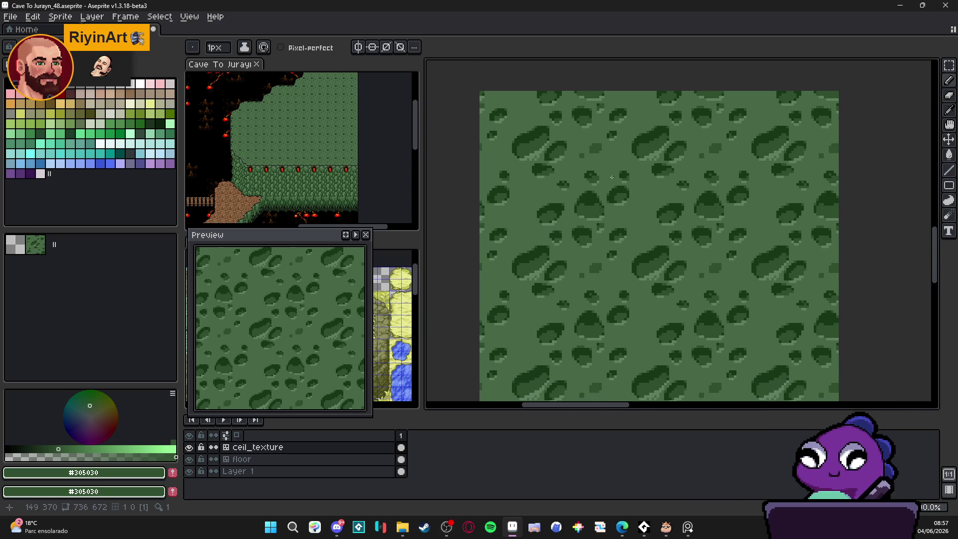
scroll(560, 239, "up", 2)
scroll(560, 229, "down", 2)
scroll(559, 216, "up", 1)
scroll(558, 216, "up", 3)
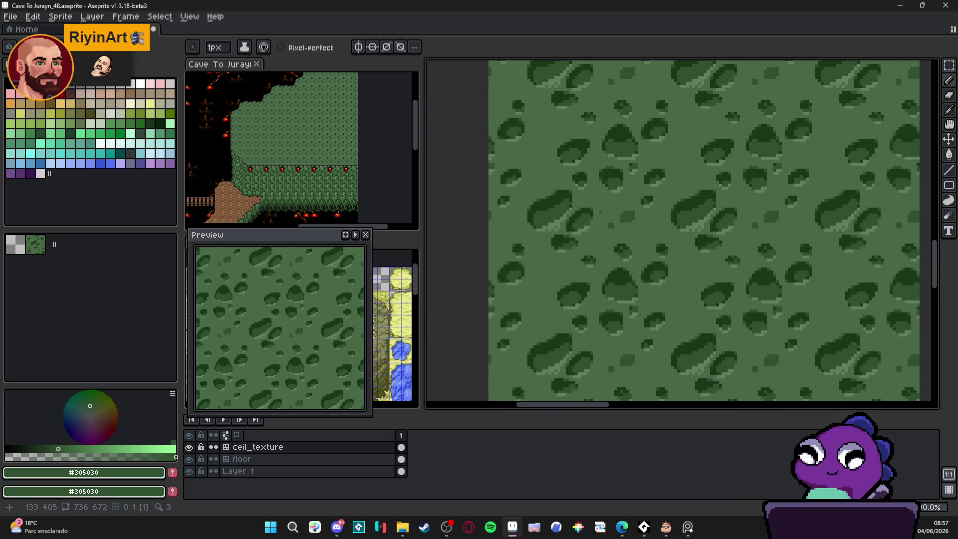
left_click(572, 246, "alt")
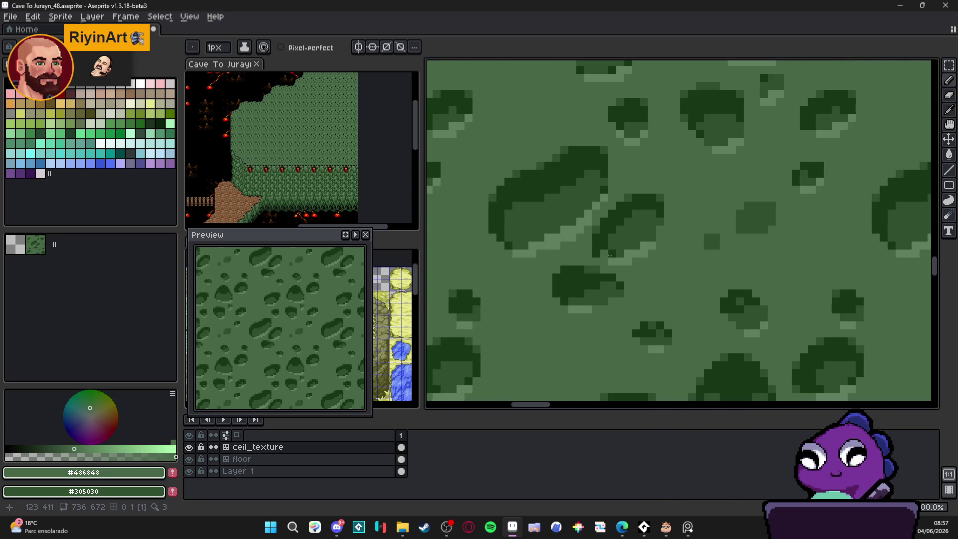
scroll(595, 253, "down", 3)
scroll(604, 234, "up", 3)
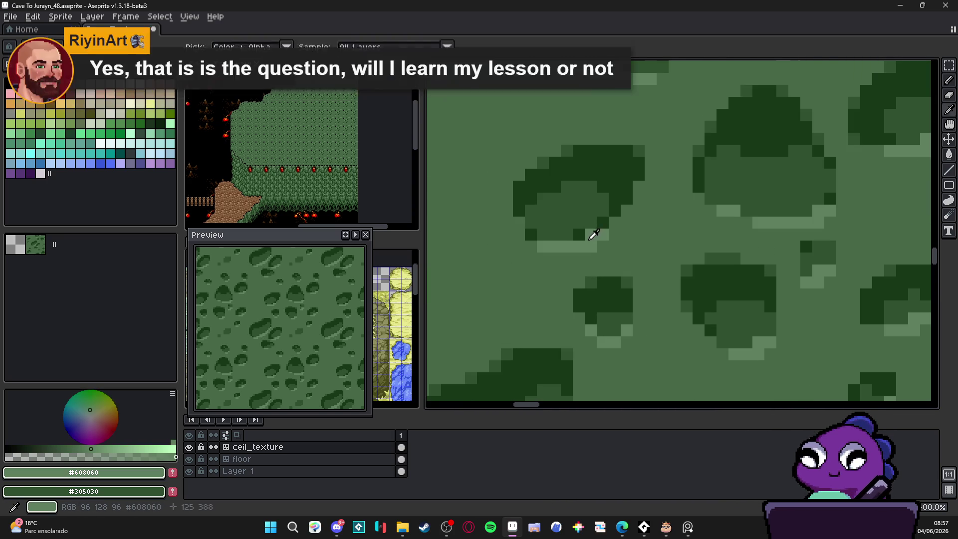
left_click(638, 189, "alt")
left_click(639, 210)
left_click(615, 223)
left_click_drag(639, 223, 627, 223)
left_click(615, 234)
scroll(616, 232, "down", 3)
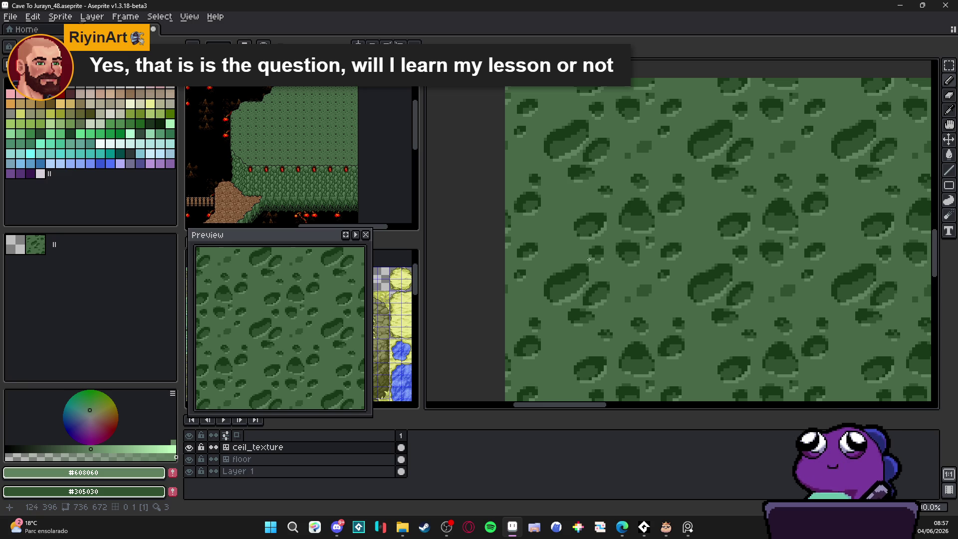
scroll(586, 259, "down", 1)
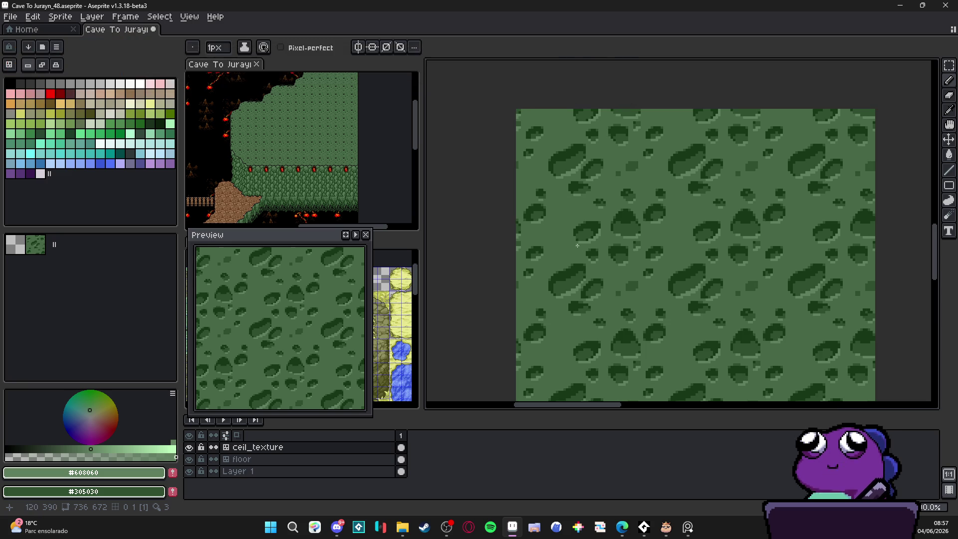
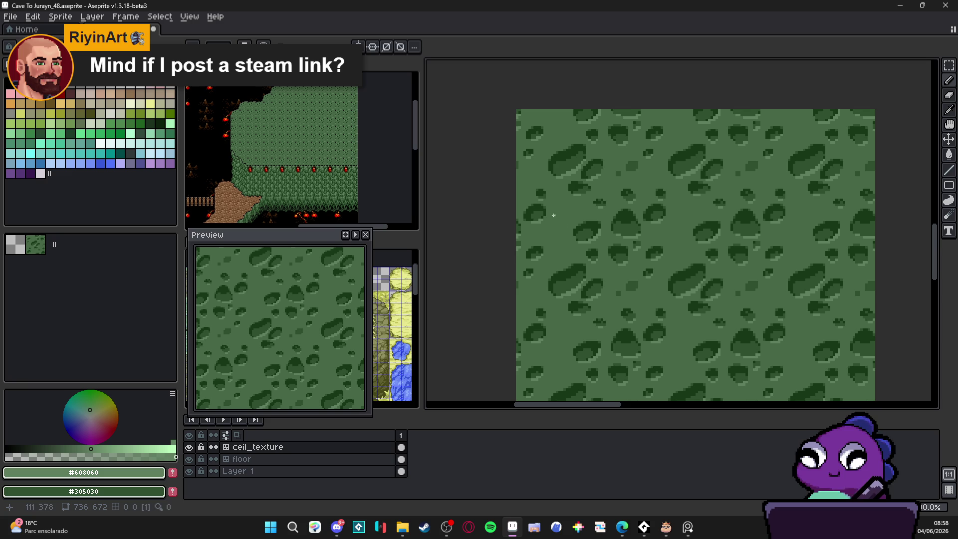
Step: Alt+Tab away from Aseprite to the Edge window with the Woods Of War Steam store page
scroll(826, 276, "right", 2)
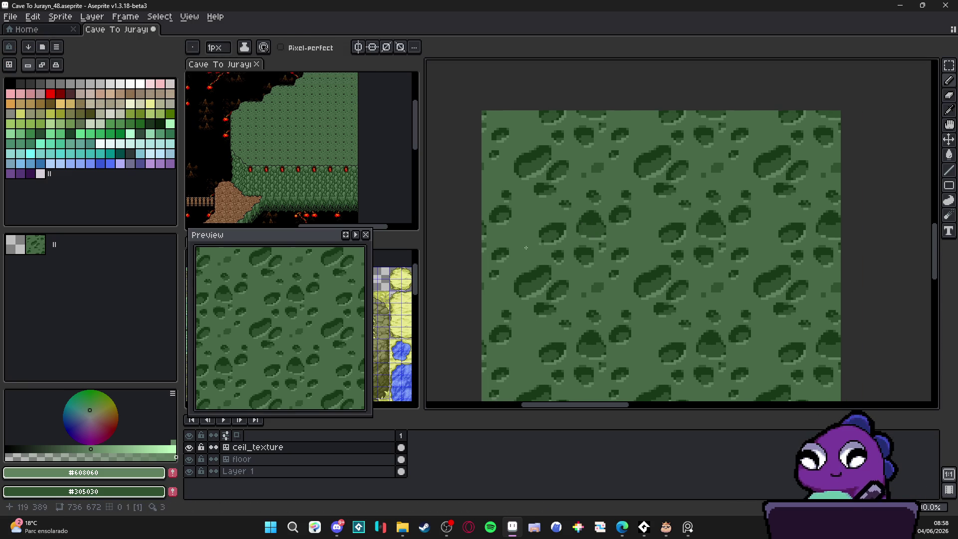
key("alt+Tab")
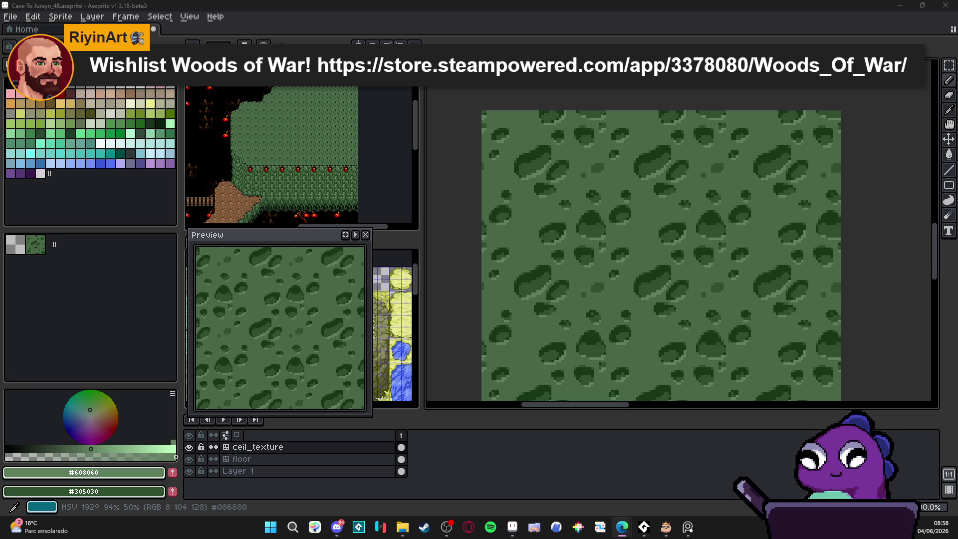
key("alt+Tab")
scroll(356, 209, "up", 5)
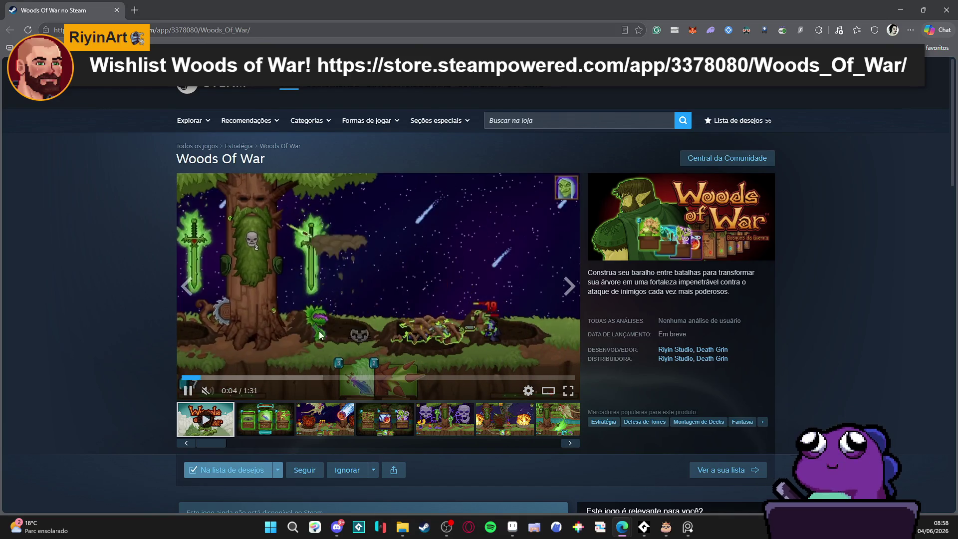
Step: Pause the Woods Of War trailer, view the fourth and skull screenshots, then minimize the browser
left_click(275, 330)
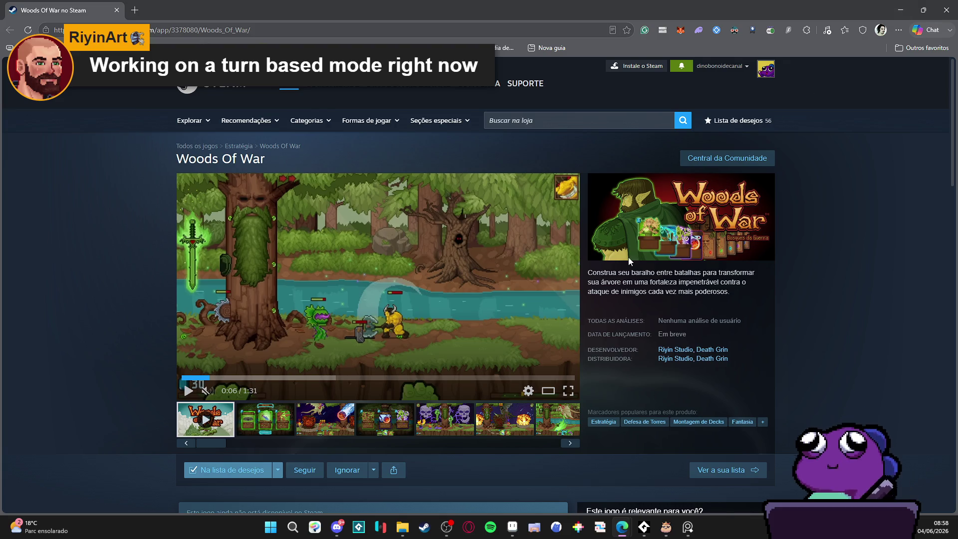
left_click(388, 421)
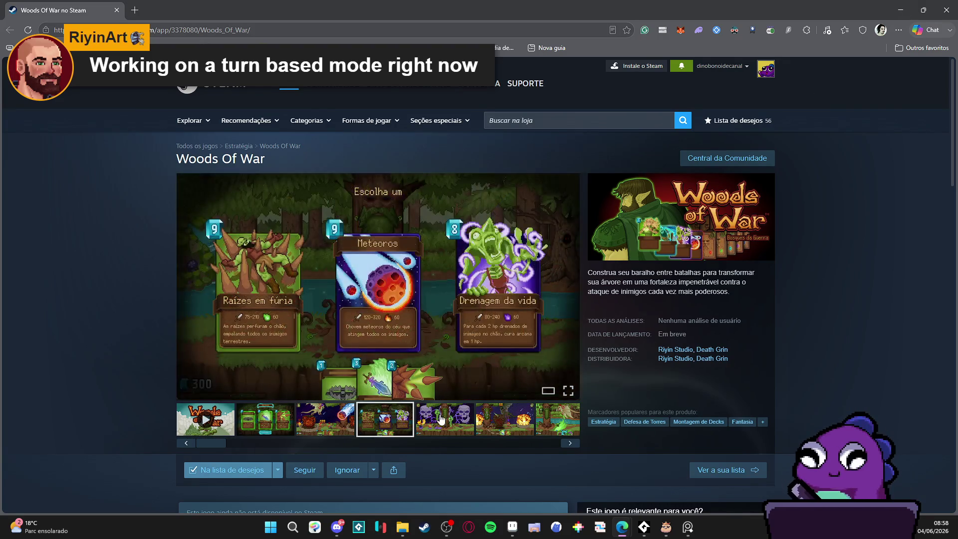
left_click(432, 422)
left_click(431, 425)
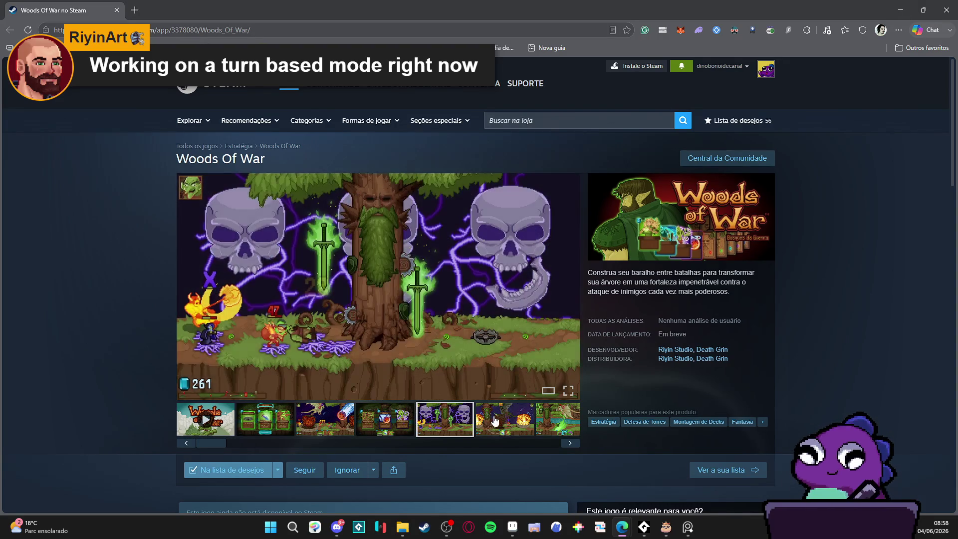
left_click(901, 6)
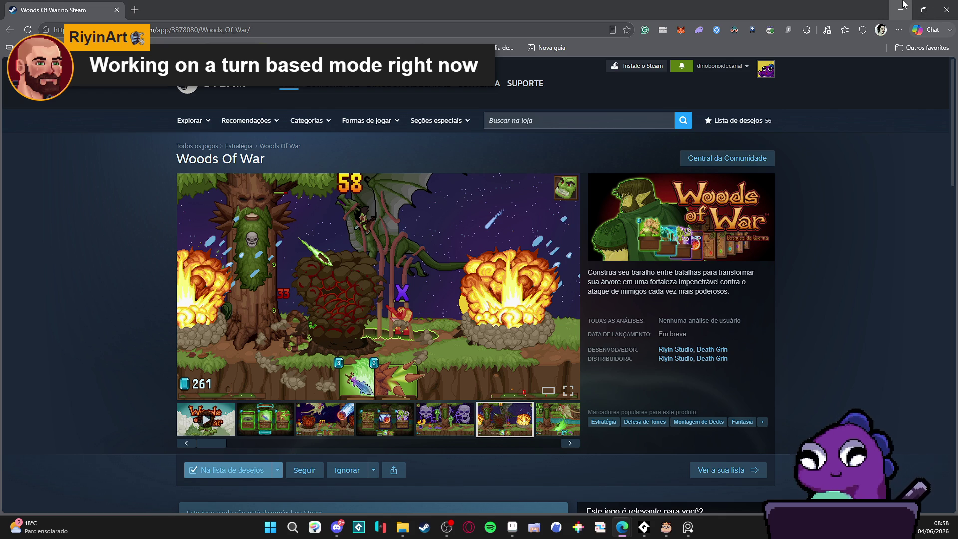
Step: Zoom in on the moss texture and sample the darkest green #183818
scroll(549, 246, "up", 1)
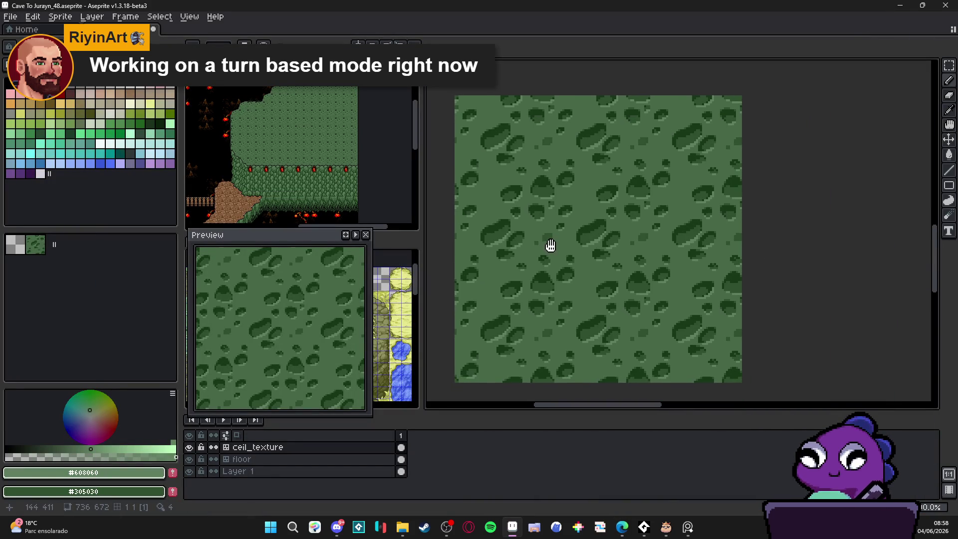
scroll(602, 251, "up", 2)
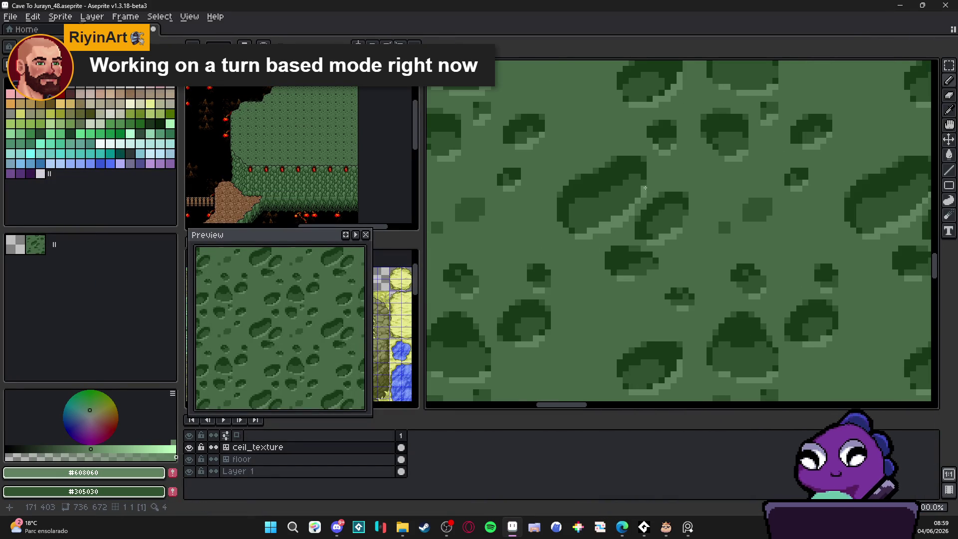
left_click(648, 167, "alt")
Step: Eyedrop dark green #305030 from the texture as the drawing colour, panning across the moss
scroll(605, 216, "down", 2)
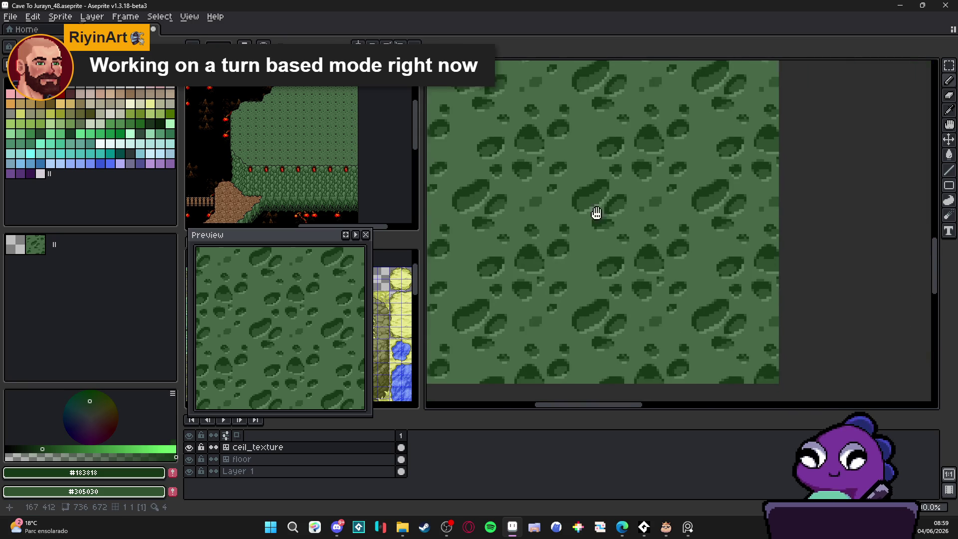
scroll(631, 258, "up", 1)
scroll(632, 266, "down", 3)
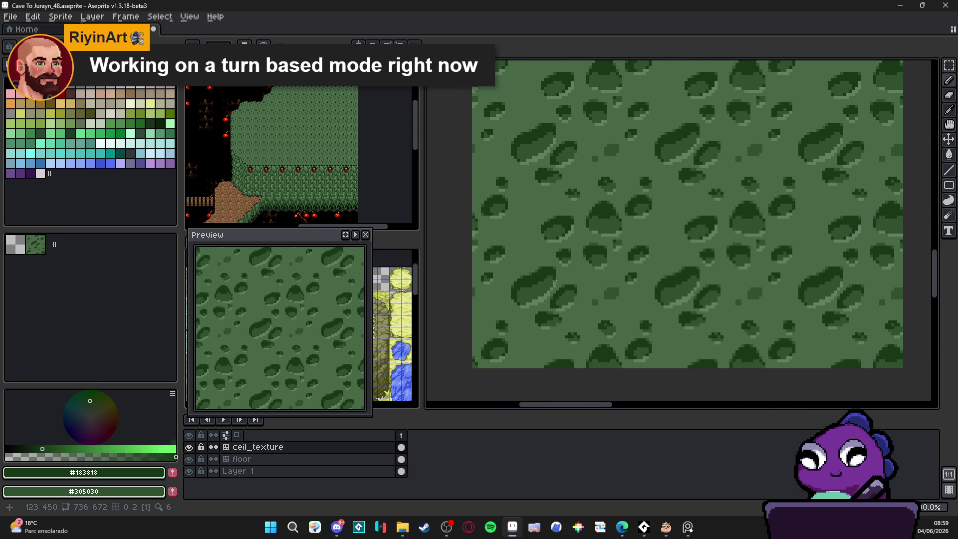
scroll(616, 267, "up", 1)
scroll(616, 271, "down", 1)
scroll(562, 271, "up", 3)
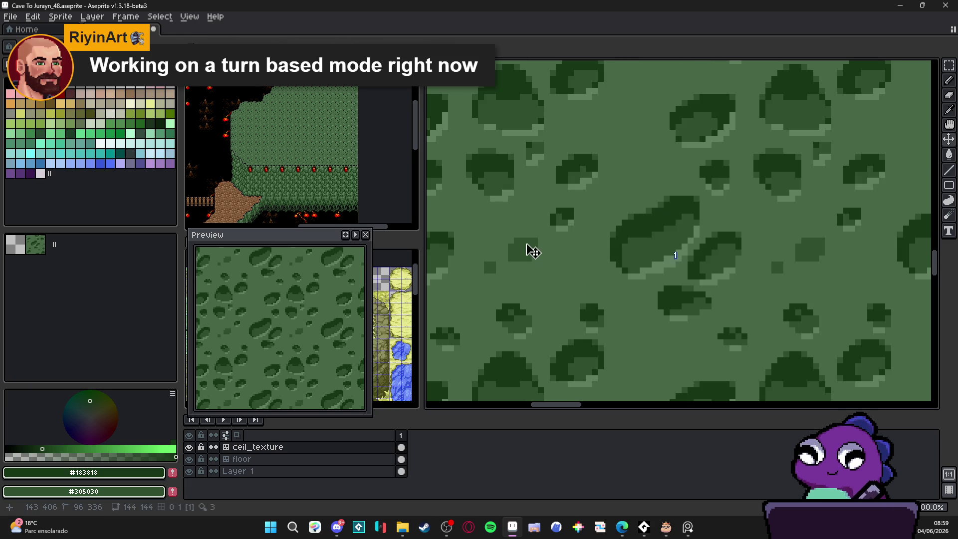
scroll(521, 245, "down", 3)
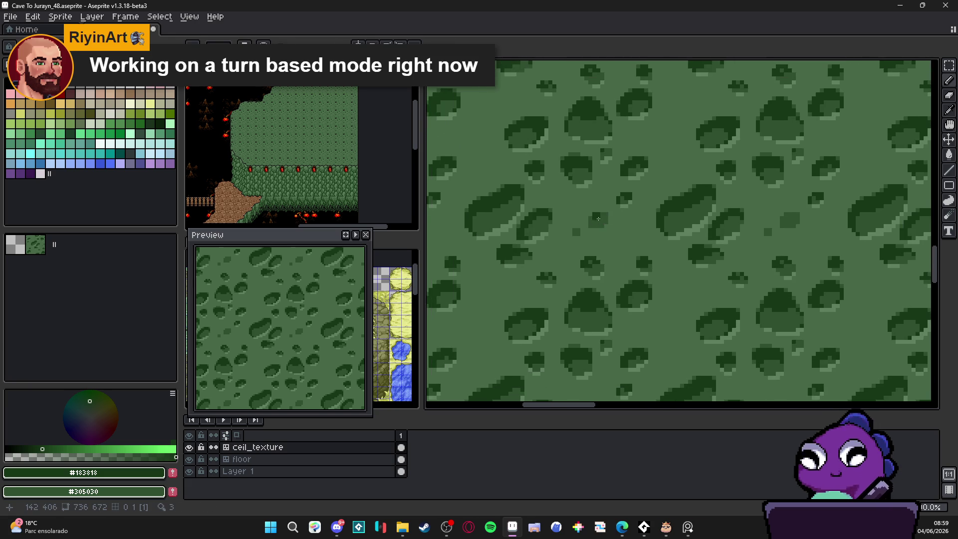
left_click(567, 246, "alt")
scroll(567, 246, "down", 2)
left_click_drag(563, 249, 519, 267)
scroll(517, 267, "down", 2)
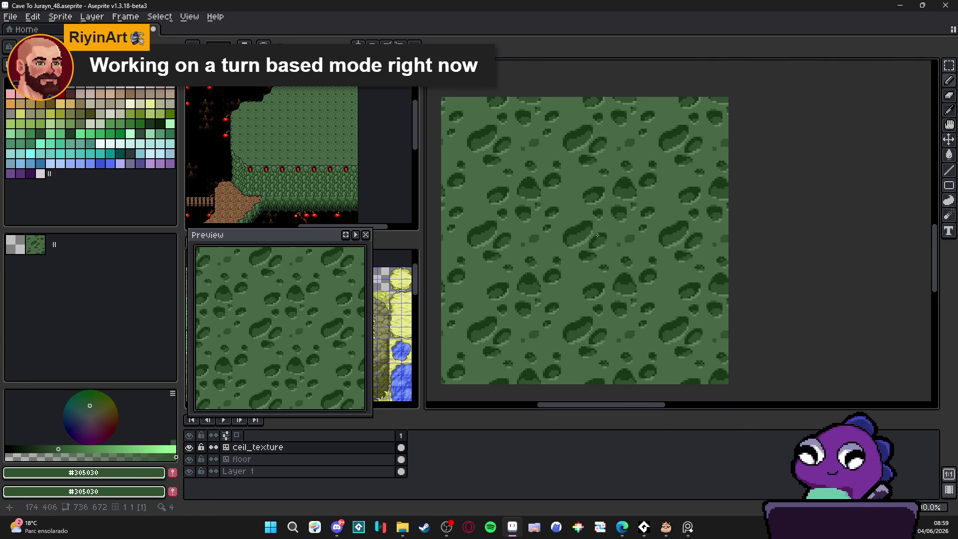
scroll(605, 230, "up", 5)
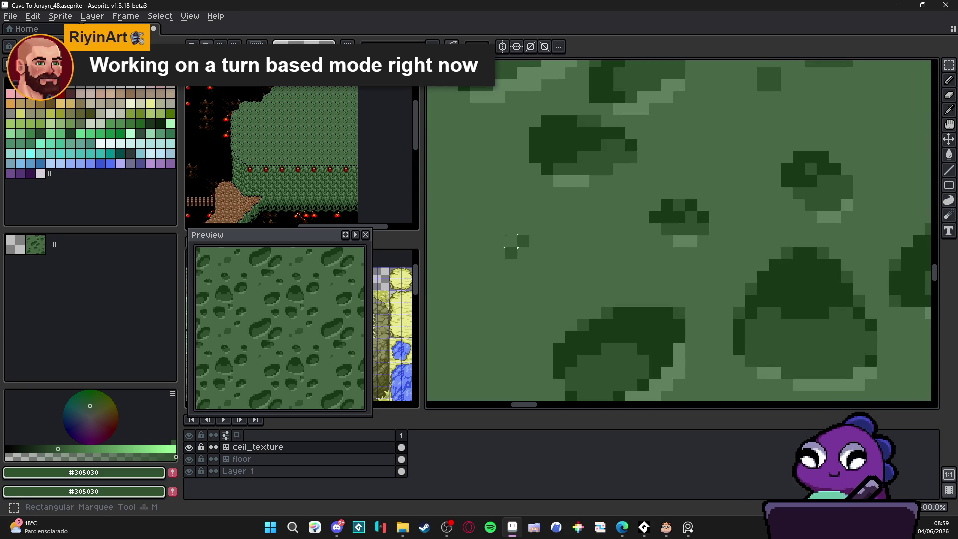
scroll(526, 254, "down", 3)
scroll(526, 252, "up", 2)
Step: Paint checkered dither patches onto the tiled moss texture, extending them left and downward
mouse_move(498, 237)
left_mouse_down()
mouse_move(539, 238)
mouse_move(499, 288)
mouse_move(559, 254)
mouse_move(550, 244)
mouse_move(563, 236)
left_mouse_up()
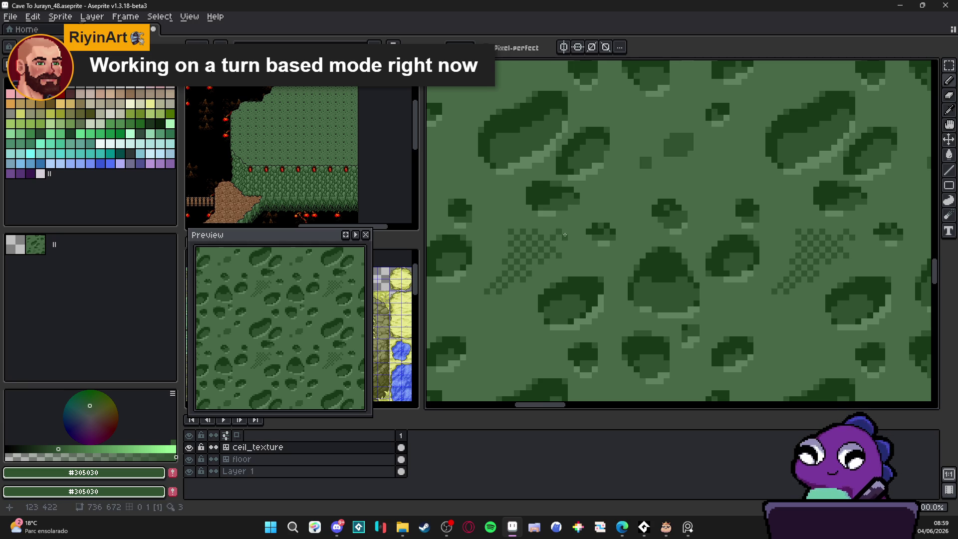
mouse_move(505, 227)
left_mouse_down()
mouse_move(506, 248)
mouse_move(484, 234)
mouse_move(508, 241)
left_mouse_up()
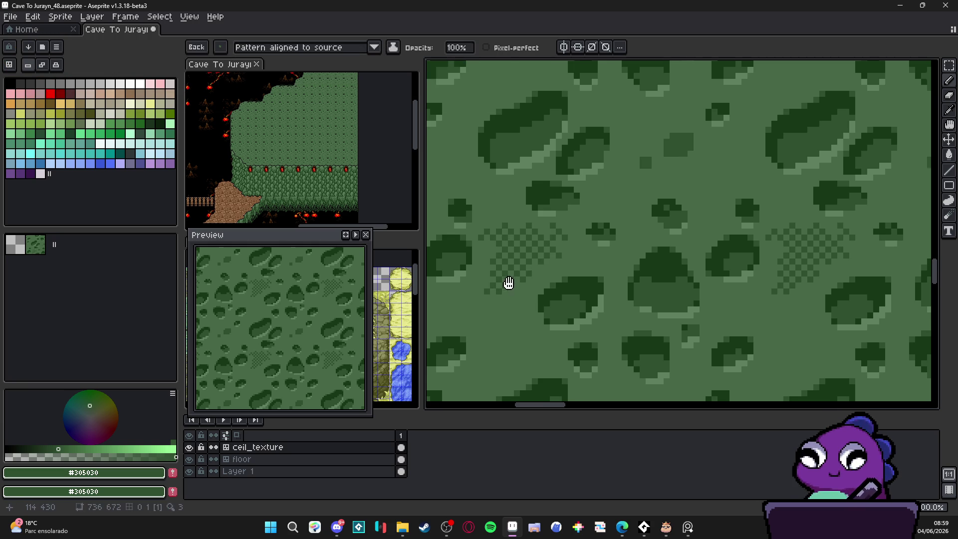
scroll(499, 298, "down", 1)
mouse_move(488, 257)
left_mouse_down()
mouse_move(500, 254)
mouse_move(489, 270)
mouse_move(476, 266)
mouse_move(503, 276)
mouse_move(509, 297)
mouse_move(489, 302)
mouse_move(504, 311)
mouse_move(525, 304)
left_mouse_up()
scroll(498, 308, "down", 2)
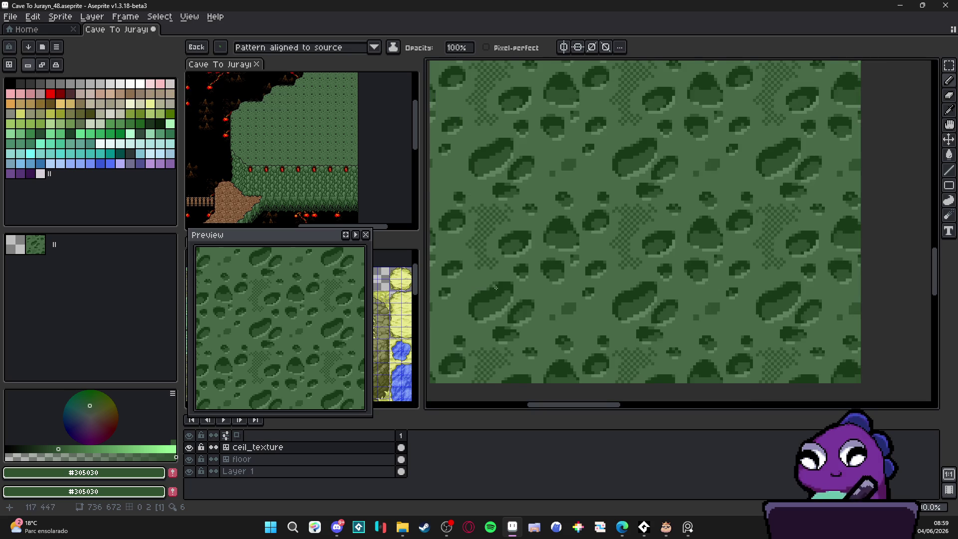
Step: Dab a few extra dither pixels and dark pixels onto the texture
left_click(531, 282)
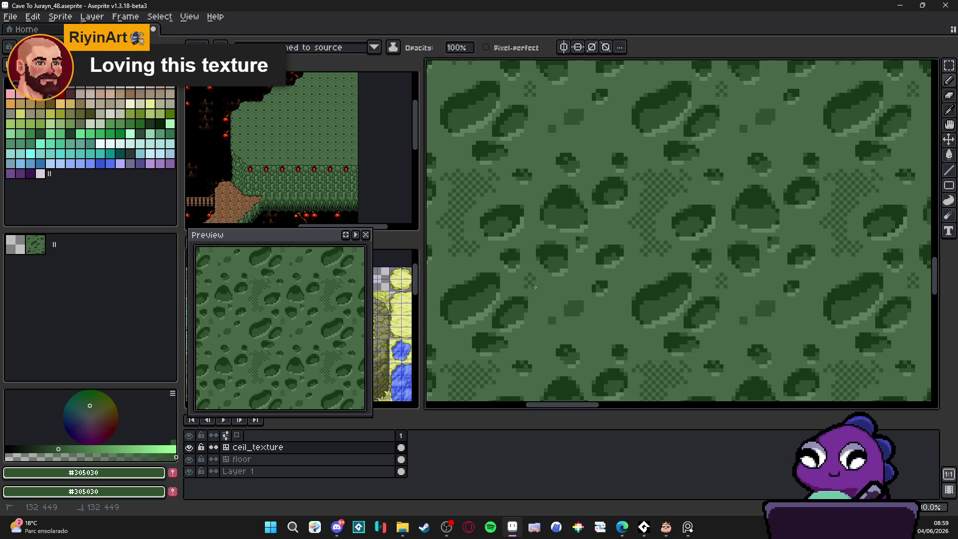
left_click(560, 292)
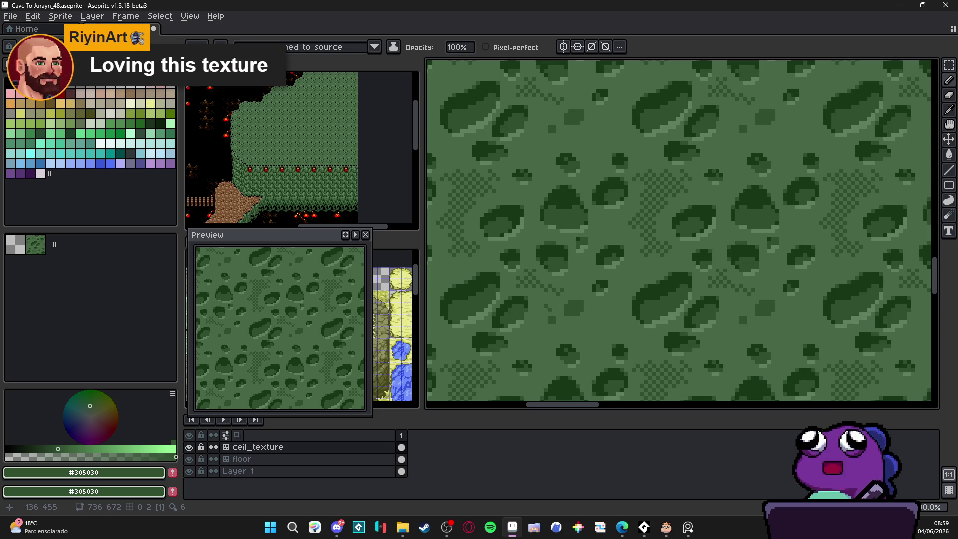
scroll(544, 287, "down", 2)
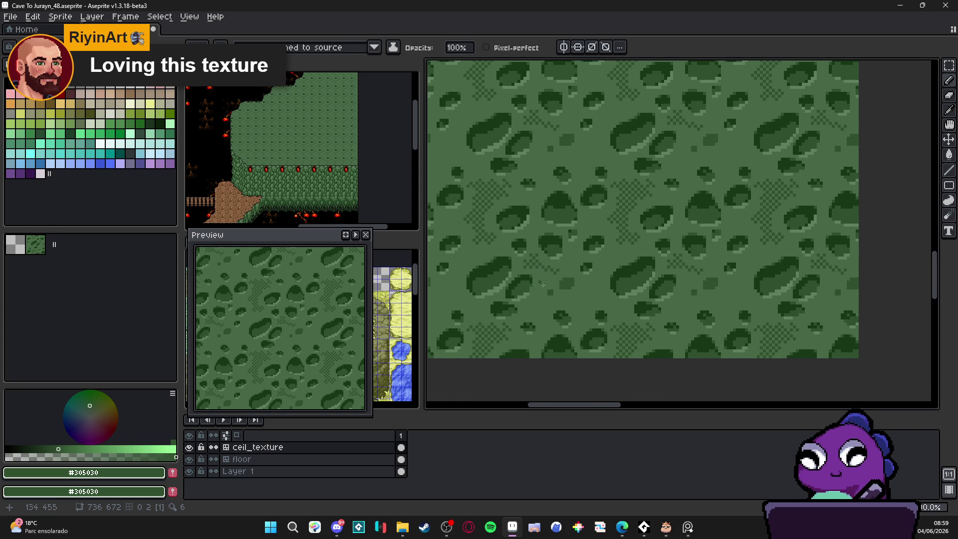
scroll(554, 288, "down", 5)
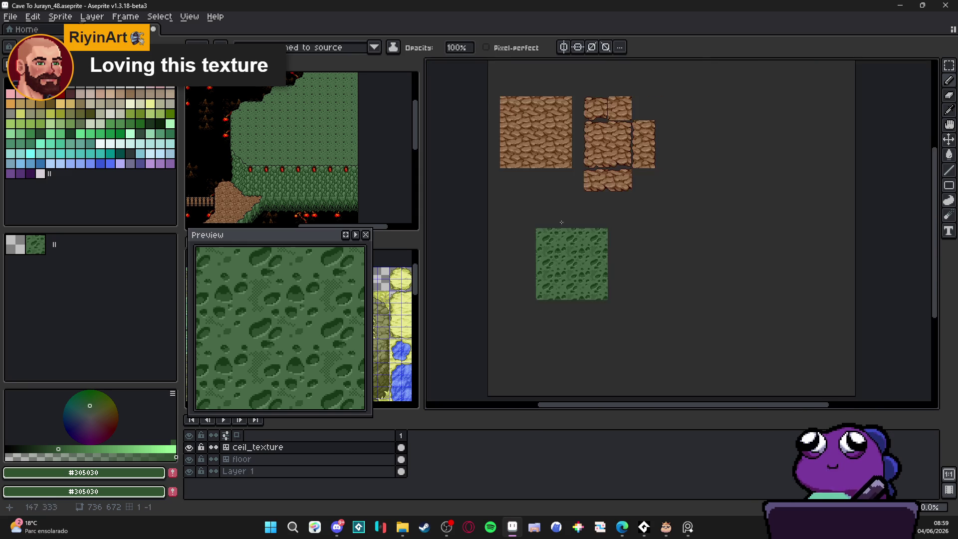
Step: Pan around the cave reference image to compare it with the texture
scroll(603, 213, "up", 3)
scroll(642, 238, "down", 1)
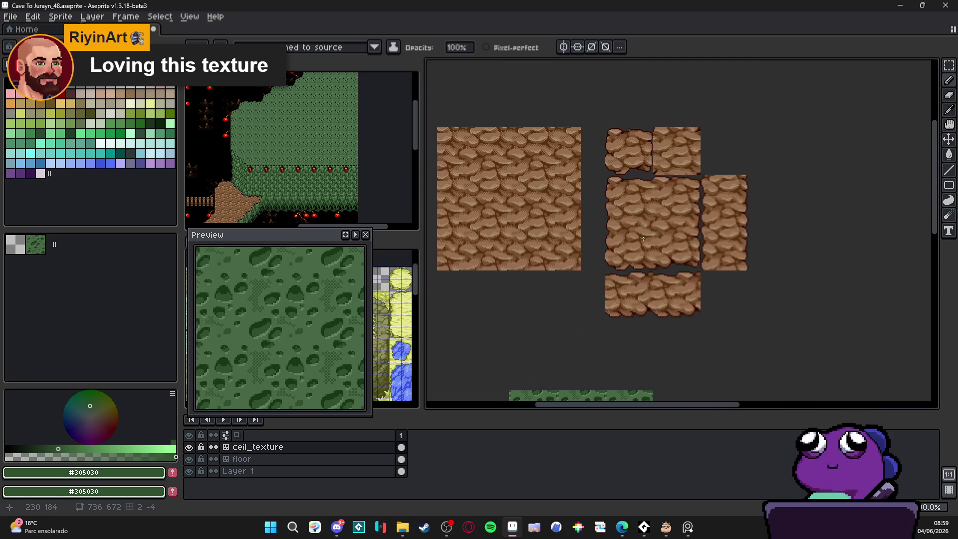
left_click_drag(294, 85, 340, 129)
mouse_move(264, 146)
left_mouse_down()
mouse_move(247, 156)
mouse_move(287, 198)
left_mouse_up()
left_click_drag(333, 144, 307, 151)
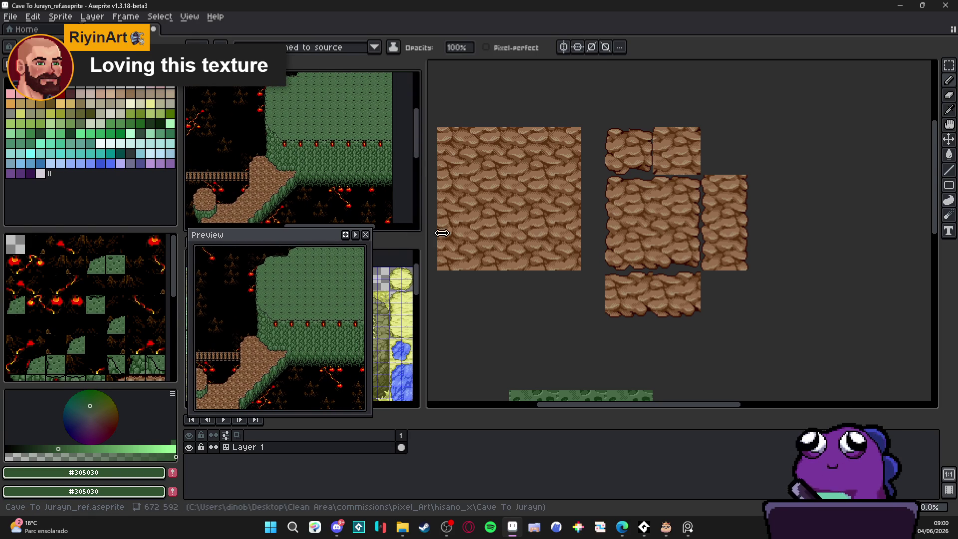
Step: Drag the splitters to enlarge the reference view toward the ladder, then widen the texture editor again
left_click_drag(429, 239, 595, 239)
left_click_drag(524, 234, 526, 276)
mouse_move(368, 184)
left_mouse_down()
mouse_move(533, 213)
mouse_move(433, 197)
mouse_move(475, 163)
mouse_move(401, 141)
mouse_move(479, 167)
mouse_move(449, 149)
mouse_move(465, 177)
left_mouse_up()
scroll(476, 165, "up", 2)
left_click_drag(493, 219, 410, 146)
scroll(410, 146, "up", 3)
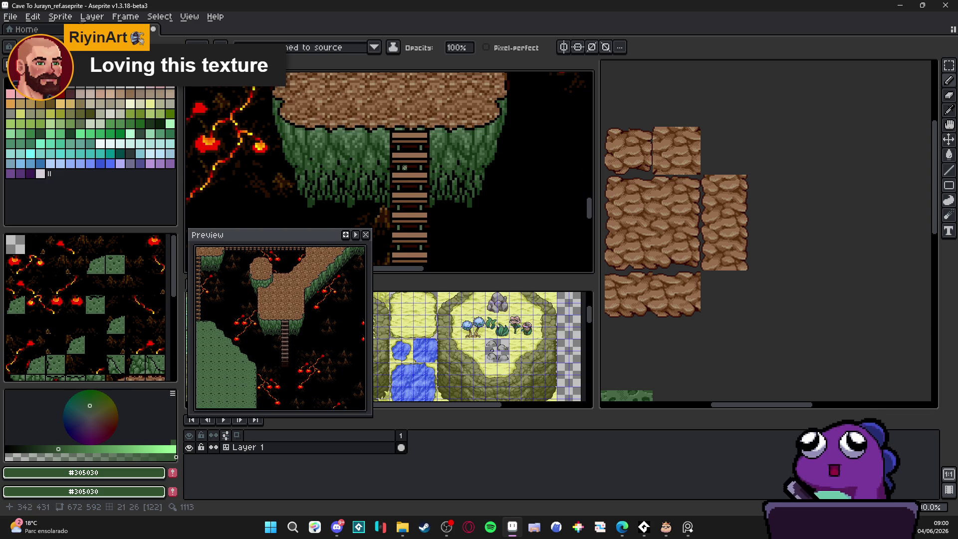
scroll(404, 168, "down", 4)
left_click_drag(597, 195, 361, 187)
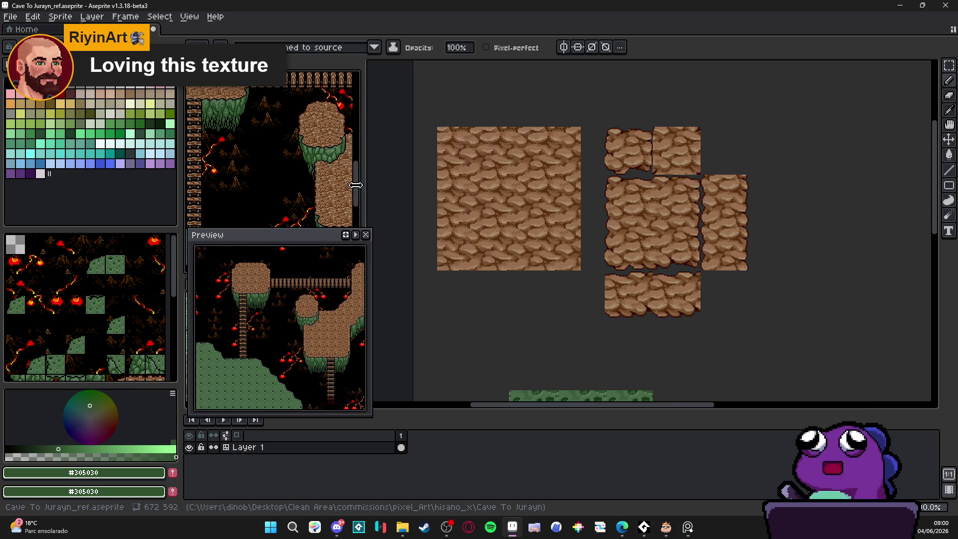
Step: Move the floating Preview window aside and close it, then refocus the texture and reference editors
mouse_move(319, 237)
left_mouse_down()
mouse_move(241, 327)
mouse_move(103, 286)
left_mouse_up()
left_click(146, 282)
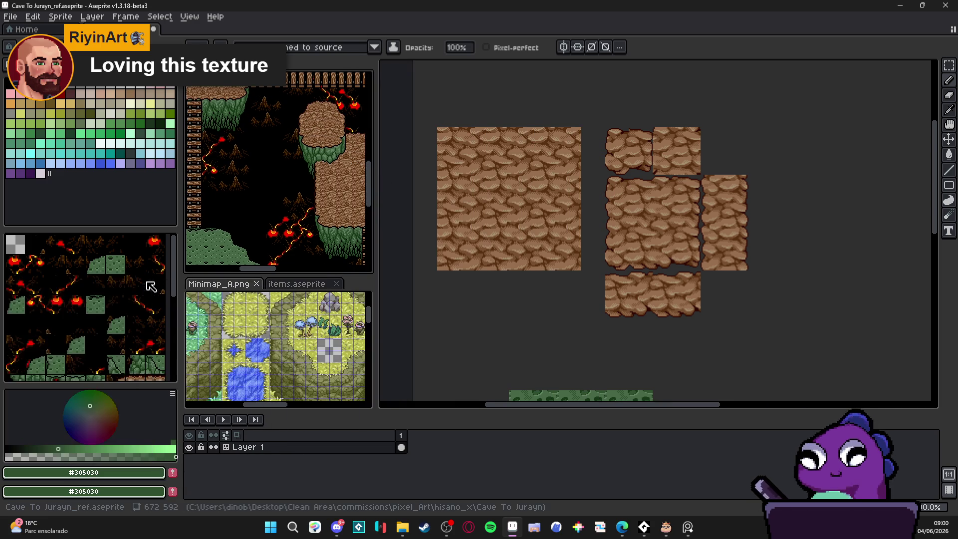
left_click(495, 116)
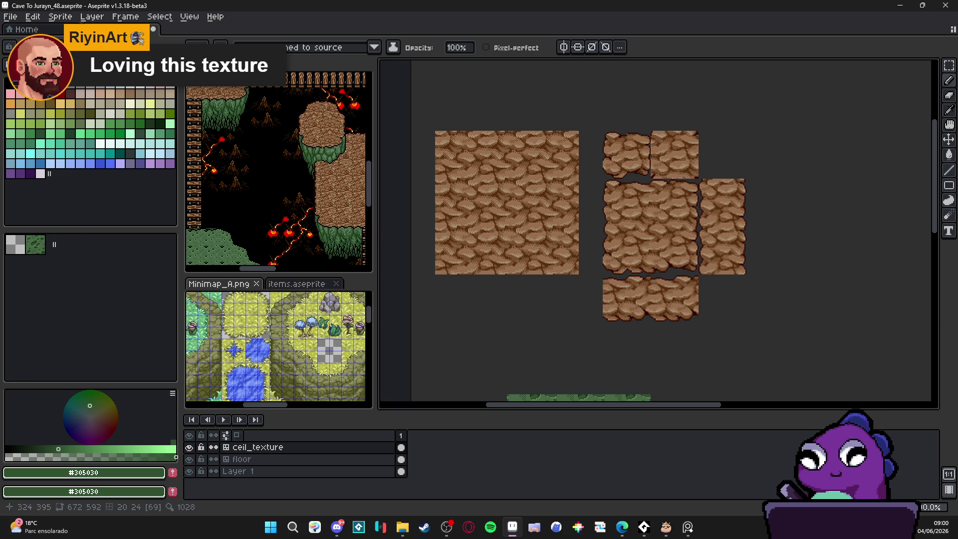
scroll(287, 213, "up", 5)
scroll(289, 215, "down", 1)
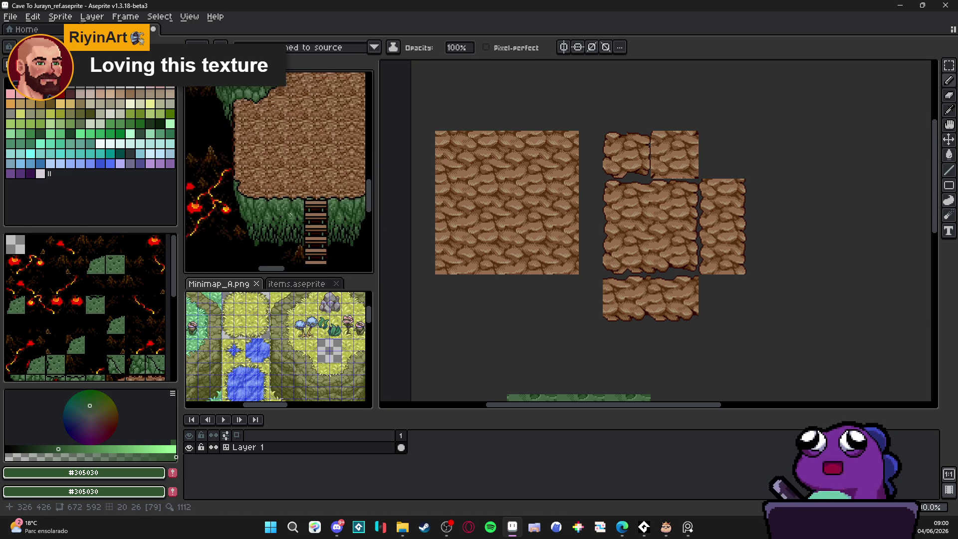
left_click(549, 199)
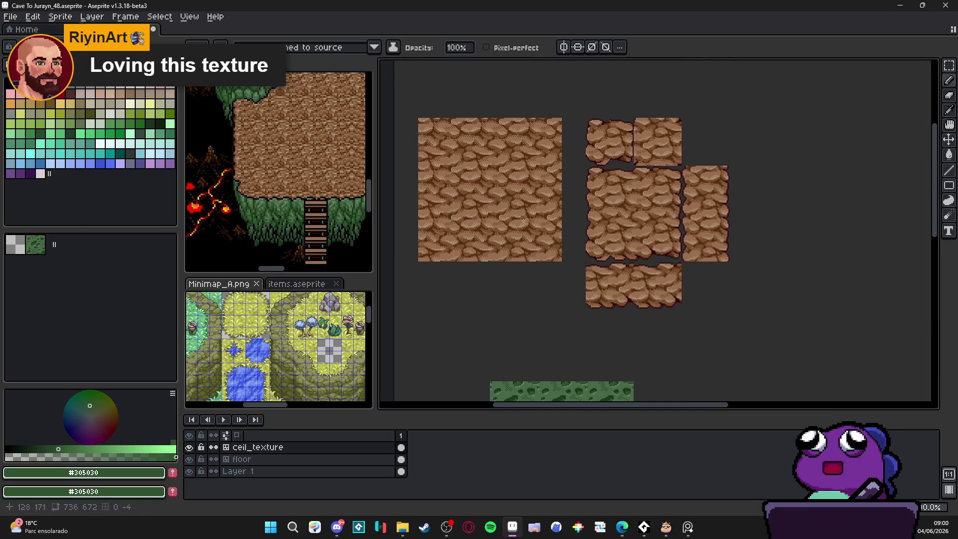
scroll(549, 186, "down", 5)
scroll(549, 186, "up", 3)
scroll(548, 185, "down", 2)
left_click(341, 189)
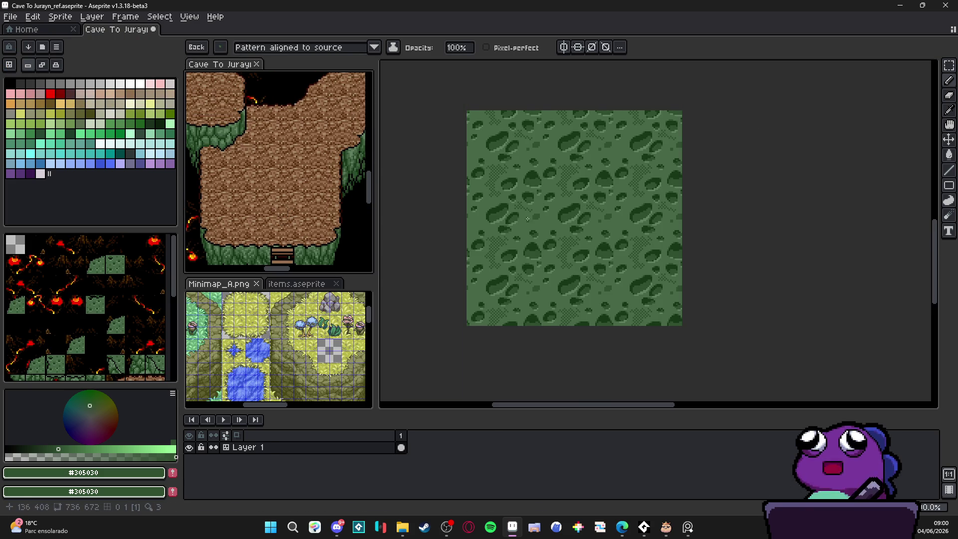
Step: Activate the Cave To Jurayn_48 editor and zoom in and out on the moss texture
scroll(530, 218, "up", 2)
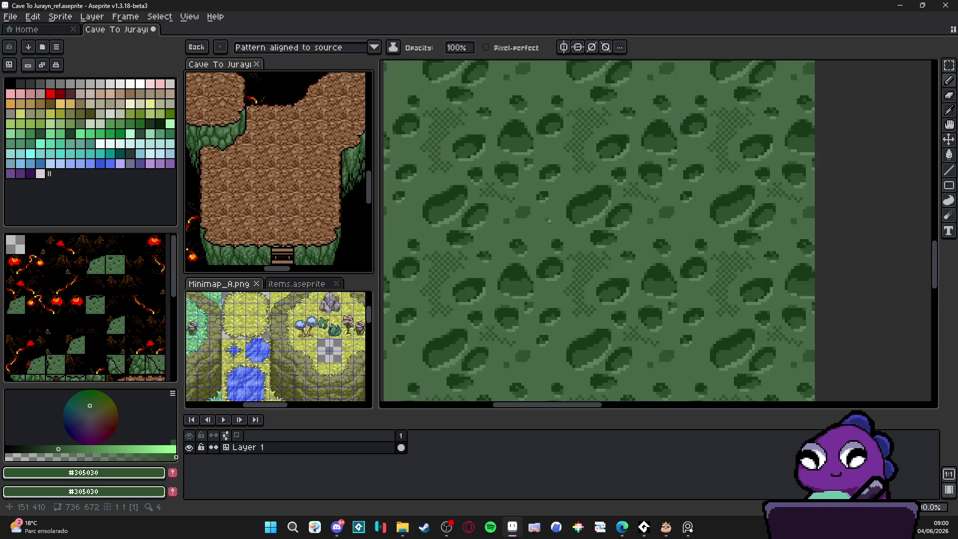
left_click(559, 216)
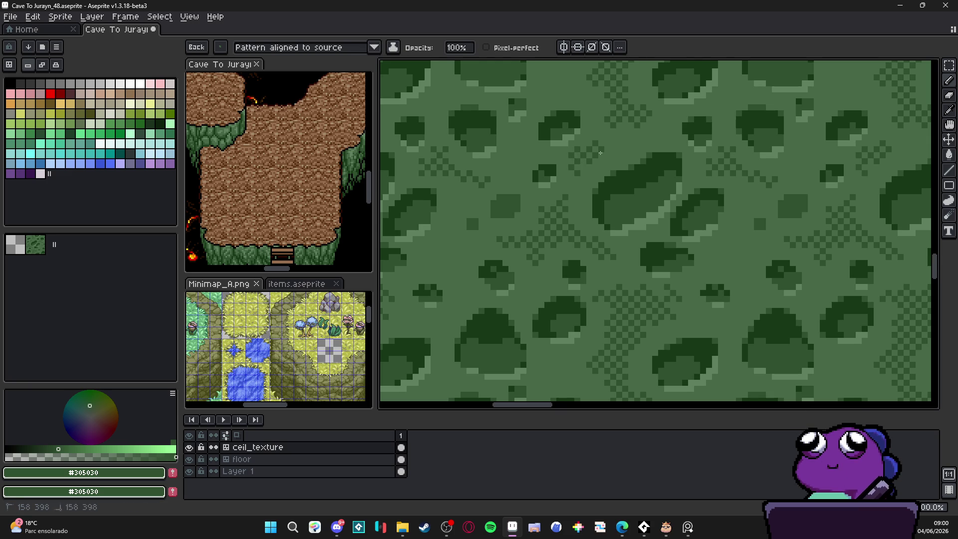
left_click_drag(605, 138, 602, 189)
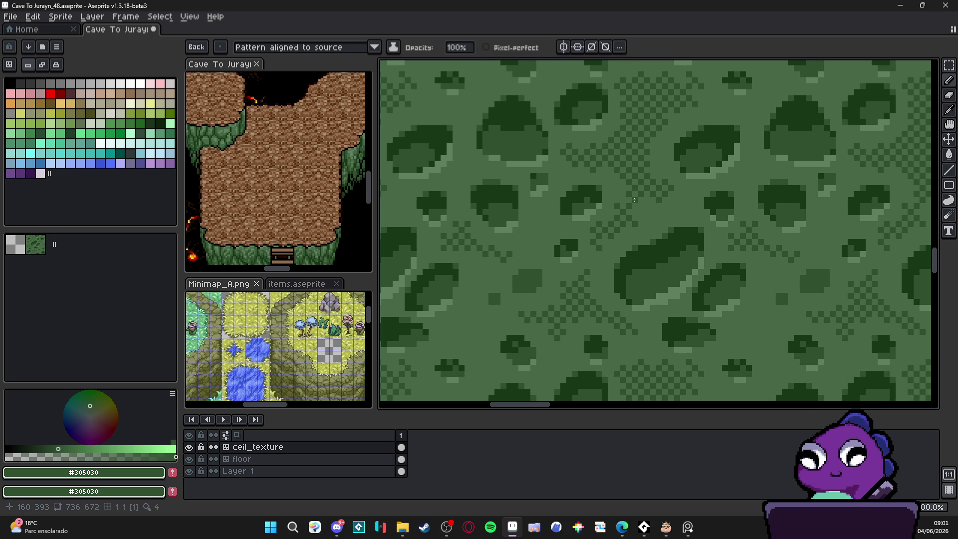
scroll(624, 217, "right", 1)
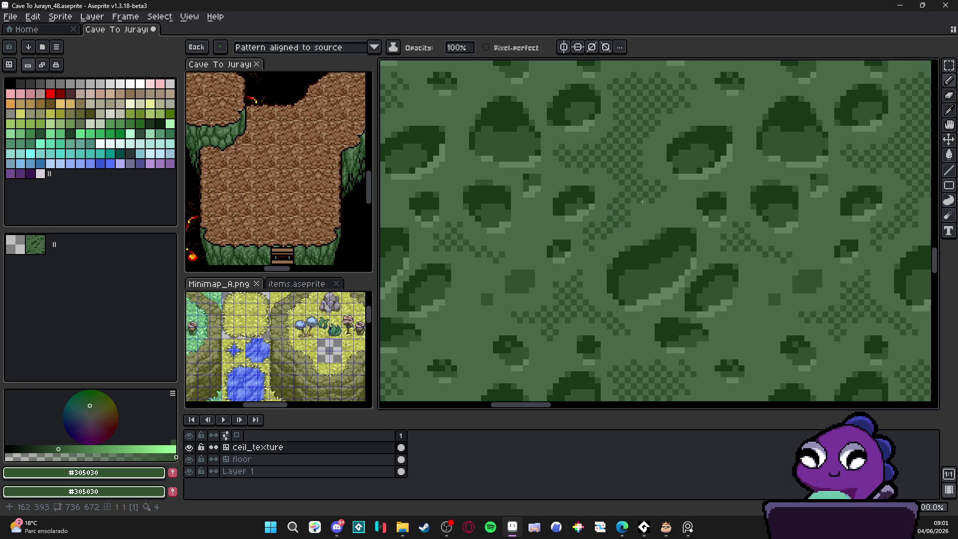
scroll(634, 206, "down", 2)
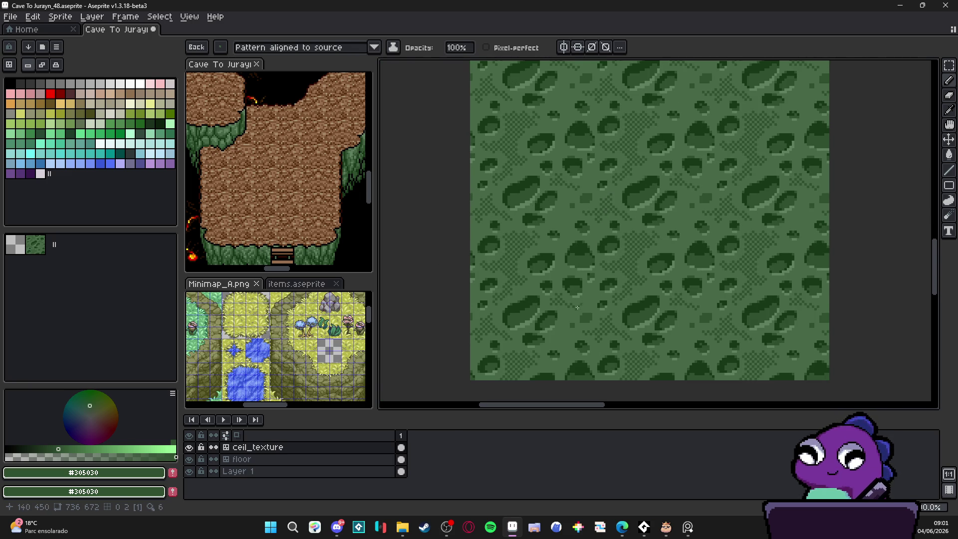
scroll(592, 293, "up", 3)
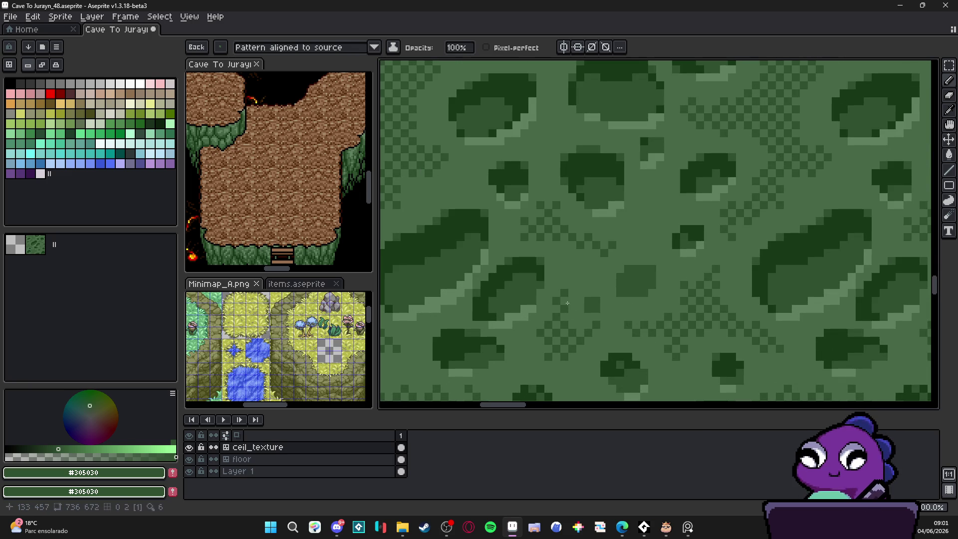
left_click_drag(571, 314, 597, 287)
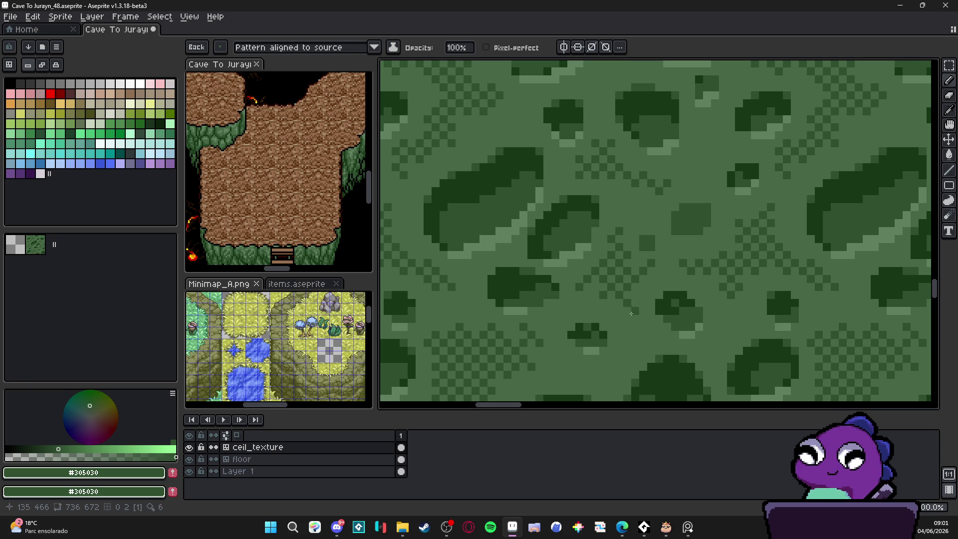
scroll(633, 338, "down", 3)
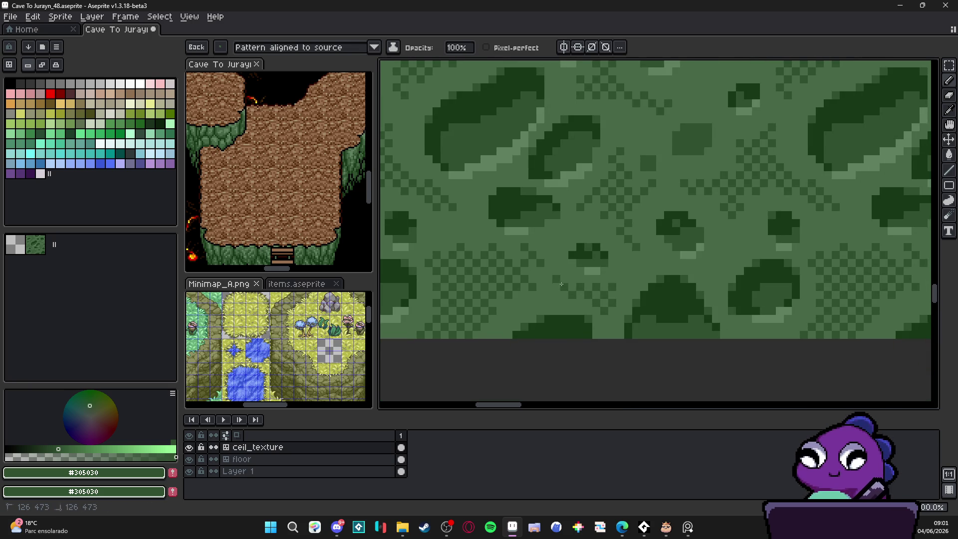
scroll(571, 296, "down", 2)
scroll(572, 298, "down", 3)
scroll(569, 293, "right", 3)
scroll(613, 299, "up", 1)
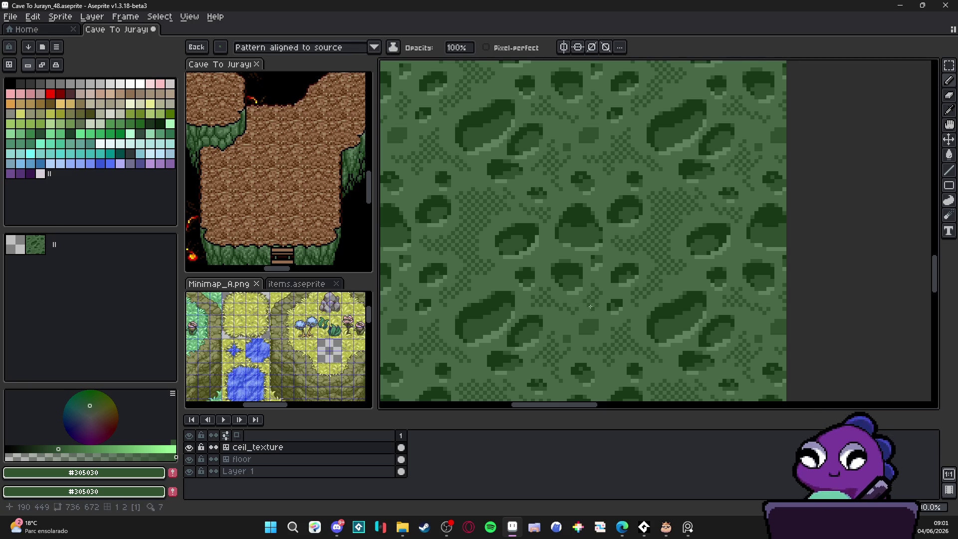
scroll(599, 299, "down", 2)
scroll(604, 302, "up", 2)
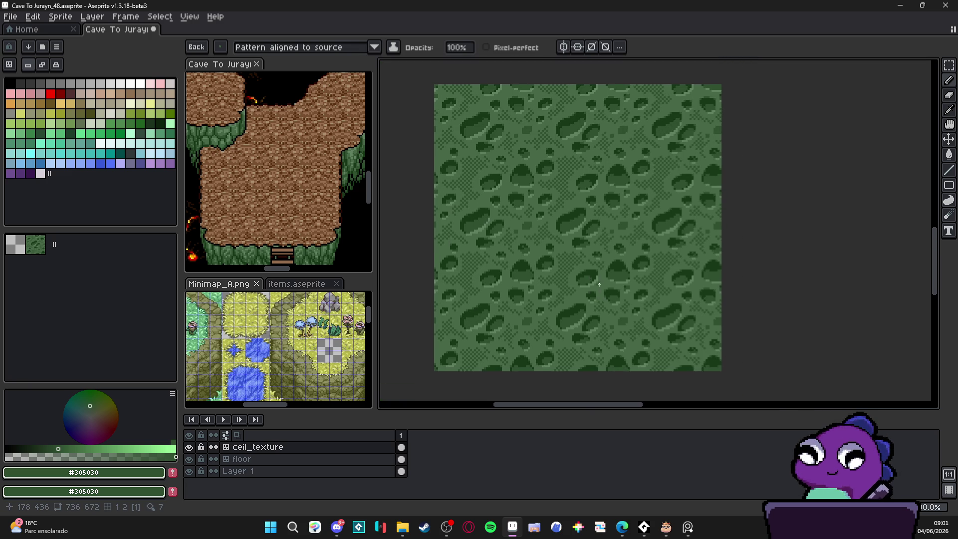
scroll(602, 299, "down", 3)
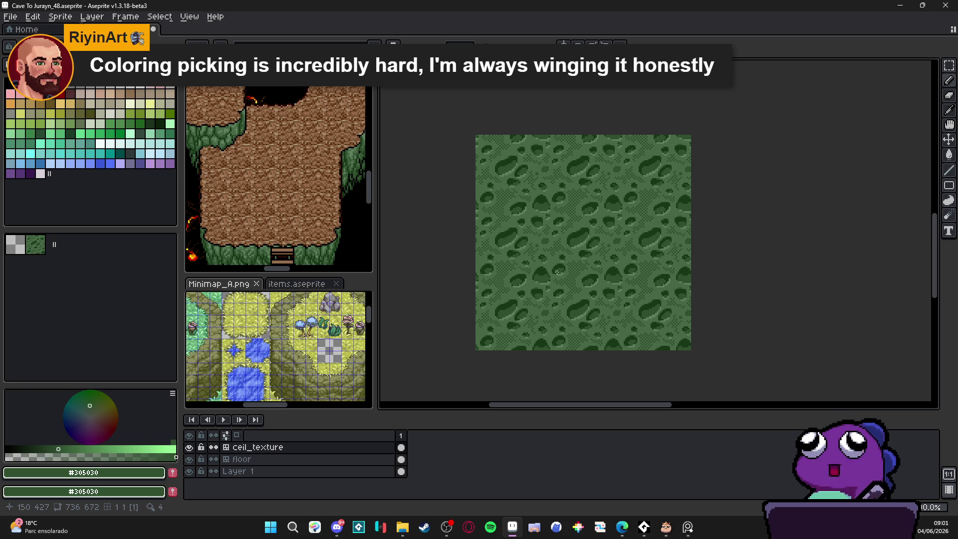
Step: Pan across the ceil_texture with the hand tool, zooming to inspect the blotches and dither
left_click_drag(593, 242, 561, 245)
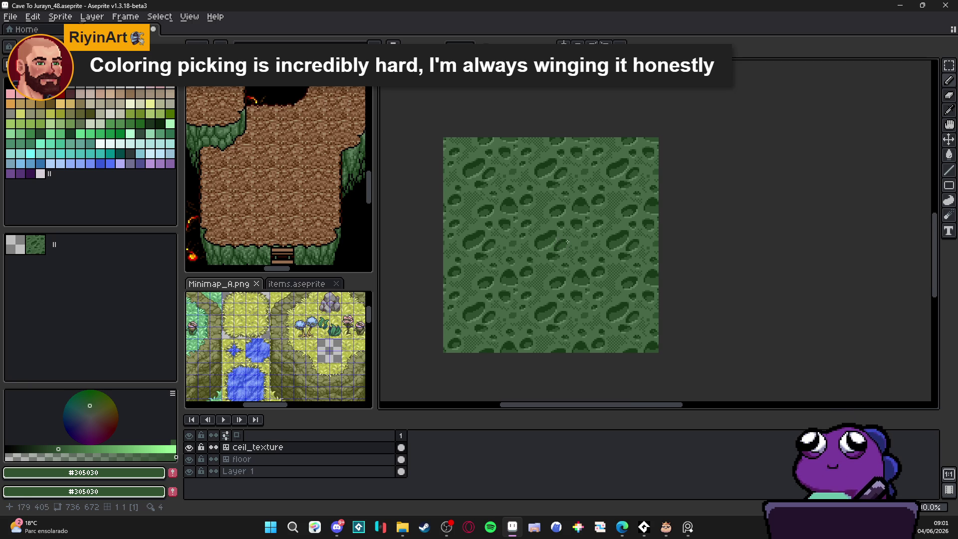
scroll(567, 242, "down", 1)
mouse_move(567, 237)
left_mouse_down()
mouse_move(542, 239)
mouse_move(541, 225)
left_mouse_up()
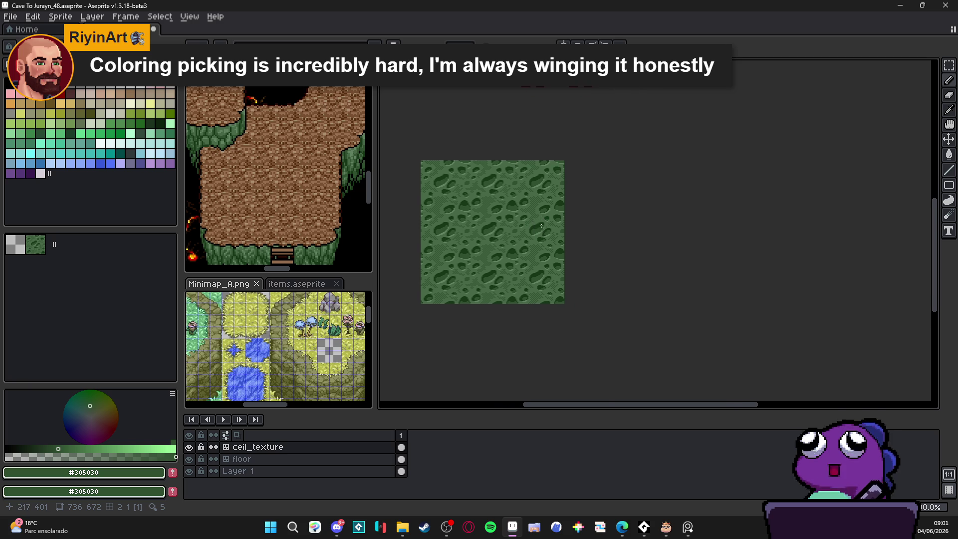
scroll(501, 211, "up", 1)
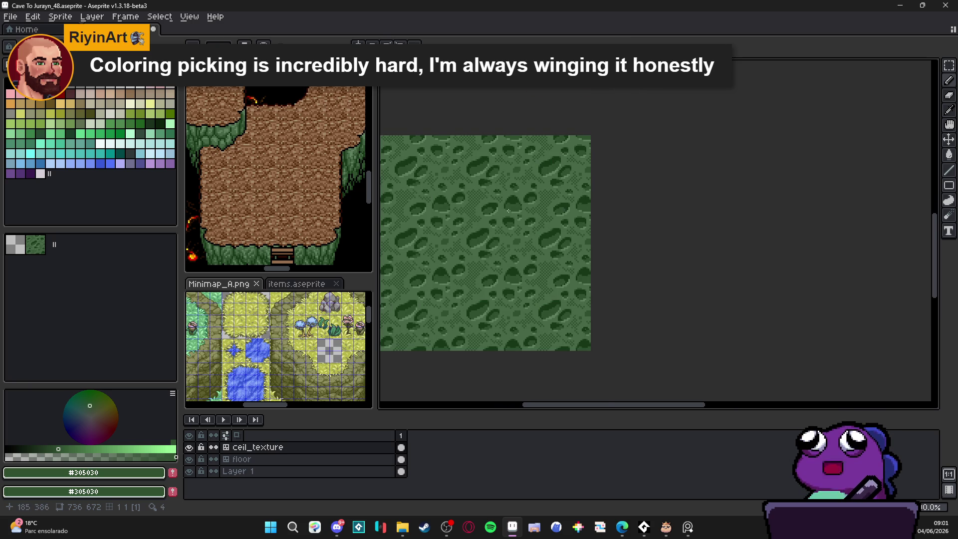
left_click_drag(508, 211, 504, 201)
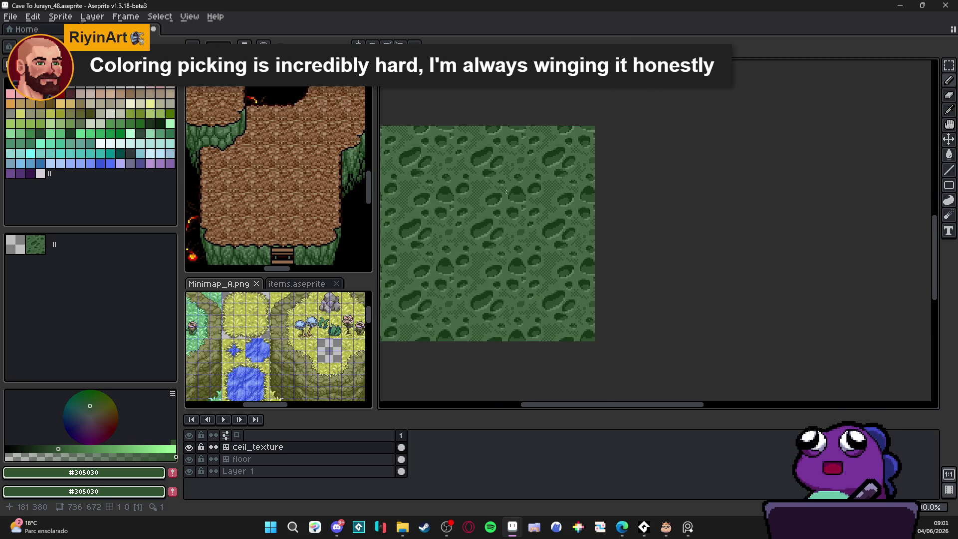
mouse_move(506, 191)
left_mouse_down()
mouse_move(479, 186)
mouse_move(579, 212)
left_mouse_up()
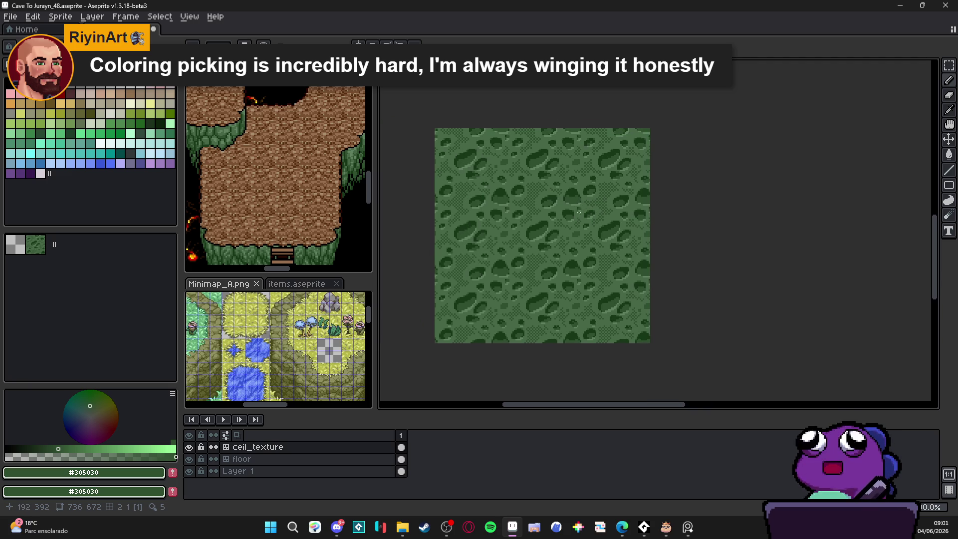
scroll(548, 212, "up", 2)
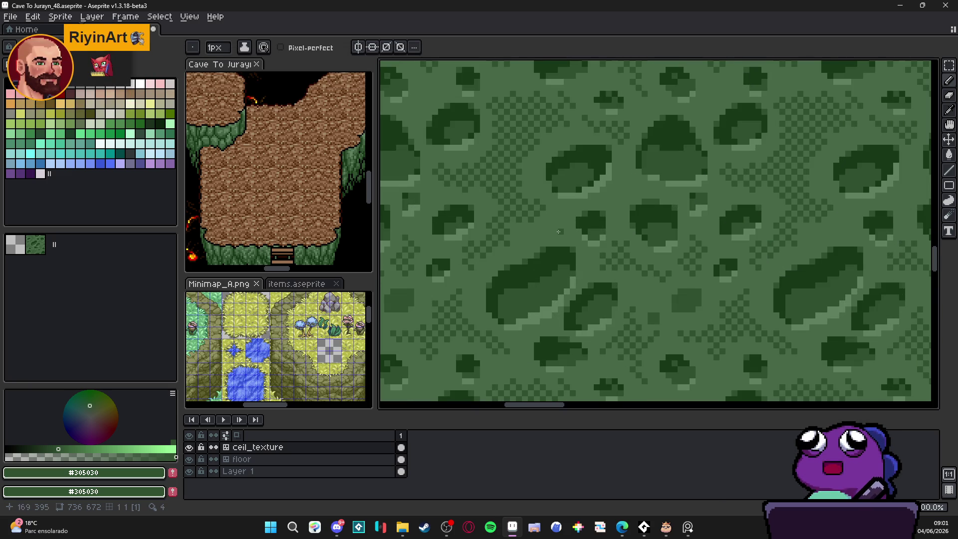
scroll(549, 225, "up", 1)
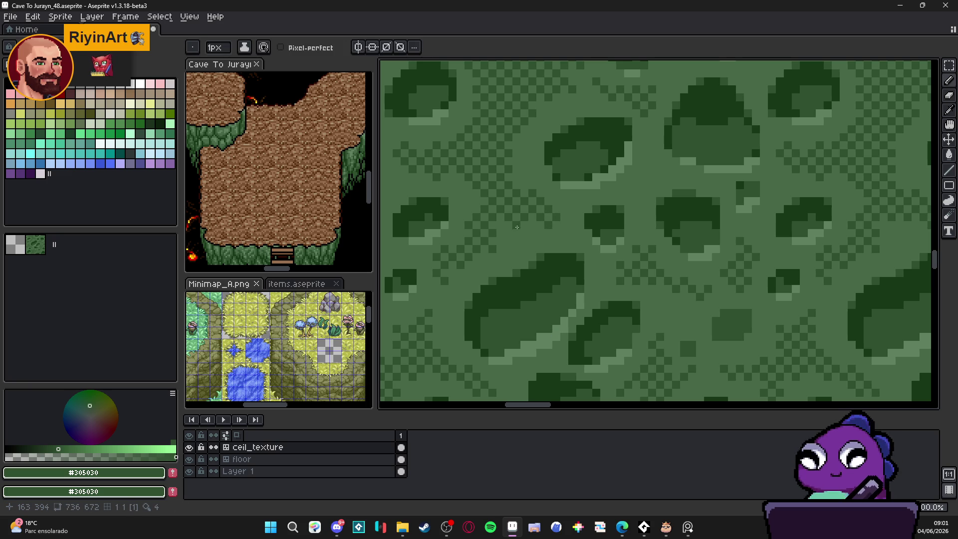
scroll(538, 241, "down", 2)
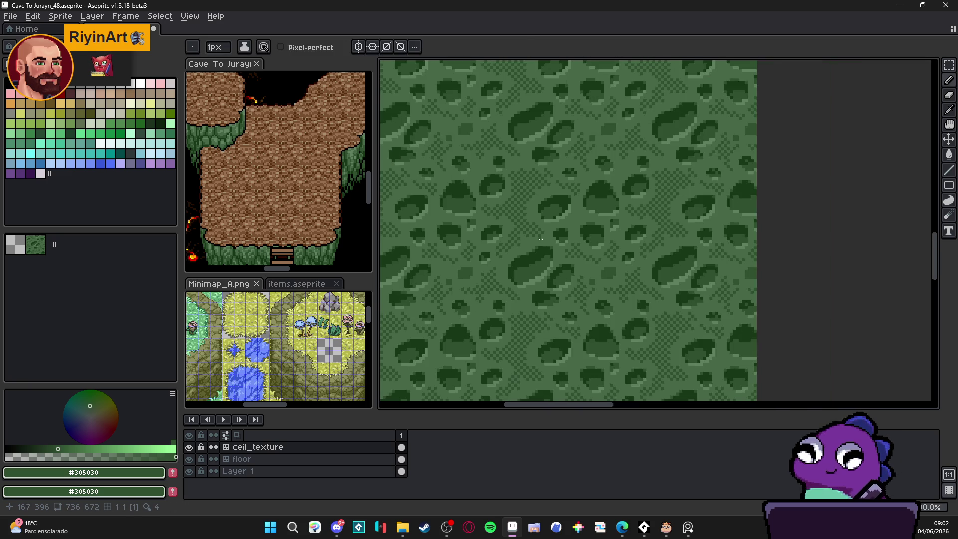
scroll(547, 233, "down", 1)
scroll(517, 208, "down", 1)
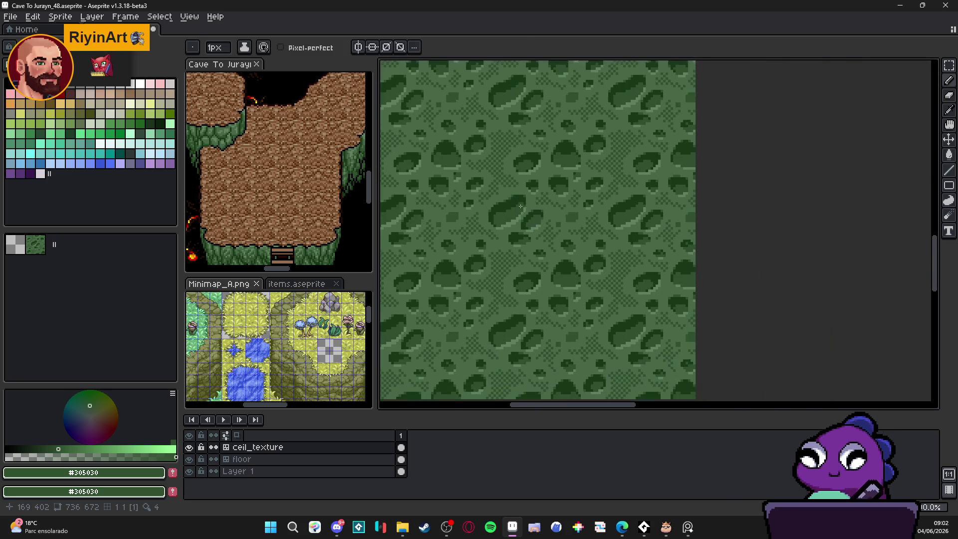
scroll(564, 242, "down", 1)
scroll(565, 243, "down", 1)
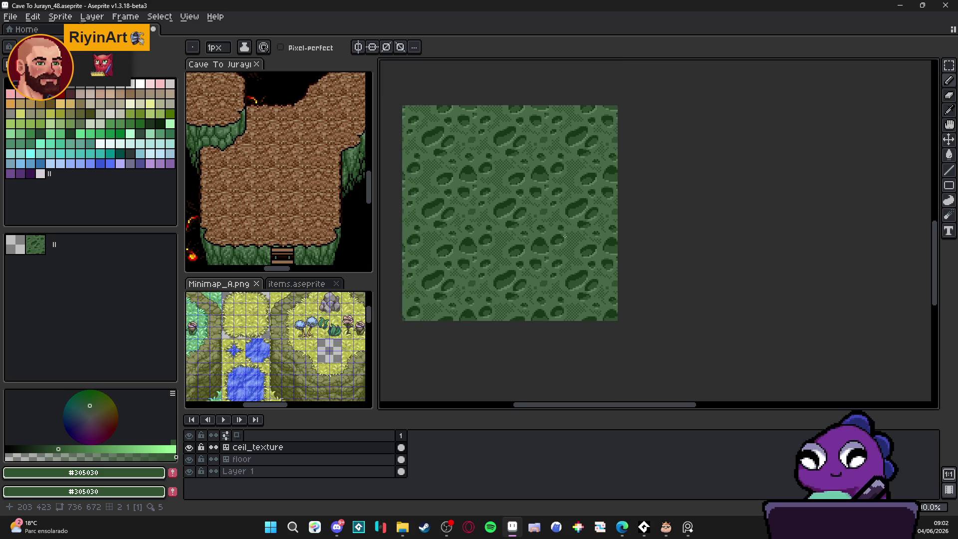
left_click_drag(522, 224, 513, 222)
key("v")
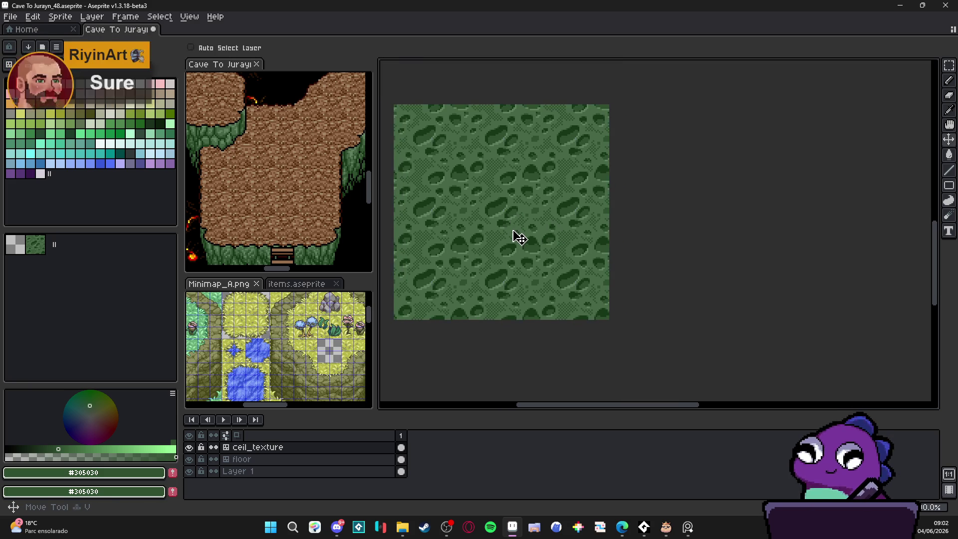
scroll(508, 232, "down", 1)
scroll(499, 231, "up", 1)
scroll(503, 250, "up", 1)
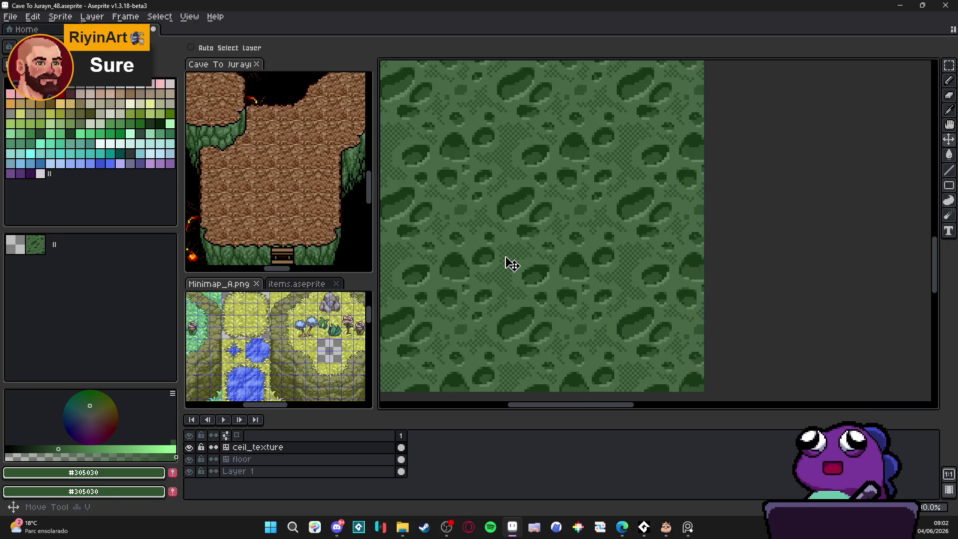
key("ctrl+a")
scroll(500, 247, "down", 1)
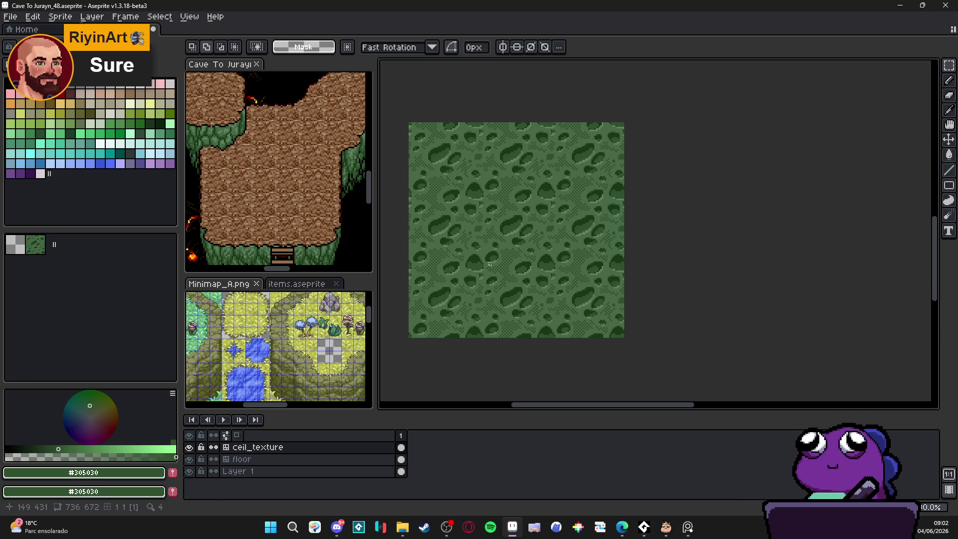
key("m")
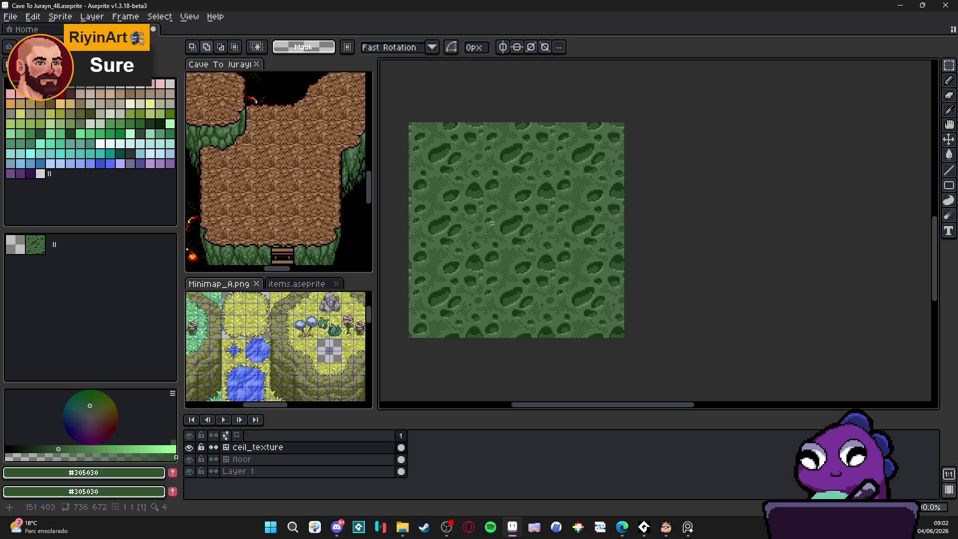
key("v")
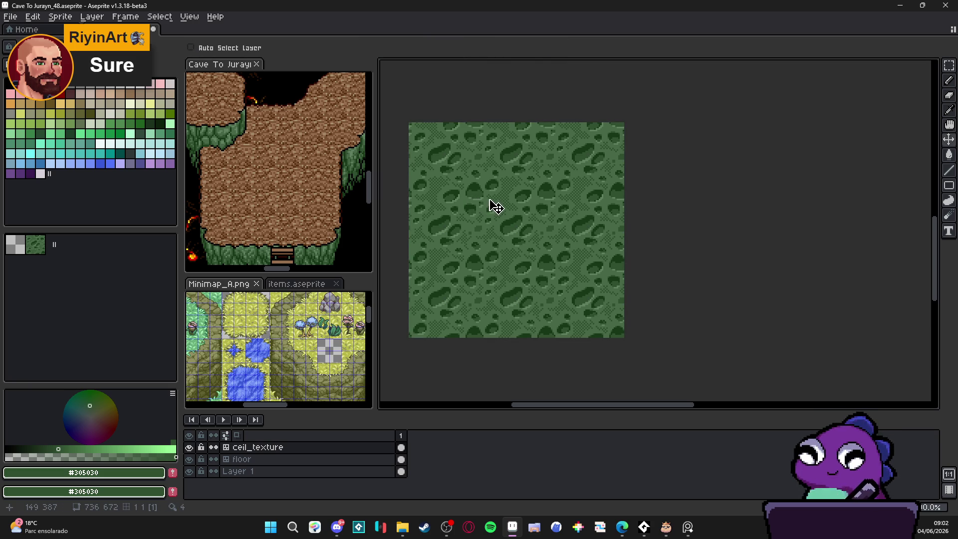
key("b")
scroll(483, 254, "up", 2)
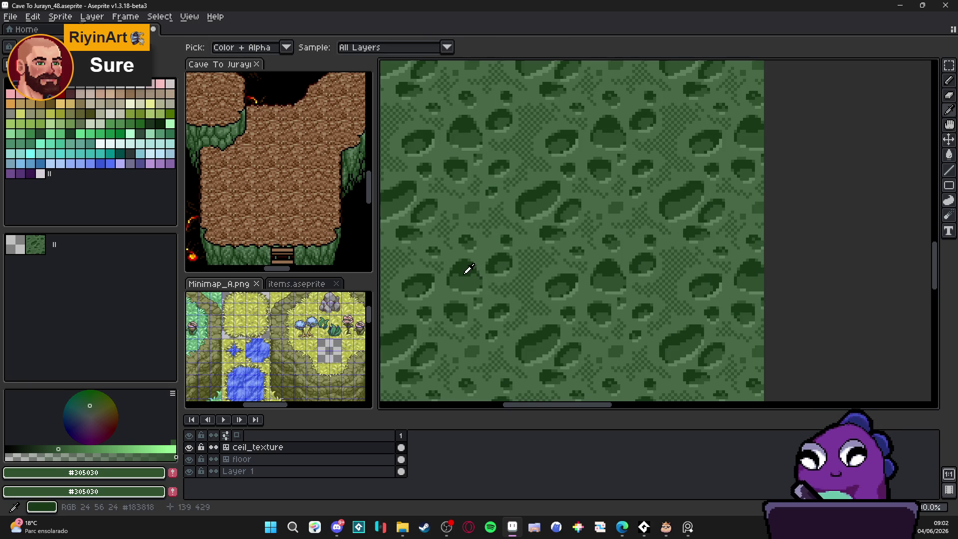
left_click(466, 267, "alt")
left_click(462, 280, "alt")
left_click(463, 270, "alt")
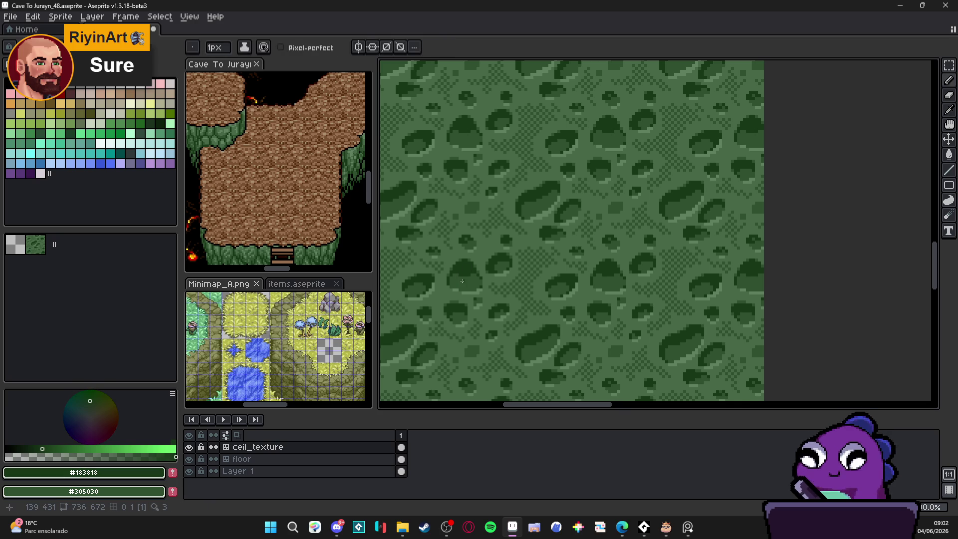
scroll(465, 281, "down", 1)
scroll(466, 280, "down", 1)
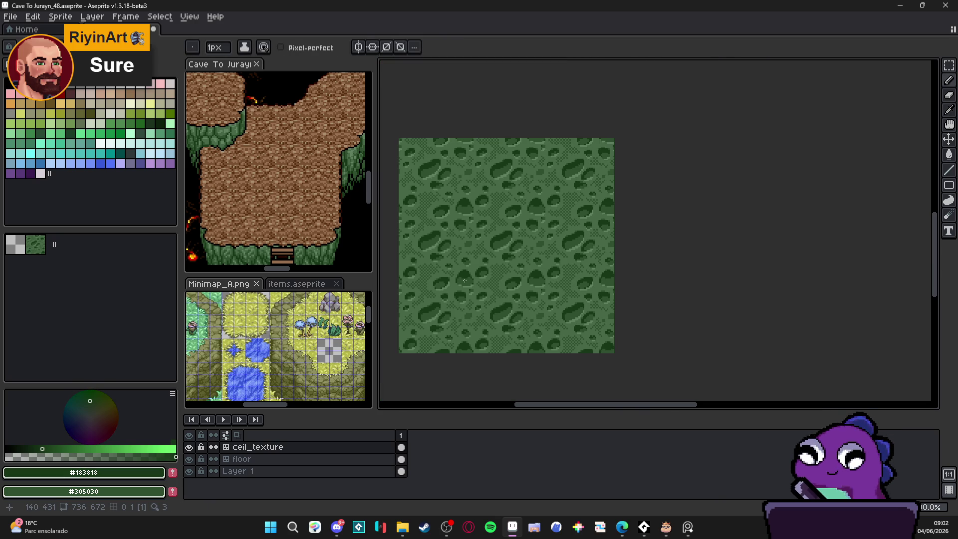
left_click_drag(464, 281, 497, 273)
mouse_move(178, 241)
left_mouse_down()
mouse_move(128, 241)
mouse_move(162, 238)
left_mouse_up()
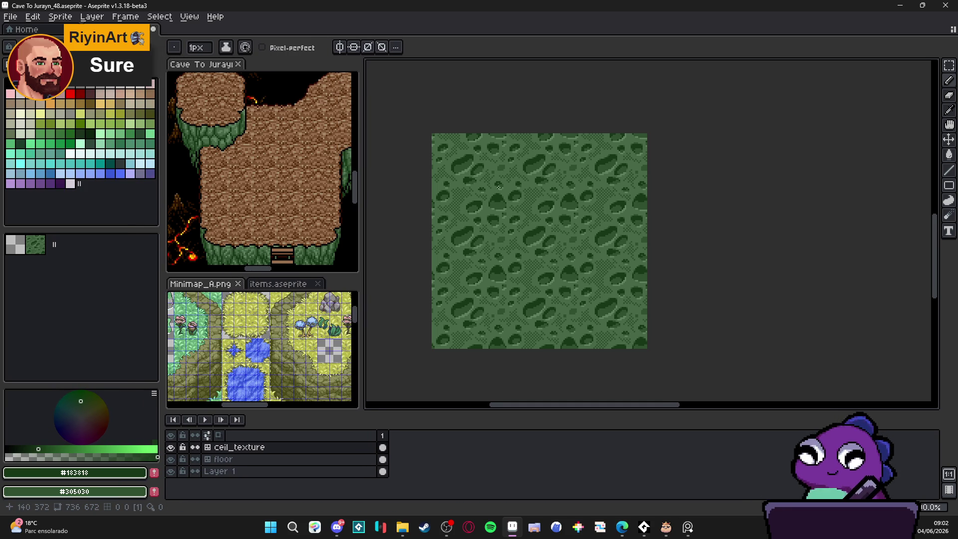
left_click_drag(533, 221, 507, 214)
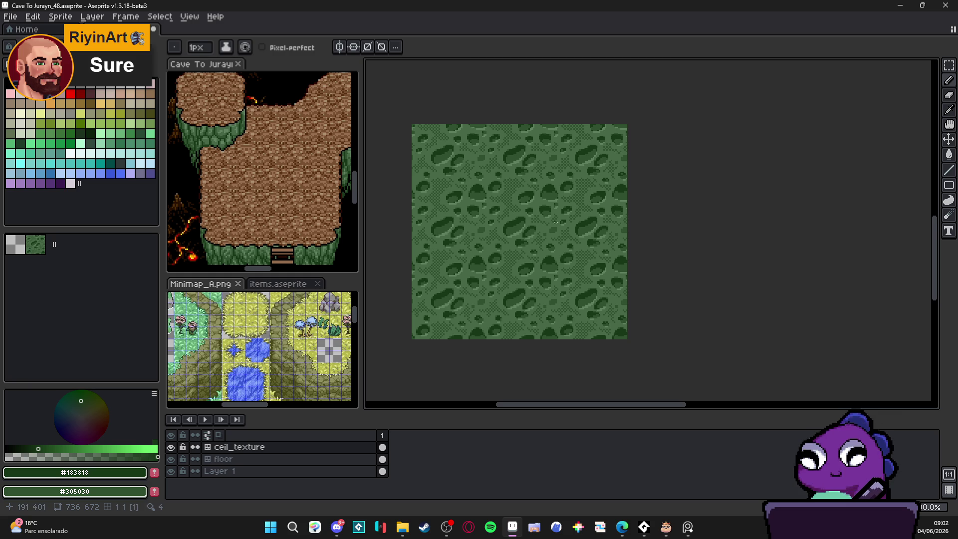
scroll(536, 220, "up", 3)
key("plus")
key("minus")
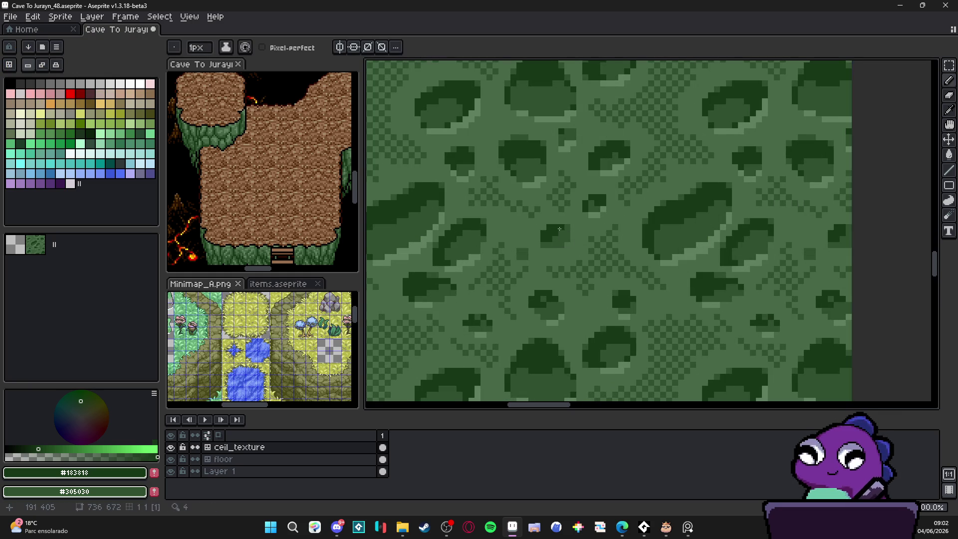
Step: Touch up the dark spots, alternately sampling #183818, #305030 and #486848 from the texture
left_click(550, 229, "alt")
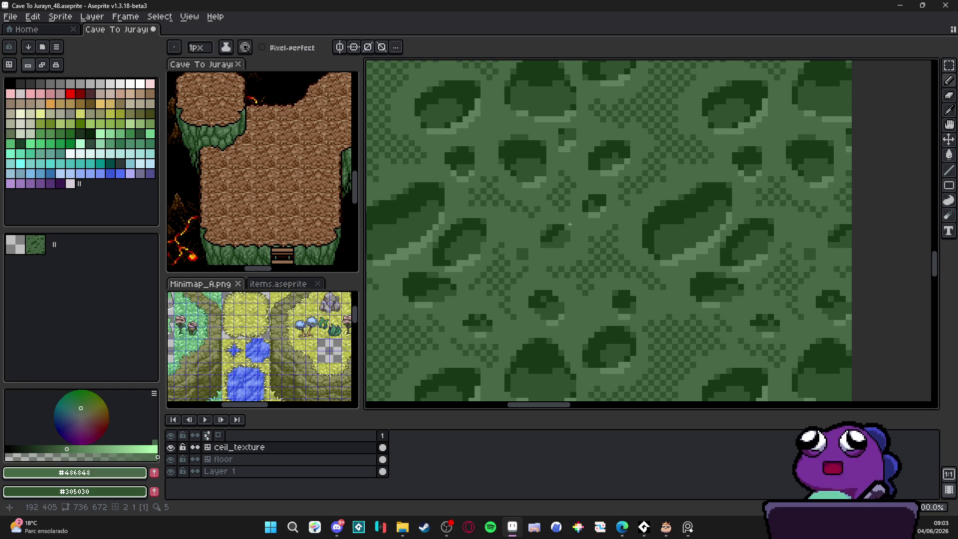
left_click(544, 244, "alt")
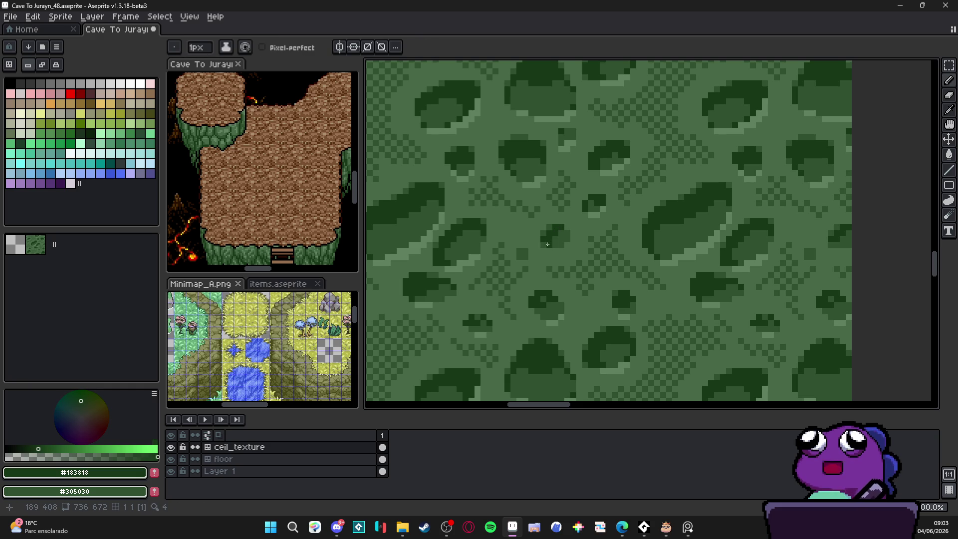
left_click(540, 243, "alt")
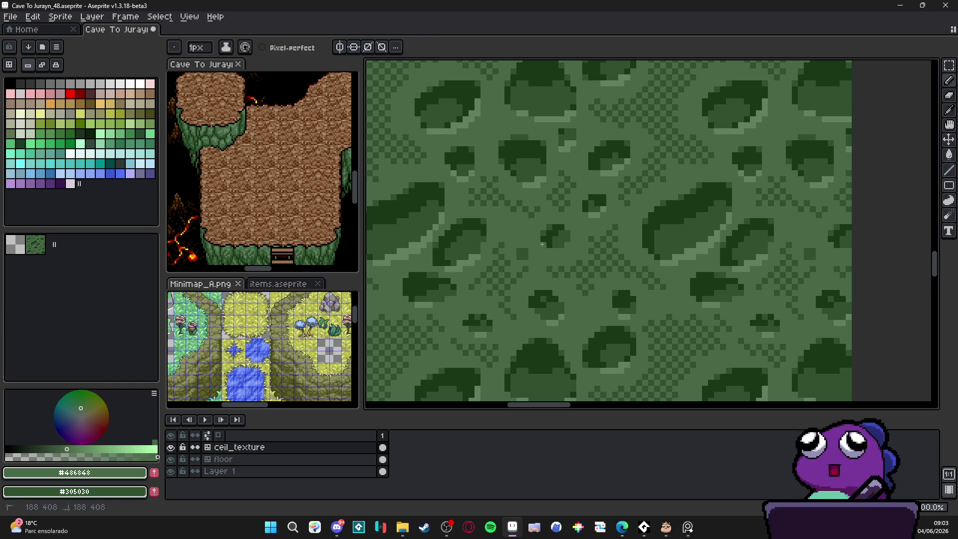
scroll(542, 244, "down", 1)
scroll(556, 242, "up", 1)
left_click(558, 241, "alt")
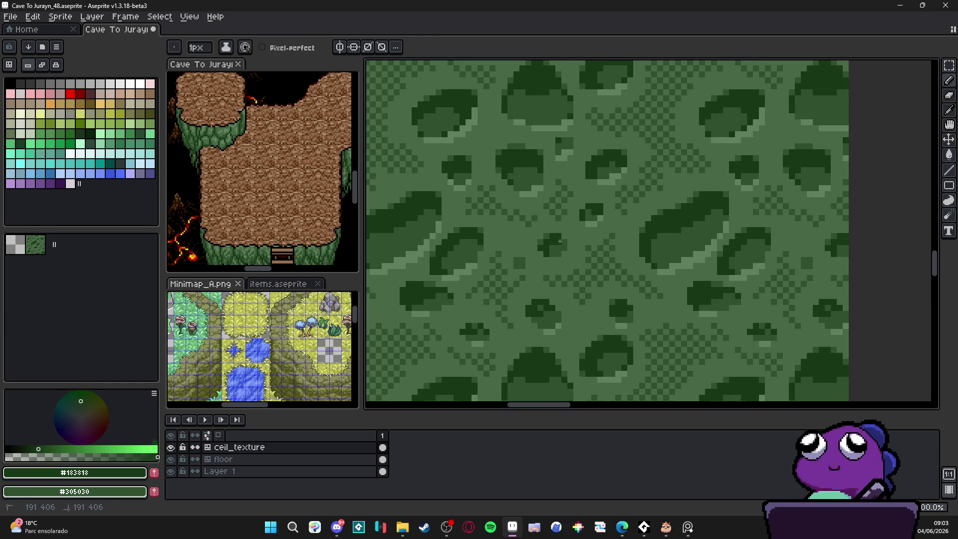
left_click(553, 242, "alt")
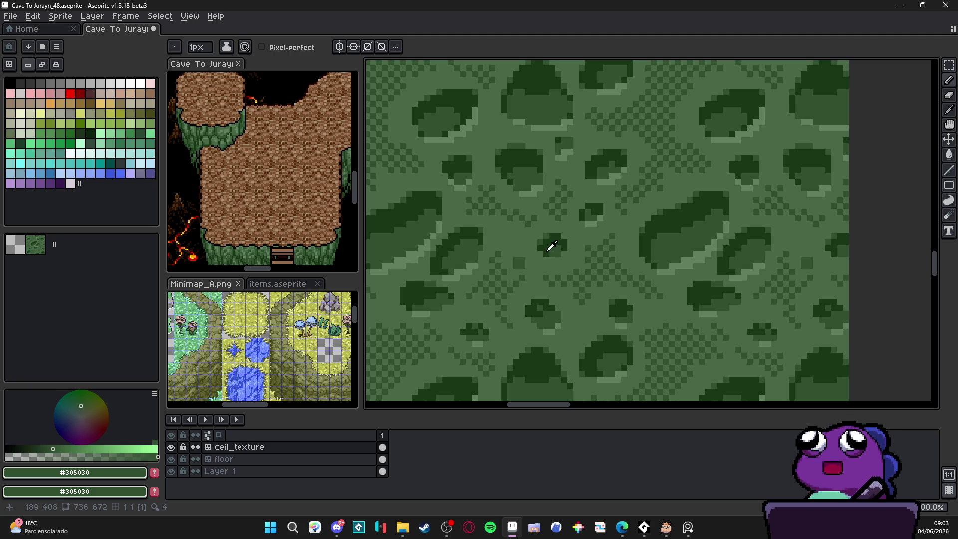
left_click(547, 252, "alt")
left_click(544, 253, "alt")
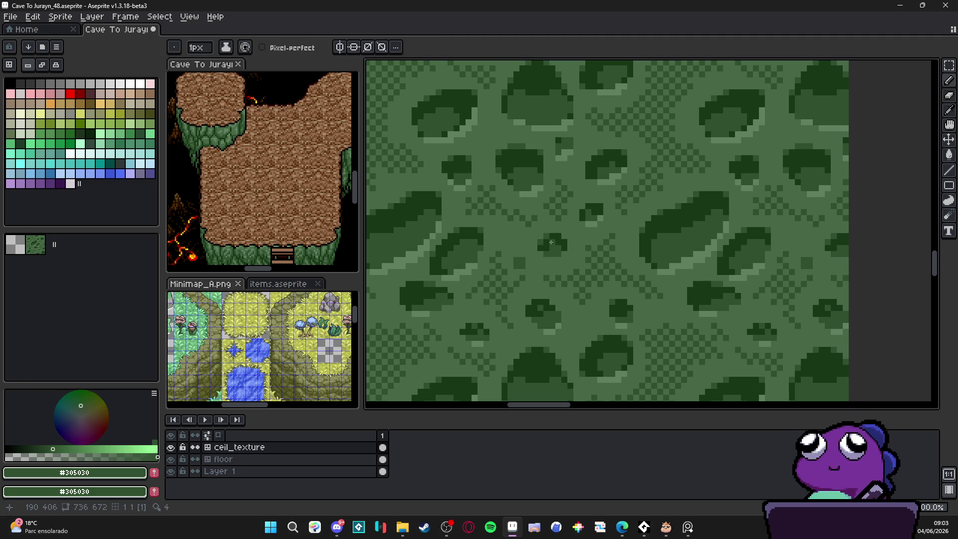
left_click(554, 239, "alt")
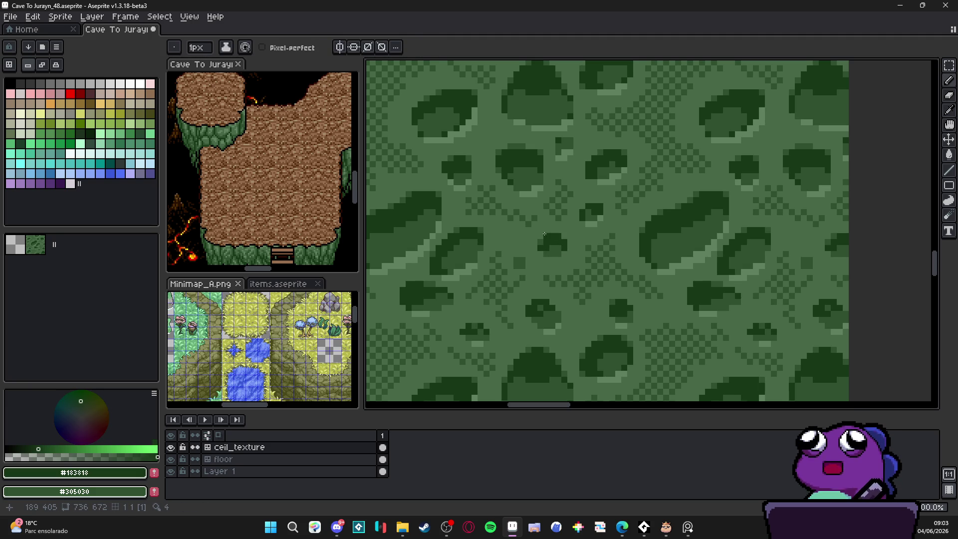
left_click(560, 237, "alt")
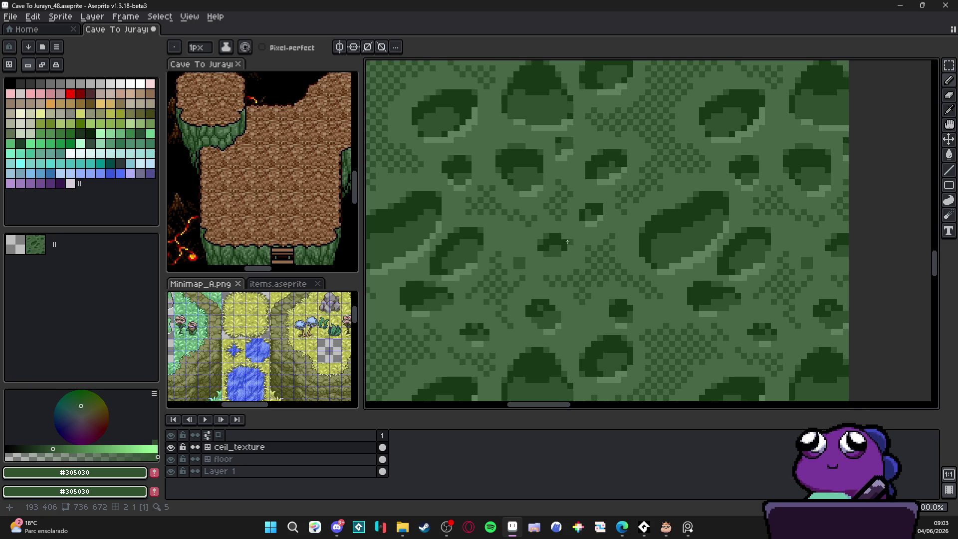
Step: Sample light green #486848, then settle on mid green #305030 and pan the texture view upward
scroll(564, 236, "down", 2)
scroll(565, 240, "up", 2)
scroll(564, 255, "down", 2)
scroll(559, 252, "up", 2)
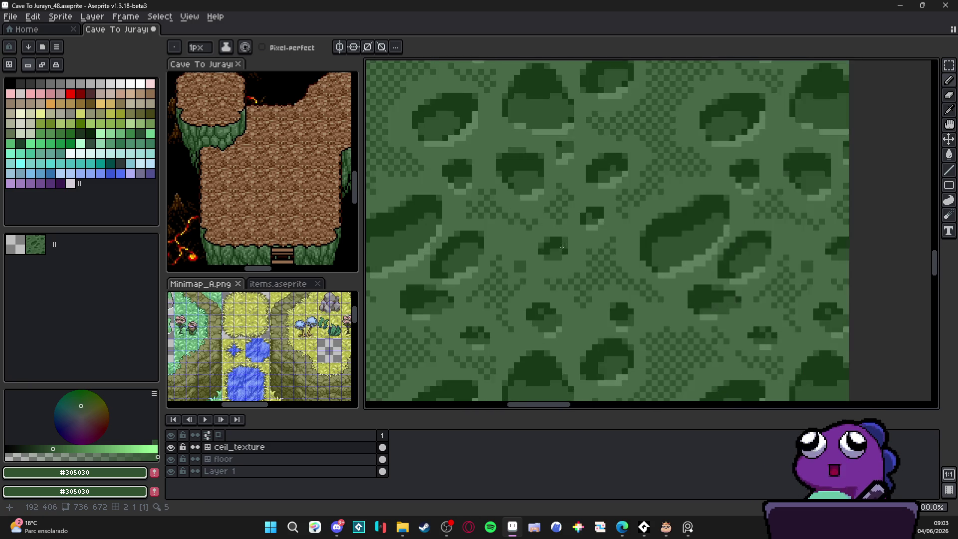
scroll(564, 255, "down", 1)
scroll(565, 256, "down", 1)
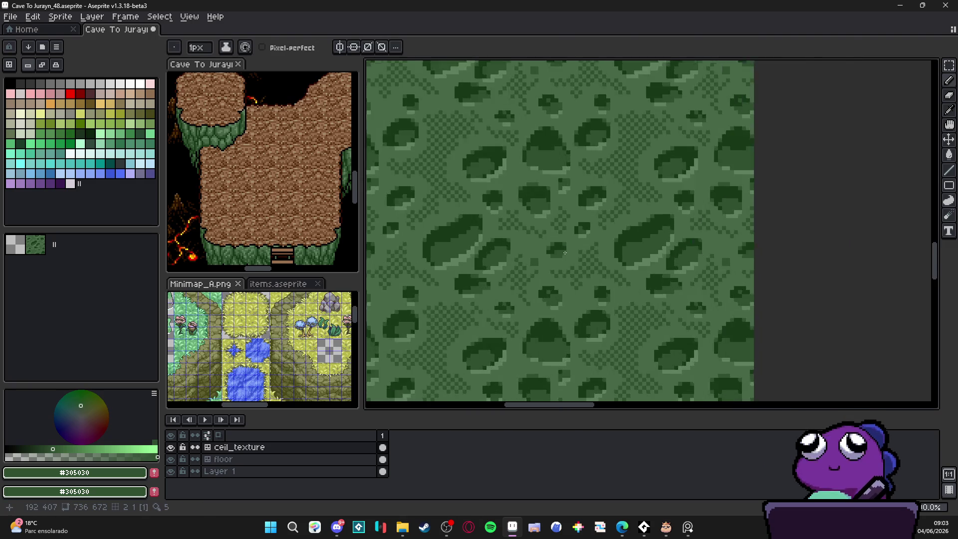
scroll(556, 260, "up", 2)
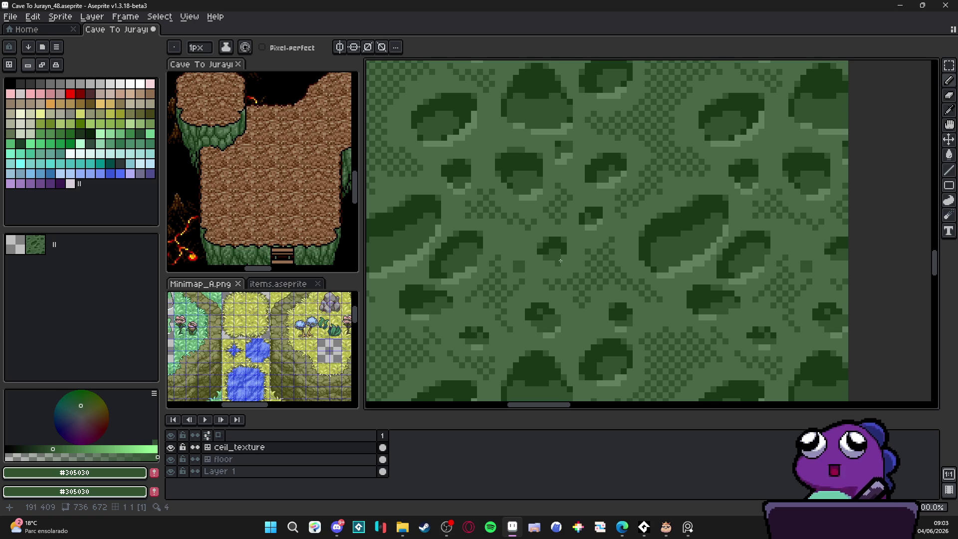
scroll(562, 260, "down", 2)
scroll(598, 249, "up", 1)
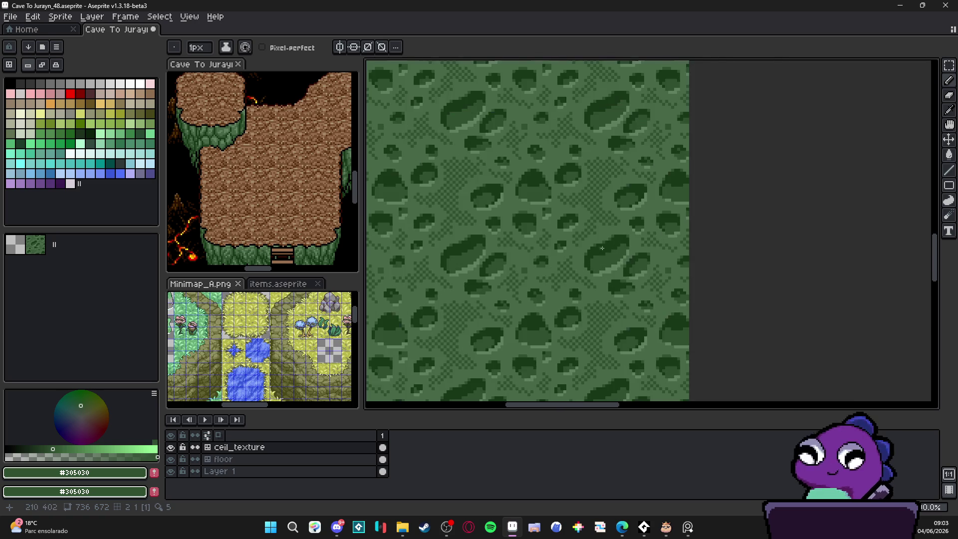
scroll(611, 245, "up", 2)
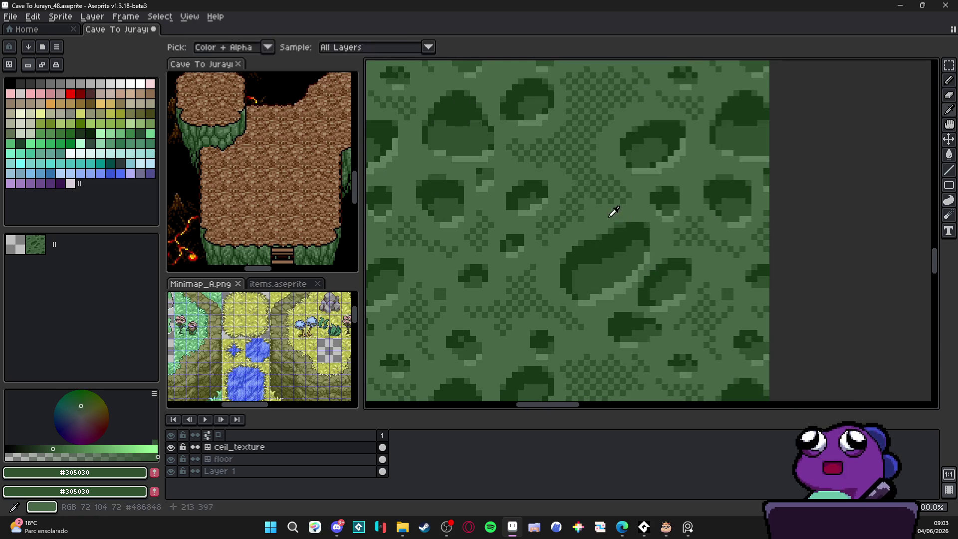
left_click(616, 223, "alt")
left_click(624, 232, "alt")
scroll(577, 269, "down", 4)
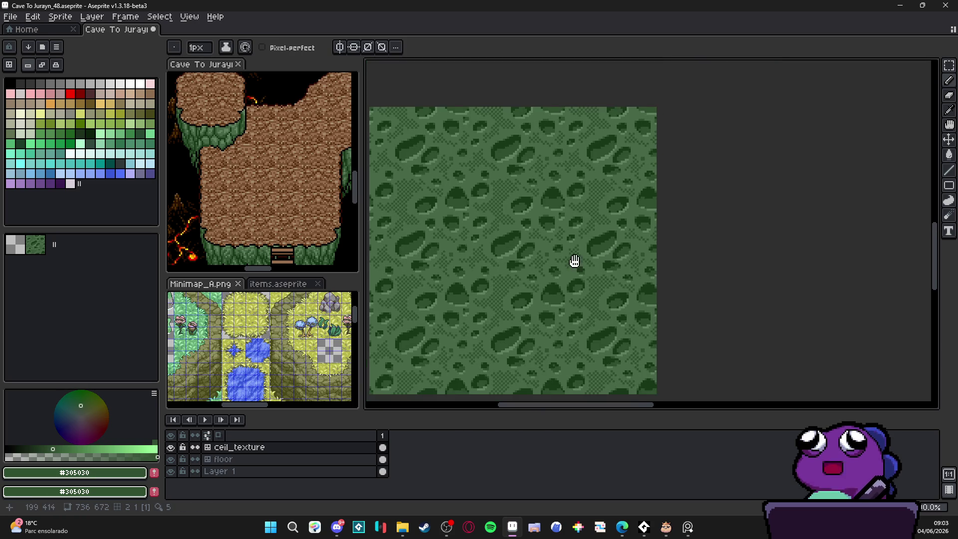
mouse_move(521, 290)
left_mouse_down()
mouse_move(520, 264)
mouse_move(523, 276)
left_mouse_up()
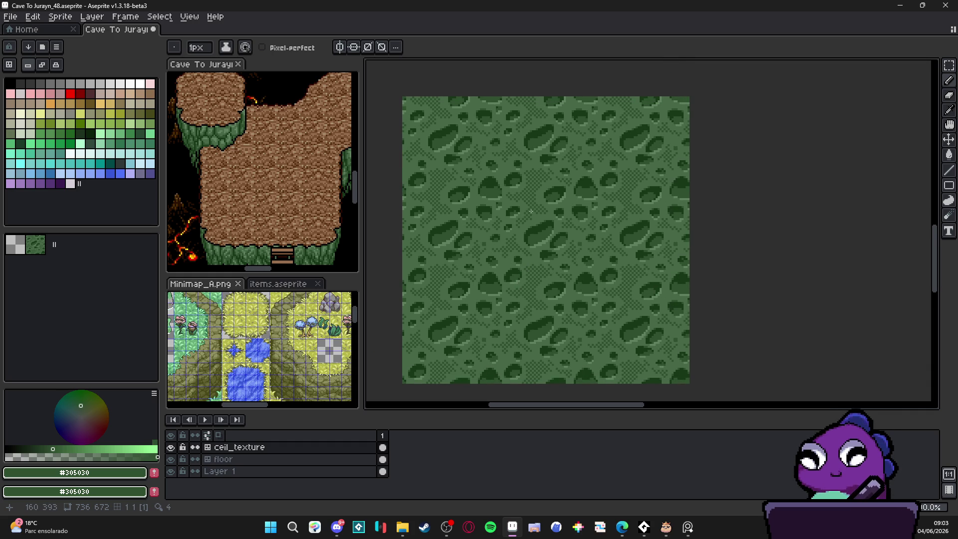
left_click_drag(530, 211, 526, 192)
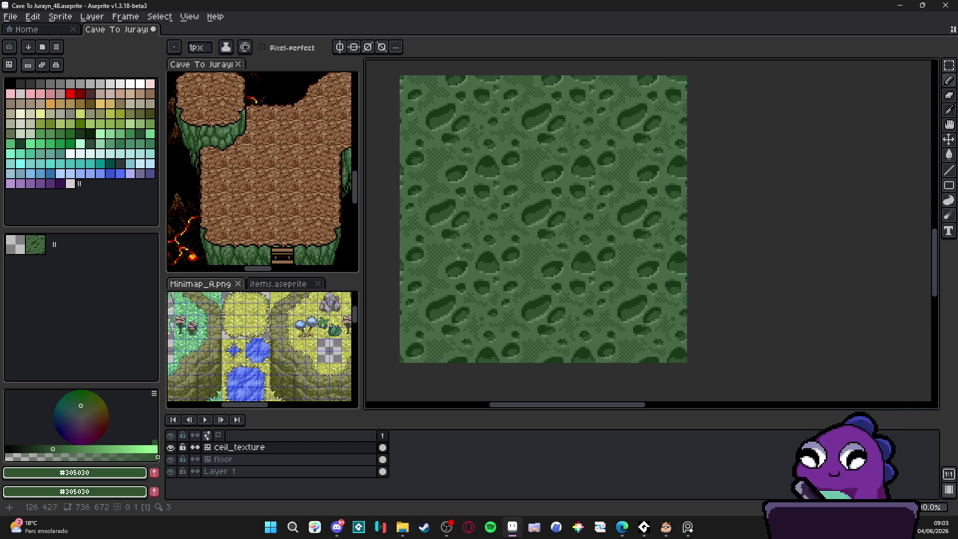
scroll(441, 182, "up", 4)
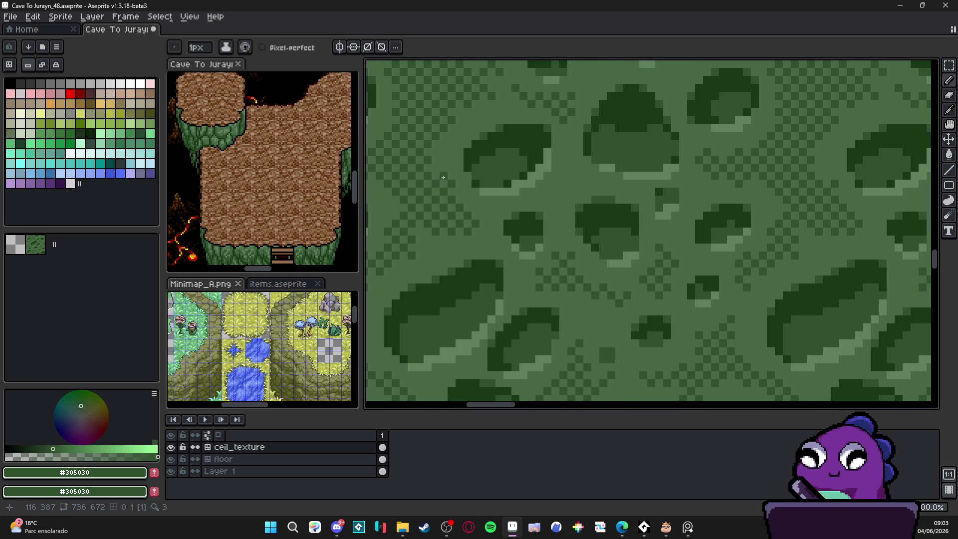
scroll(451, 183, "down", 5)
scroll(509, 202, "down", 1)
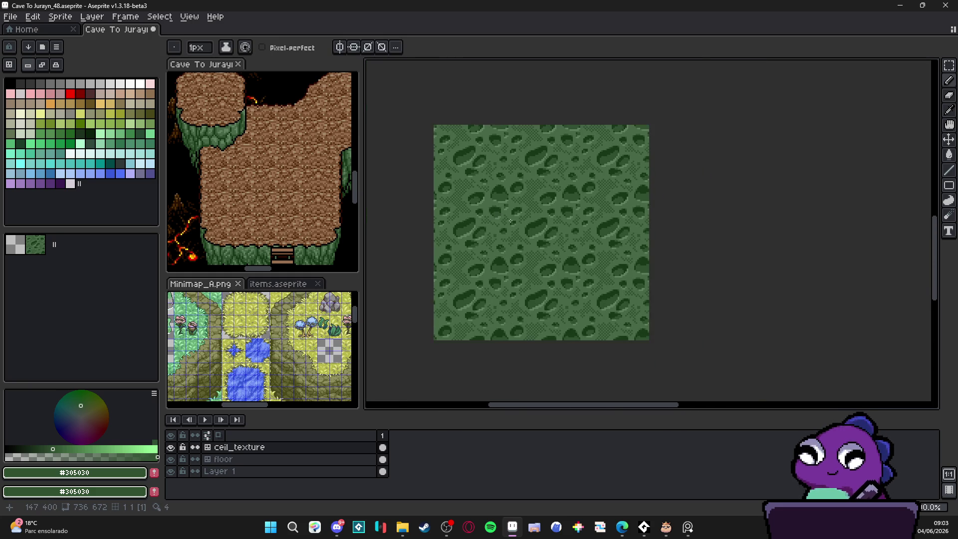
scroll(495, 207, "up", 1)
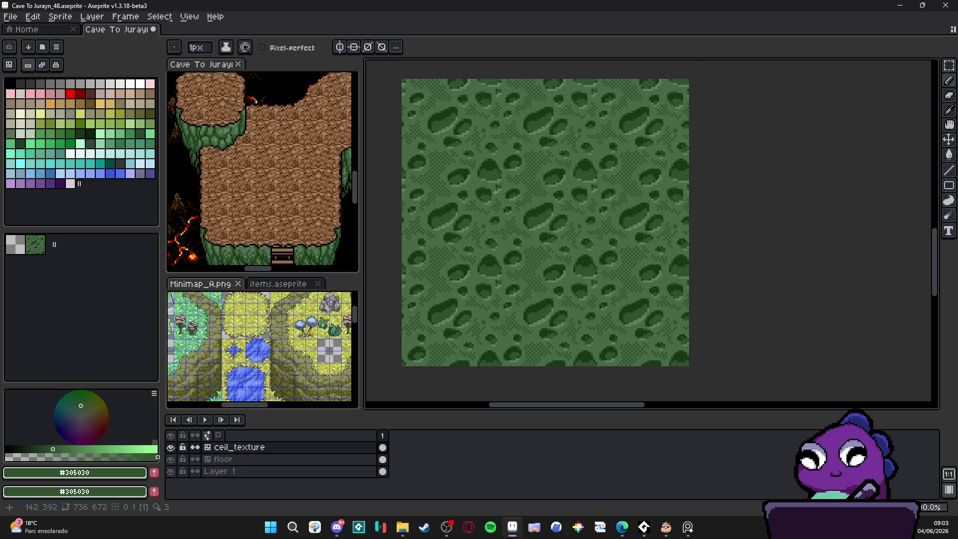
Step: Show the tile grid over the repeating moss ceil_texture
scroll(494, 199, "down", 1)
scroll(499, 205, "up", 1)
scroll(549, 235, "down", 1)
scroll(556, 241, "up", 1)
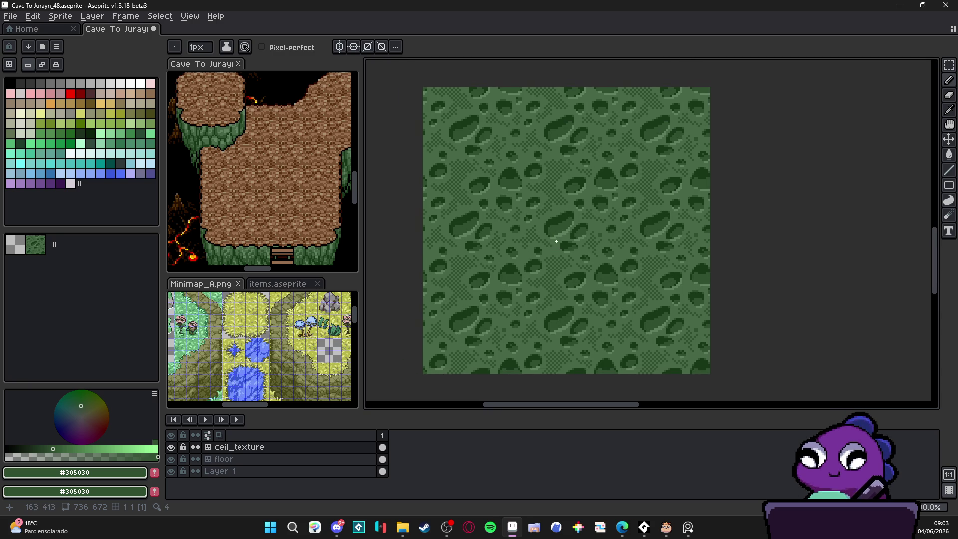
scroll(569, 247, "down", 1)
scroll(558, 230, "up", 1)
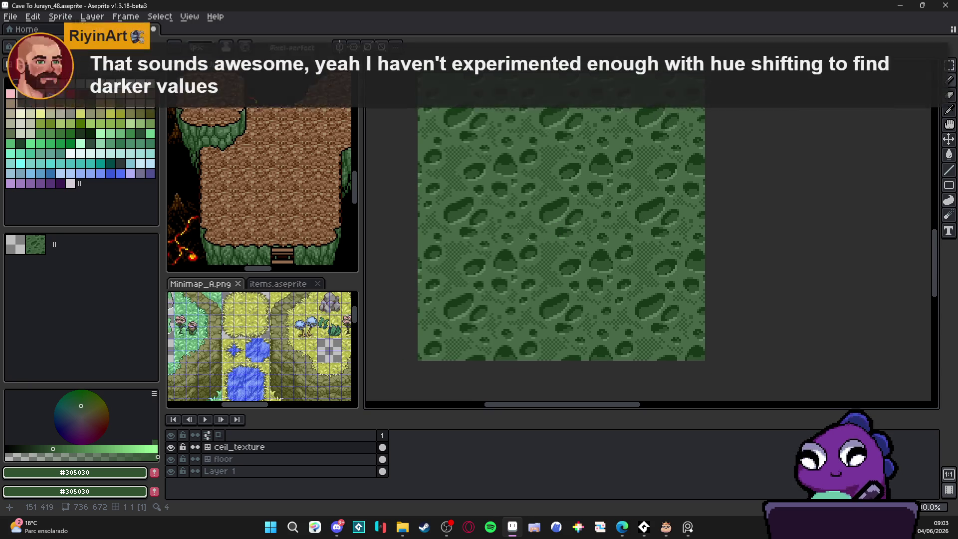
scroll(619, 269, "down", 2)
scroll(618, 265, "right", 5)
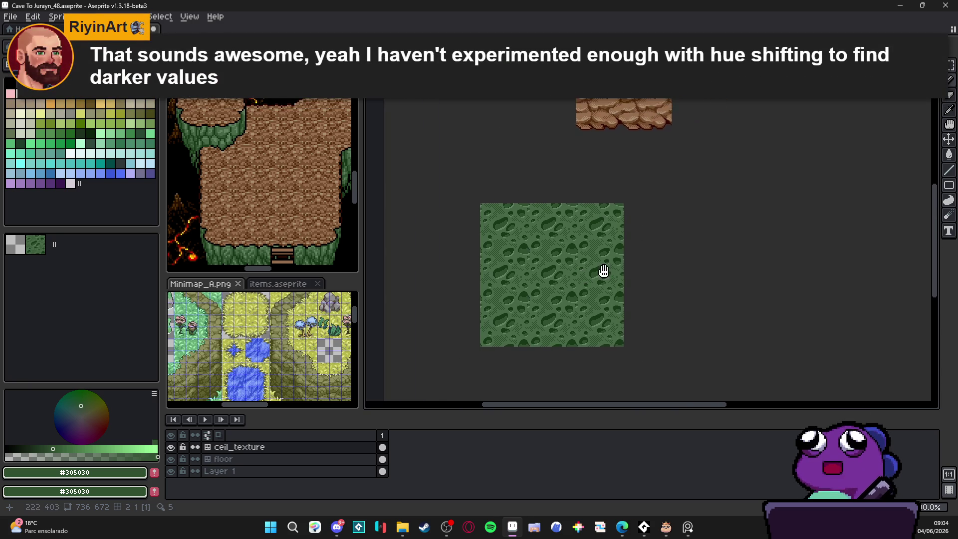
scroll(574, 280, "up", 4)
scroll(538, 260, "down", 2)
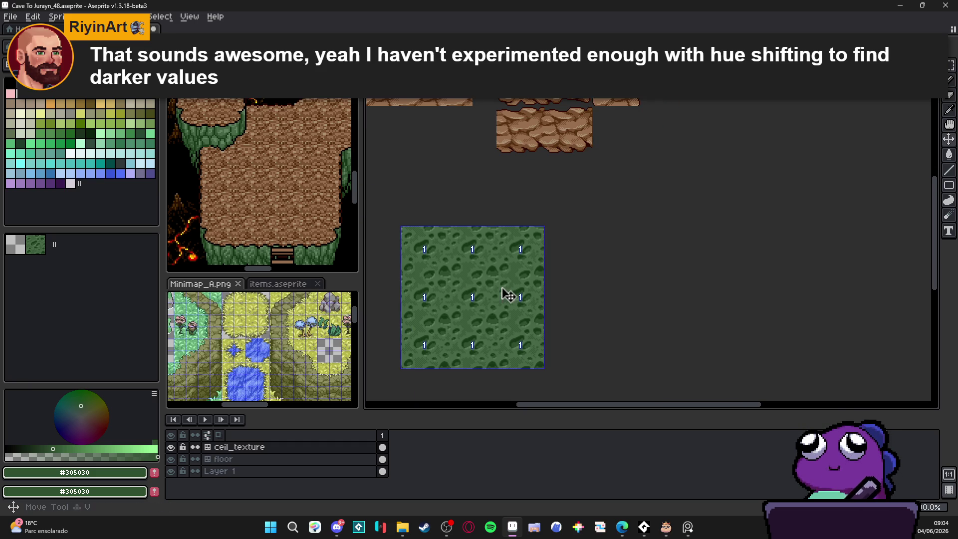
key("ctrl+'")
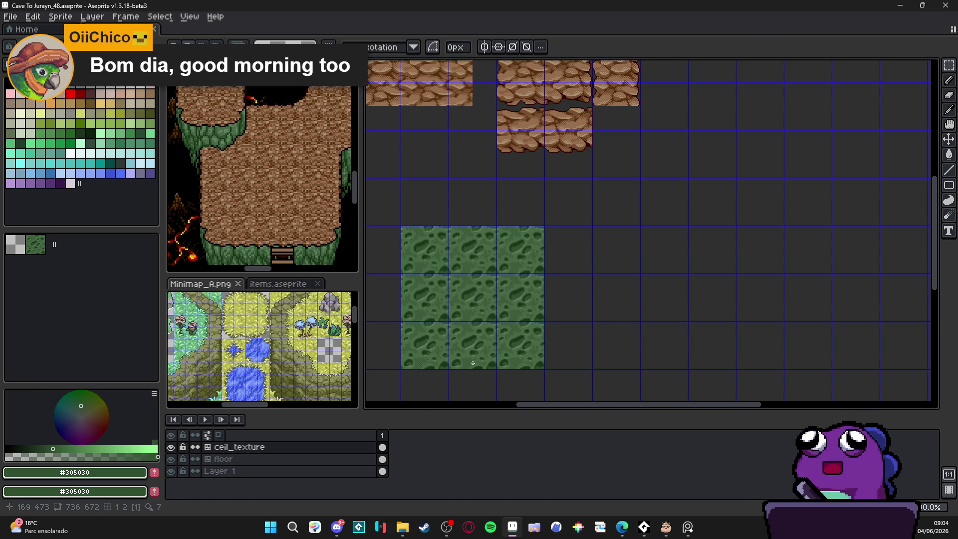
Step: Sample dark green #183818 from the texture corner as the drawing colour
scroll(492, 261, "up", 2)
scroll(552, 168, "down", 1)
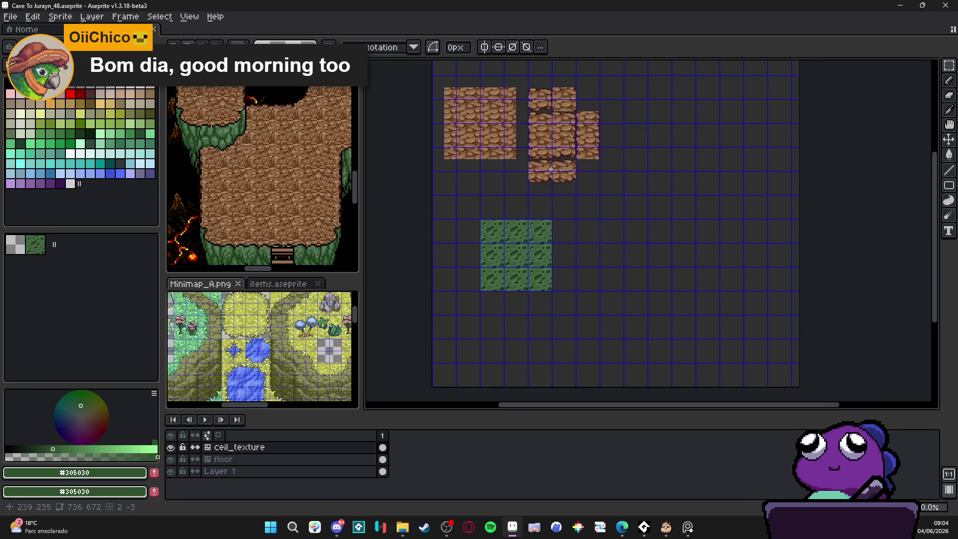
scroll(522, 225, "up", 2)
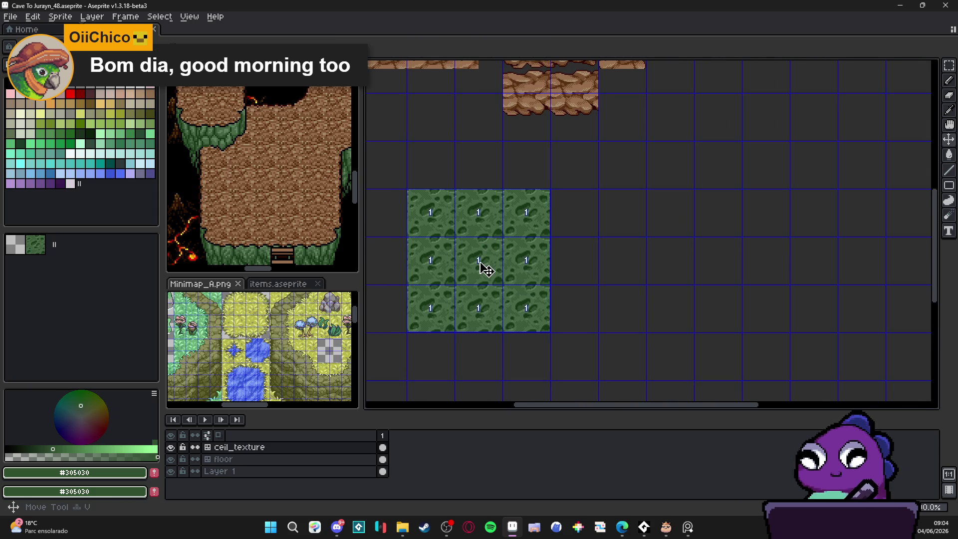
key("m")
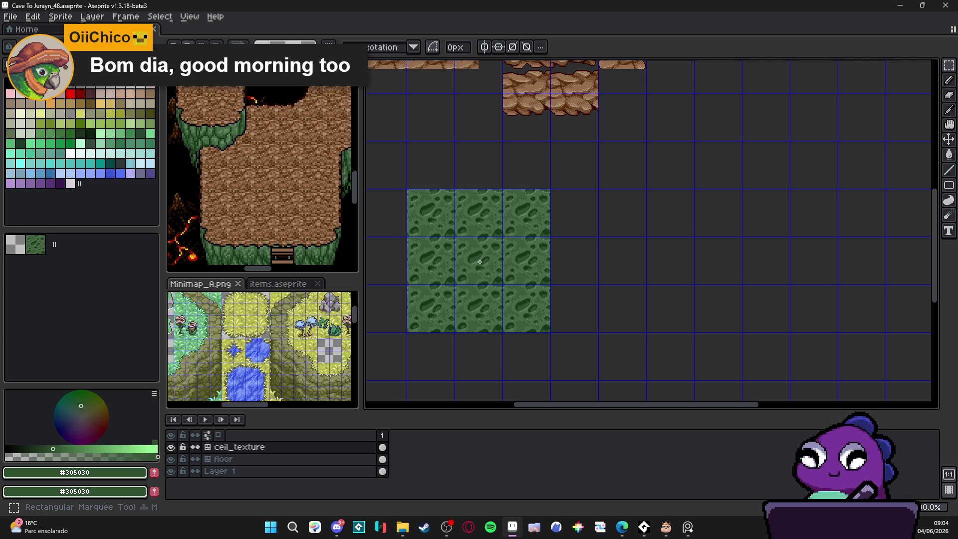
key("b")
scroll(480, 262, "up", 1)
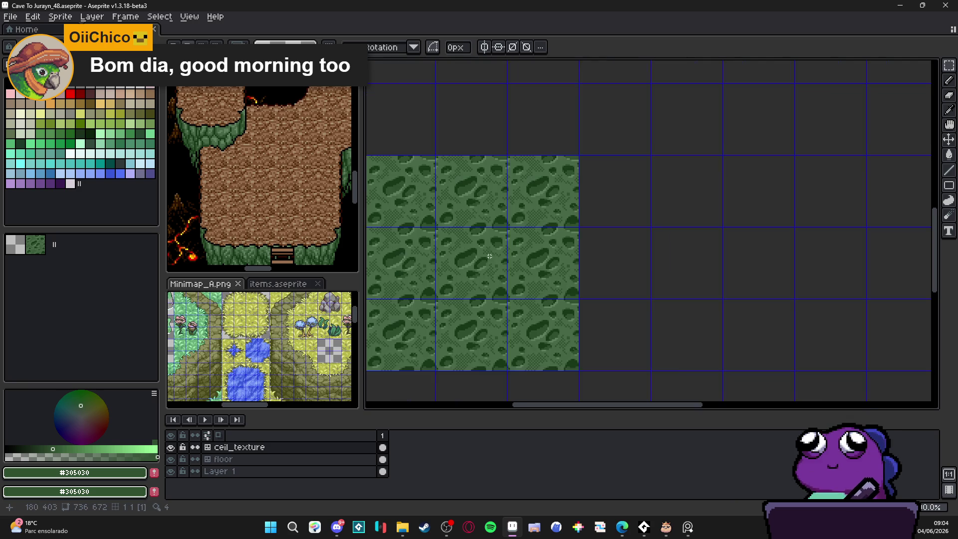
scroll(491, 268, "up", 2)
scroll(464, 254, "up", 2)
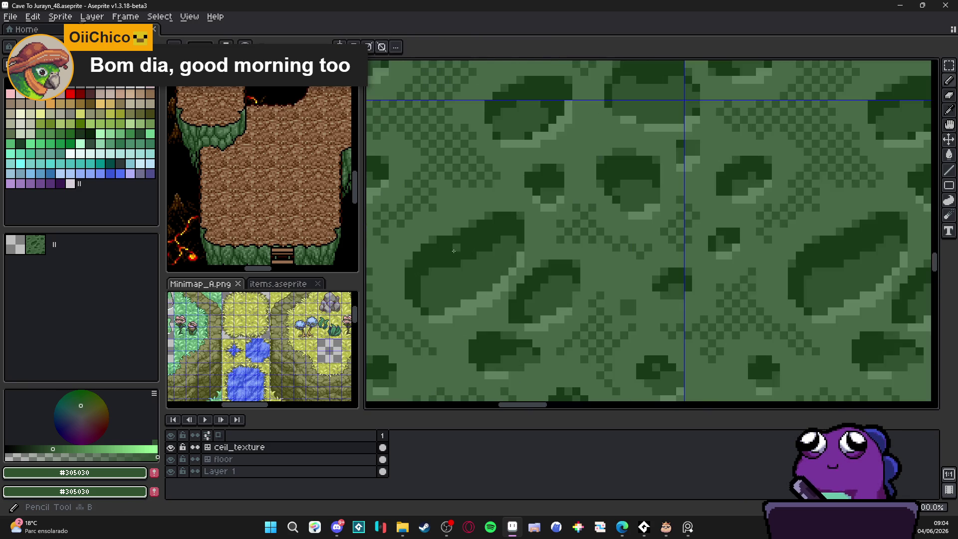
left_click(493, 279, "alt")
scroll(526, 309, "right", 5)
scroll(525, 309, "up", 3)
scroll(526, 309, "right", 2)
scroll(525, 309, "up", 2)
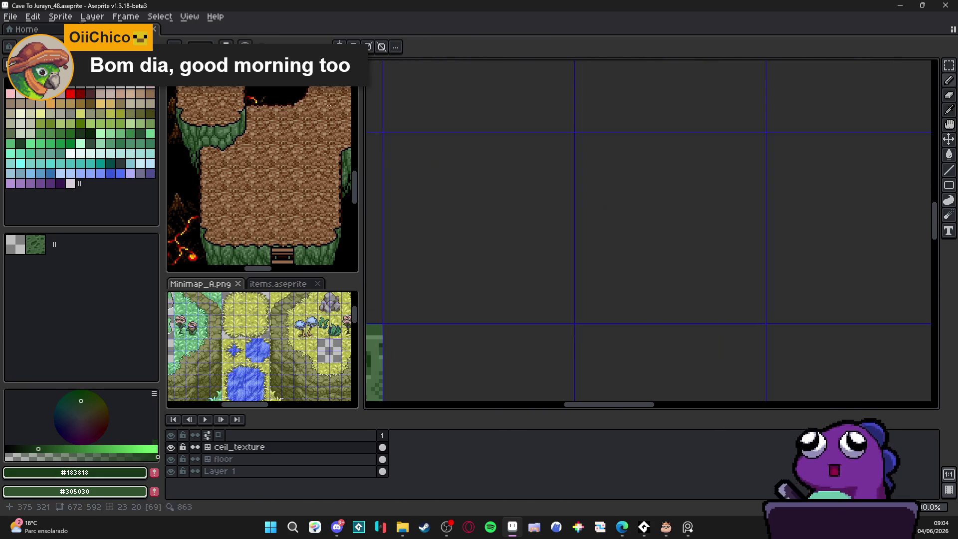
Step: Add a new empty layer above ceil_texture
key("shift+n")
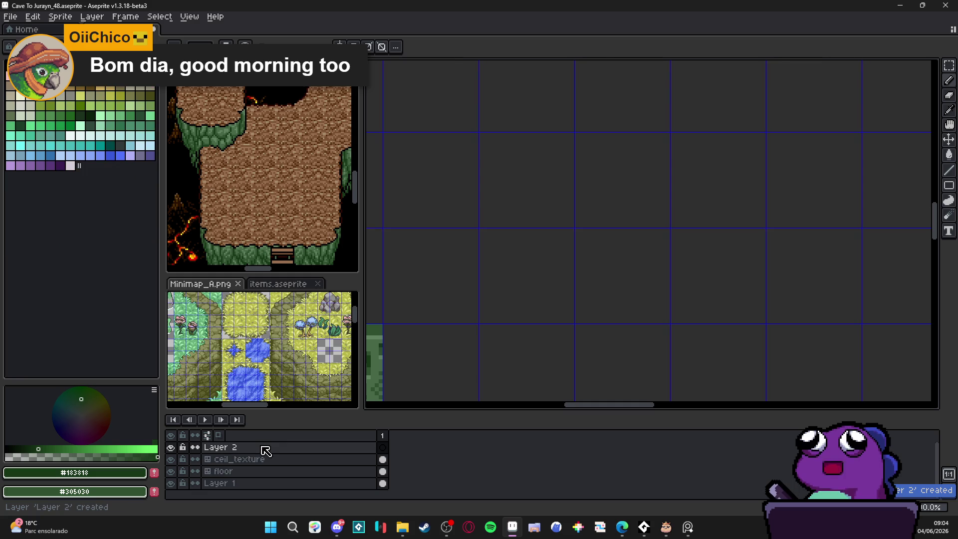
scroll(495, 199, "down", 2)
scroll(464, 241, "right", 1)
scroll(464, 242, "up", 1)
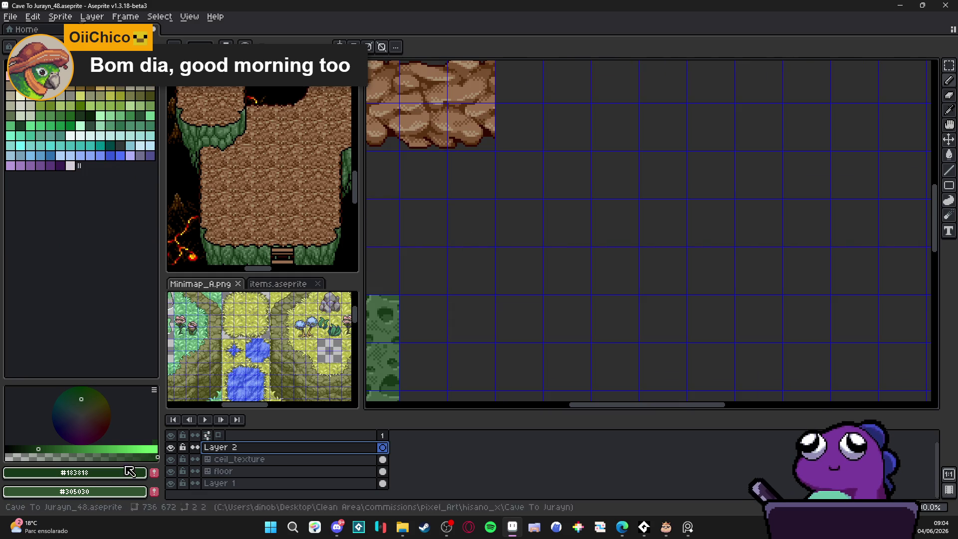
Step: Bucket-fill Layer 1's canvas background with light cyan
left_click(170, 483)
left_click(170, 483)
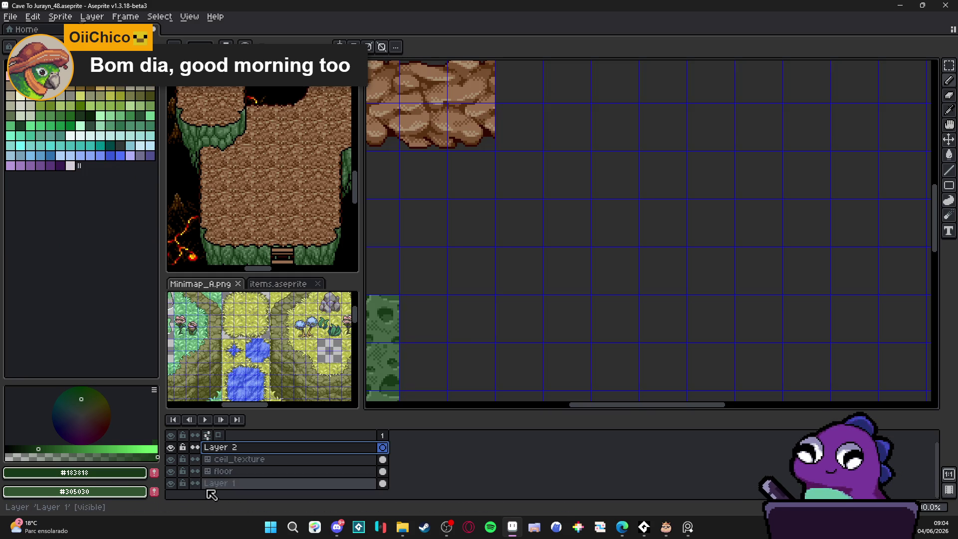
left_click(235, 488)
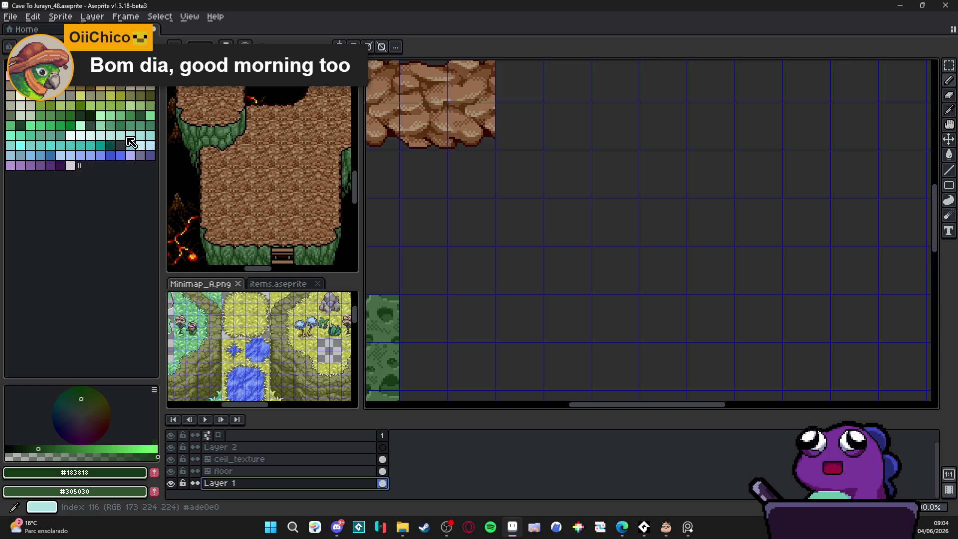
left_click(130, 136)
left_click(641, 267)
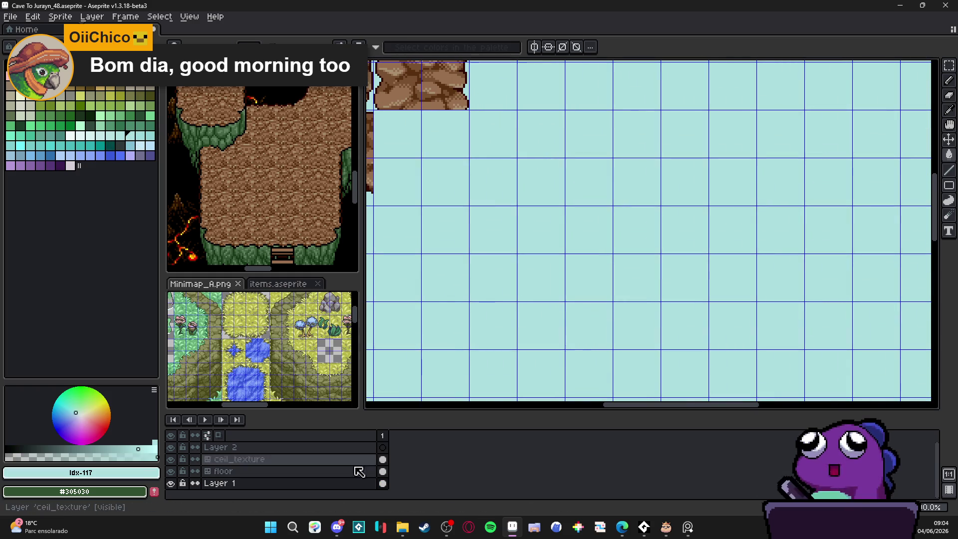
Step: On Layer 2, fill one grid tile with green idx-95
left_click(279, 447)
left_click_drag(622, 166, 578, 181)
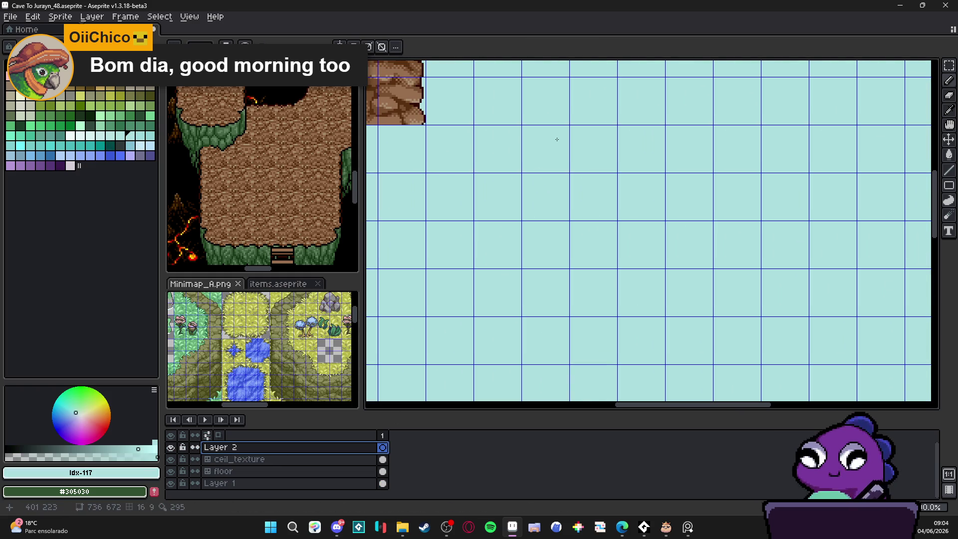
left_click_drag(556, 138, 509, 141)
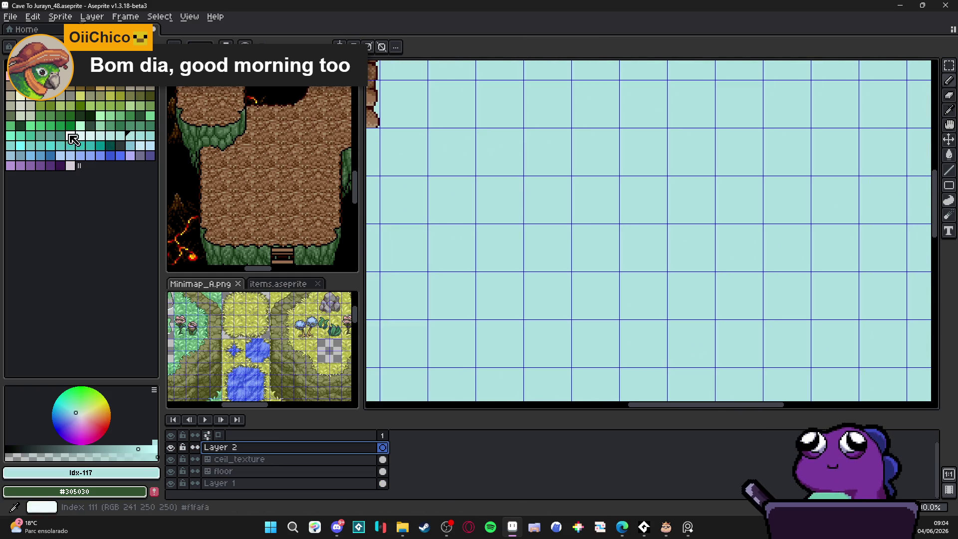
left_click(59, 125)
scroll(557, 254, "up", 1)
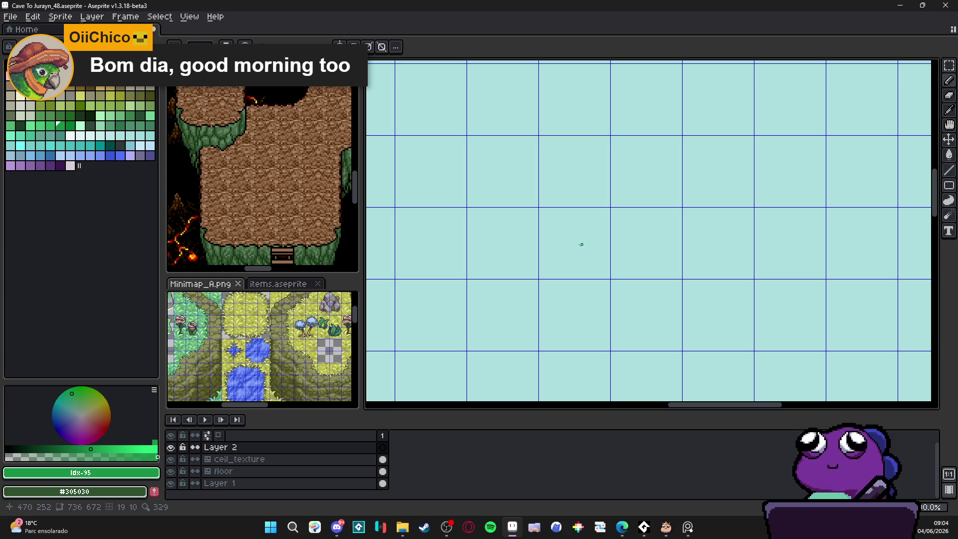
left_click(581, 244)
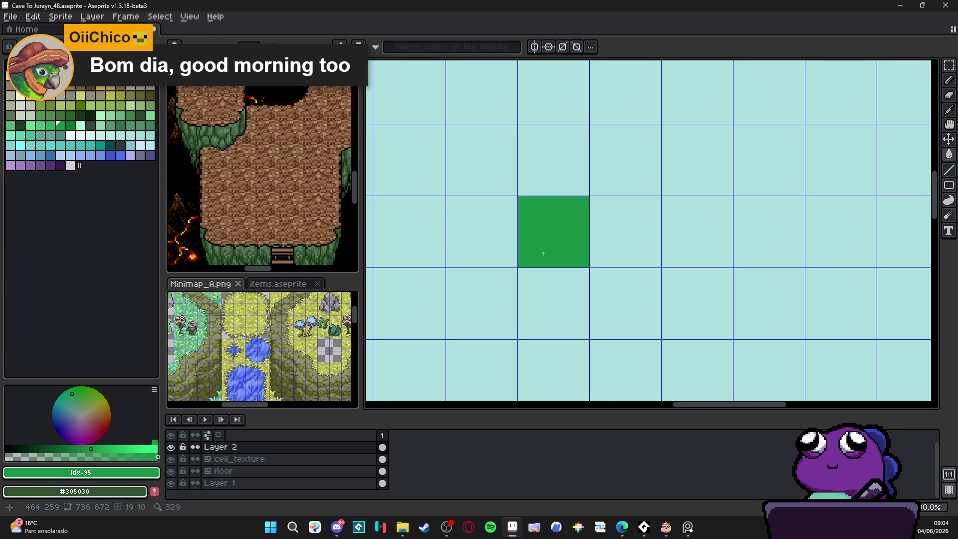
Step: Undo an extra green fill, keeping just the single green tile
key("g")
left_click(670, 250)
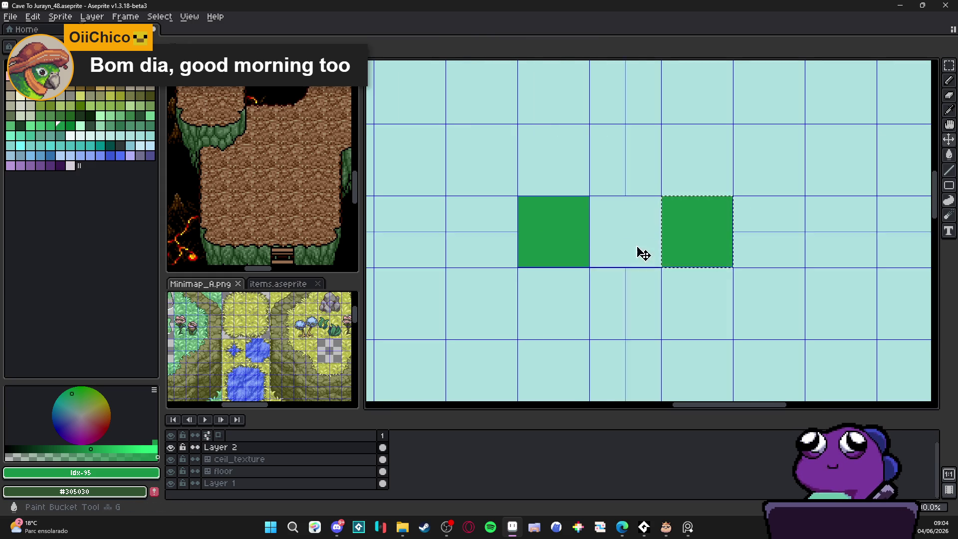
key("ctrl+z")
scroll(619, 230, "up", 2)
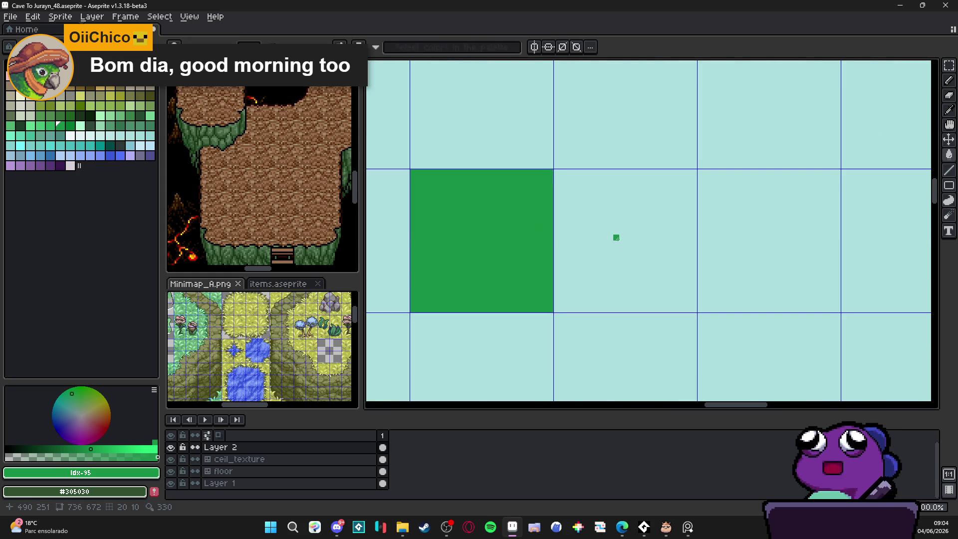
scroll(616, 238, "down", 2)
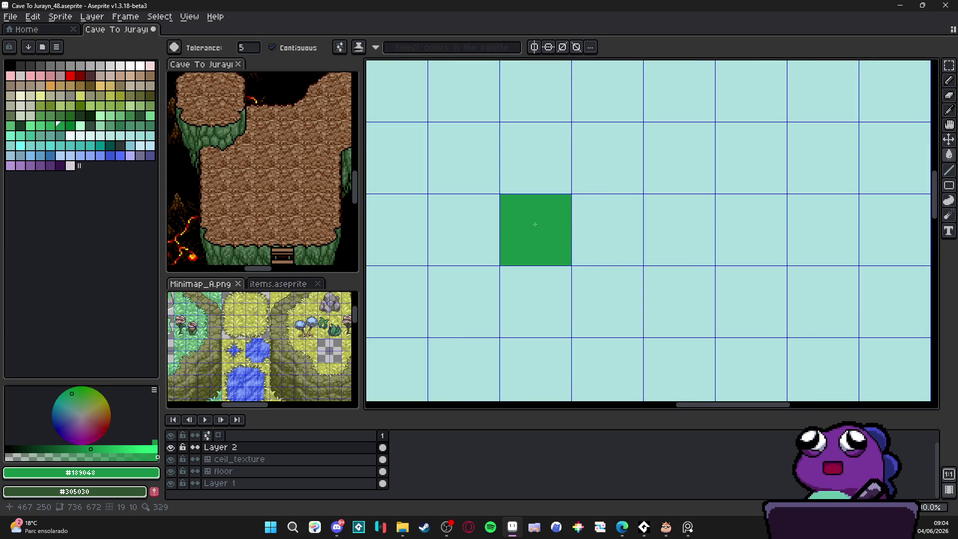
key("m")
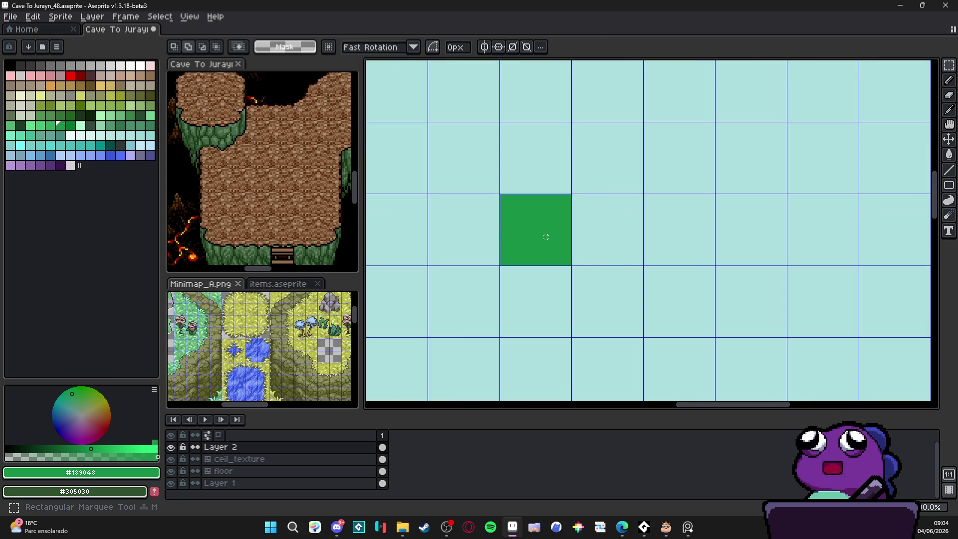
left_click_drag(546, 237, 549, 241)
left_click(545, 237)
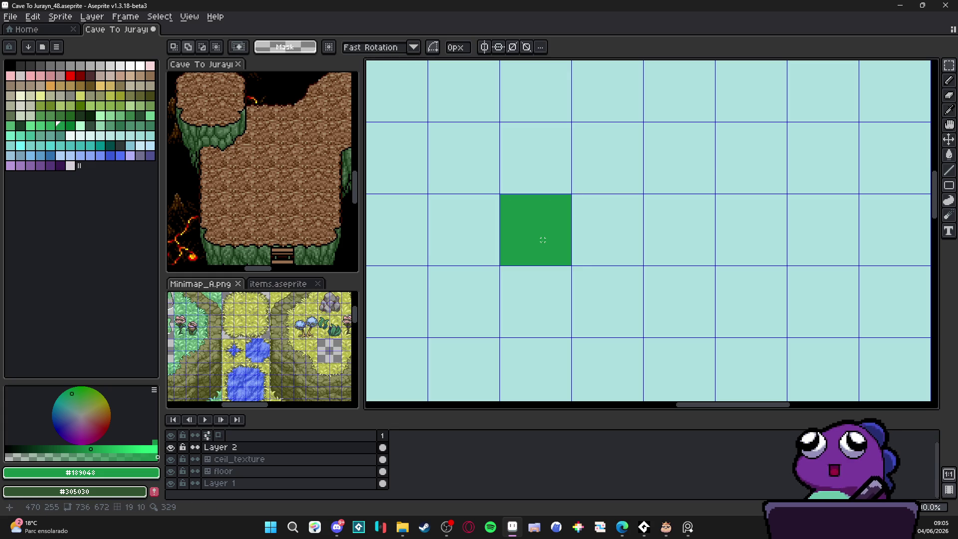
key("b")
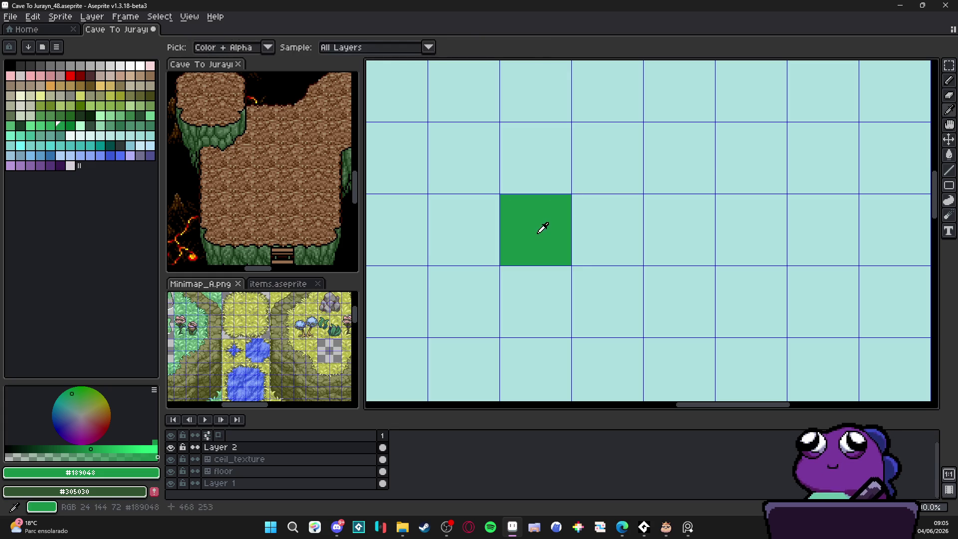
key("m")
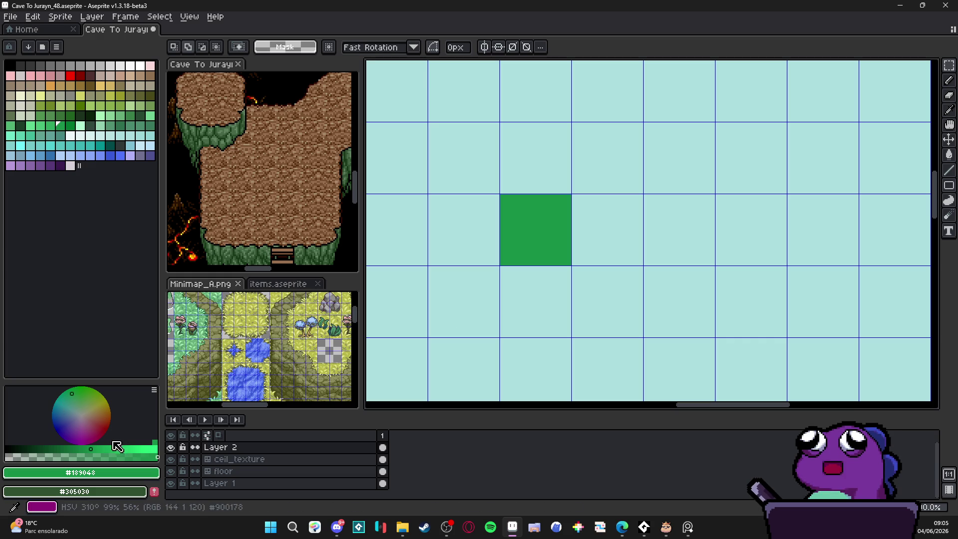
Step: Fill the tile left of the green one with a darker green
left_click_drag(93, 446, 64, 447)
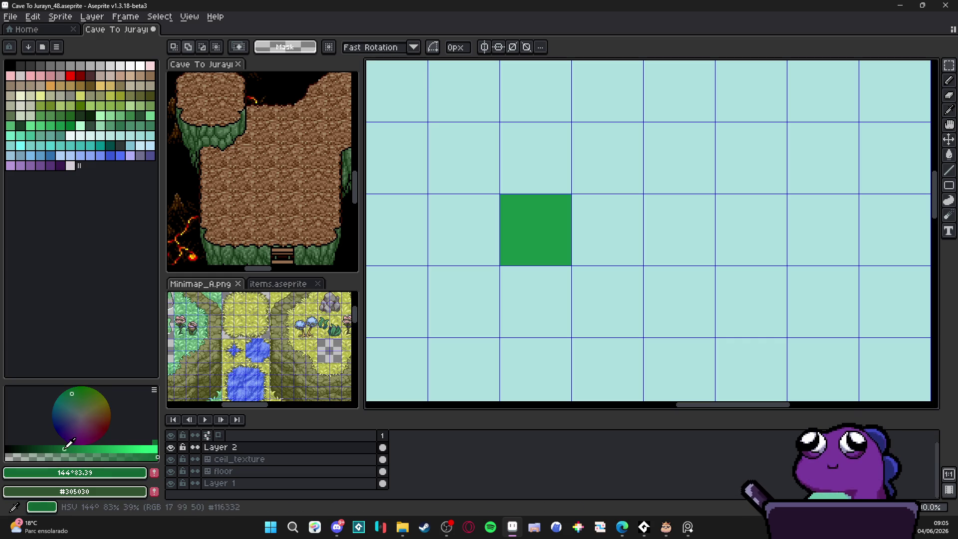
left_click(606, 237)
left_click(471, 245)
key("h")
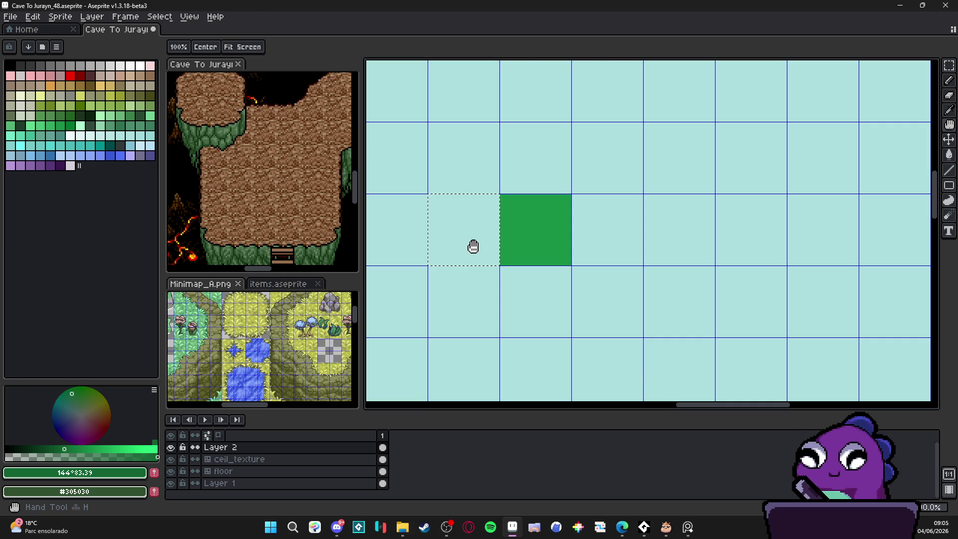
key("g")
left_click(468, 234)
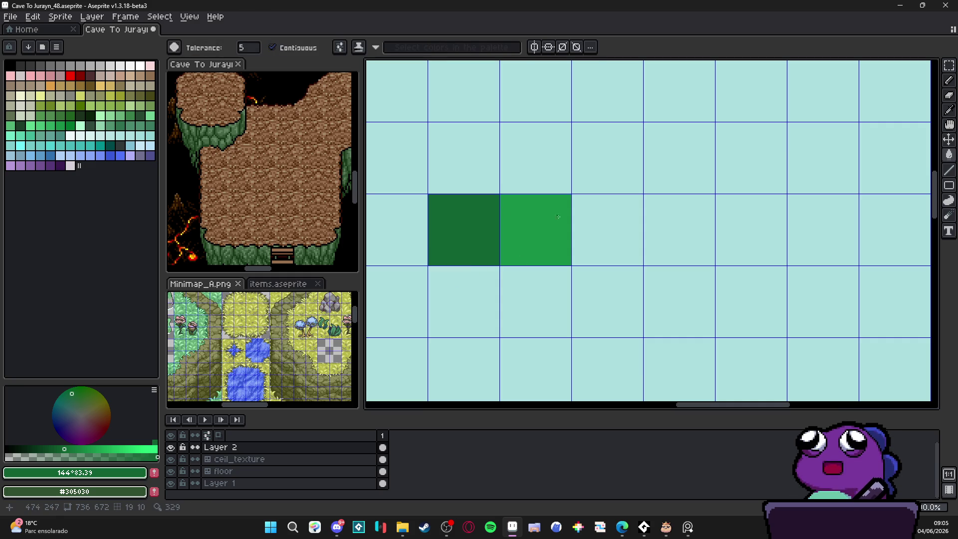
Step: Fill the tile right of the green ones with a brighter green
left_click(528, 230, "alt")
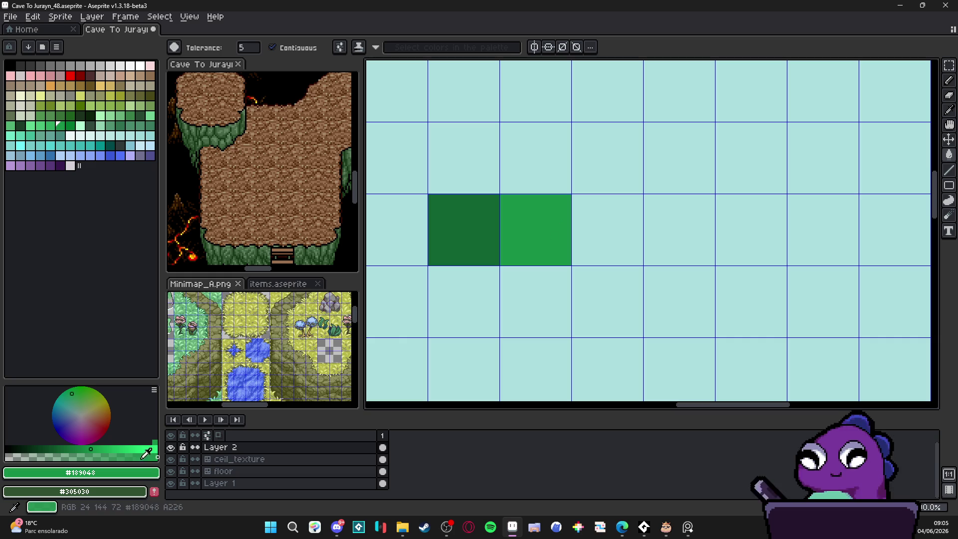
left_click(584, 241)
left_click(115, 448)
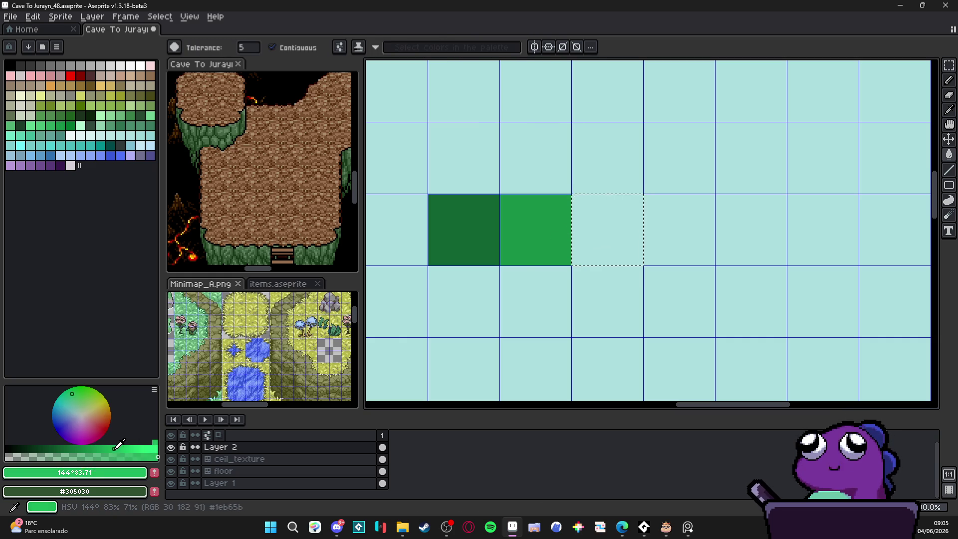
left_click(612, 213)
key("ctrl+apostrophe")
Step: Marquee-select the row of three green tiles with the grid shown
scroll(528, 255, "down", 1)
scroll(524, 242, "up", 1)
key("m")
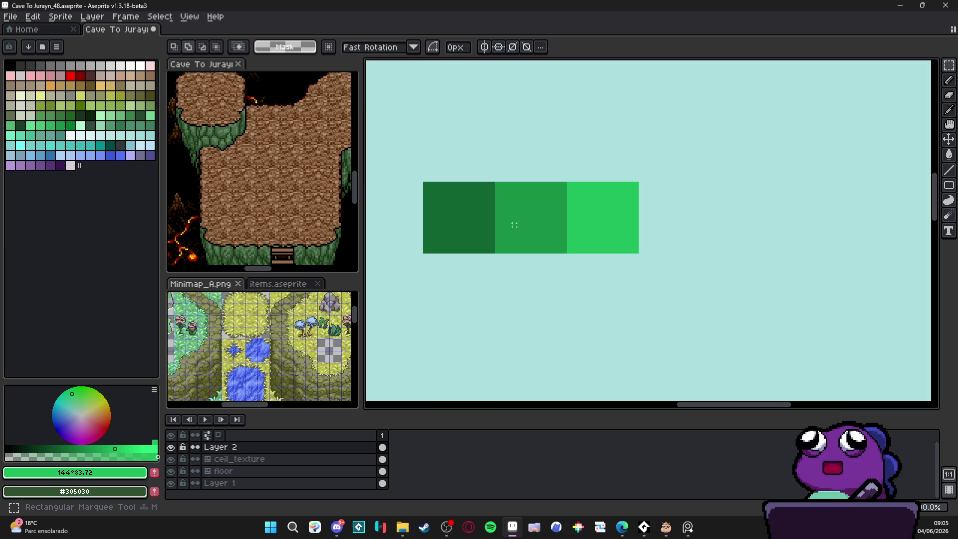
key("ctrl+apostrophe")
left_click_drag(477, 203, 588, 226)
key("ctrl+d")
key("b")
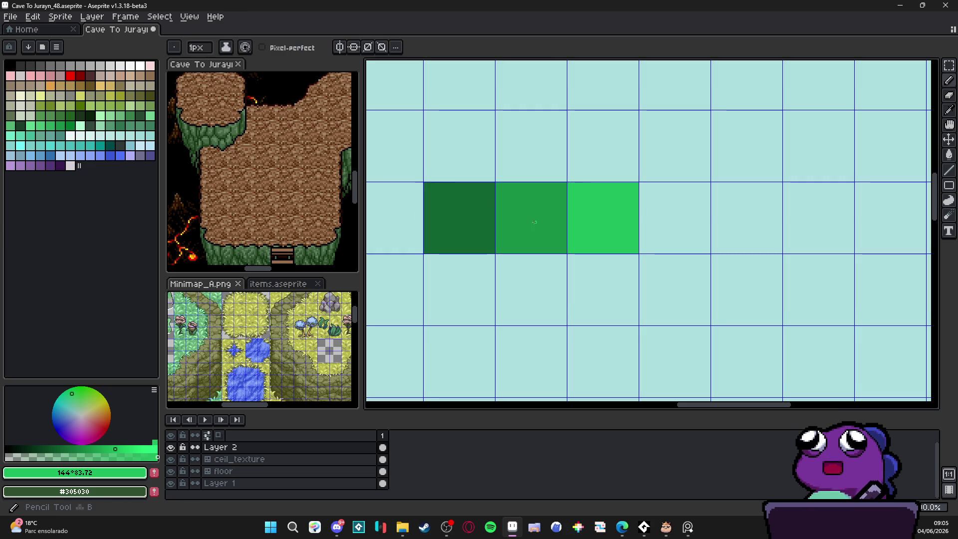
key("m")
mouse_move(444, 207)
left_mouse_down()
mouse_move(605, 236)
mouse_move(449, 224)
left_mouse_up()
key("ctrl+d")
key("b")
key("m")
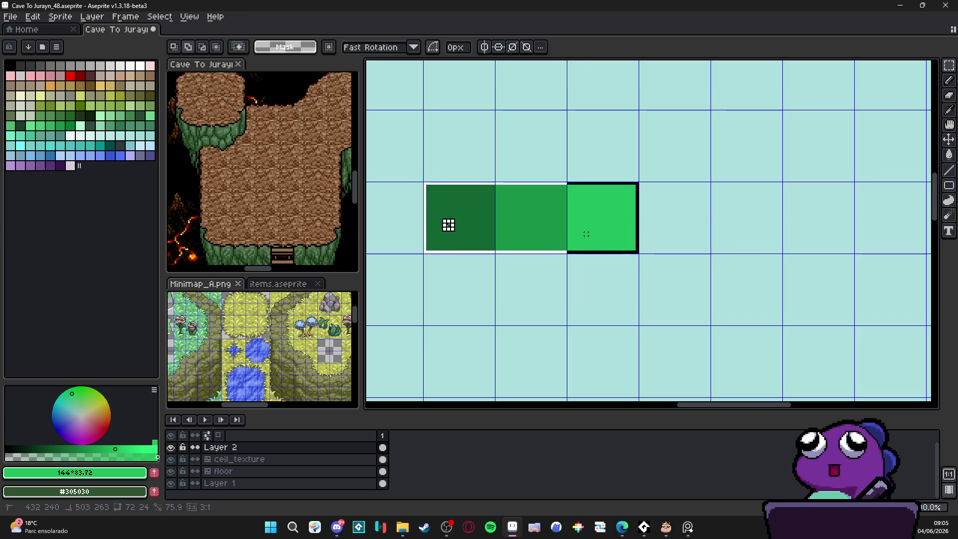
Step: Copy the green row one tile down and sample dark green #116332
left_click_drag(530, 255, 531, 328)
key("ctrl+d")
left_click_drag(505, 248, 528, 217)
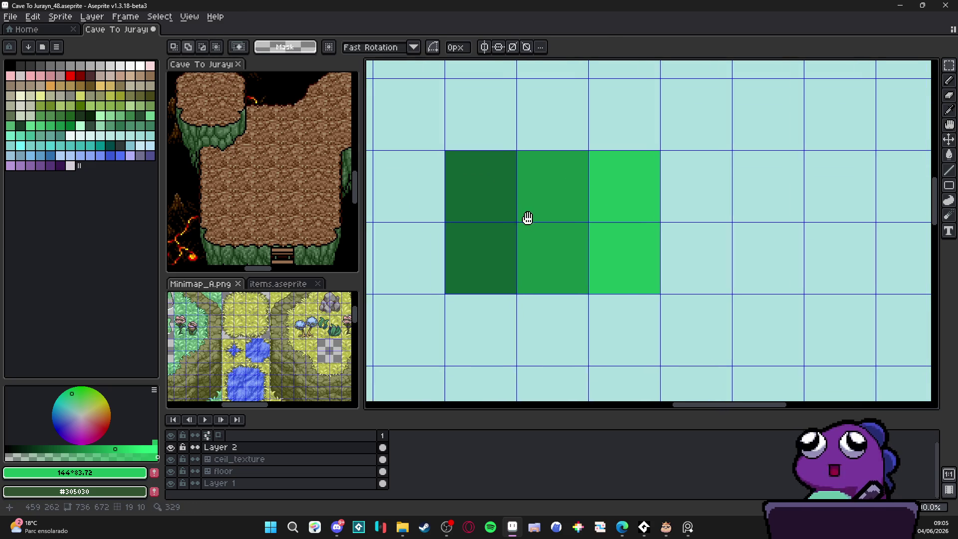
key("b")
left_click(543, 265, "alt")
left_click(487, 256, "alt")
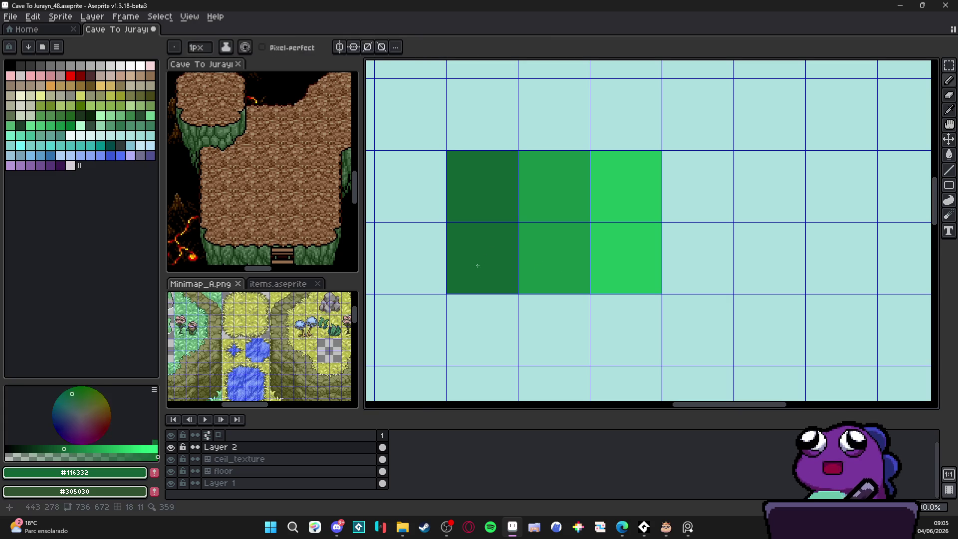
left_click_drag(502, 232, 481, 293)
Step: Select the lower row of green tiles and choose a dark teal colour
key("v")
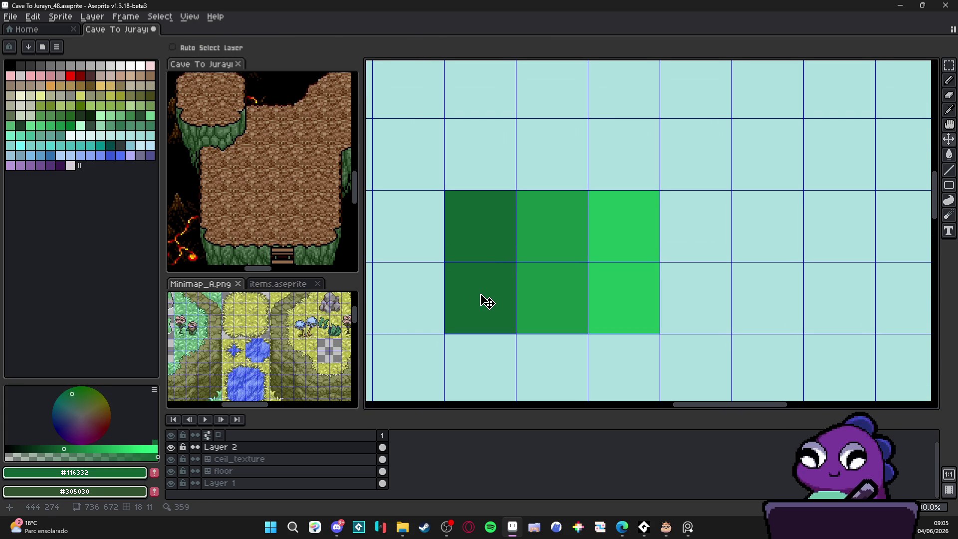
key("m")
left_click_drag(476, 299, 662, 309)
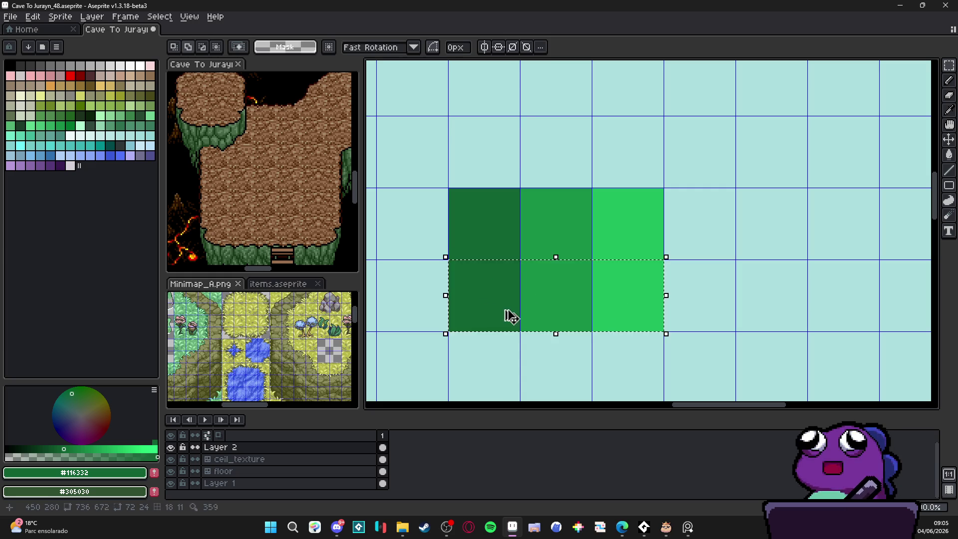
key("ctrl+apostrophe")
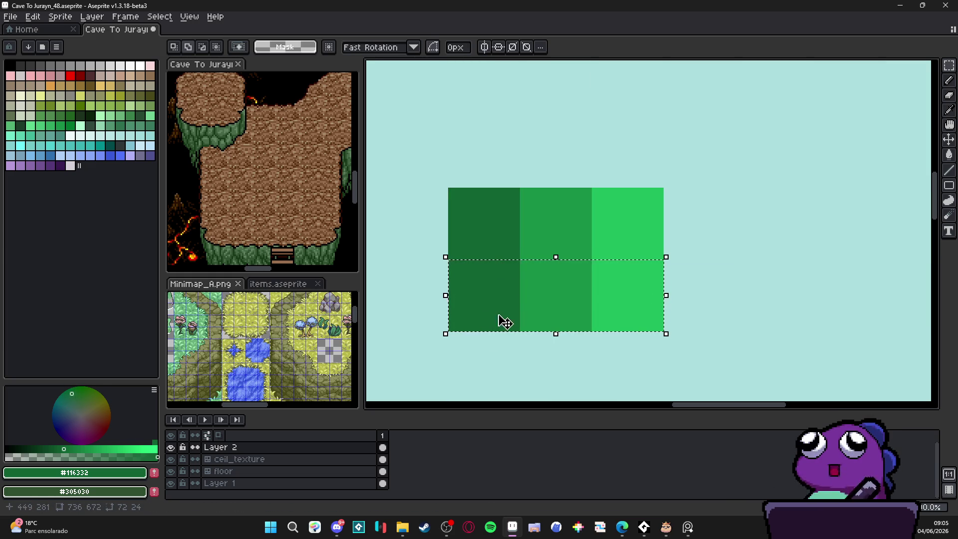
left_click_drag(75, 390, 68, 399)
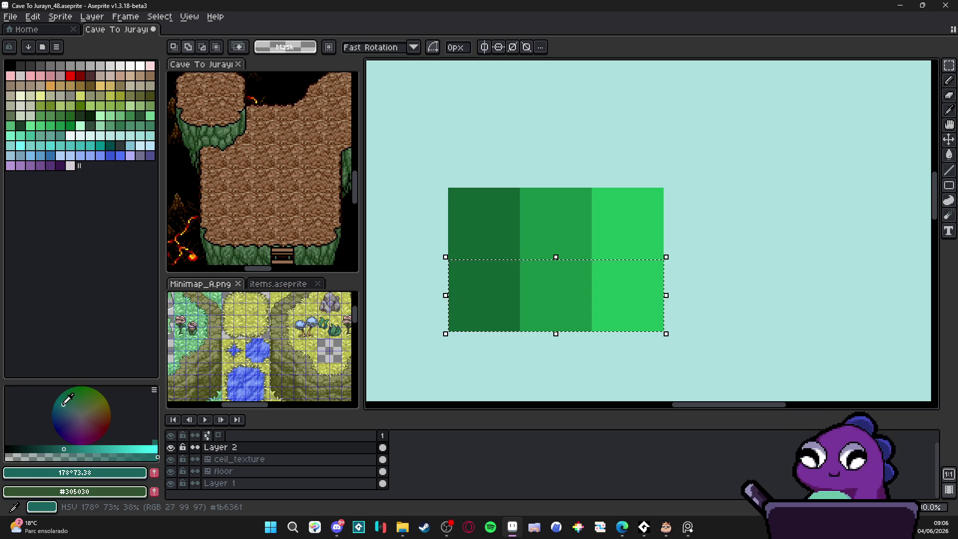
Step: Fill the lower-left tile teal and the bottom-right tile a more saturated green
key("g")
left_click(474, 305)
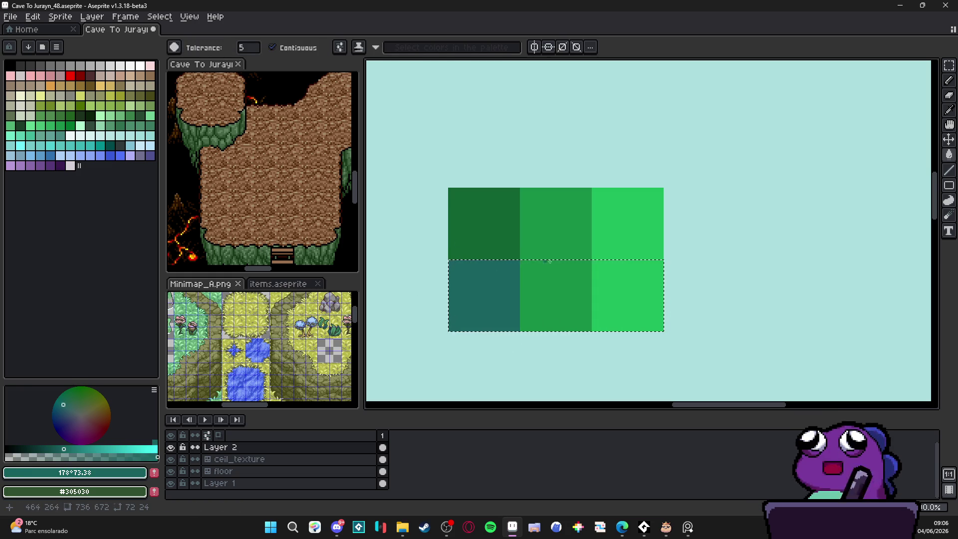
left_click(605, 302, "alt")
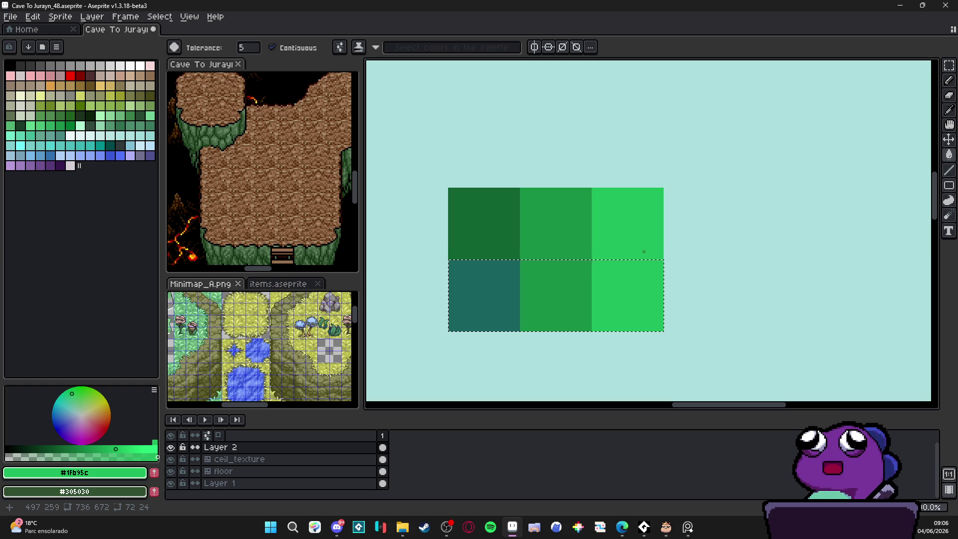
left_click(80, 392)
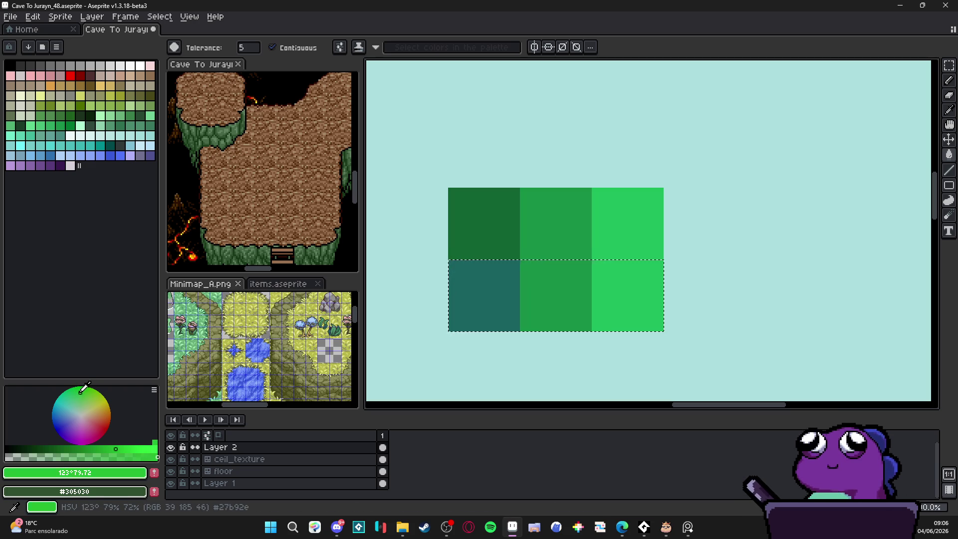
left_click(609, 310)
scroll(605, 299, "down", 1)
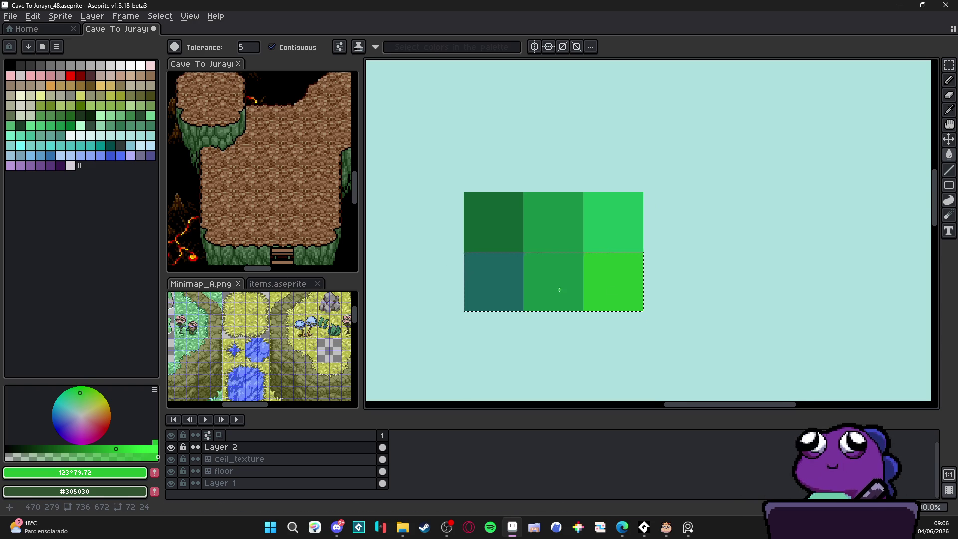
scroll(521, 285, "down", 1)
Step: Select the bottom row of three swatches and nudge it down
key("m")
left_click(502, 294)
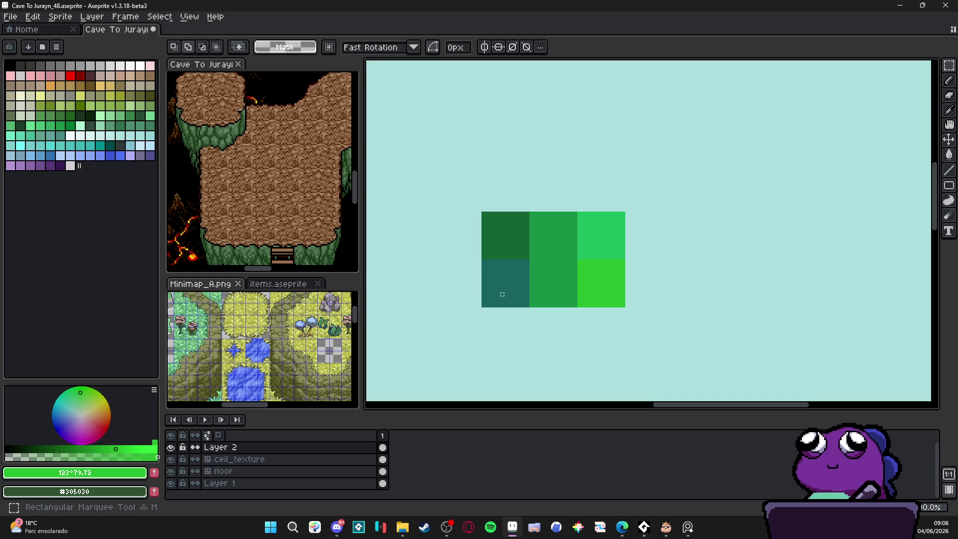
left_click_drag(502, 294, 595, 301)
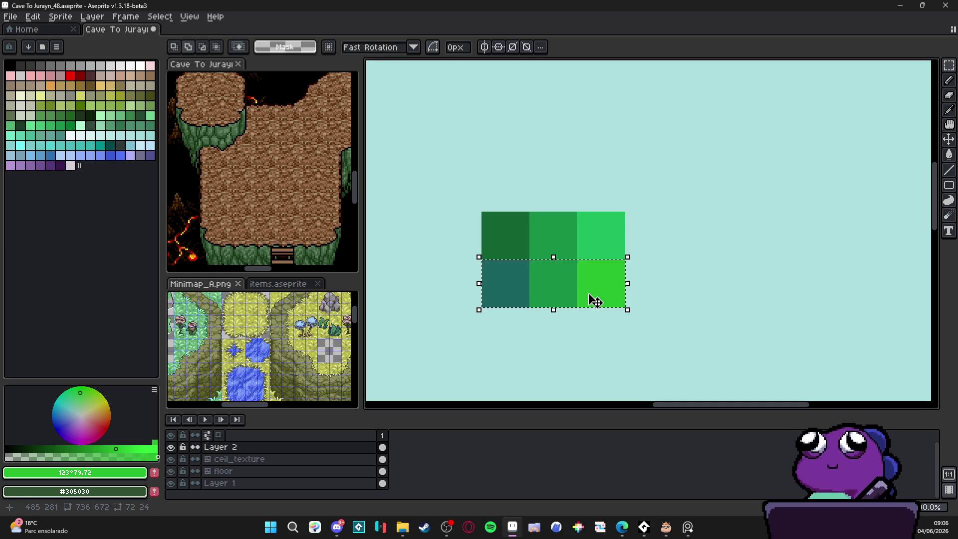
key("Down")
key("Down")
key("Down")
key("ctrl+d")
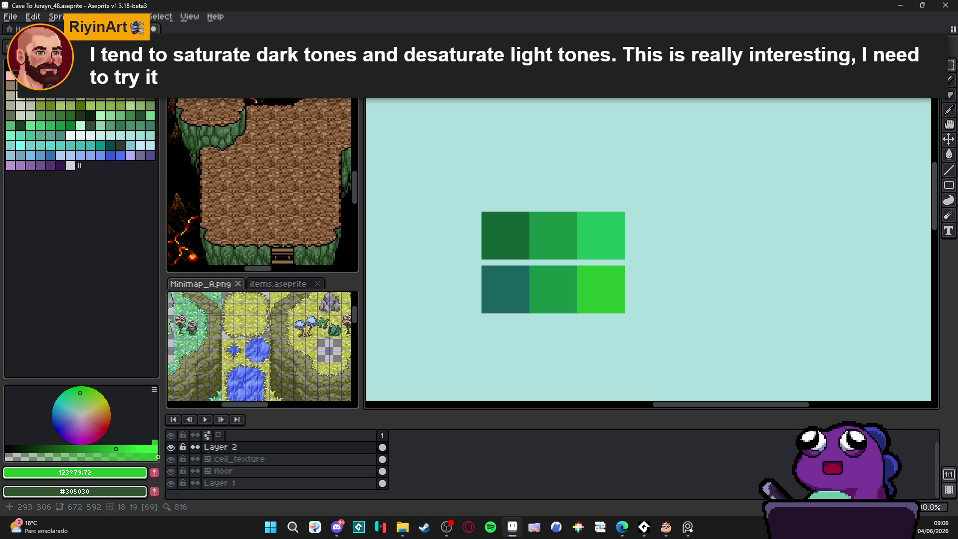
Step: Draw a grey square above the top-left swatch and sample the top-right green to fill it
left_click(131, 74)
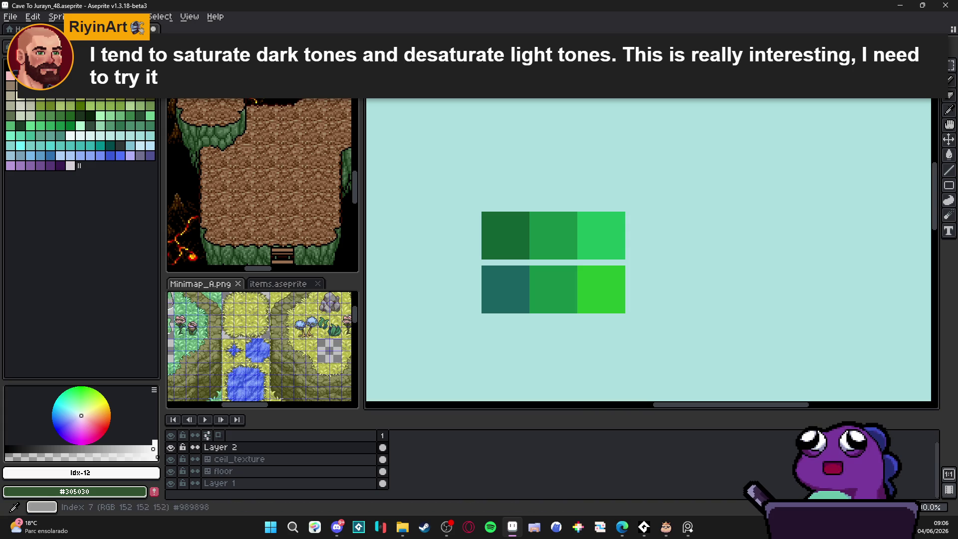
left_click(80, 75)
scroll(509, 188, "up", 1)
left_click_drag(506, 164, 516, 204)
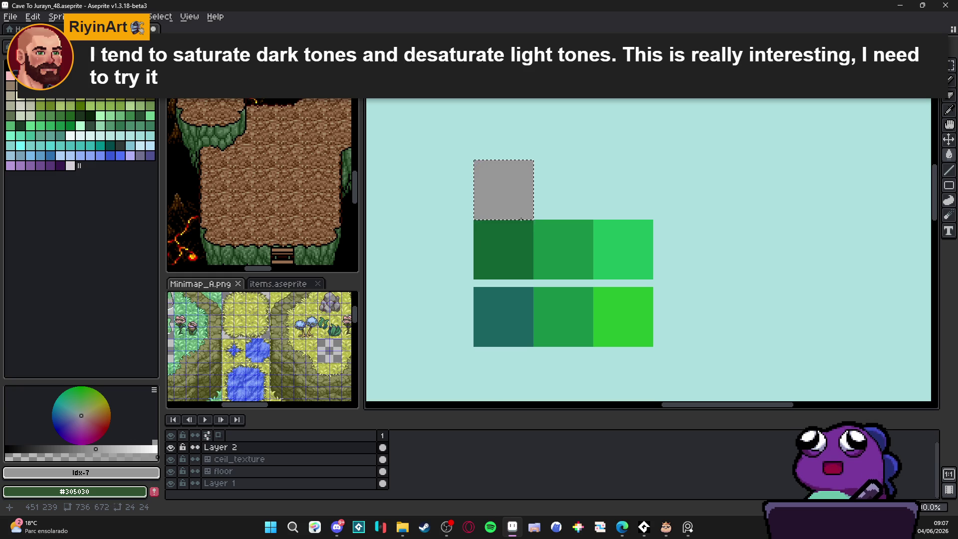
left_click(630, 255, "alt")
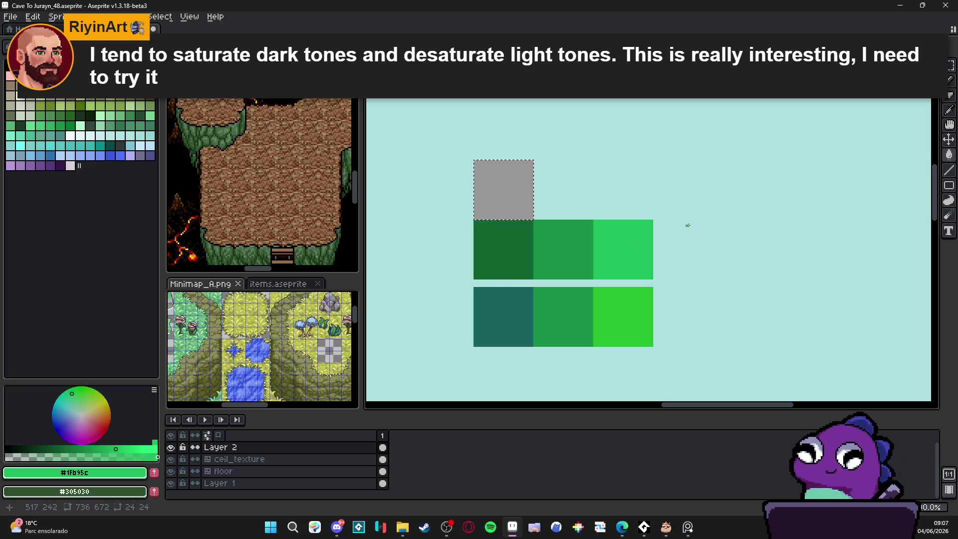
key("g")
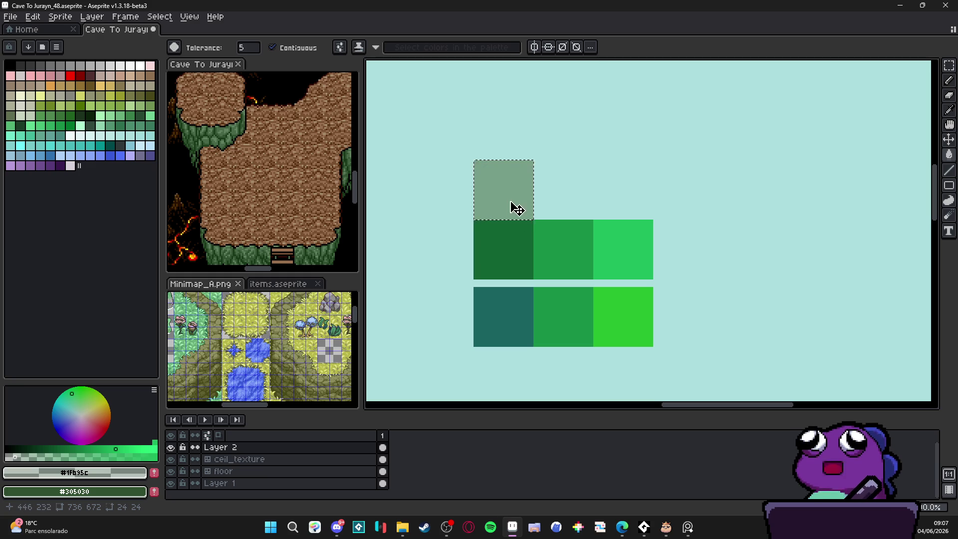
Step: Select and delete all the green swatch blocks on Layer 2
key("v")
left_click(517, 208, "ctrl")
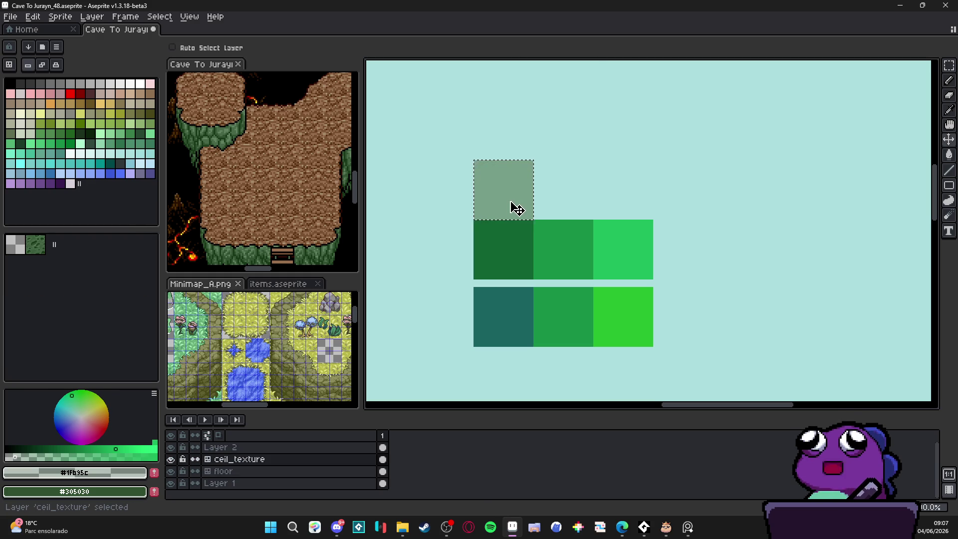
left_click(517, 208, "ctrl")
scroll(517, 209, "down", 2)
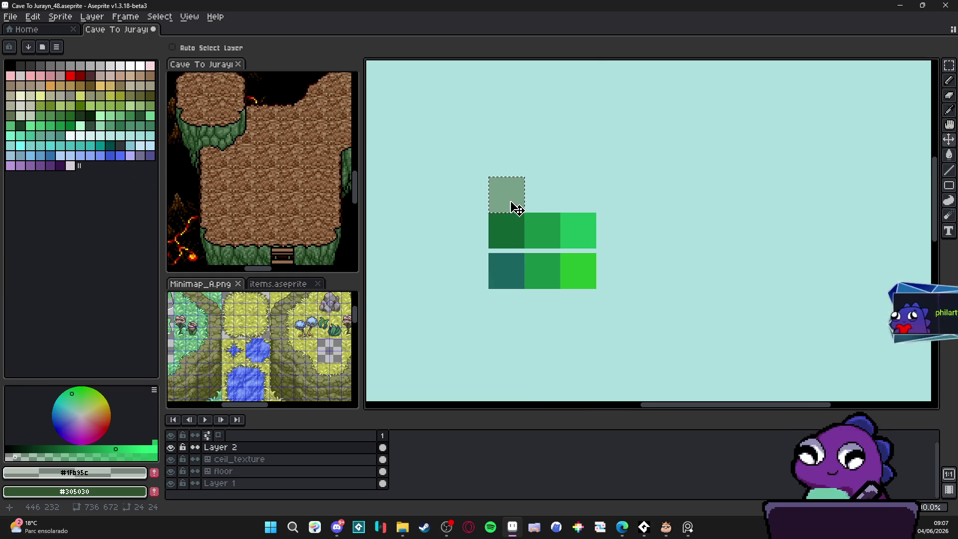
scroll(551, 216, "left", 2)
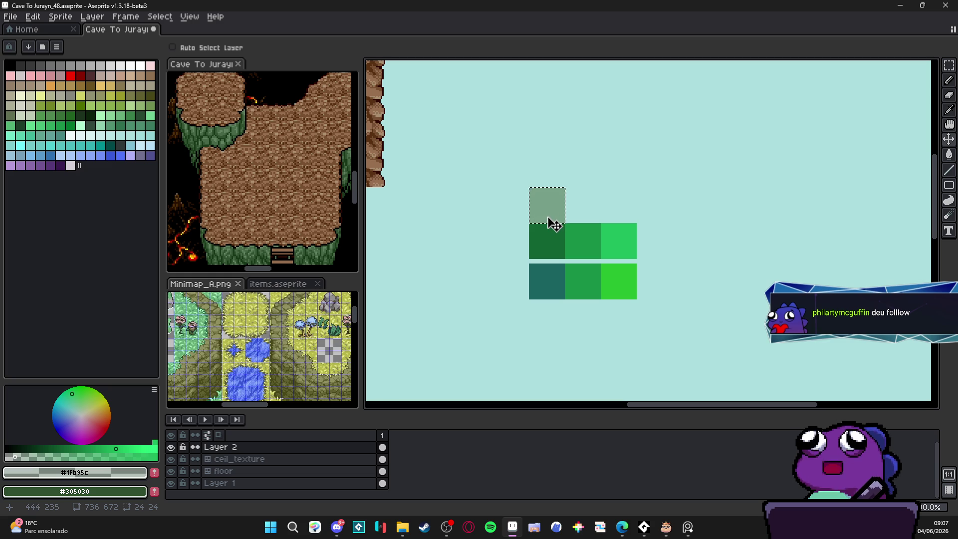
key("m")
left_click_drag(516, 167, 666, 348)
key("Delete")
Step: Undo the swatch edits back to before Layer 2 was created
scroll(530, 244, "left", 5)
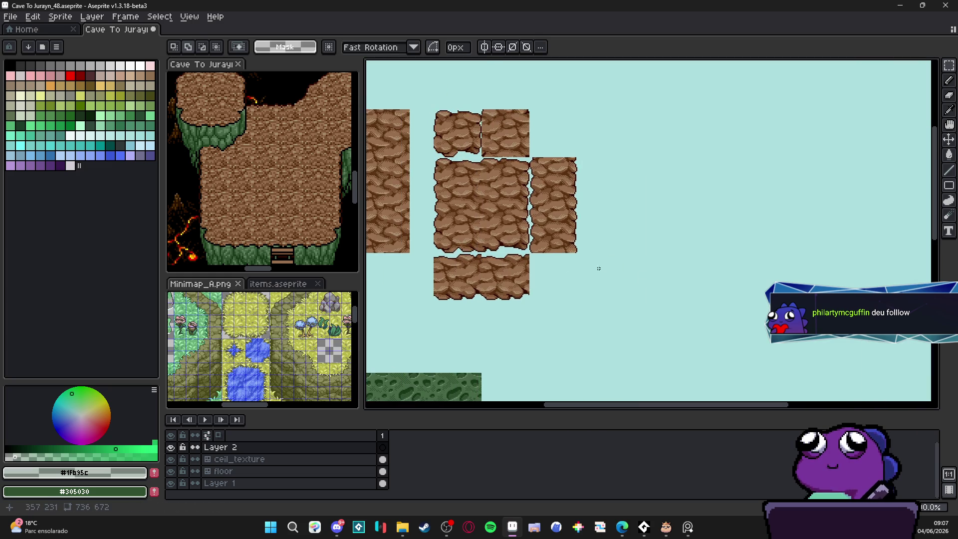
left_click_drag(544, 257, 587, 224)
left_click(170, 482)
left_click(170, 482)
left_click(224, 482)
left_click_drag(684, 296, 678, 252)
key("ctrl+z")
left_click_drag(746, 128, 776, 156)
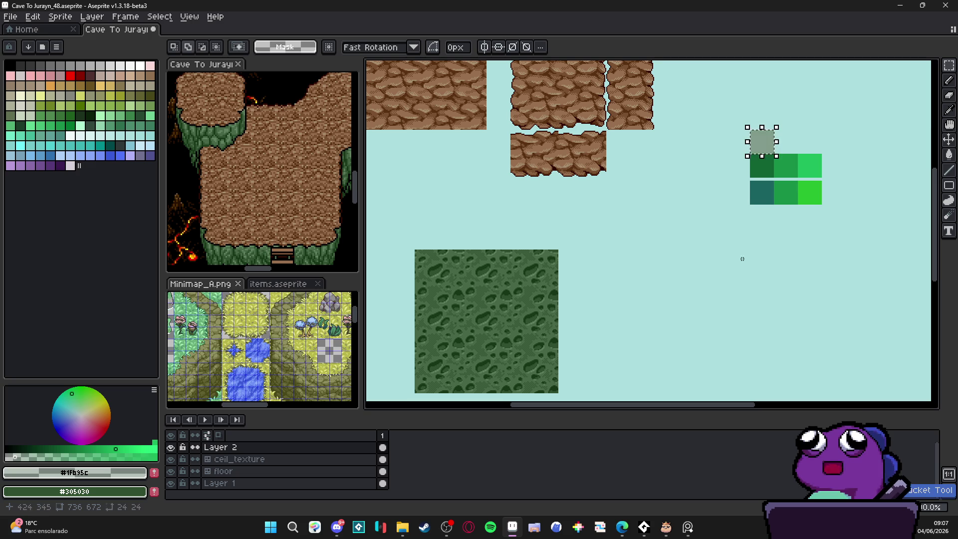
key("ctrl+z")
key("ctrl+z")
key("ctrl+z")
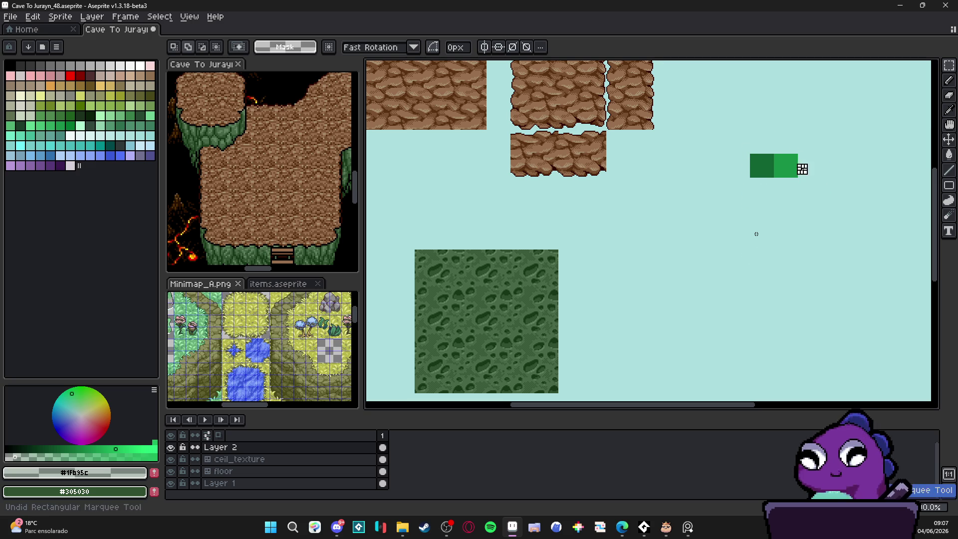
key("ctrl+z")
key("ctrl+z")
key("ctrl+z")
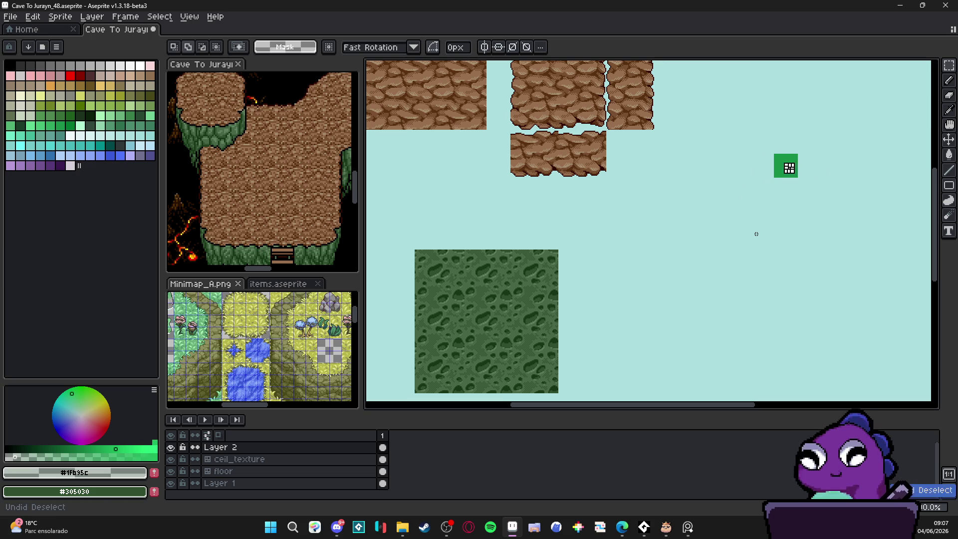
key("ctrl+z")
key("ctrl+z")
key("ctrl+z")
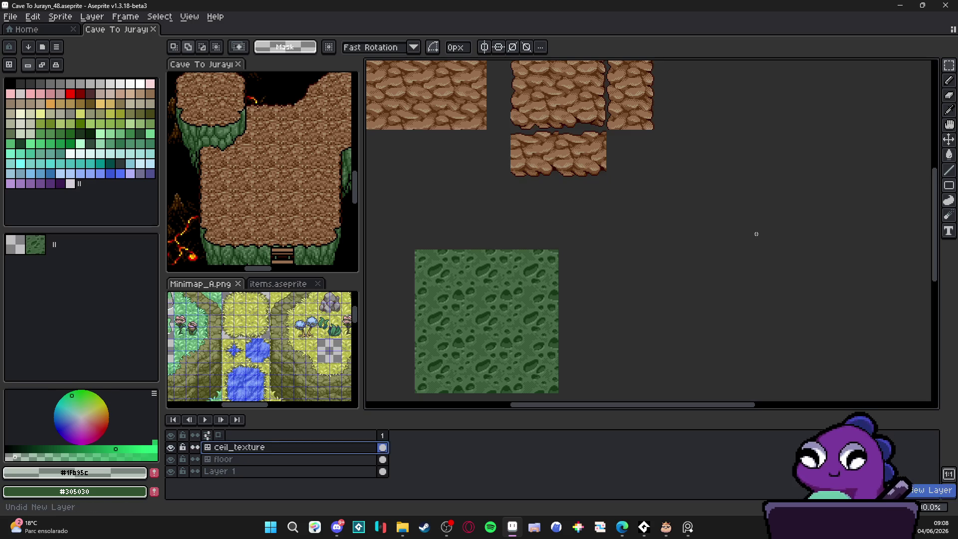
scroll(698, 224, "down", 2)
key("v")
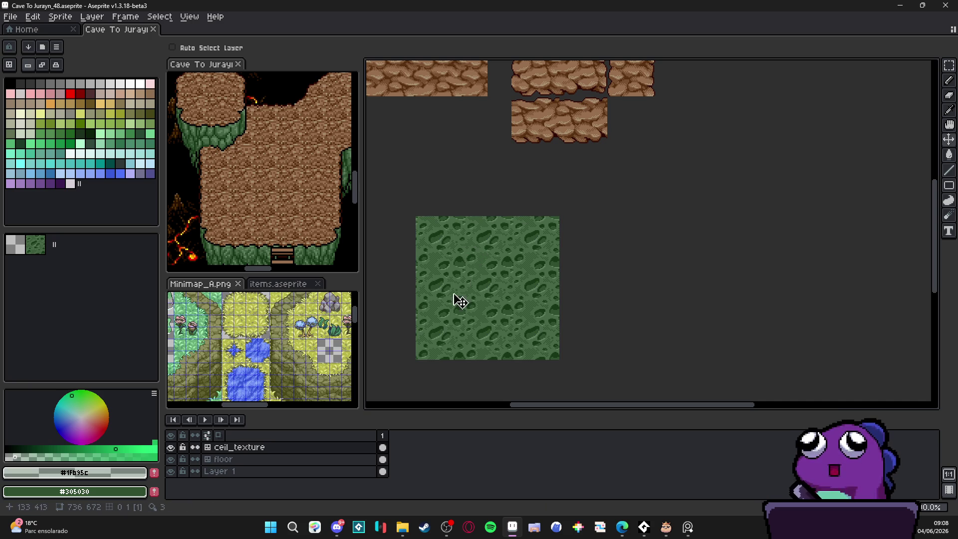
scroll(294, 257, "up", 4)
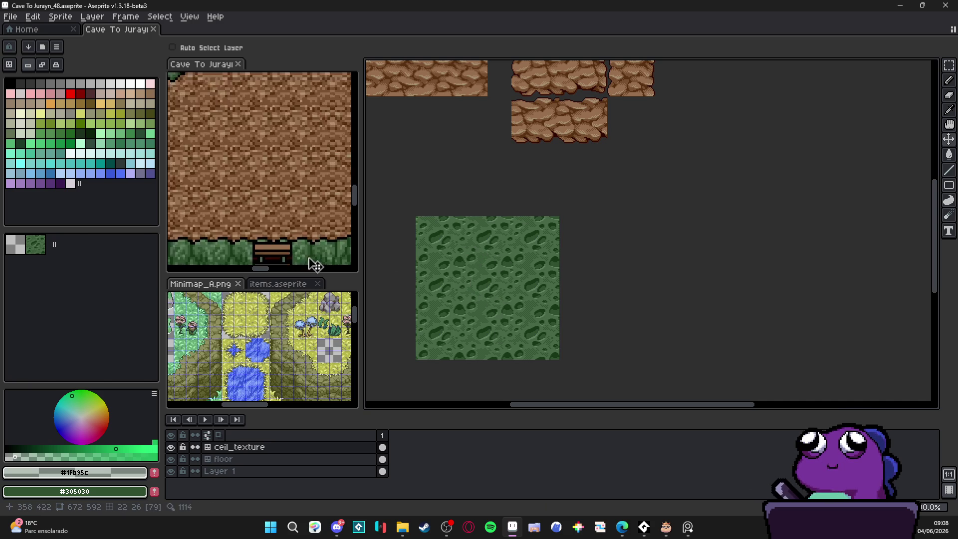
scroll(278, 203, "up", 1)
scroll(275, 214, "up", 1)
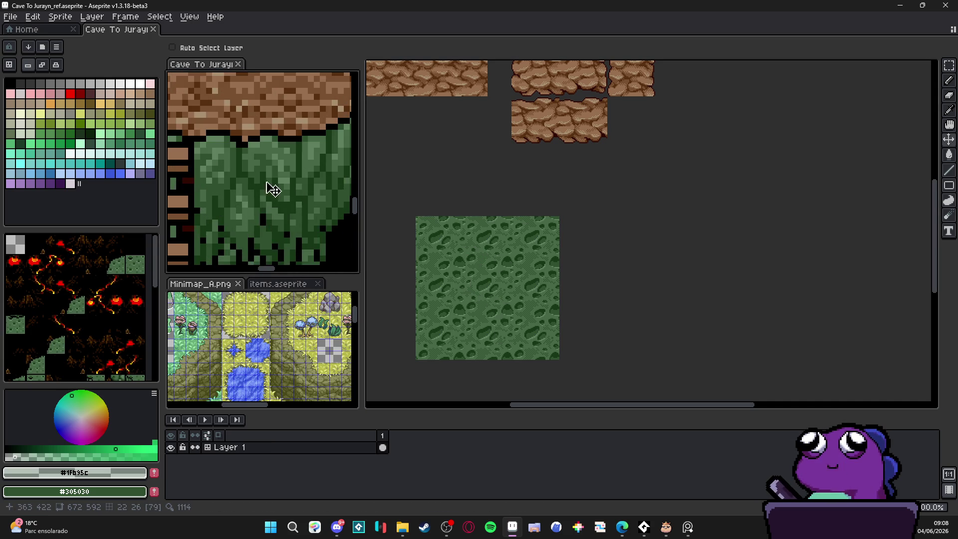
scroll(280, 214, "down", 3)
scroll(274, 202, "down", 2)
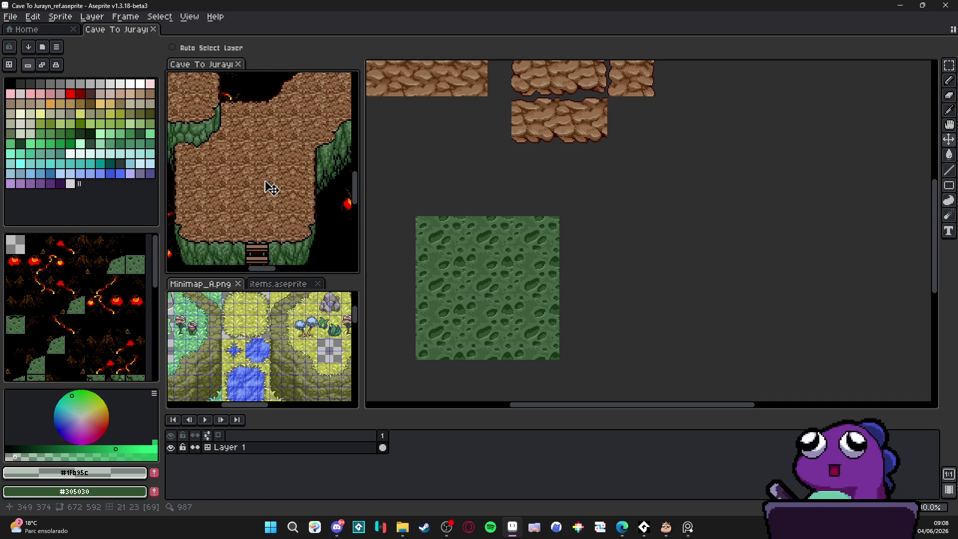
left_click(457, 285)
left_click_drag(458, 285, 493, 269)
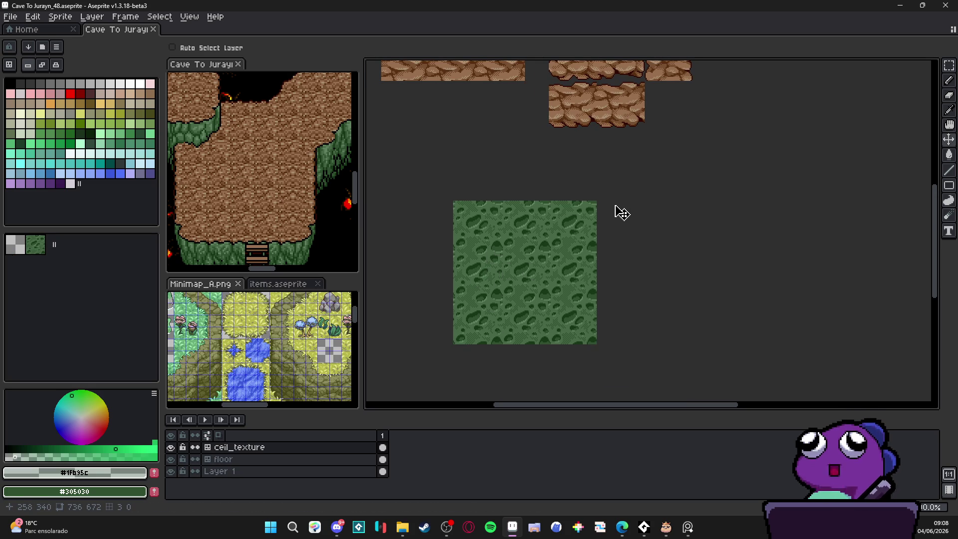
key("m")
key("ctrl")
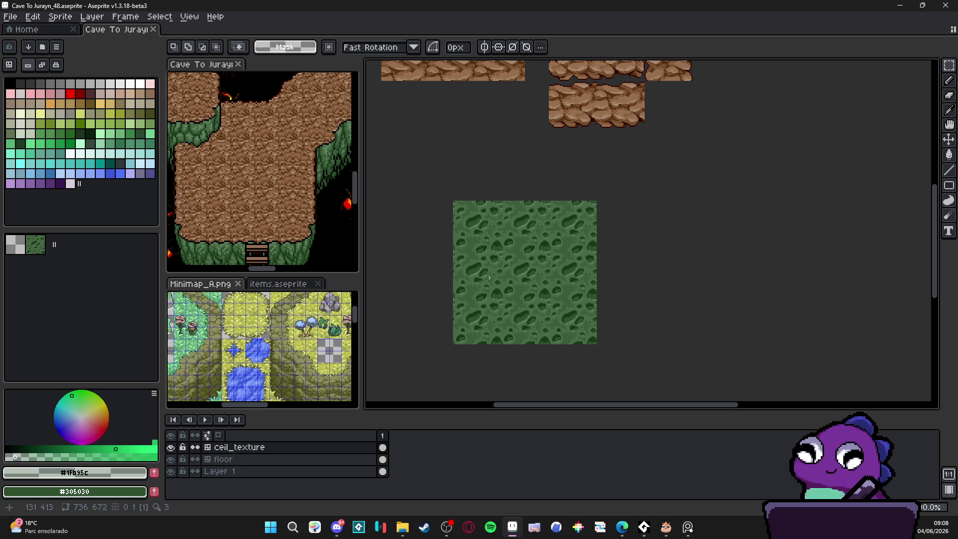
Step: Point the minimap reference at the active document and pan its view
left_click(286, 340)
left_click_drag(286, 341, 301, 348)
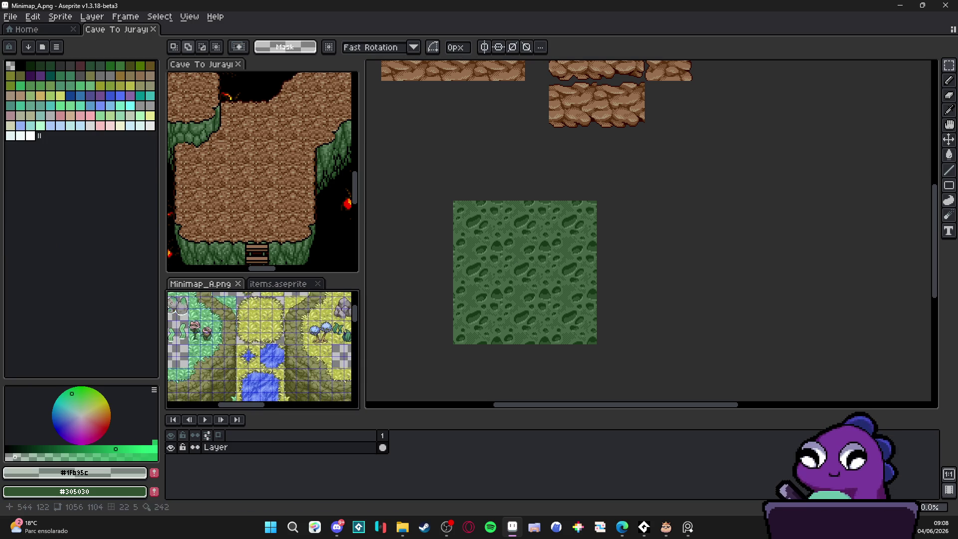
scroll(524, 249, "up", 3)
scroll(525, 248, "up", 2)
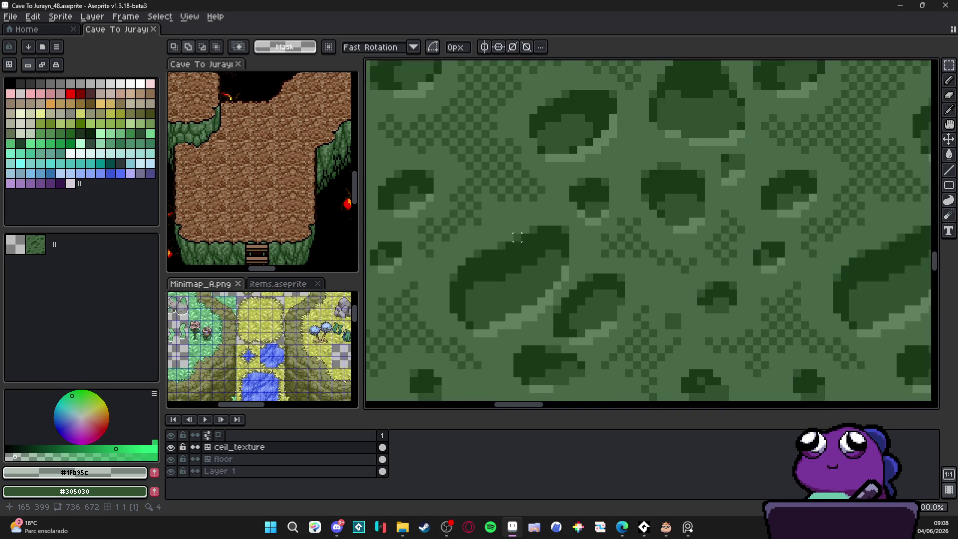
Step: With the Pencil, sample dark green #183818 and touch up one texture pixel
key("b")
left_click(522, 234, "alt")
scroll(519, 236, "down", 2)
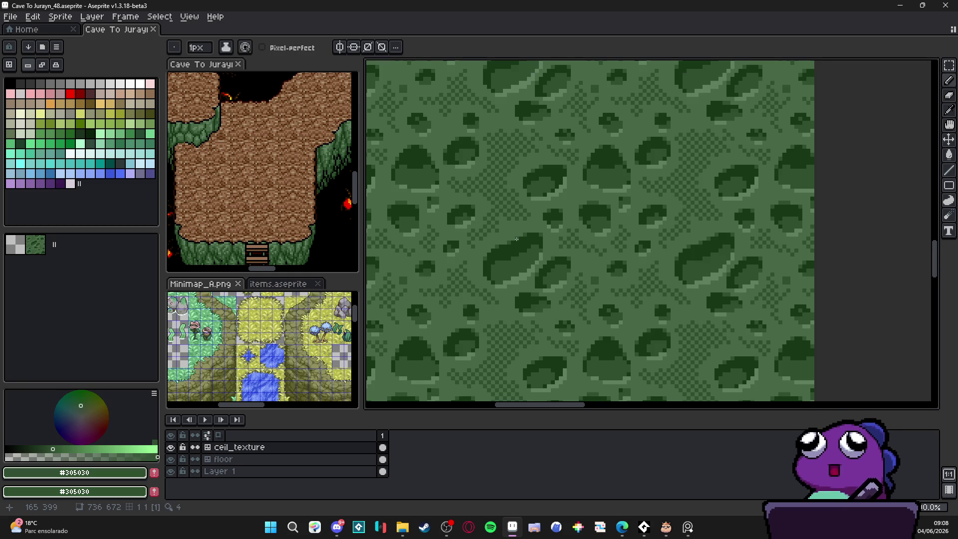
scroll(516, 239, "down", 3)
left_click_drag(520, 248, 557, 212)
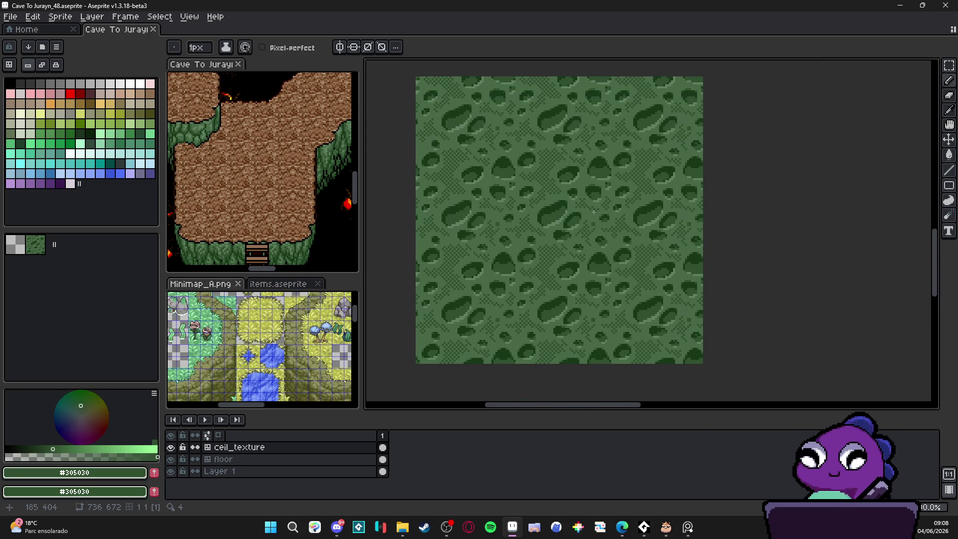
scroll(590, 212, "up", 3)
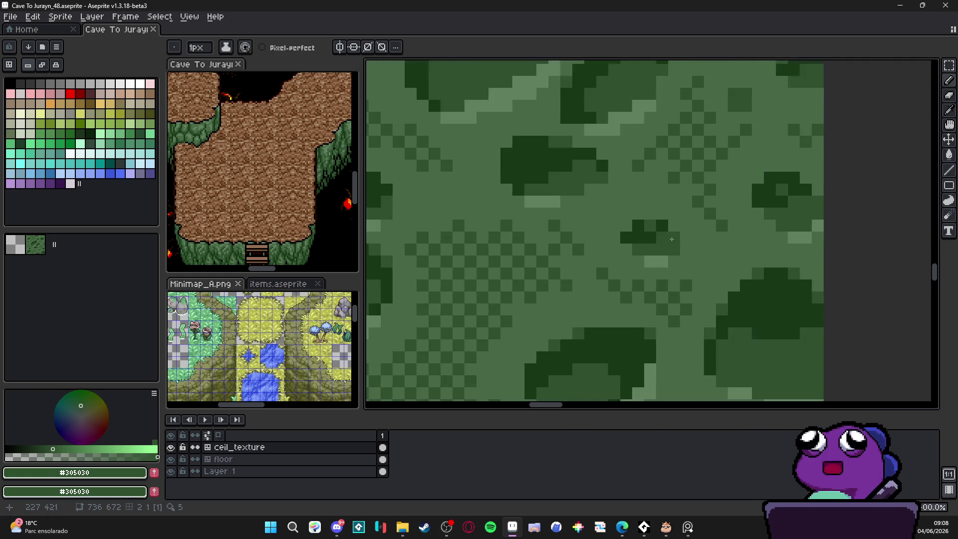
left_click(639, 236, "alt")
left_click(639, 235)
Step: Sample mid green #305030 and repaint a few moss texture pixels
scroll(642, 230, "down", 2)
left_click(645, 226, "alt")
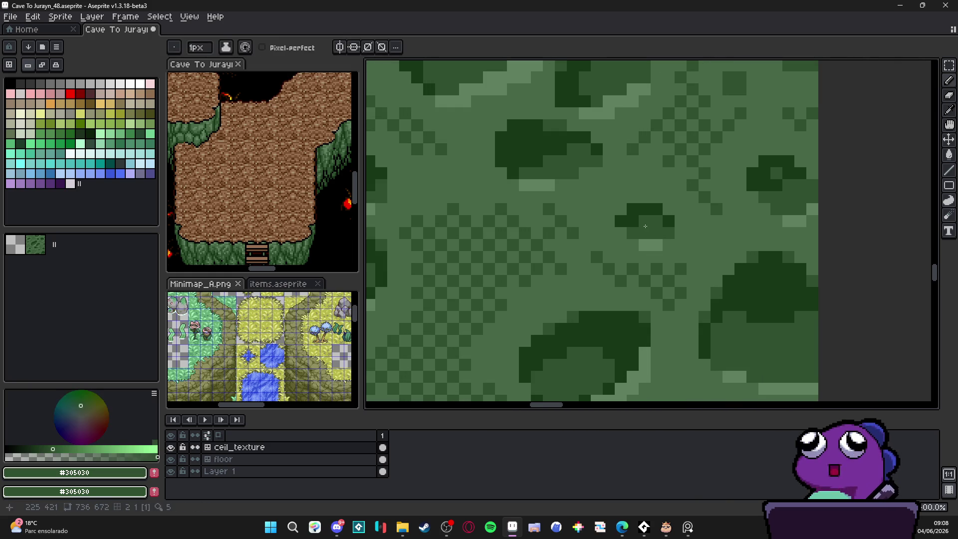
left_click(645, 225, "alt")
left_click(645, 226)
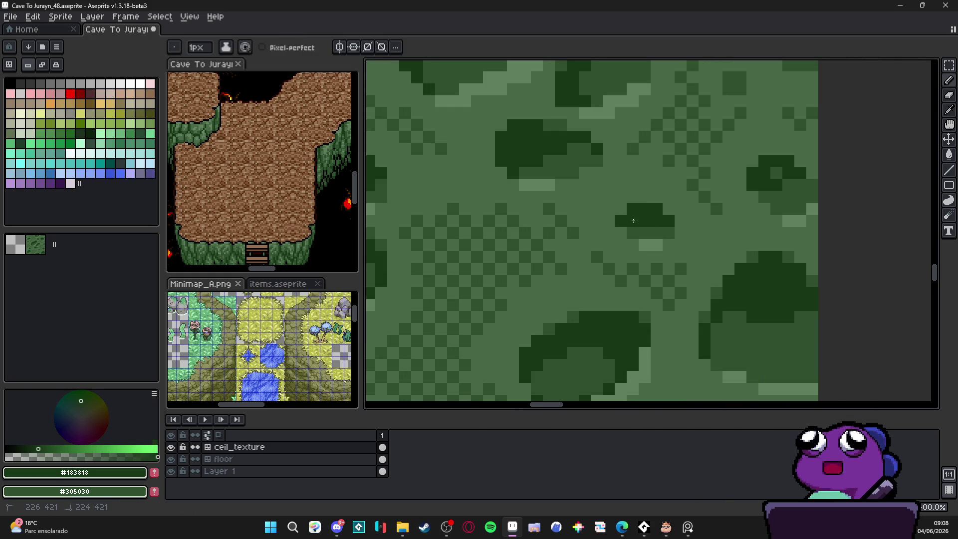
left_click(659, 212, "alt")
scroll(579, 230, "down", 6)
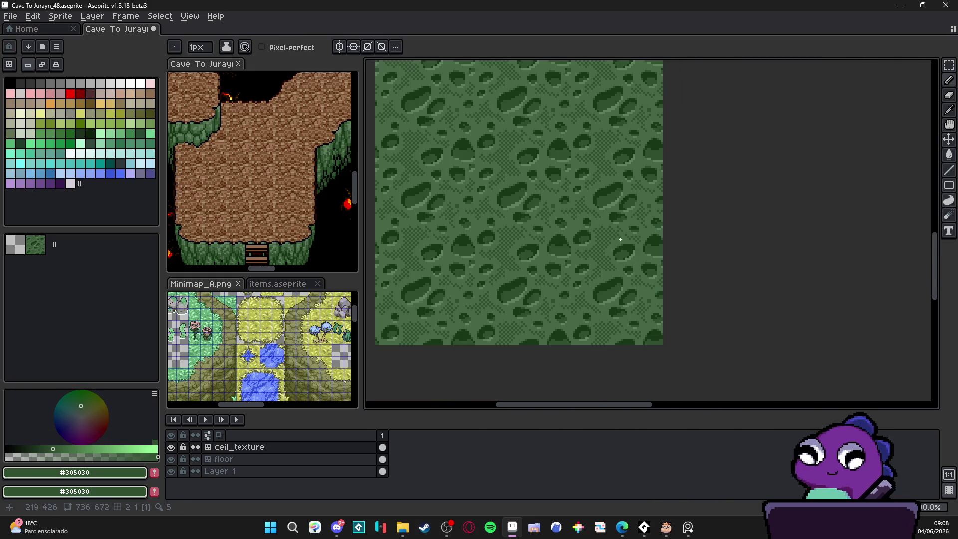
left_click_drag(573, 234, 590, 242)
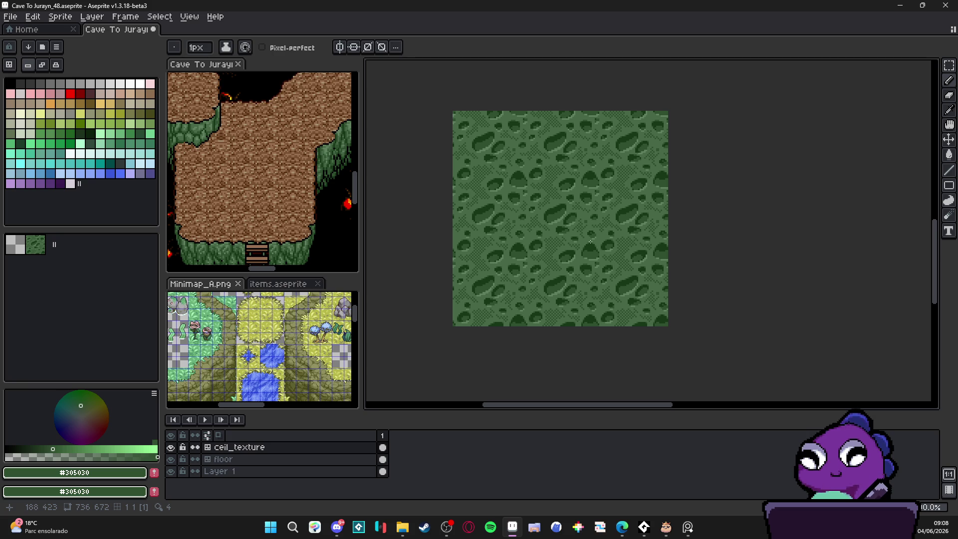
Step: Switch away from Aseprite and back, recentring the texture in the view
left_click(447, 524)
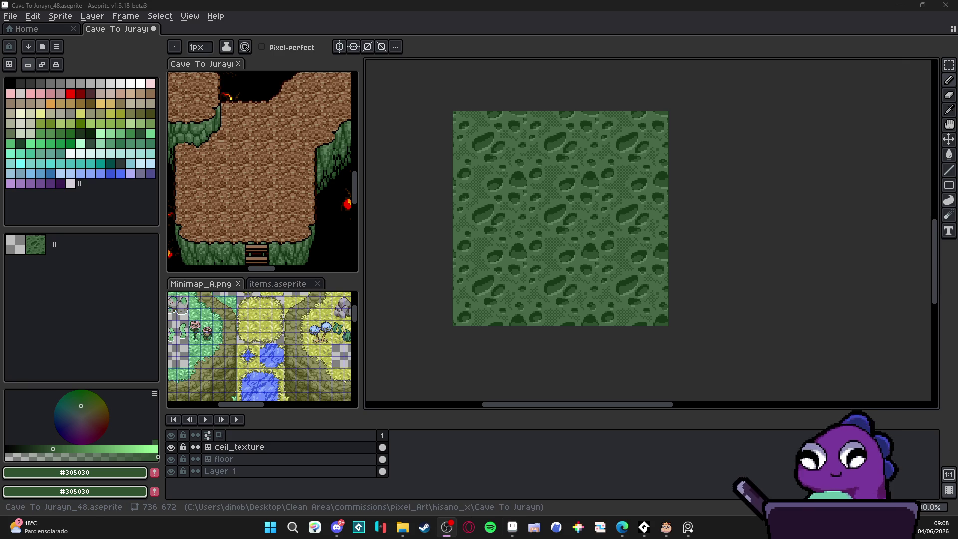
key("alt+Tab")
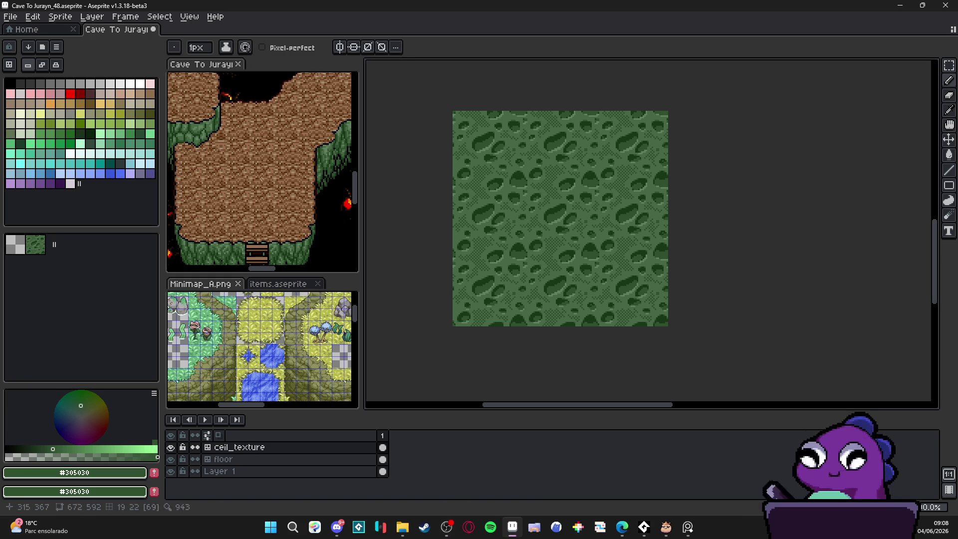
left_click_drag(578, 222, 523, 232)
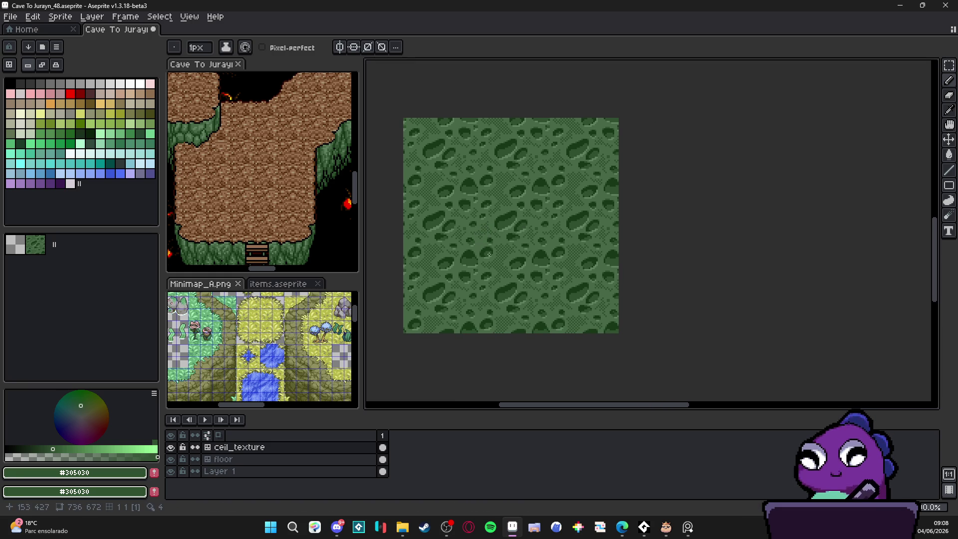
scroll(458, 268, "up", 2)
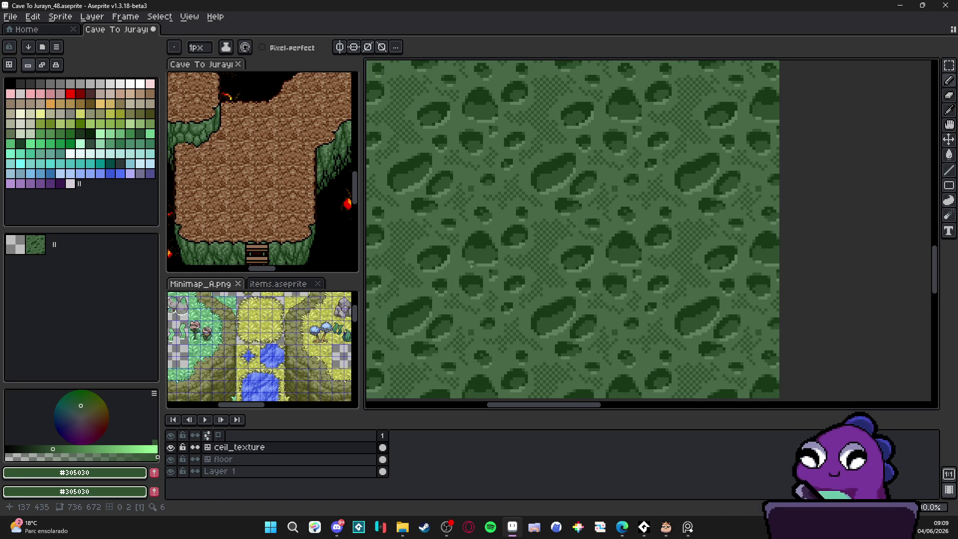
scroll(493, 259, "down", 2)
scroll(492, 260, "down", 3)
scroll(500, 263, "up", 2)
Step: Add an empty Layer 2, reselect ceil_texture and marquee a 3x3 tile block
key("v")
key("shift+n")
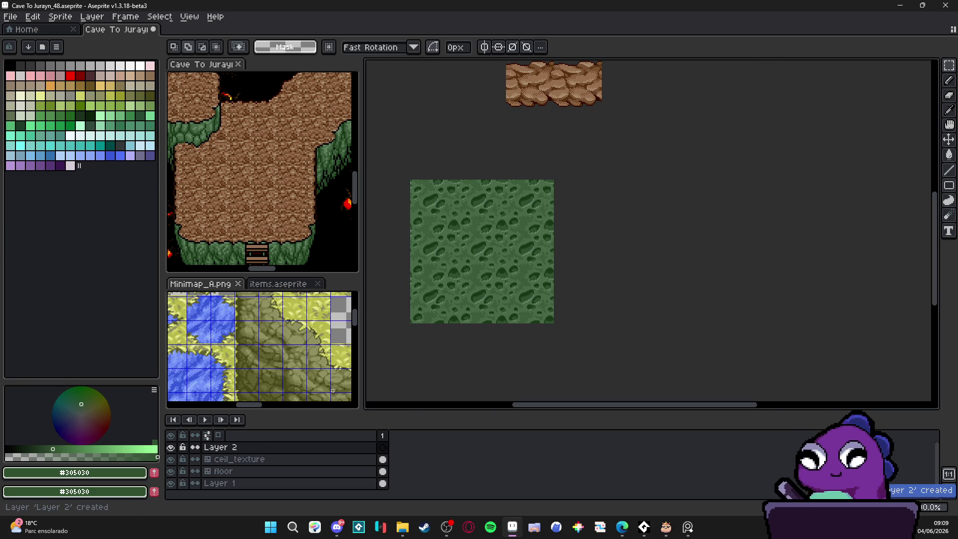
key("alt+Down")
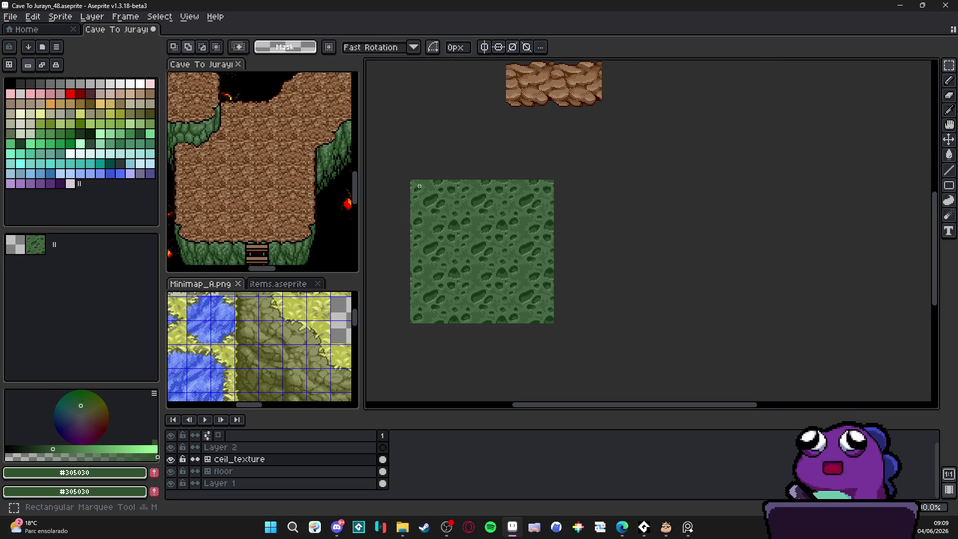
left_click_drag(452, 224, 509, 291)
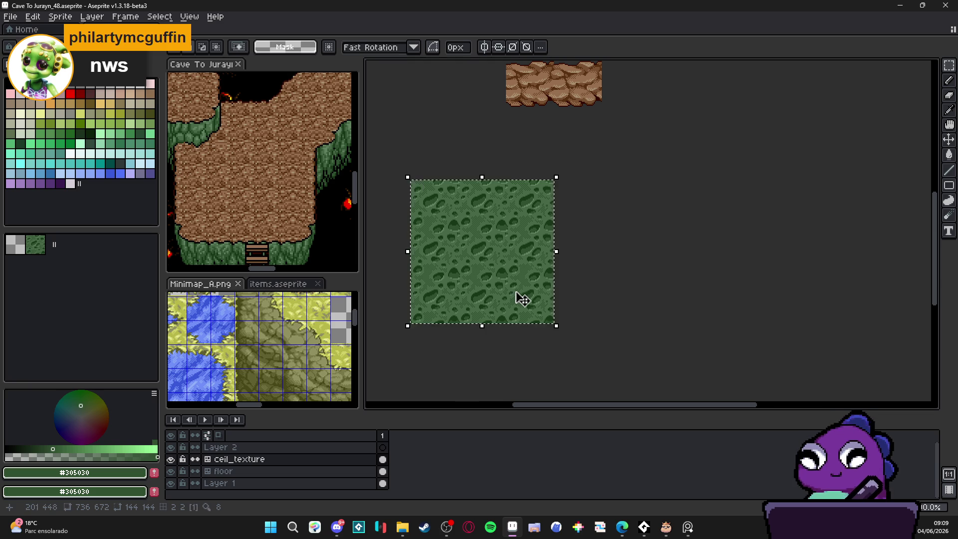
Step: Copy and paste the 3x3 tile block as a trial, nudge it, then discard it
left_click_drag(515, 297, 491, 293)
key("ctrl+c")
key("ctrl+v")
key("Right")
key("Right")
key("Right")
key("Right")
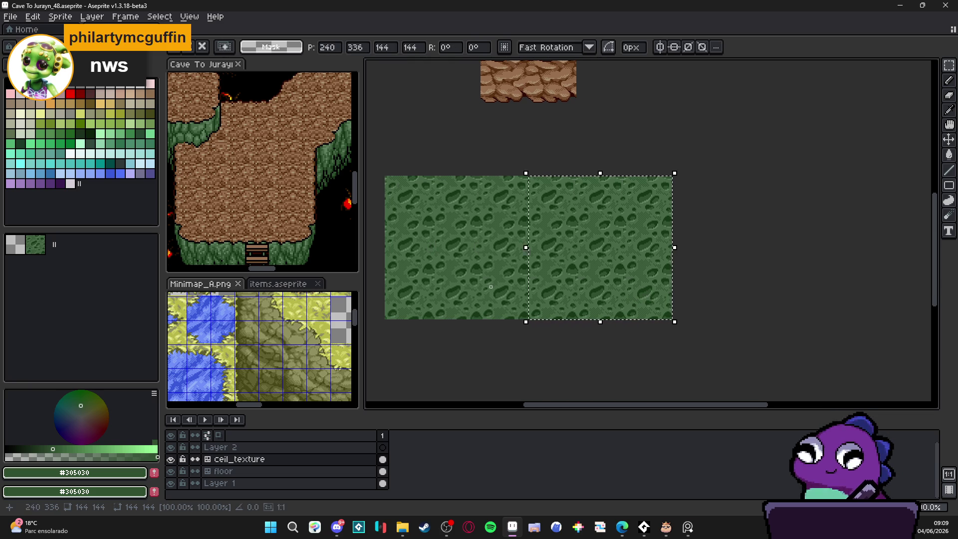
scroll(661, 263, "down", 1)
scroll(661, 264, "up", 1)
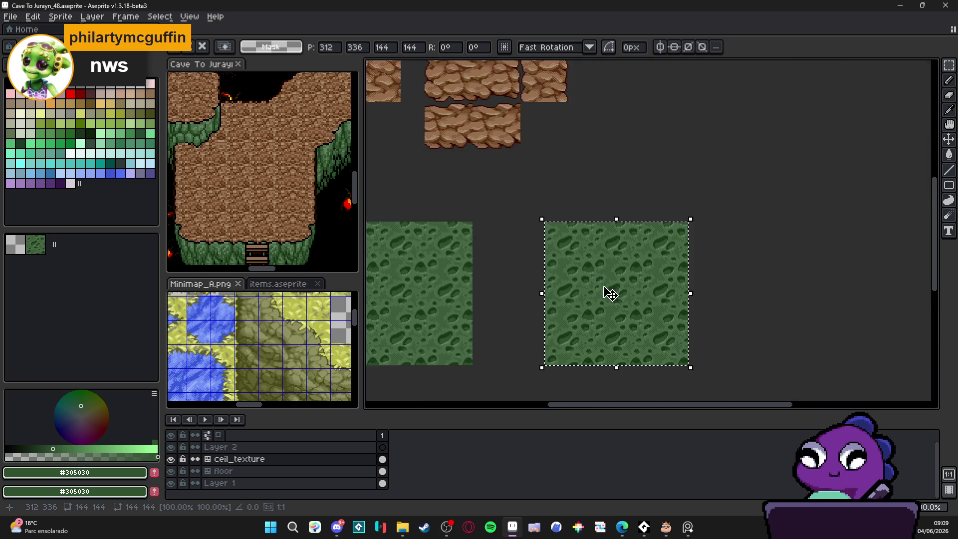
key("Up")
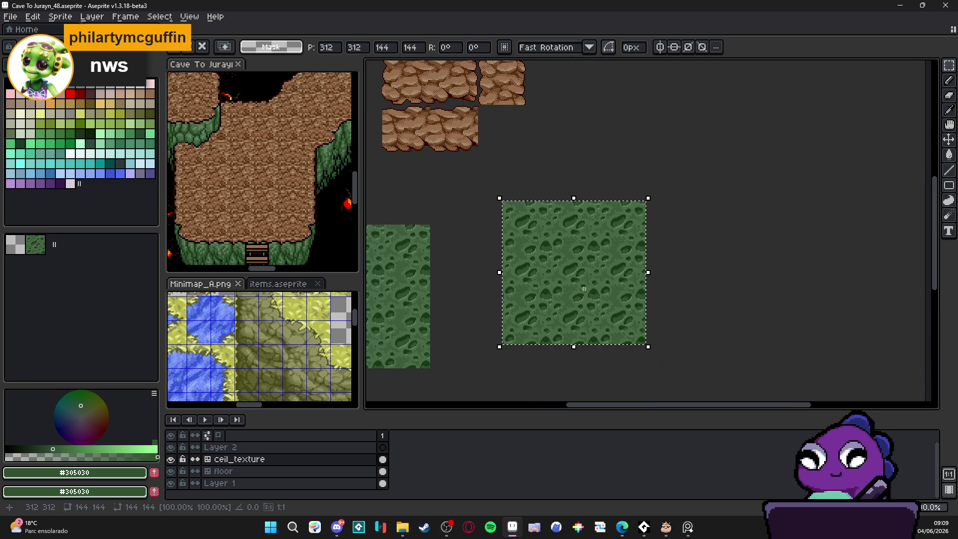
key("Down")
key("Down")
key("Up")
key("Escape")
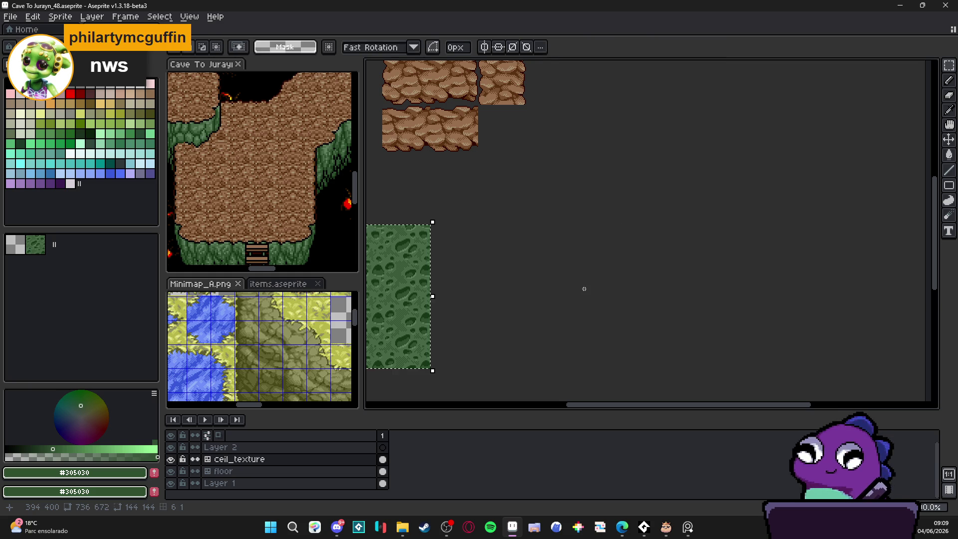
Step: Show the tile grid and paste one 48px moss tile onto Layer 2
left_click_drag(582, 287, 652, 301)
key("Tab")
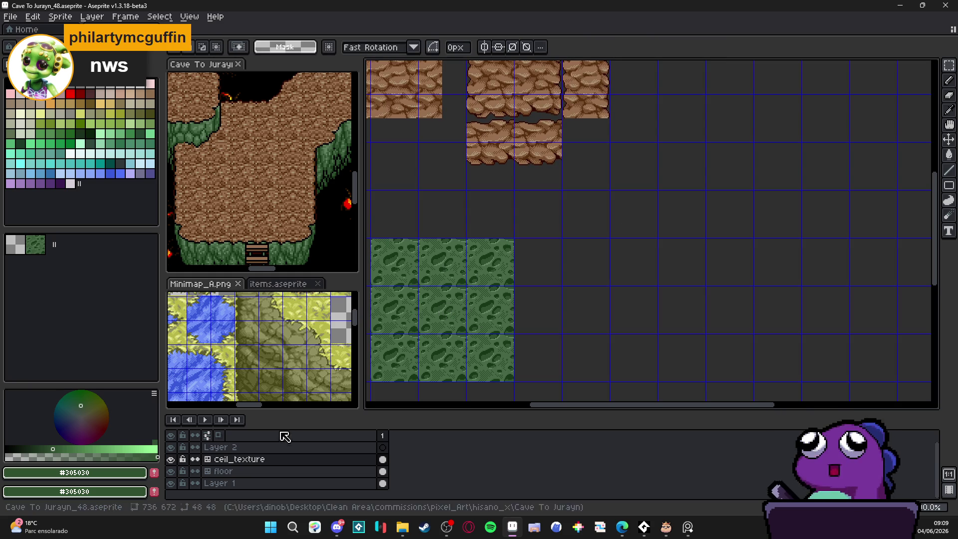
left_click(277, 447)
key("ctrl+v")
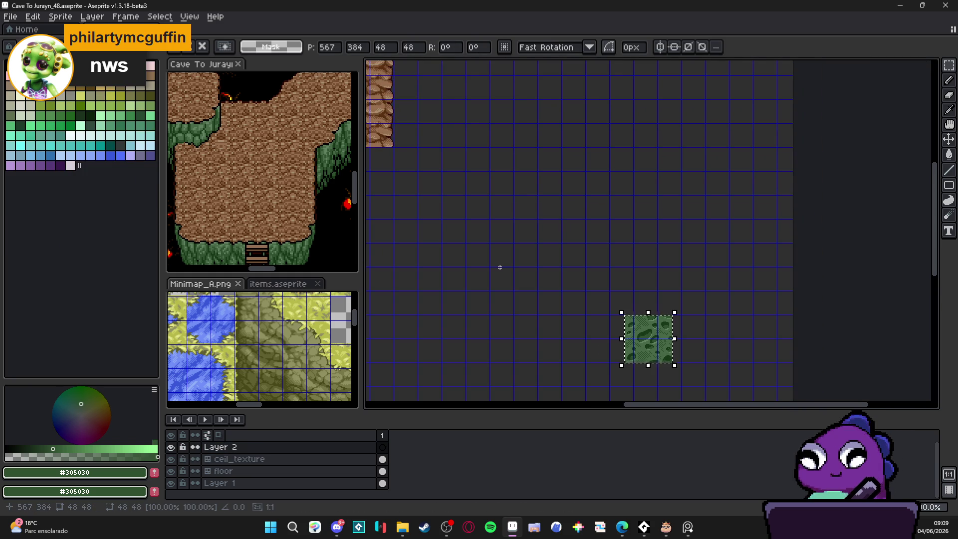
Step: Align the pasted 48px moss tile onto the tile grid
key("Left")
key("Left")
key("Left")
key("Up")
key("Up")
key("Up")
key("Left")
key("Left")
key("Left")
key("Up")
key("Up")
key("Right")
key("Right")
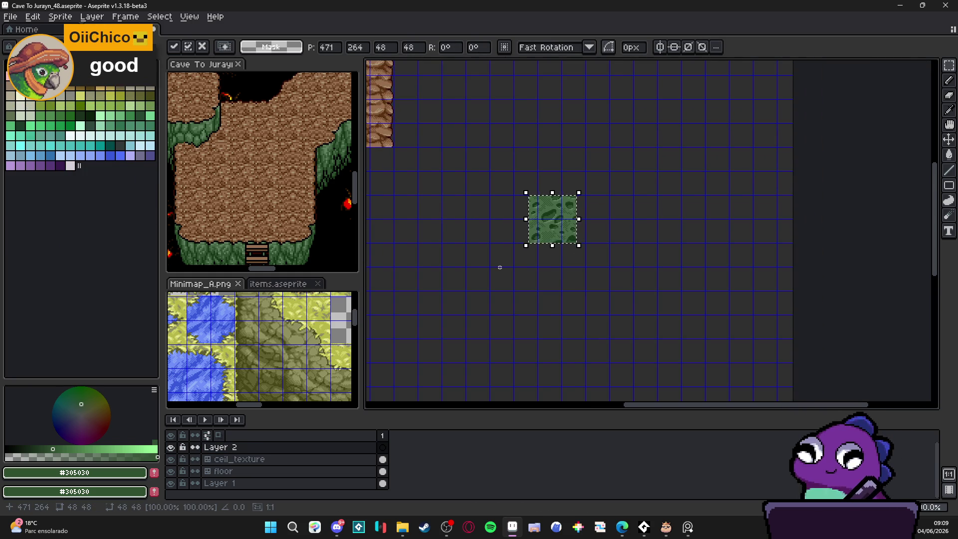
scroll(498, 268, "up", 6)
scroll(547, 237, "down", 4)
left_click_drag(547, 236, 506, 231)
scroll(506, 230, "down", 3)
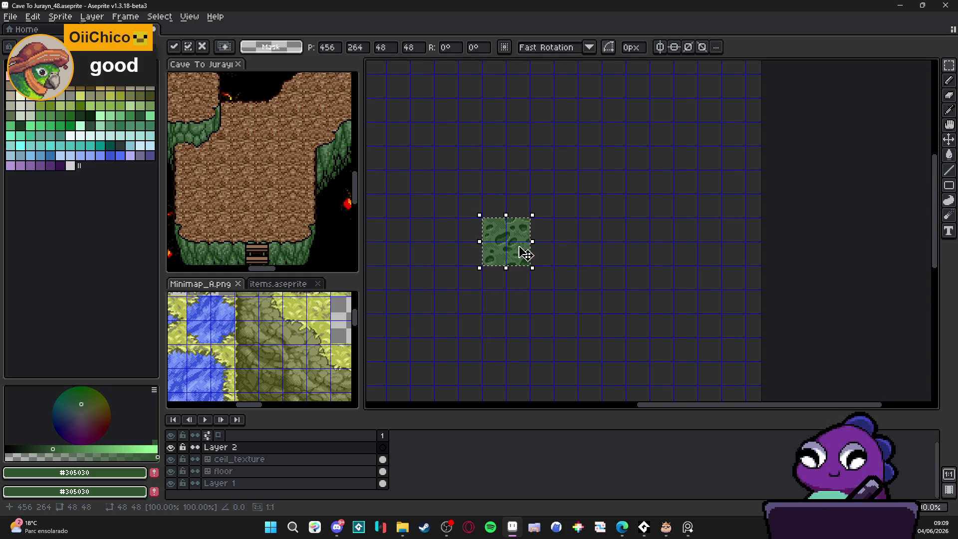
scroll(523, 249, "down", 2)
scroll(548, 248, "up", 3)
left_click_drag(552, 248, 532, 259)
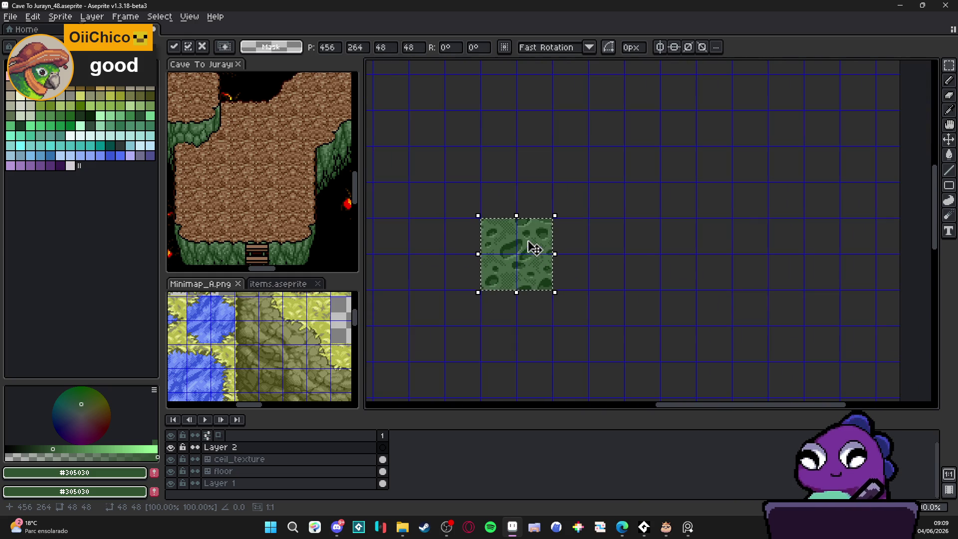
Step: Paste and commit moss tile copies above, right and left of the first tile
key("ctrl+v")
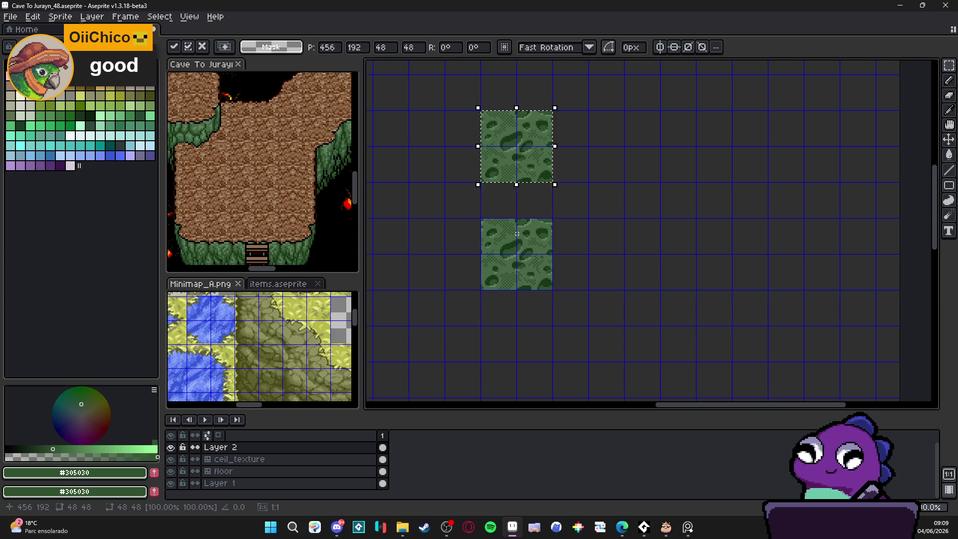
key("shift+Down")
key("Return")
key("ctrl+v")
key("shift+Right")
key("shift+Right")
key("Return")
key("ctrl+v")
key("shift+Left")
key("shift+Left")
key("Return")
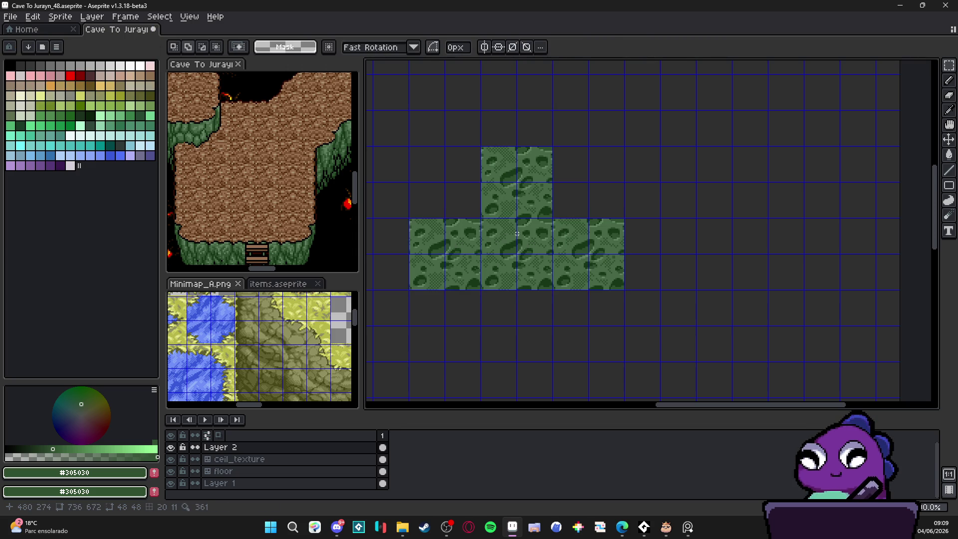
Step: Paste tile-block copies below the centre and at the upper-right and upper-left
key("ctrl+v")
key("shift+Down")
key("Return")
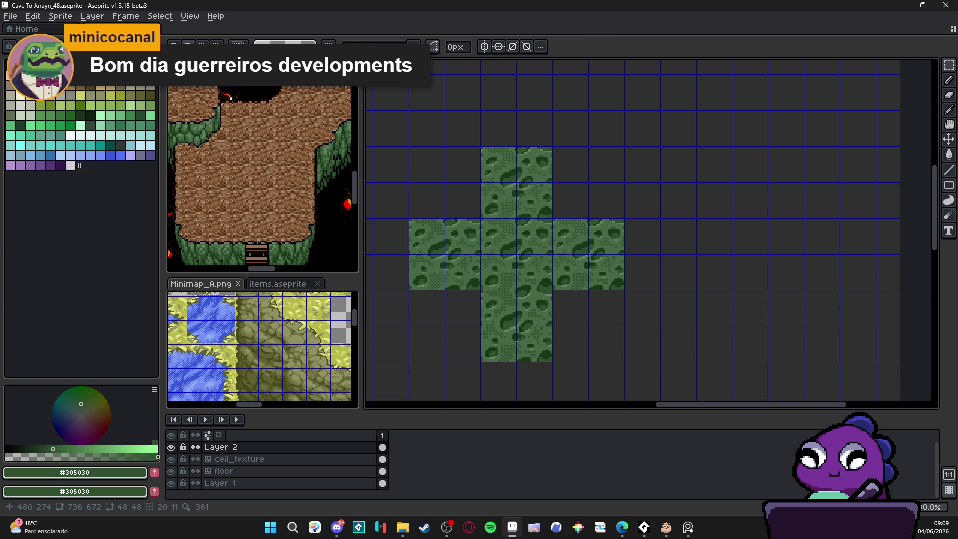
key("ctrl+v")
key("shift+Up")
key("shift+Right")
key("shift+Right")
key("ctrl+v")
key("shift+Left")
key("shift+Left")
key("shift+Up")
key("Return")
Step: Paste two more tile blocks at lower-left and right to complete the 6x6 block
key("ctrl+v")
key("shift+Down")
key("shift+Down")
key("shift+Down")
key("shift+Left")
key("shift+Left")
key("Return")
key("ctrl+v")
key("shift+Right")
key("shift+Right")
key("shift+Down")
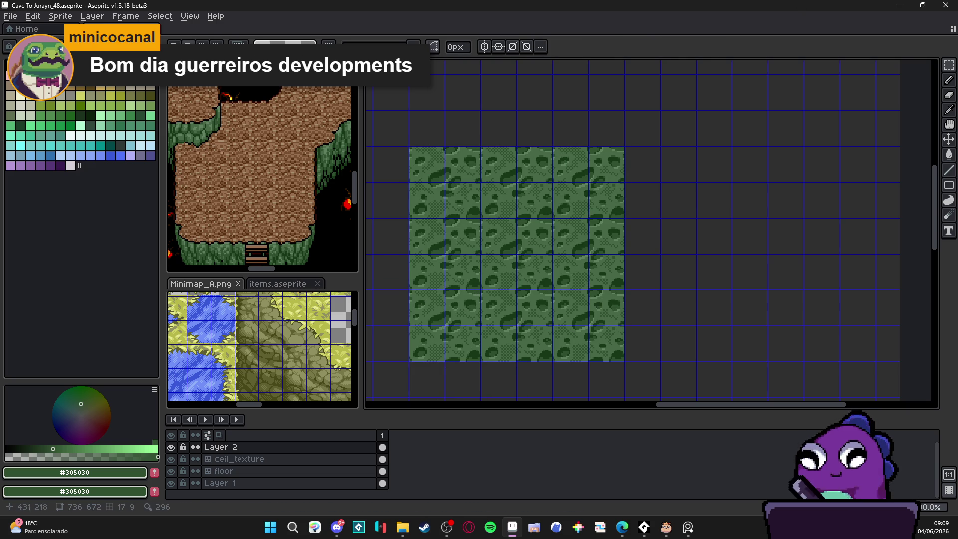
Step: Select and delete the outer ring of tiles, leaving the centre 4x4, and hide the grid
left_click_drag(605, 208, 590, 345)
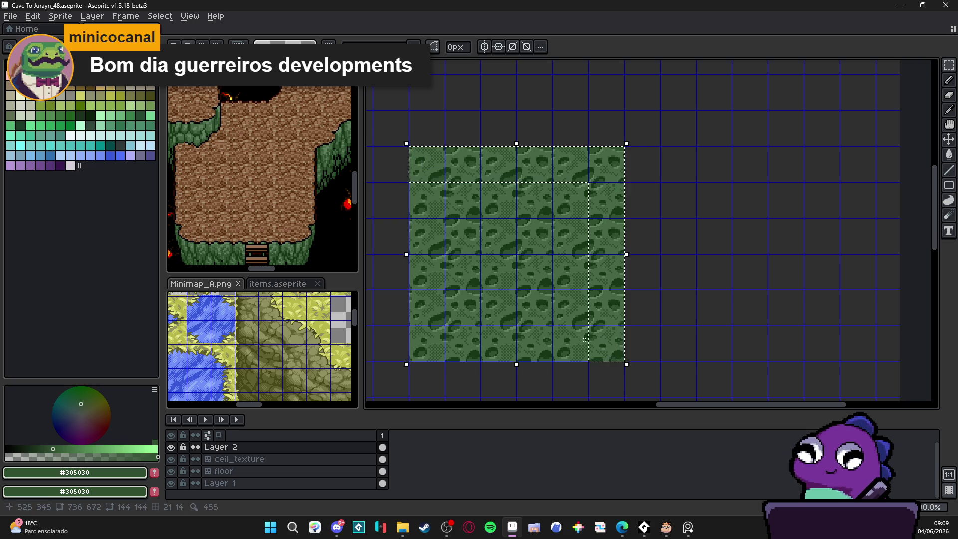
left_click_drag(512, 337, 417, 344)
left_click_drag(431, 205, 430, 324)
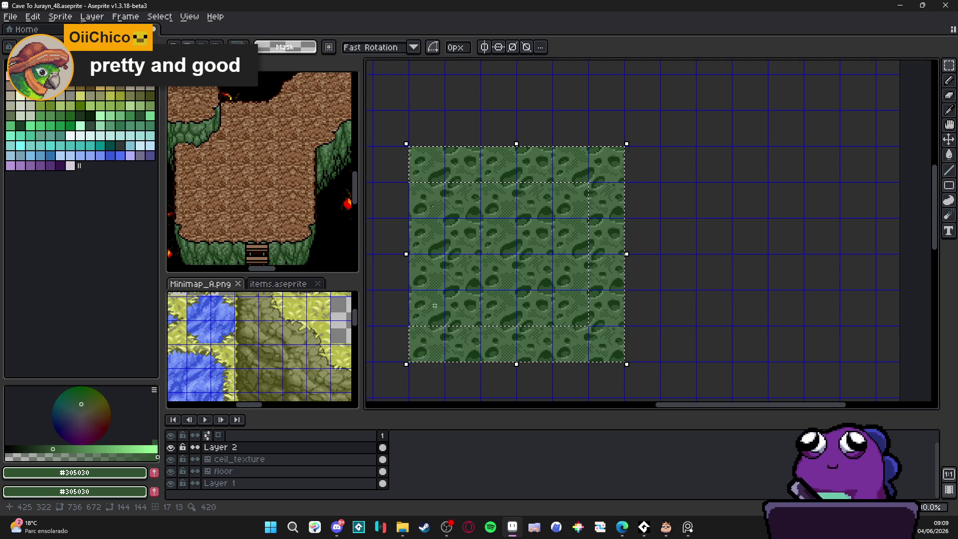
left_click_drag(428, 201, 427, 331)
key("Delete")
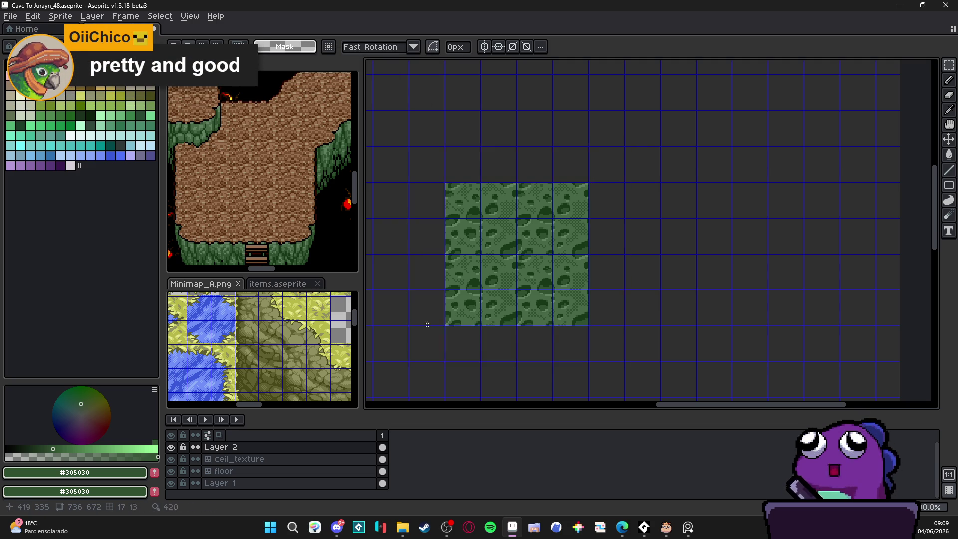
scroll(515, 215, "down", 1)
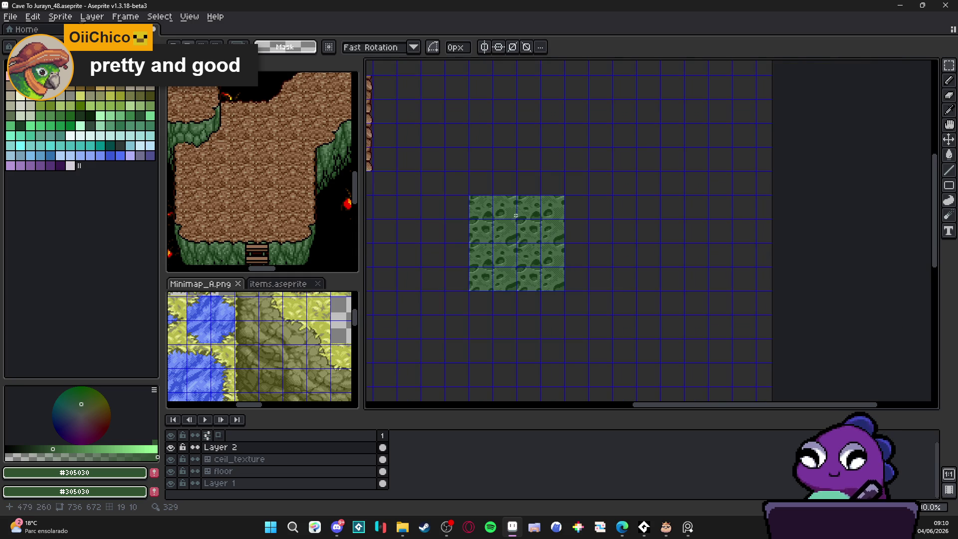
key("ctrl+apostrophe")
scroll(516, 212, "up", 1)
scroll(516, 212, "down", 5)
scroll(496, 252, "up", 5)
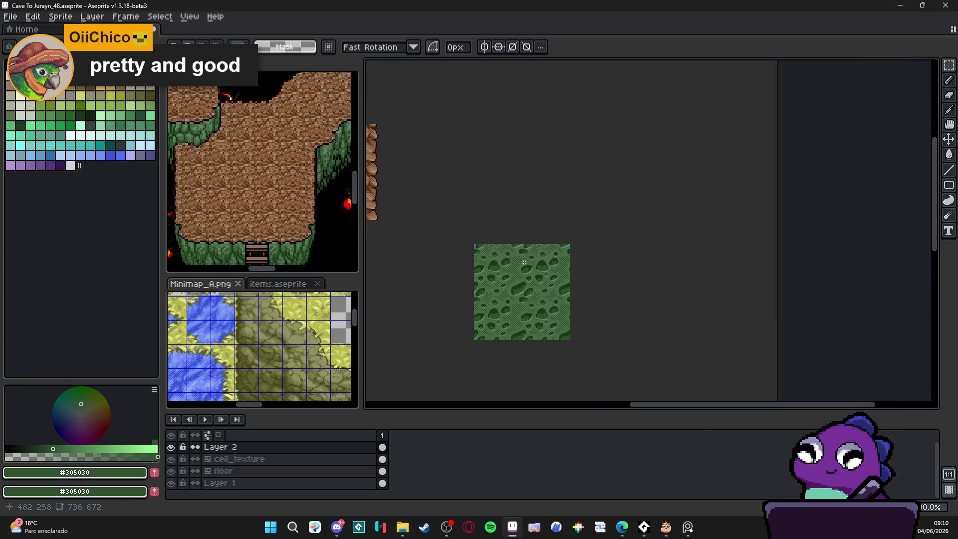
right_click(246, 447)
Step: Convert Layer 2 into a tilemap with a new tileset
mouse_move(304, 457)
left_click(354, 486)
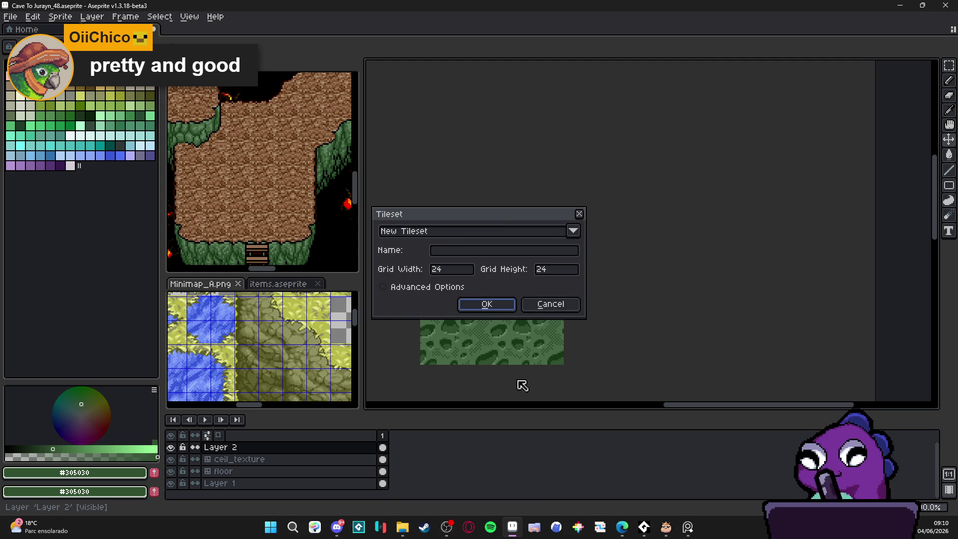
left_click(501, 305)
scroll(524, 275, "up", 1)
scroll(509, 233, "down", 2)
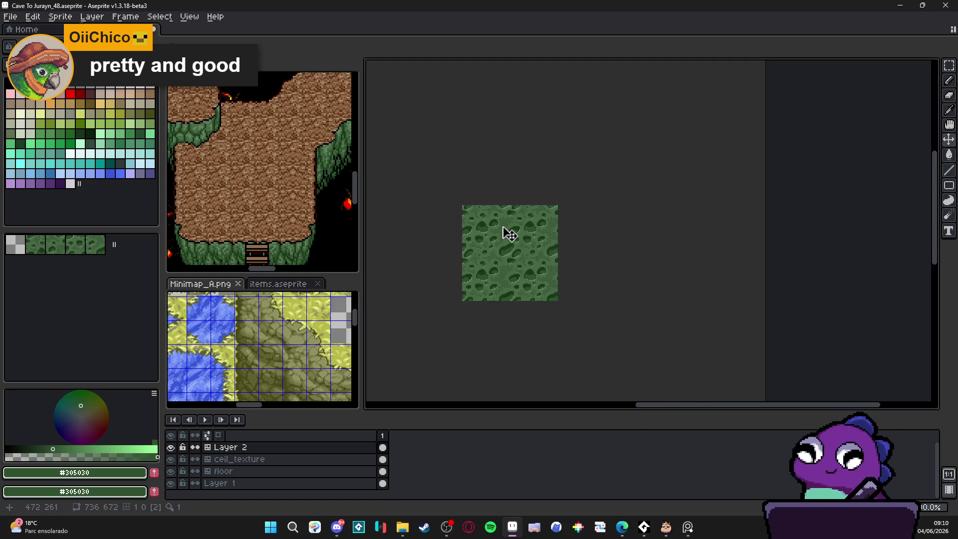
scroll(509, 234, "down", 1)
Step: In Tiles mode, sample a moss tile and stamp four tiles across the top row
key("b")
scroll(487, 253, "up", 1)
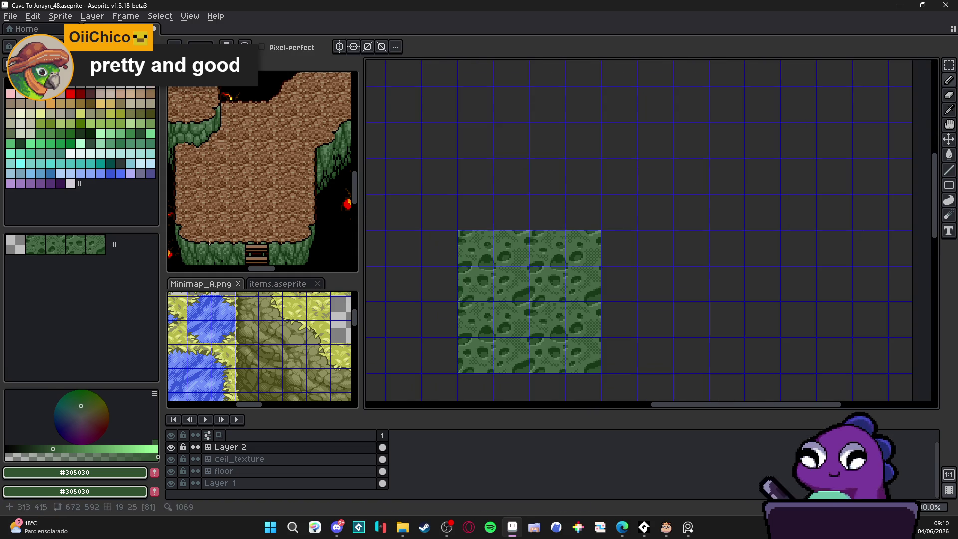
key("space+Tab")
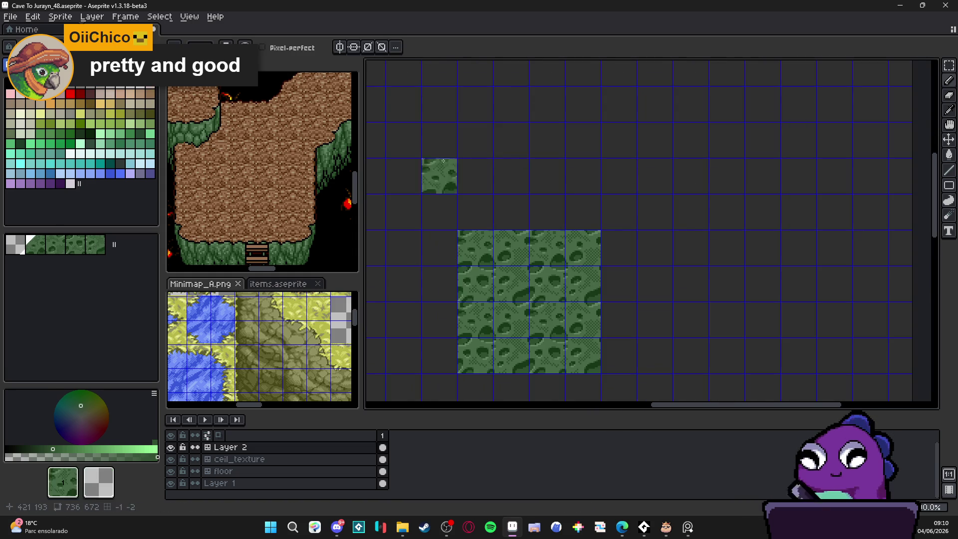
key("alt")
left_click(569, 246, "alt")
left_click(473, 152)
key("alt")
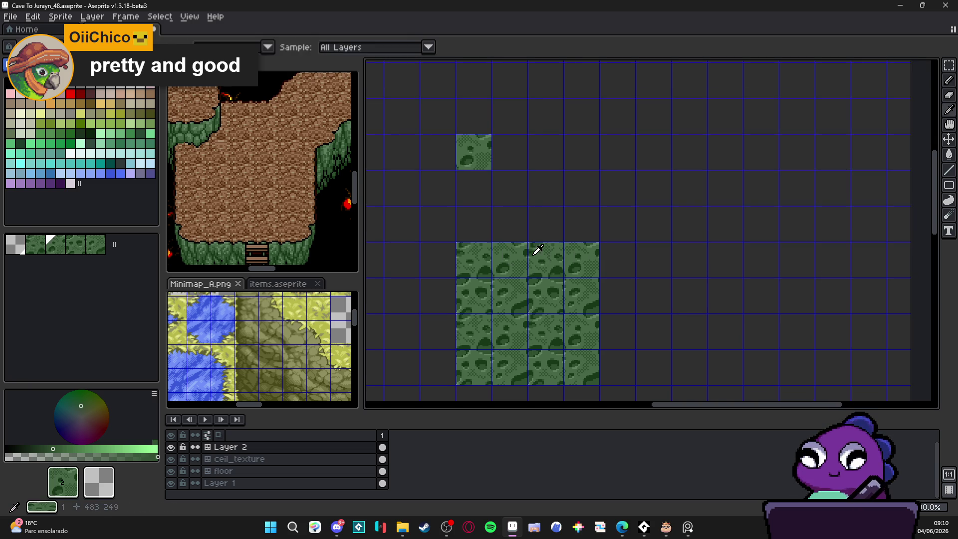
key("alt")
left_click(508, 152)
left_click(581, 151)
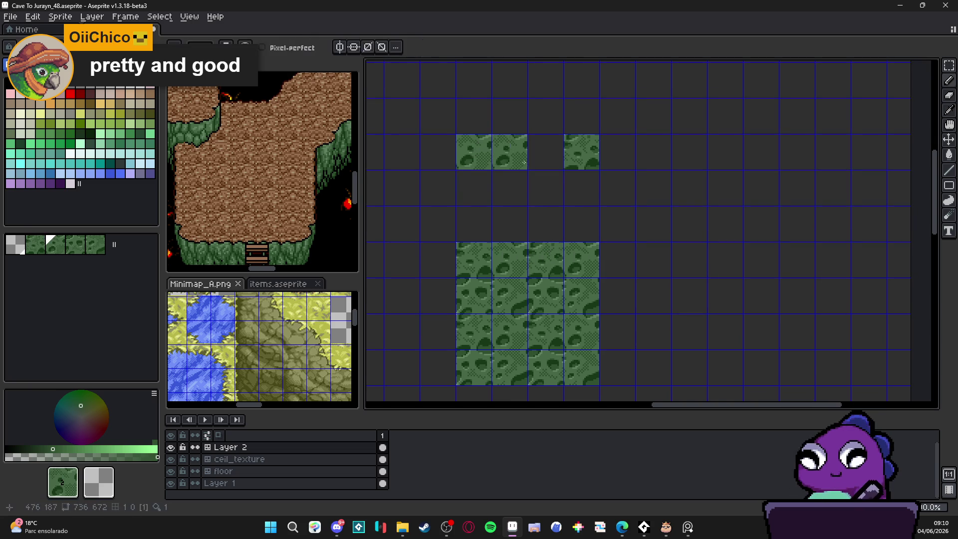
left_click(543, 152)
Step: Sample other moss tiles and fill the second row of the 4x2 top strip
key("alt")
left_click(488, 371, "alt")
left_click(458, 181)
left_click(530, 181)
key("alt")
left_click(544, 339, "alt")
left_click(490, 183)
left_click(544, 208, "alt")
left_click(565, 183)
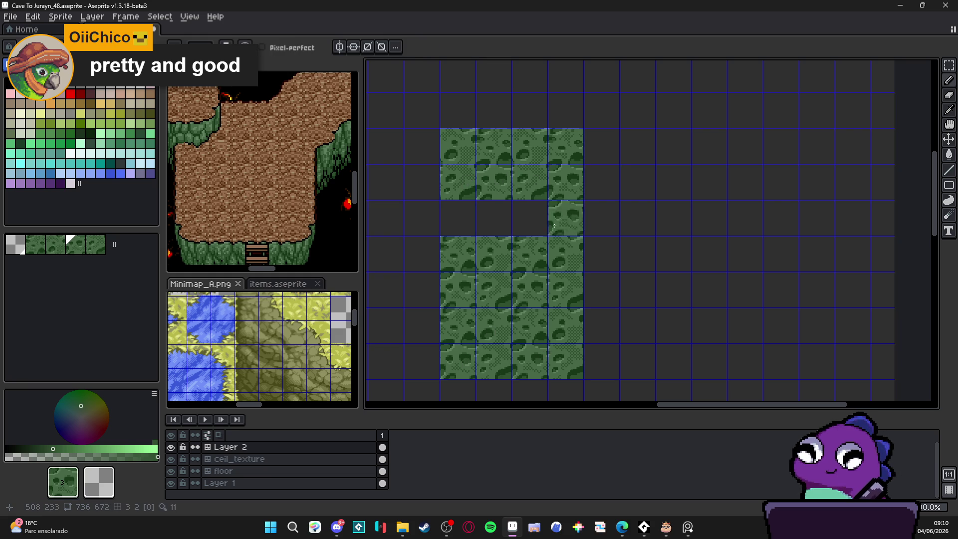
Step: Stamp the first column of tiles beside the 4x4 square, undoing a misplaced tile
scroll(549, 224, "down", 2)
scroll(549, 224, "right", 2)
left_click(483, 287, "alt")
left_click(594, 208)
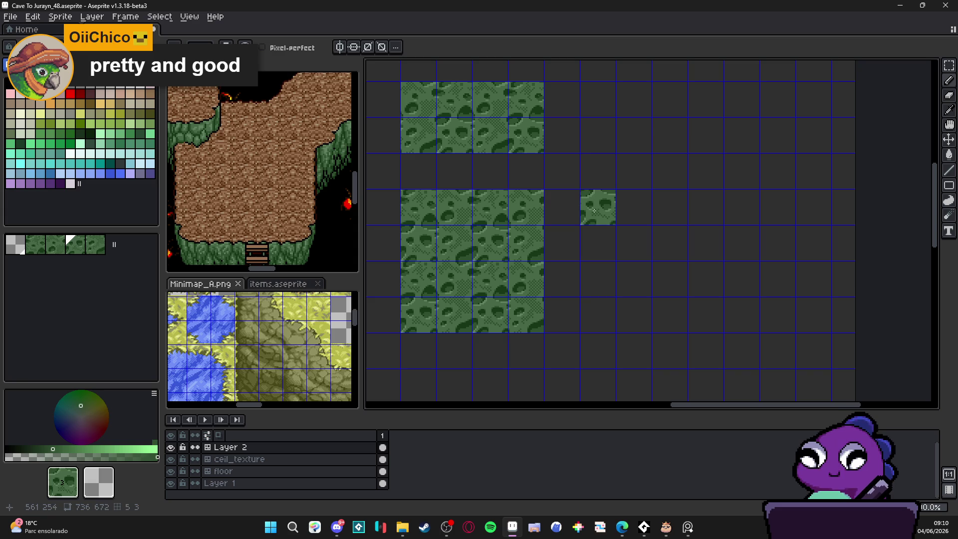
left_click(597, 277)
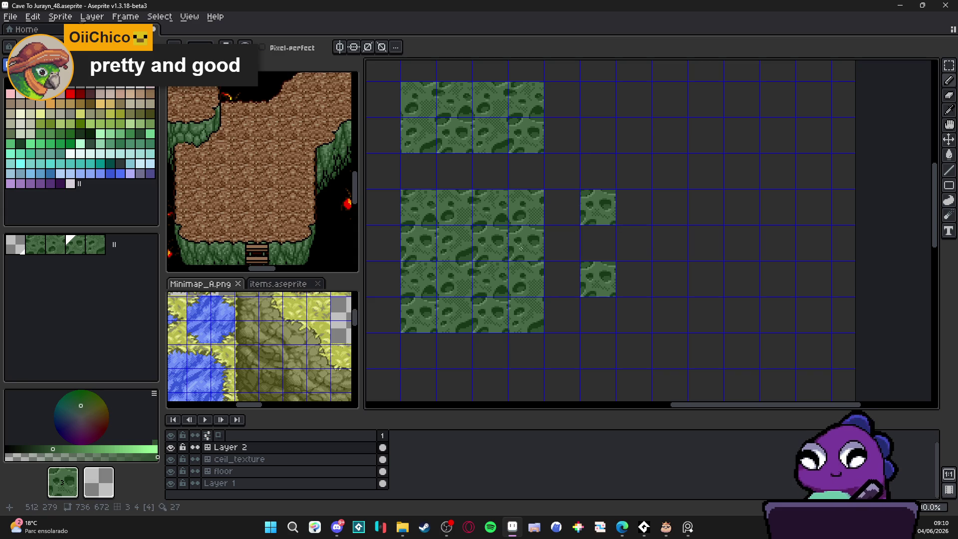
left_click(598, 243)
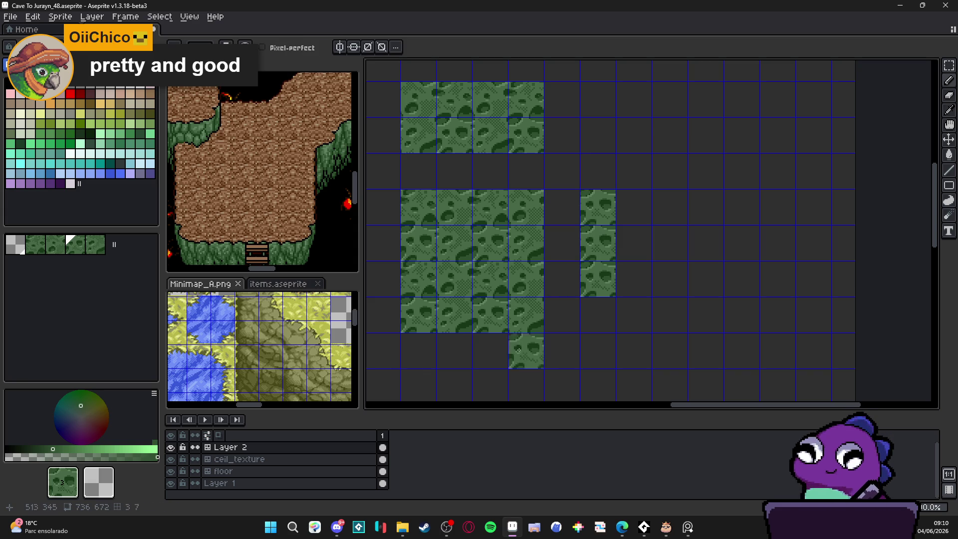
key("ctrl+z")
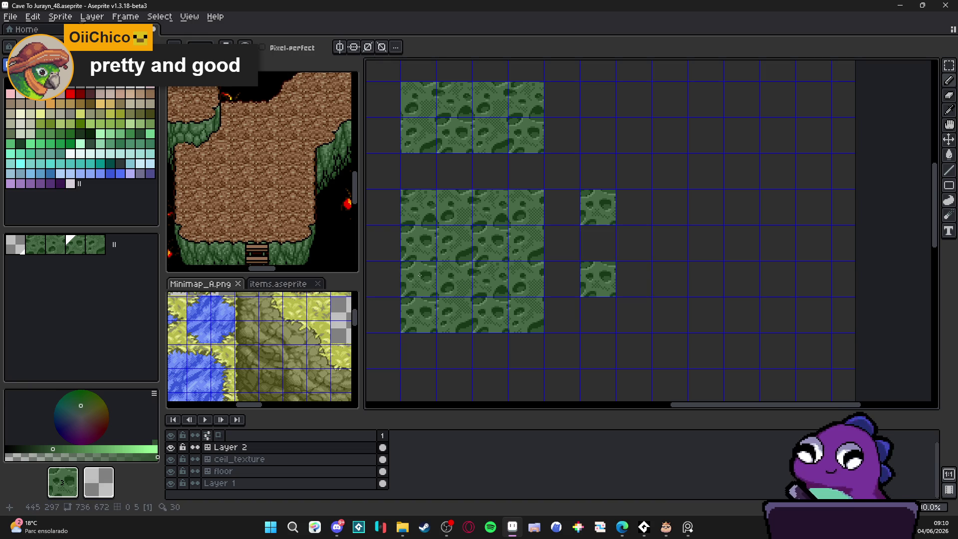
left_click(597, 243)
left_click(598, 314)
Step: Fill the second column of the 2x4 strip with matching tiles and hide the grid to check seams
key("alt")
left_click(539, 230, "alt")
left_click(644, 218)
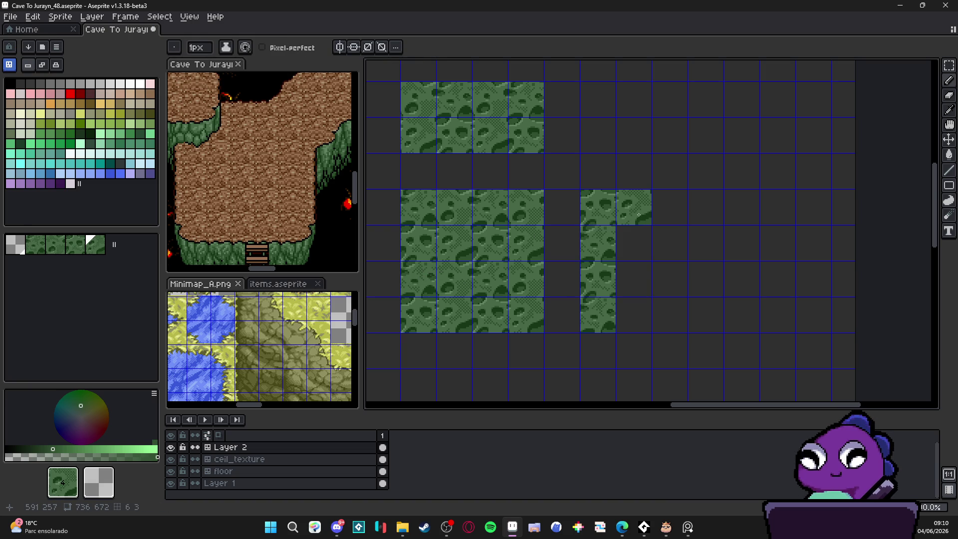
left_click(531, 244, "alt")
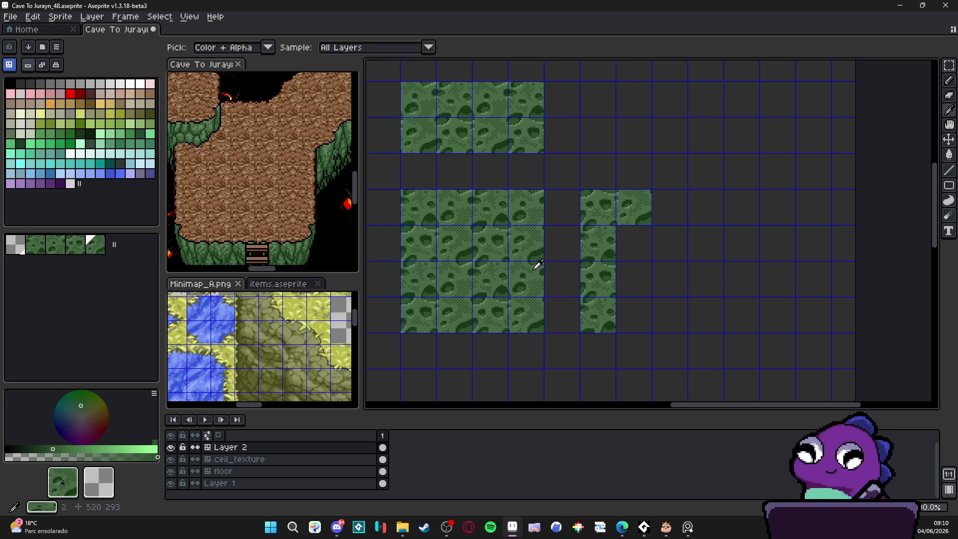
left_click(642, 244)
key("alt")
left_click(632, 277)
left_click(530, 297, "alt")
left_click(658, 299)
key("ctrl+z")
left_click(633, 314)
key("ctrl+apostrophe")
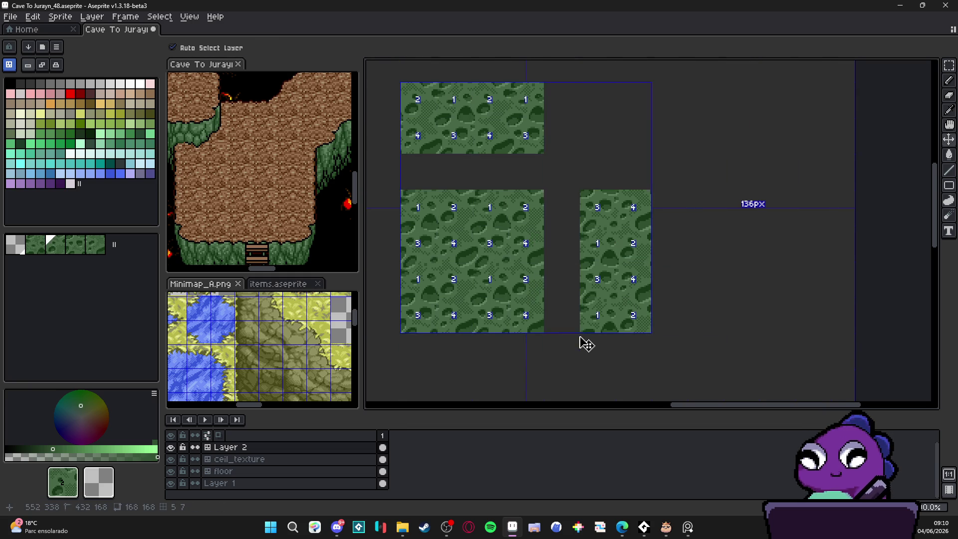
Step: Restore the tile grid, undo a misplaced tile and recentre the tile blocks
key("ctrl+apostrophe")
scroll(552, 329, "down", 1)
left_click(607, 215)
key("ctrl+z")
left_click(568, 171)
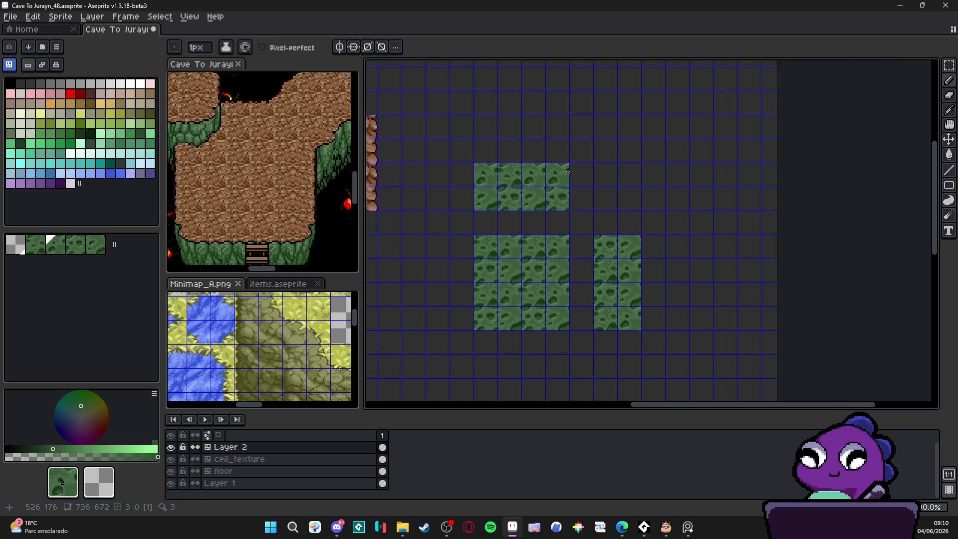
left_click_drag(527, 217, 553, 217)
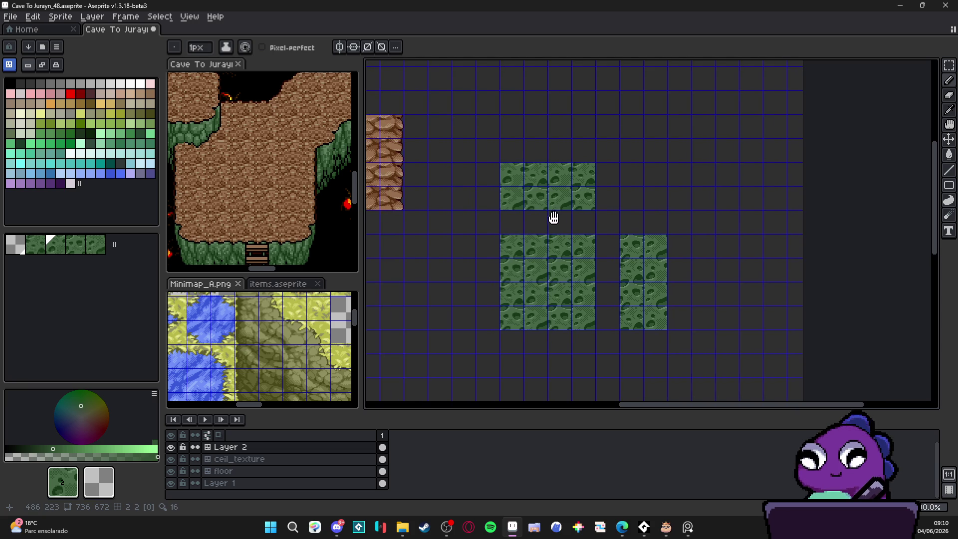
Step: Switch to rectangular selection and recentre the zoomed view on the moss blocks
key("m")
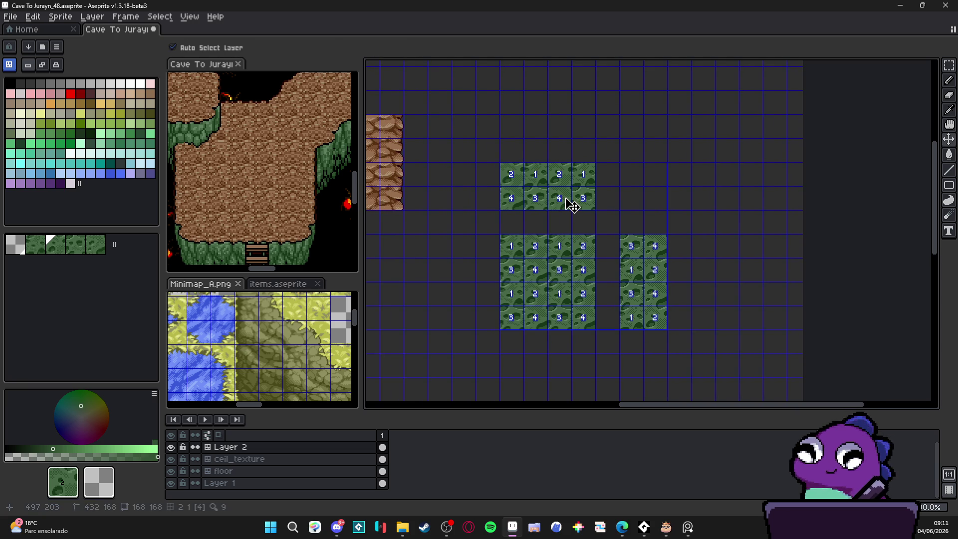
scroll(565, 198, "down", 2)
left_click_drag(456, 224, 489, 238)
scroll(647, 222, "up", 1)
left_click_drag(647, 222, 603, 193)
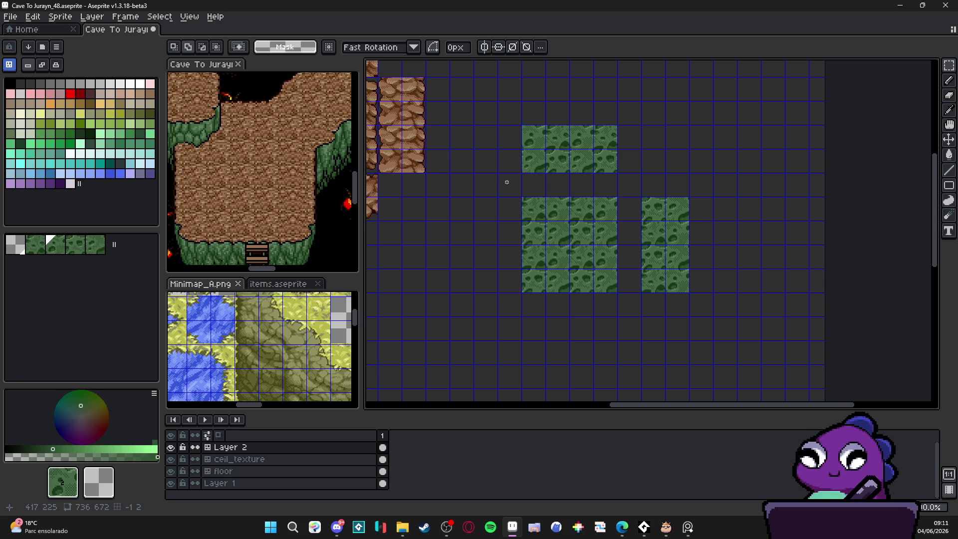
scroll(328, 342, "up", 4)
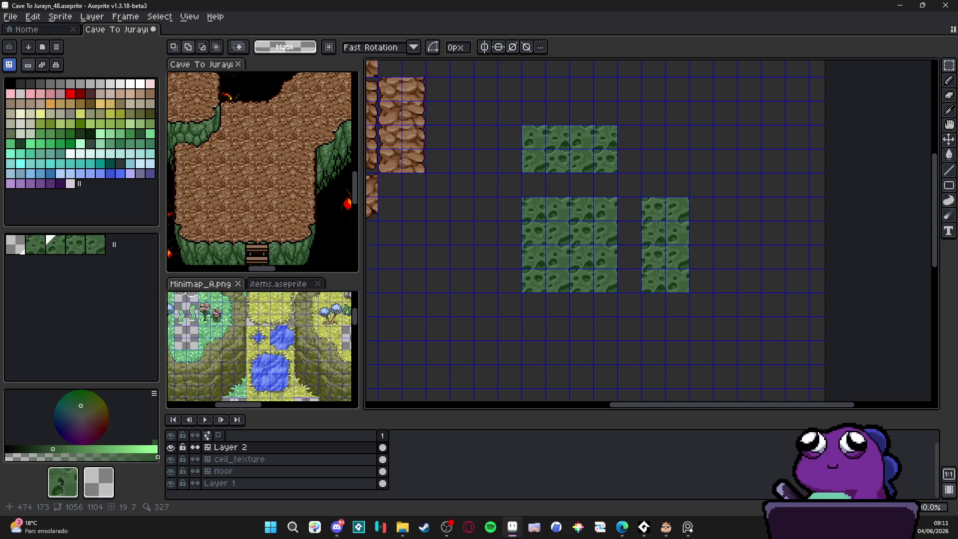
scroll(328, 341, "up", 3)
left_click_drag(583, 268, 549, 278)
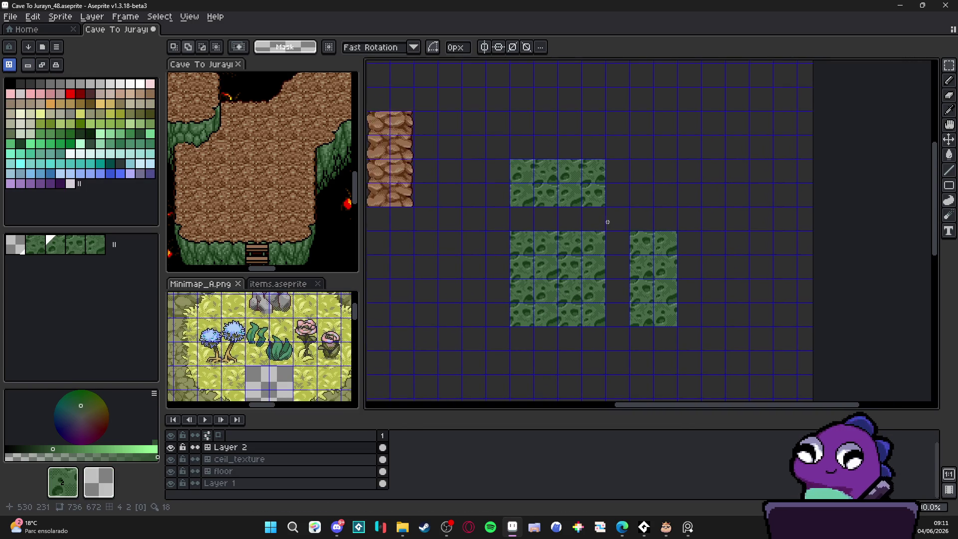
scroll(584, 215, "down", 2)
scroll(573, 229, "up", 2)
scroll(572, 233, "up", 3)
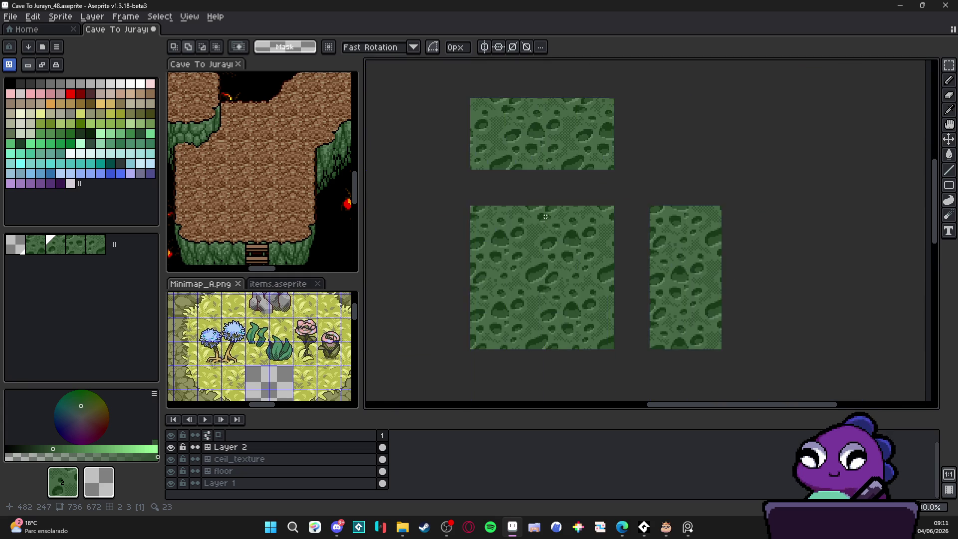
Step: Switch to the Move tool and pan to see the whole sprite
key("v")
scroll(545, 221, "down", 4)
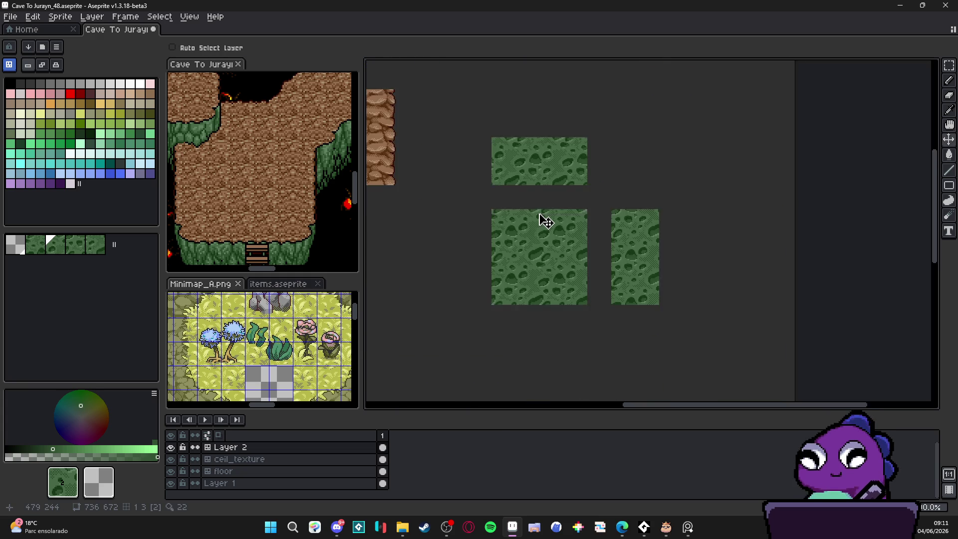
left_click_drag(539, 219, 569, 250)
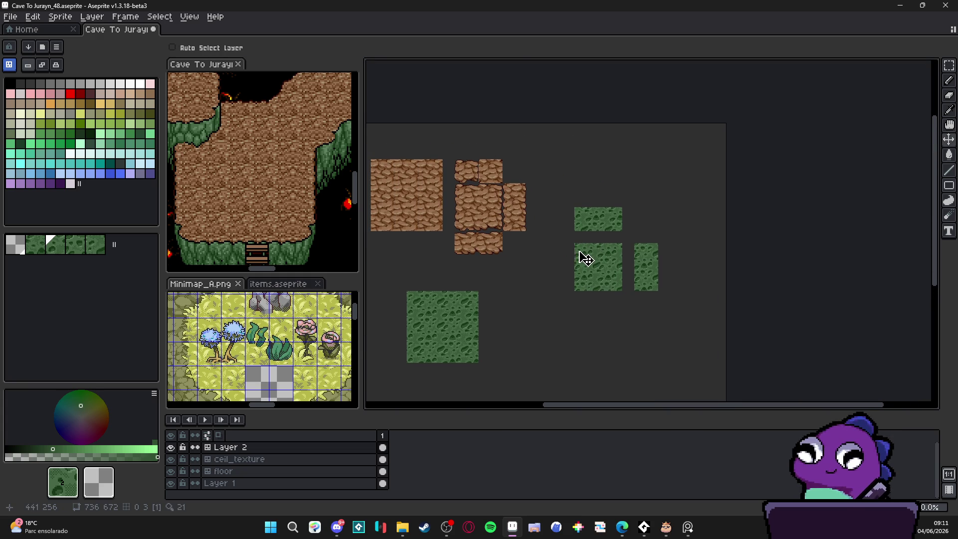
scroll(599, 255, "up", 2)
left_click_drag(594, 257, 540, 250)
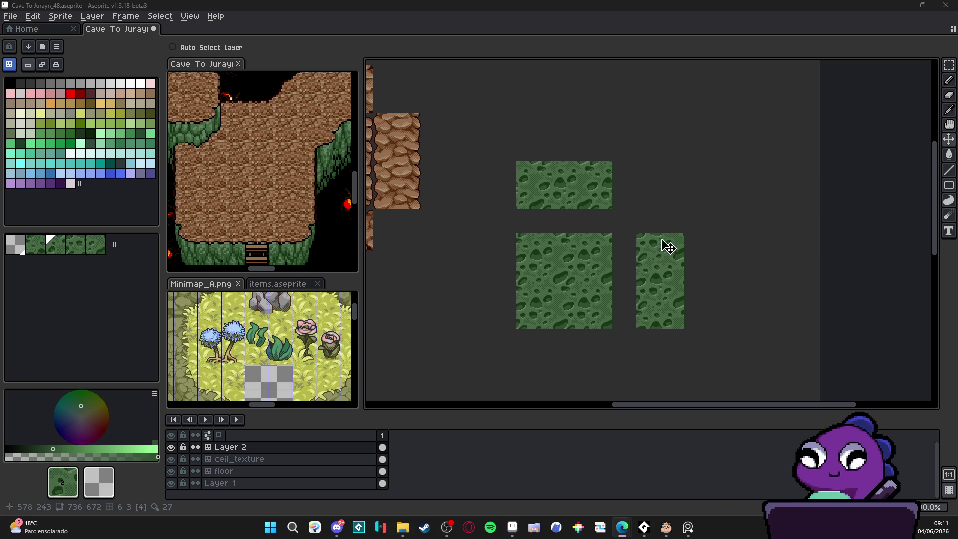
scroll(609, 240, "up", 3)
scroll(488, 229, "up", 1)
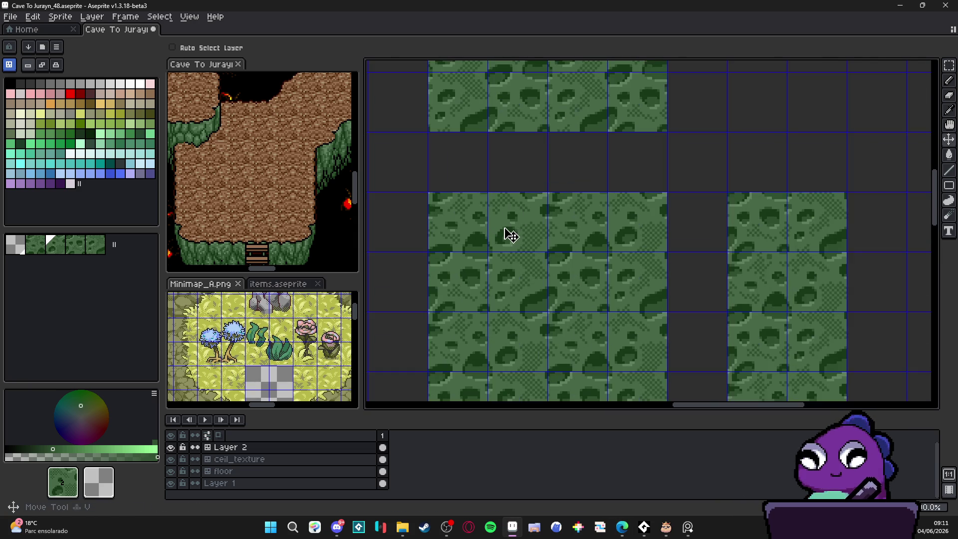
Step: Take the Pencil with dark green #183818 sampled from the moss, and set tileset mode to Auto
key("b")
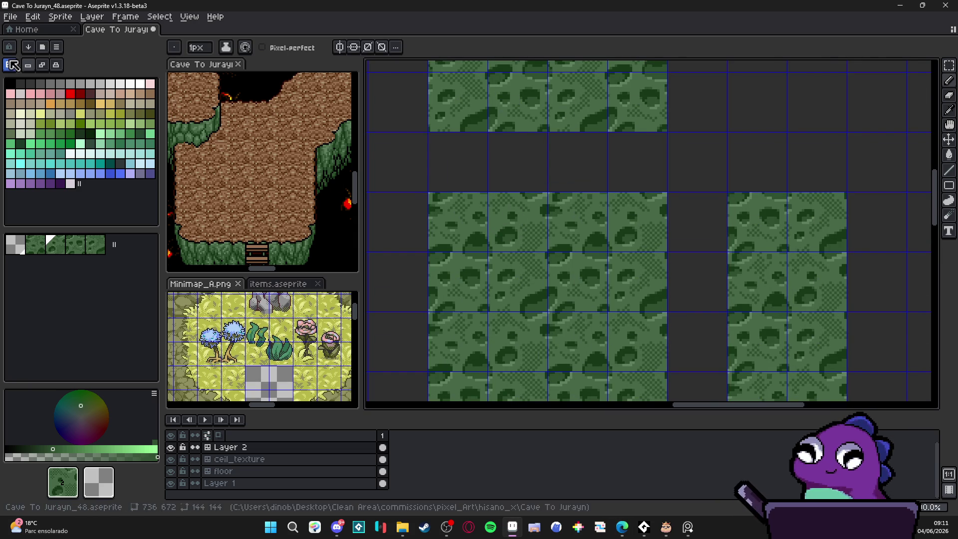
scroll(551, 207, "up", 4)
left_click(552, 208, "alt")
scroll(548, 212, "down", 3)
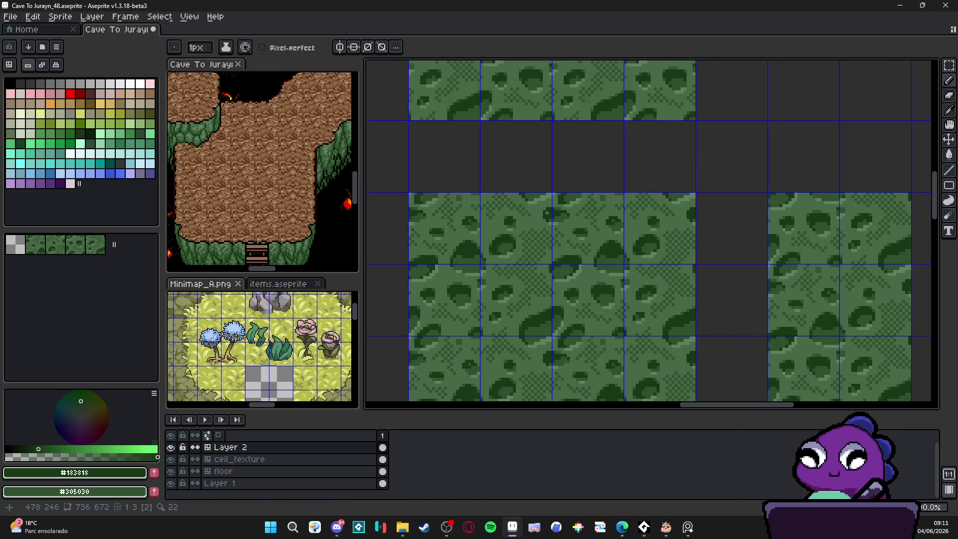
scroll(548, 212, "down", 1)
scroll(530, 143, "down", 1)
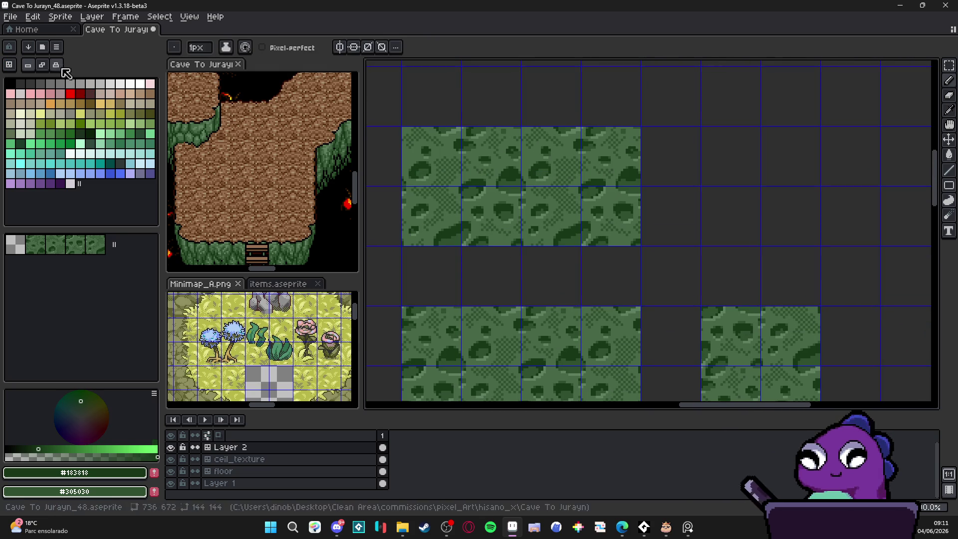
left_click(42, 64)
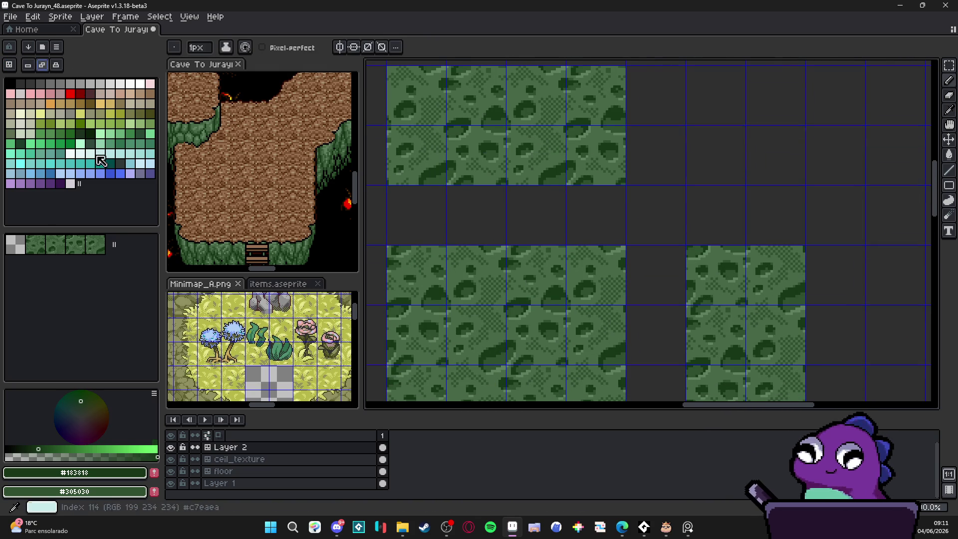
scroll(464, 249, "up", 1)
Step: Erase pixels along the top edge of the 4×4 tile square
key("e")
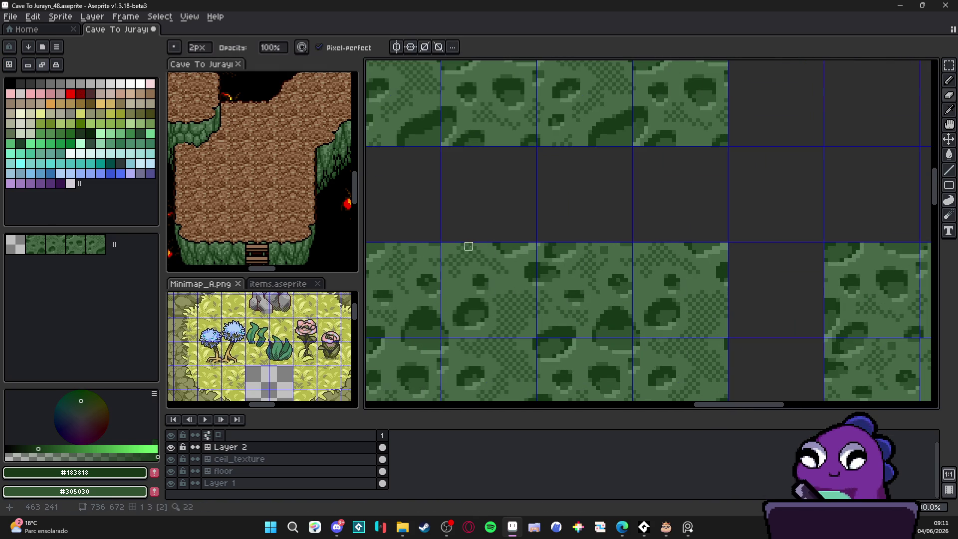
left_click(469, 246)
left_click_drag(584, 246, 601, 246)
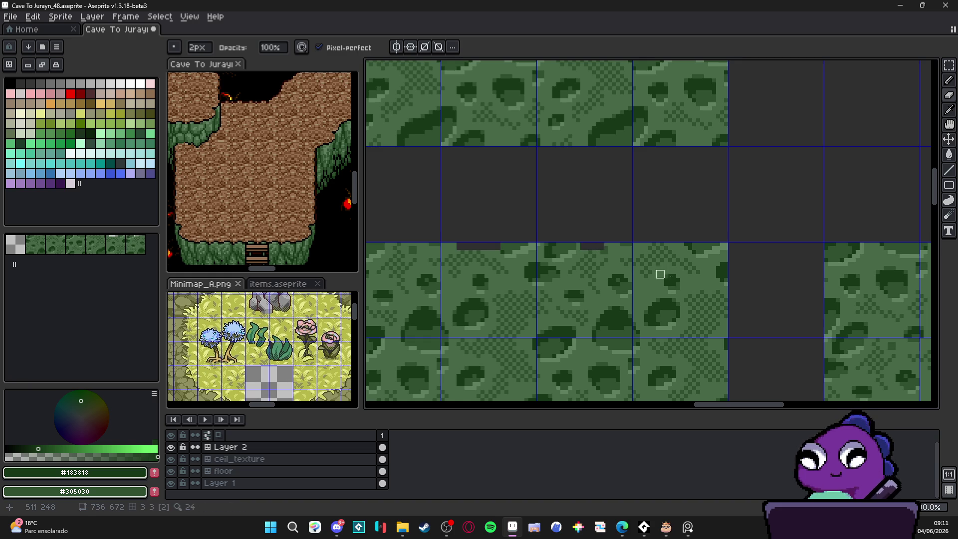
scroll(671, 267, "down", 5)
scroll(671, 266, "right", 2)
left_click(672, 246)
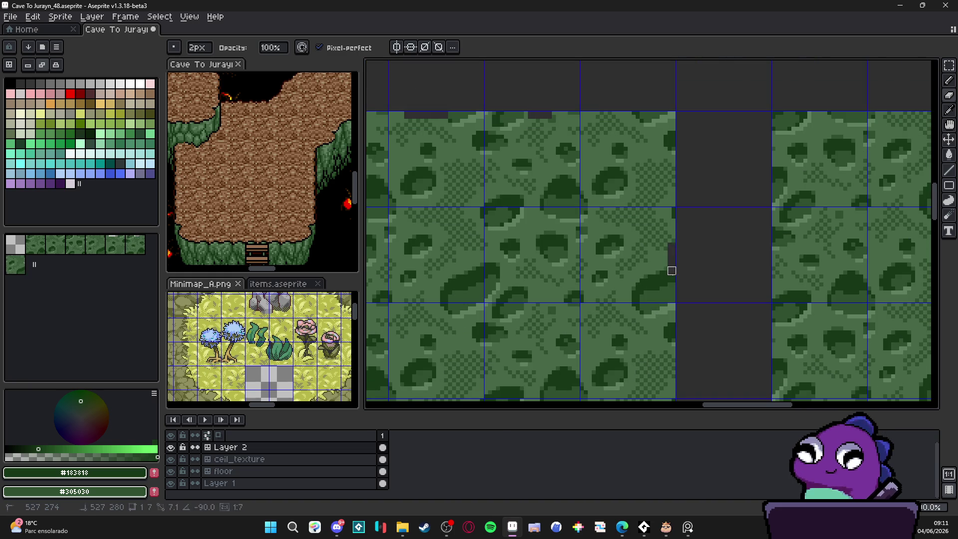
Step: Erase strips along the square's right and bottom edges
scroll(667, 322, "down", 3)
scroll(667, 322, "right", 1)
left_click_drag(649, 197, 657, 225)
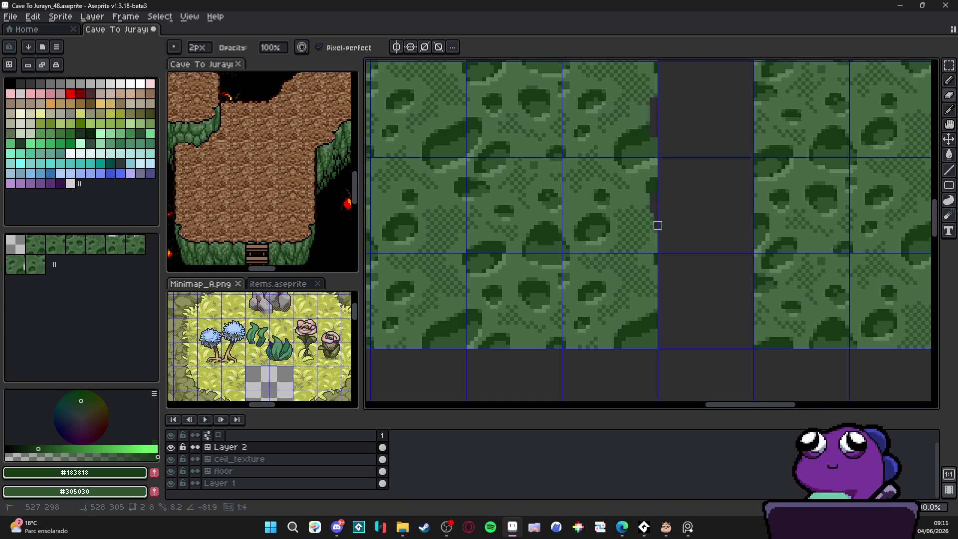
scroll(549, 308, "down", 1)
scroll(549, 307, "left", 1)
left_click(551, 323)
left_click_drag(546, 323, 505, 323)
Step: Zoom out to show all three moss blocks and switch to Tiles mode
scroll(504, 330, "left", 4)
scroll(504, 329, "up", 1)
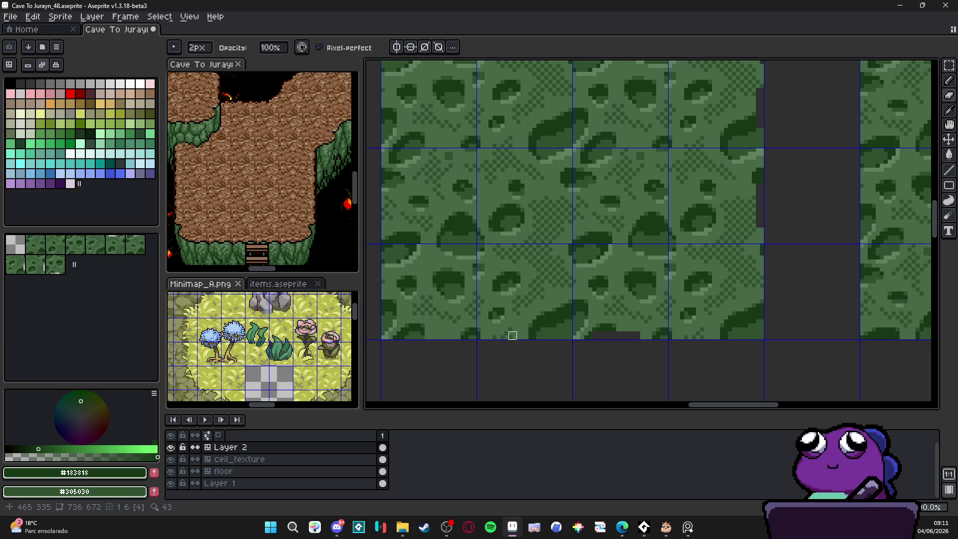
scroll(476, 251, "left", 3)
scroll(453, 291, "down", 1)
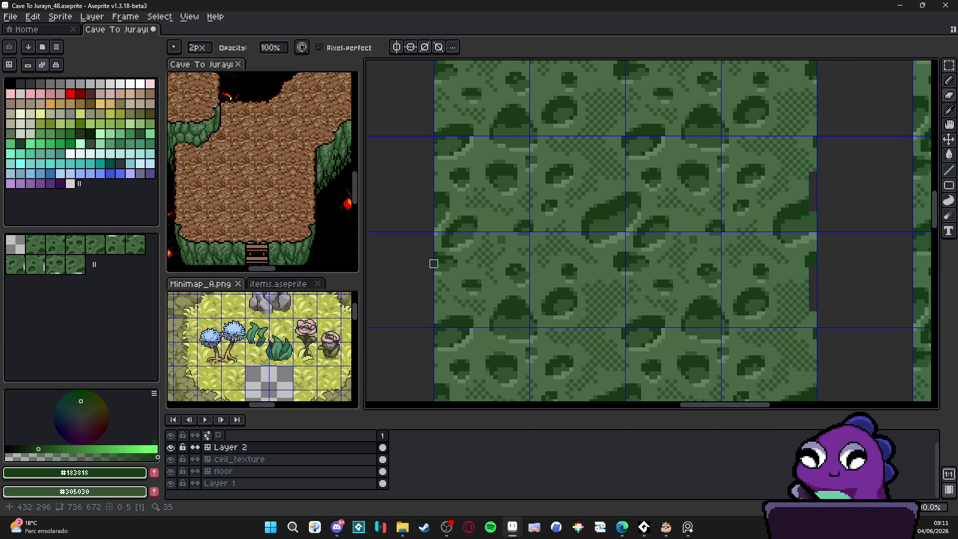
scroll(449, 251, "up", 4)
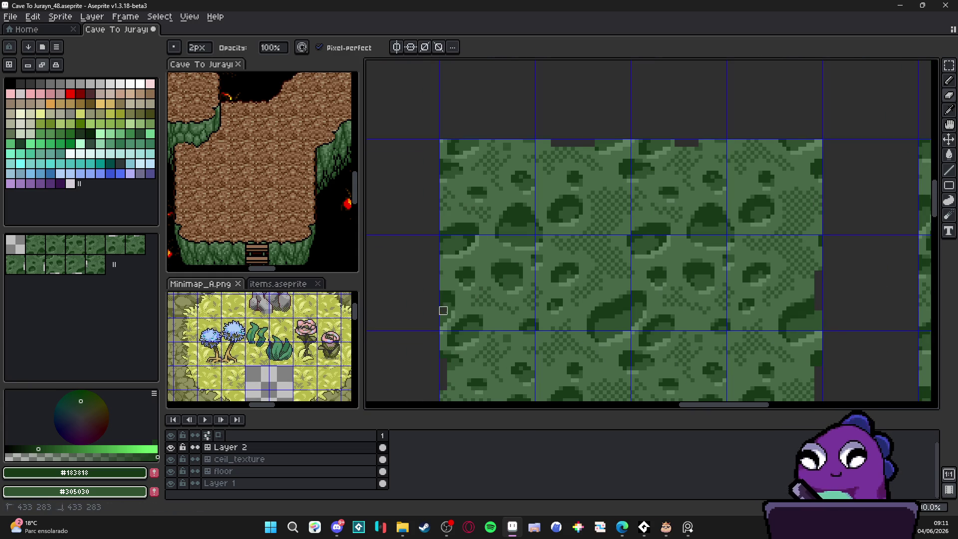
scroll(466, 300, "down", 4)
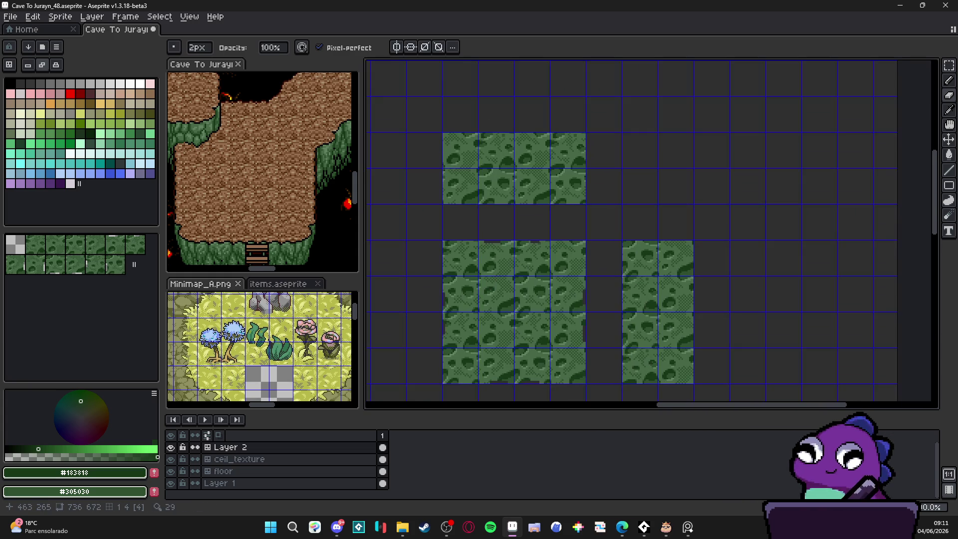
key("Tab")
left_click(116, 246)
Step: Eyedrop several tiles from the placed blocks to read their tileset numbers
left_click(498, 203, "alt")
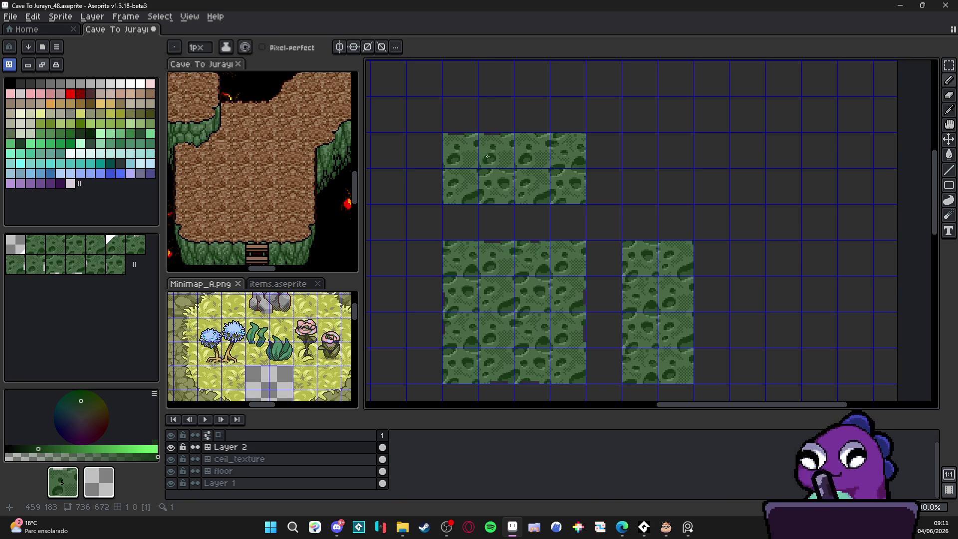
left_click(532, 259, "alt")
left_click(500, 369, "alt")
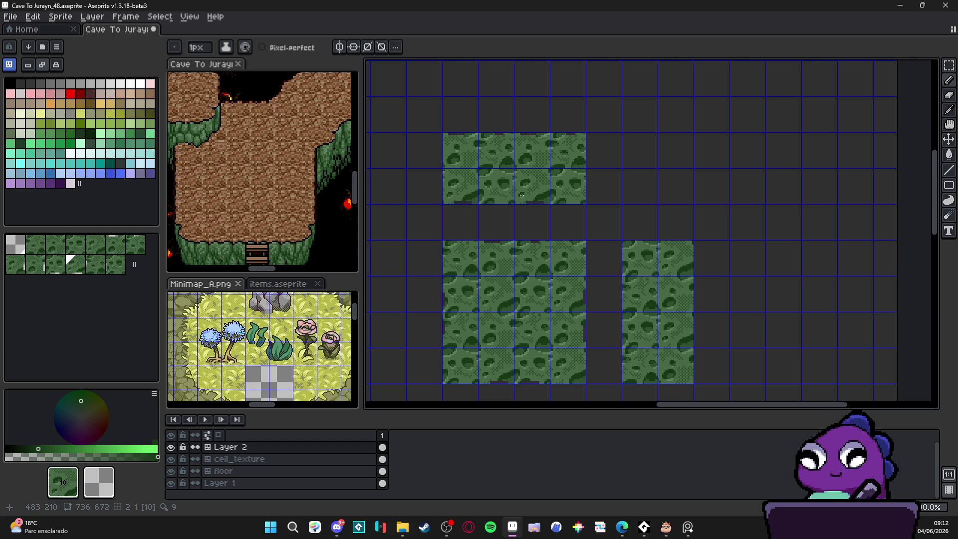
left_click(510, 187, "alt")
scroll(569, 191, "down", 3)
scroll(568, 191, "right", 2)
Step: Sample tiles 7 and 11 from the right block, then return to Pixels mode
left_click(545, 224, "alt")
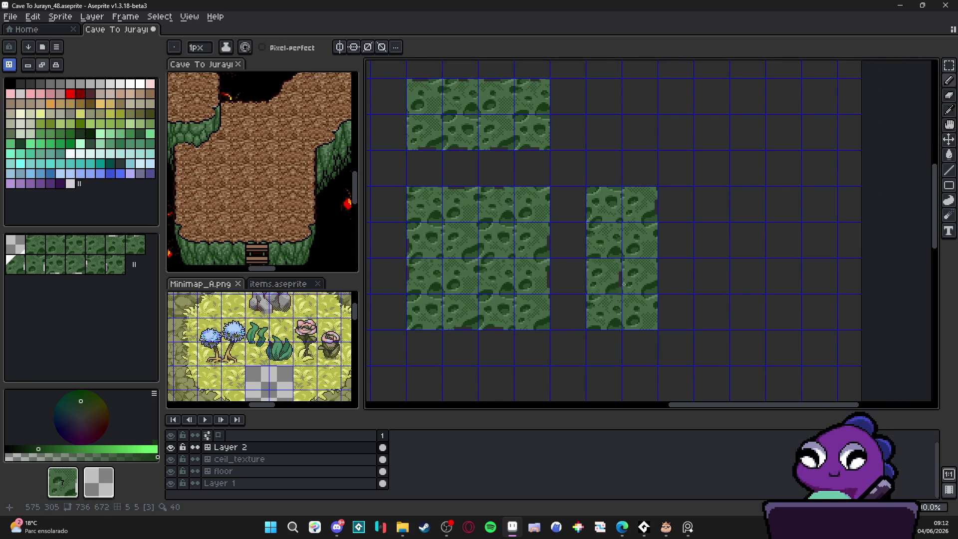
left_click(644, 231, "alt")
left_click(429, 244, "alt")
left_click(417, 246, "alt")
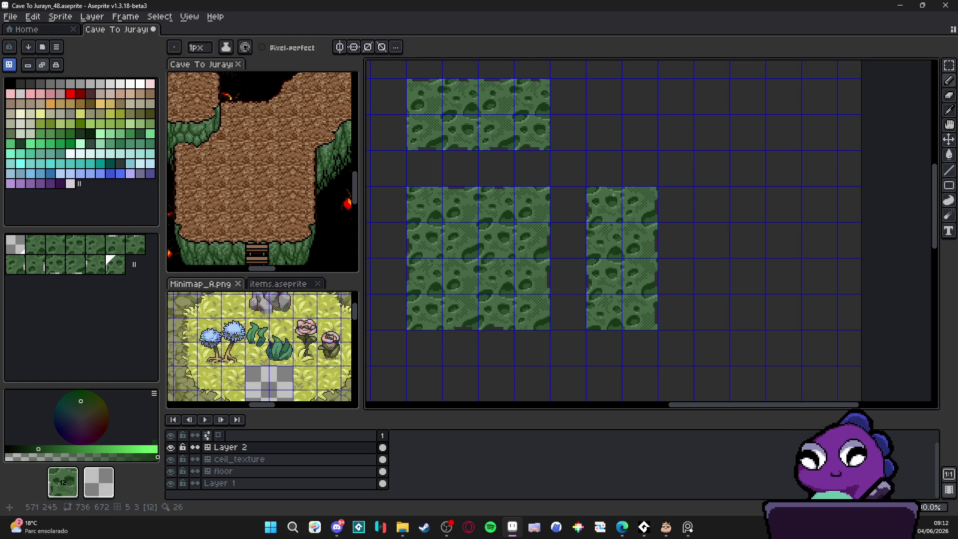
left_click(459, 275, "alt")
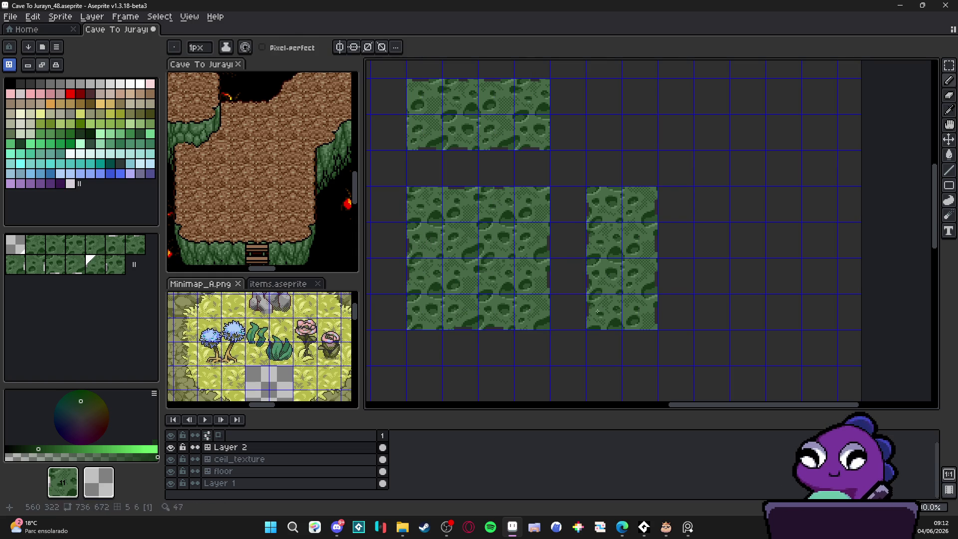
key("space+Tab")
scroll(586, 225, "up", 2)
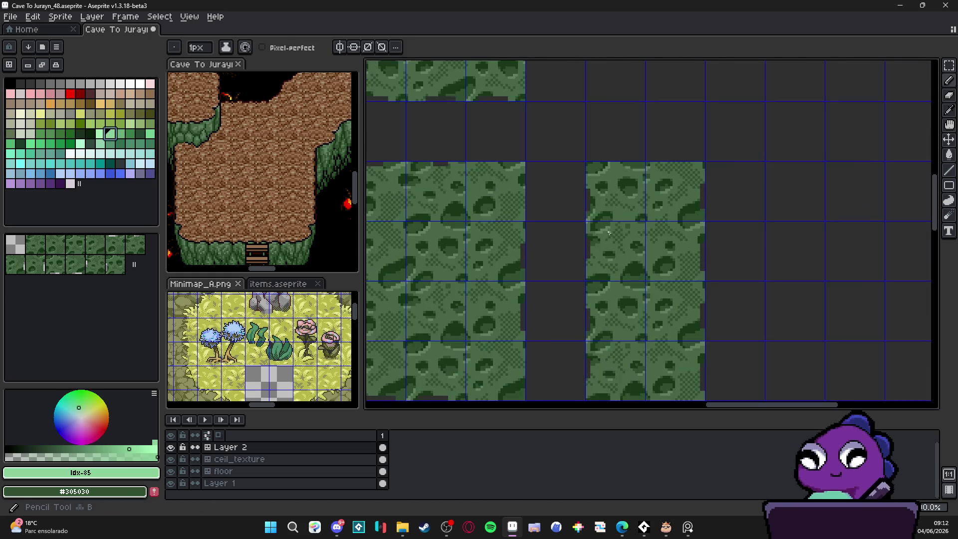
Step: Draw a dark notch along the moss texture's top edge
scroll(680, 220, "up", 3)
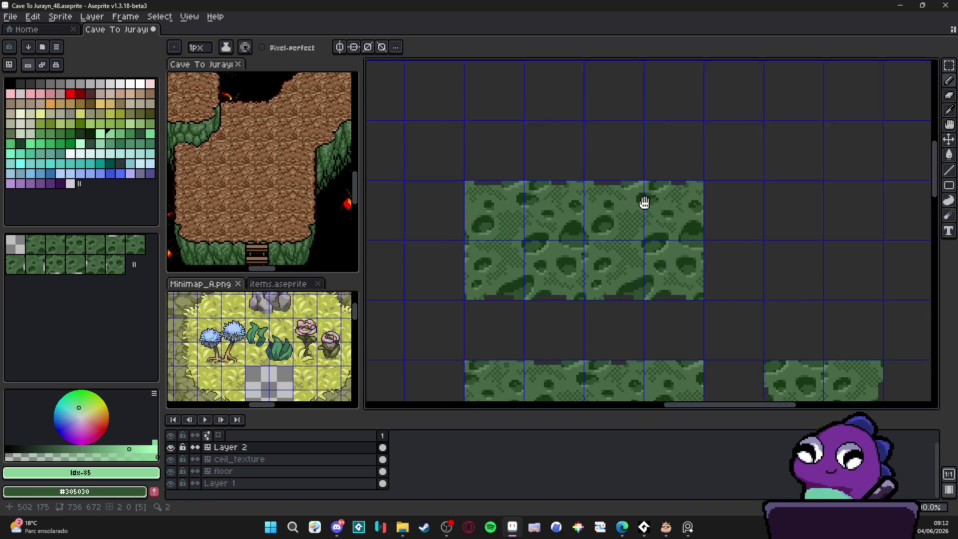
scroll(577, 200, "up", 3)
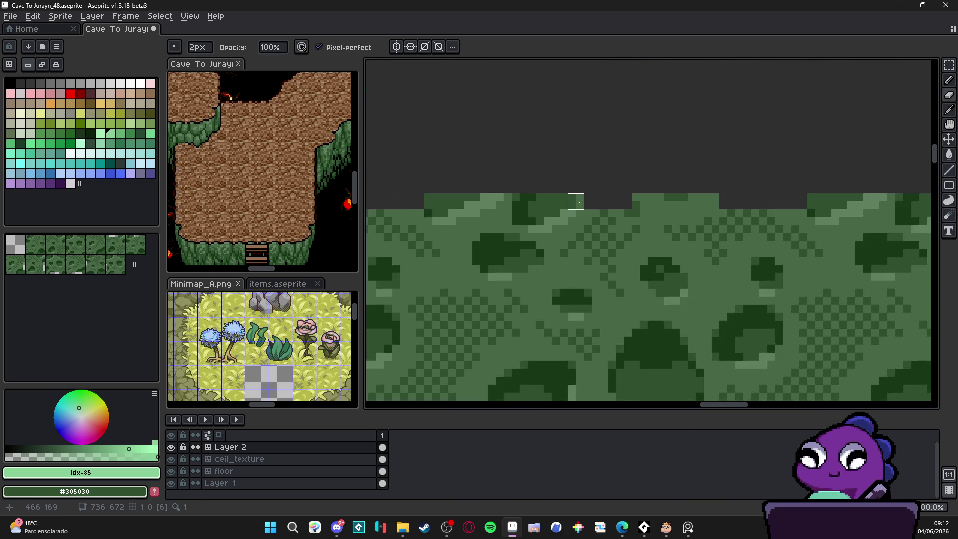
scroll(576, 201, "left", 2)
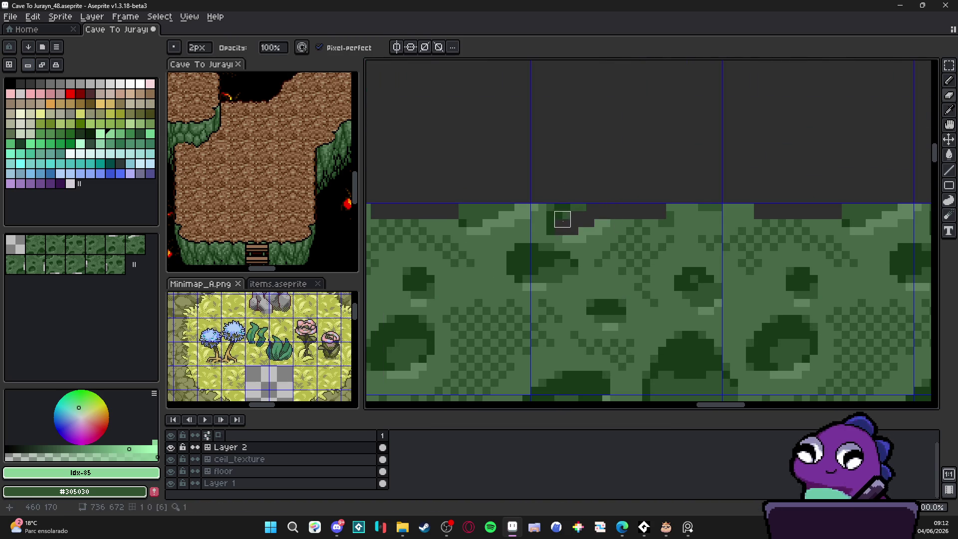
mouse_move(554, 227)
left_mouse_down()
mouse_move(546, 209)
mouse_move(570, 211)
mouse_move(490, 203)
mouse_move(474, 219)
left_mouse_up()
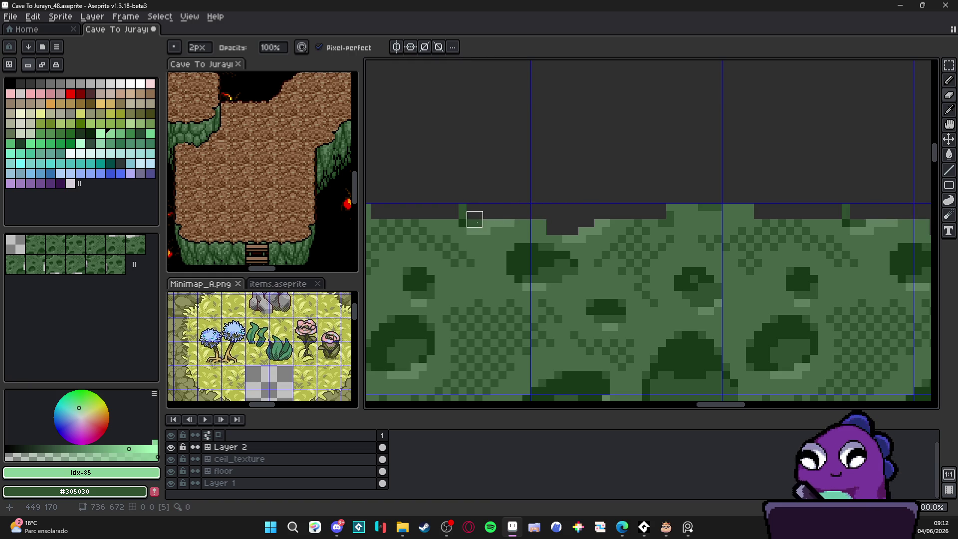
scroll(474, 219, "down", 1)
scroll(279, 173, "down", 1)
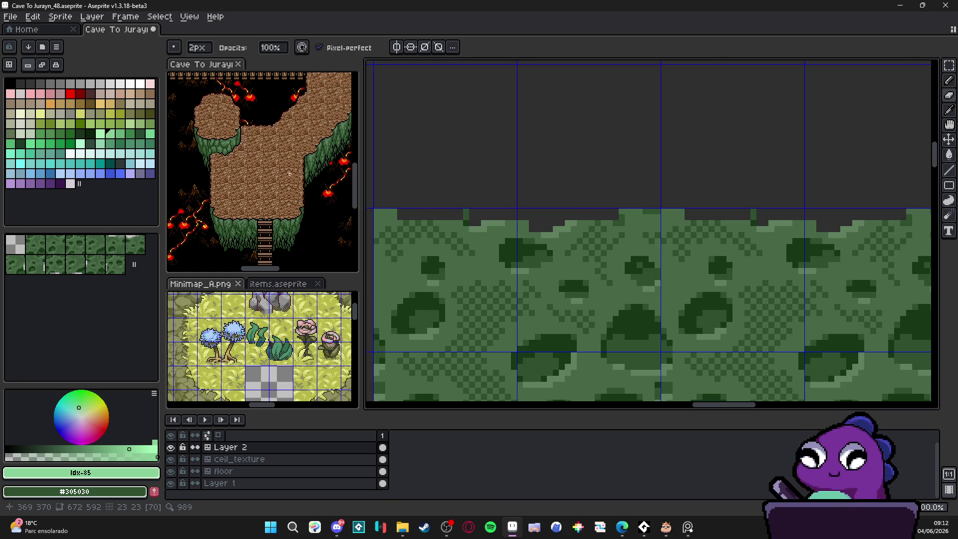
scroll(248, 177, "down", 1)
Step: Check the cave reference document, then return to the tileset document
left_click(258, 112)
scroll(258, 111, "up", 3)
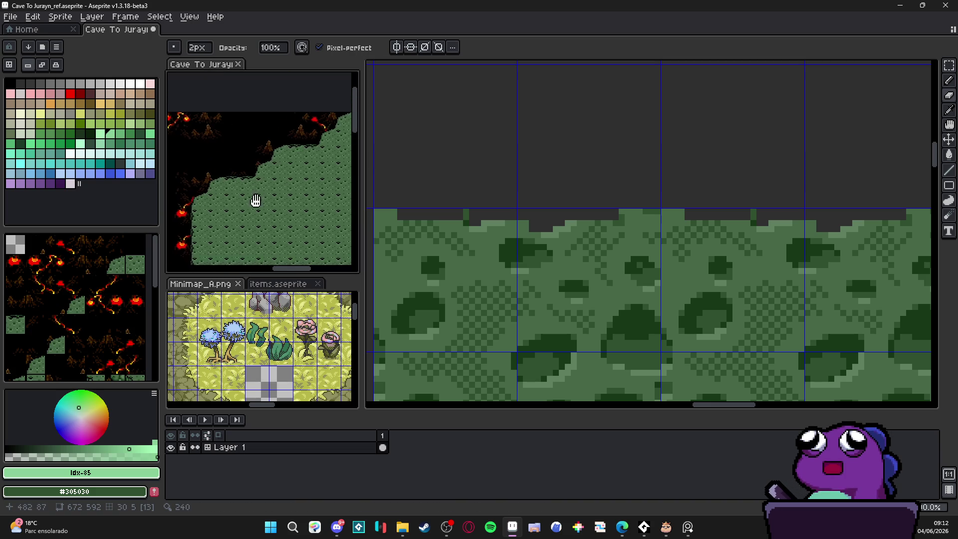
scroll(244, 172, "down", 3)
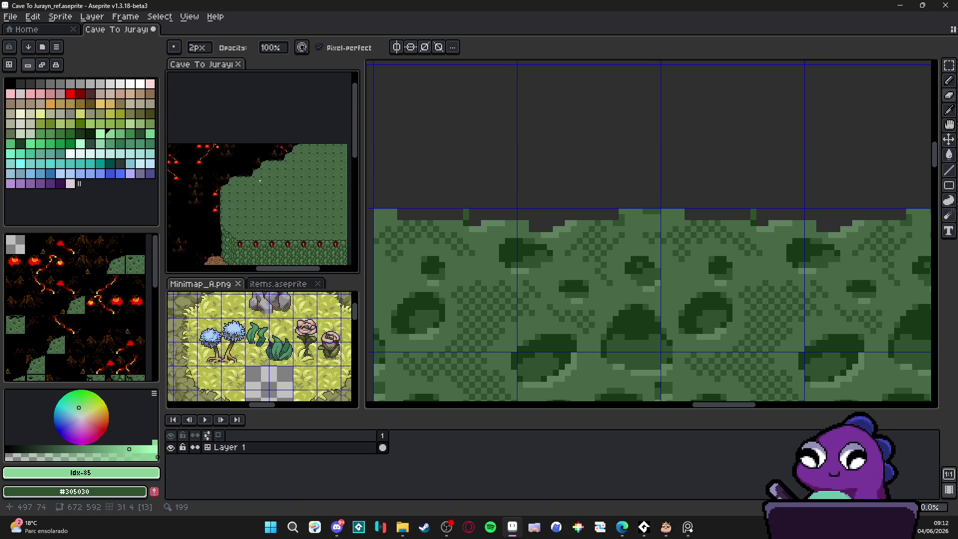
scroll(459, 209, "up", 1)
left_click(469, 212)
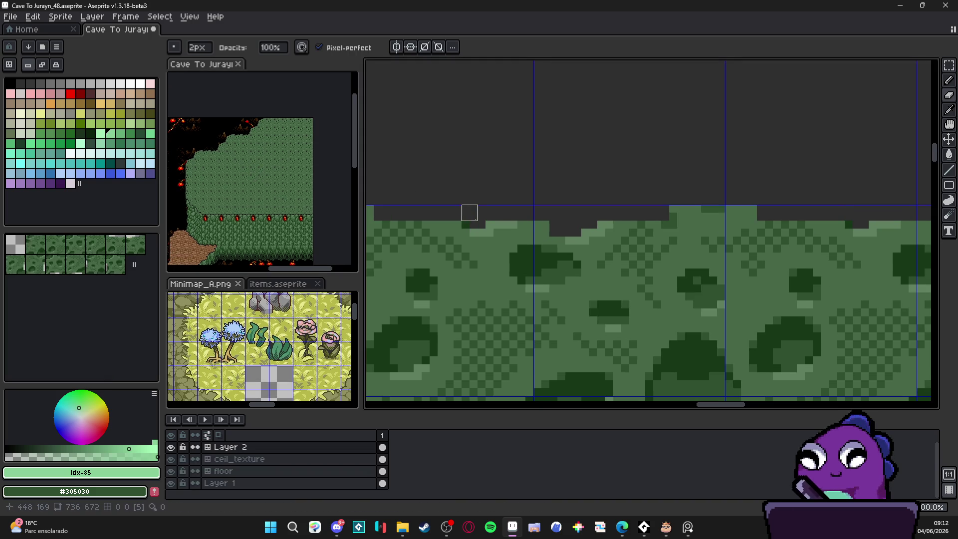
scroll(479, 213, "down", 1)
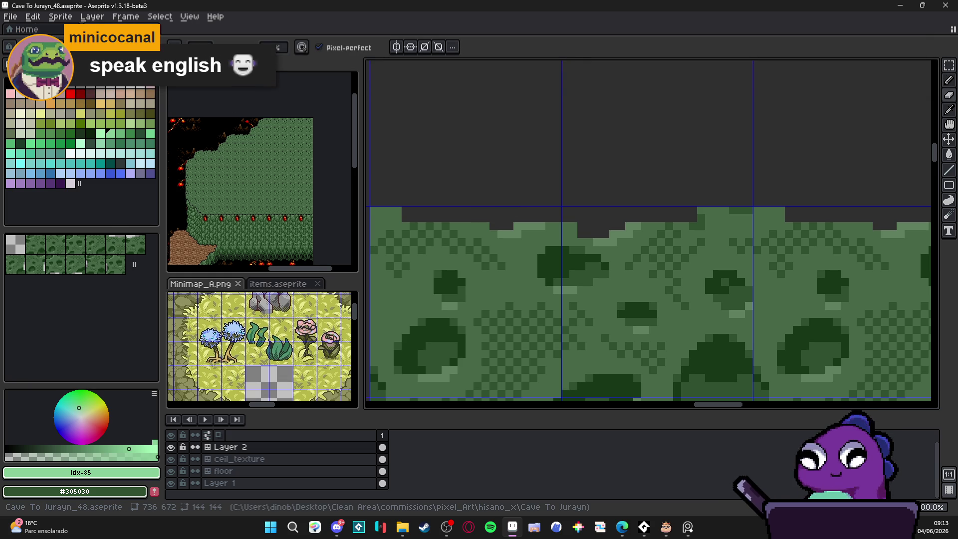
Step: Switch to the Edge browser and open The Baron artwork on ArtStation
key("alt+Tab")
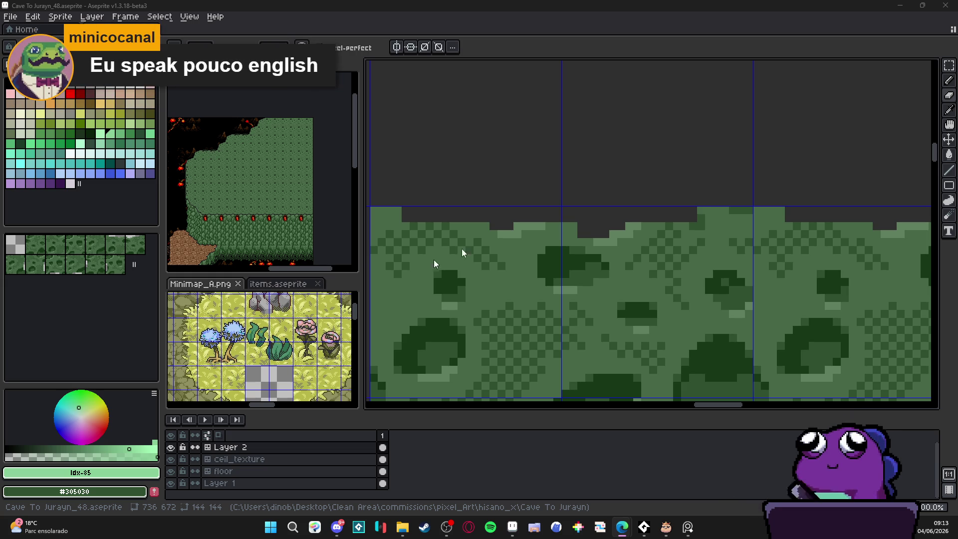
key("alt+Tab")
left_click(607, 262)
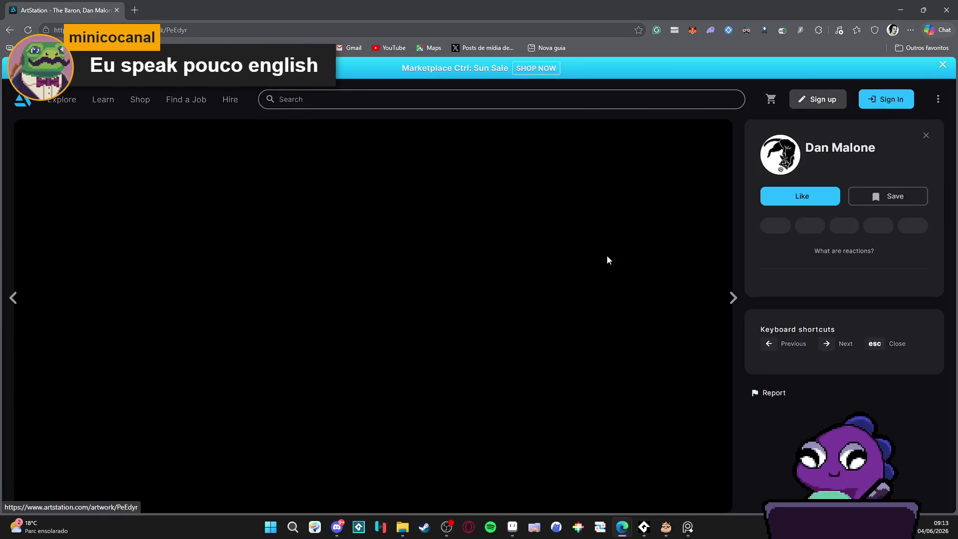
Step: Browse the portfolio past The Chaos Engine, The Navvie and The Machinist artworks
left_click(5, 261)
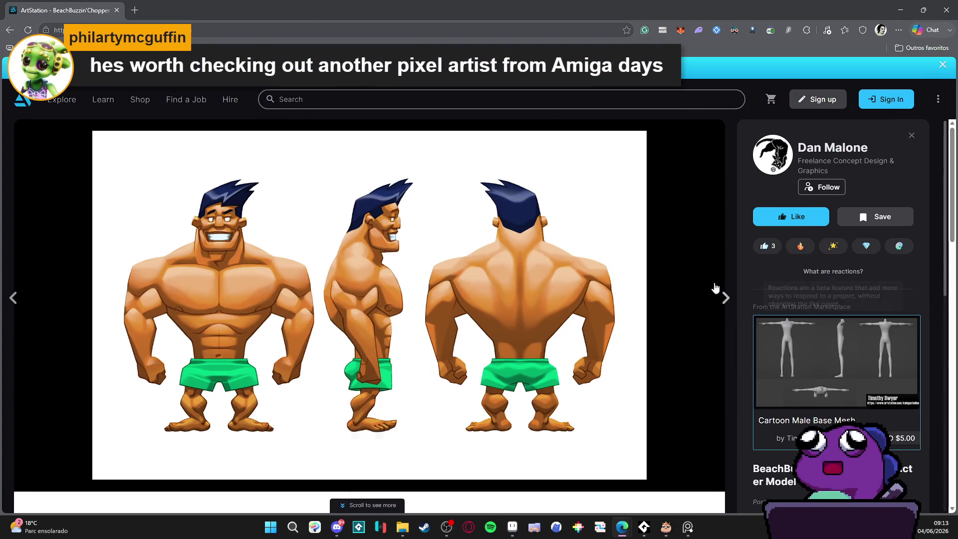
left_click(731, 298)
left_click(731, 298)
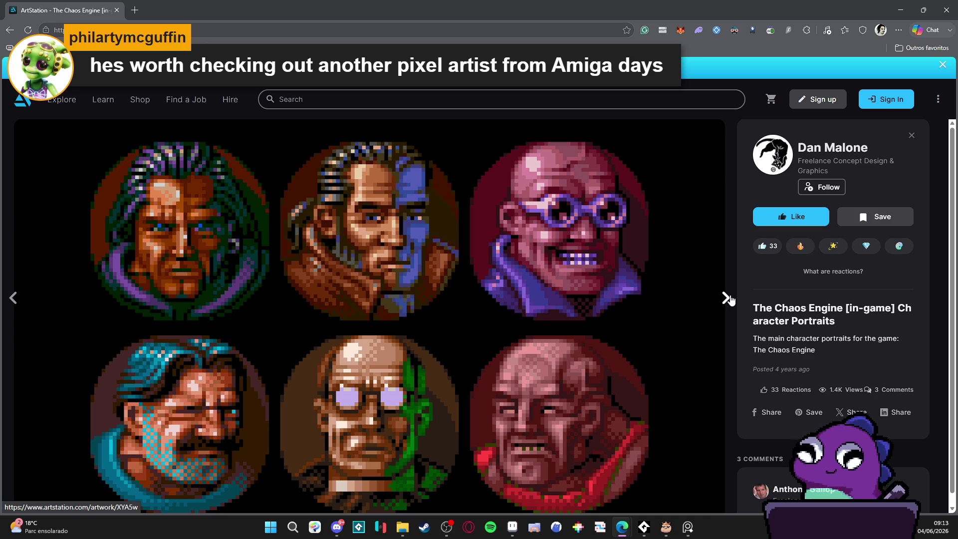
left_click(730, 299)
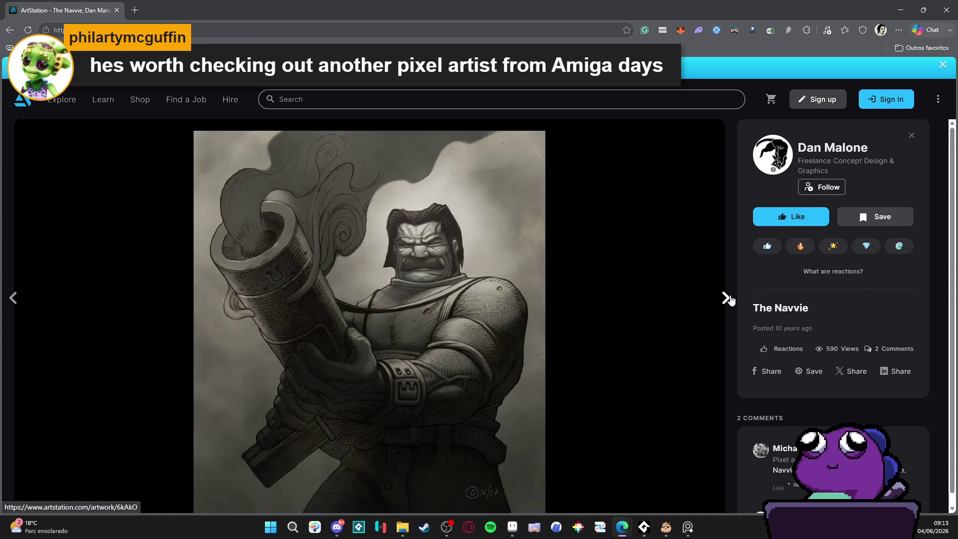
left_click(728, 298)
left_click(728, 298)
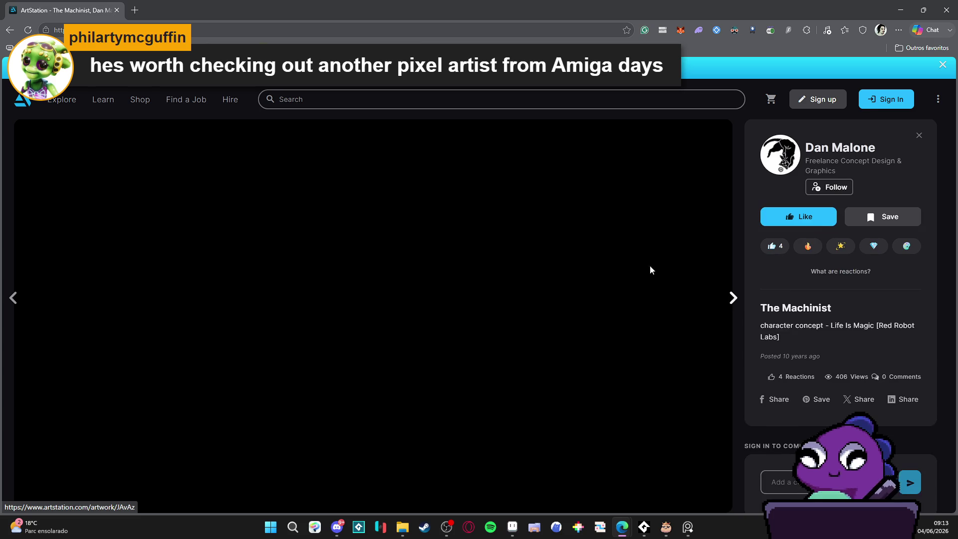
left_click(726, 297)
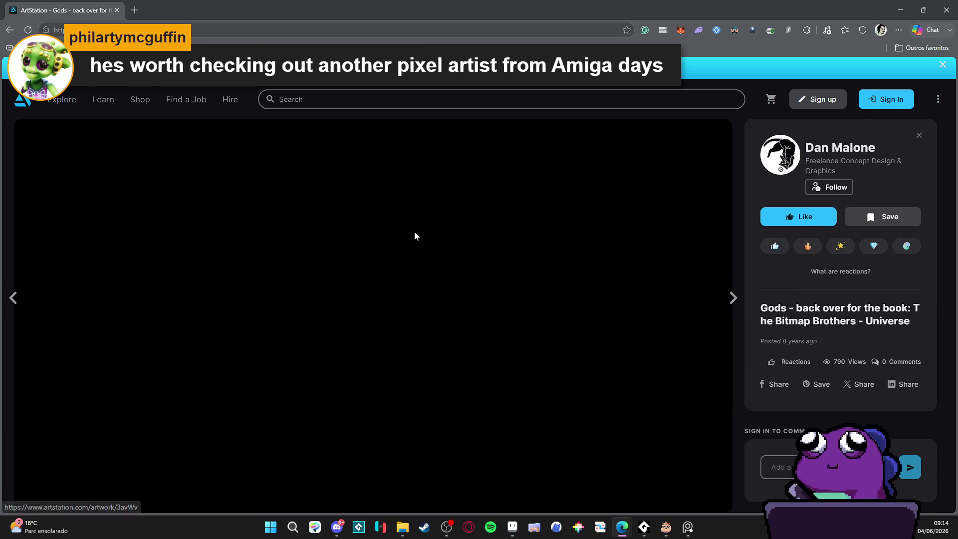
Step: Go back four pages to The Chaos Engine character portraits
left_click(9, 30)
left_click(10, 30)
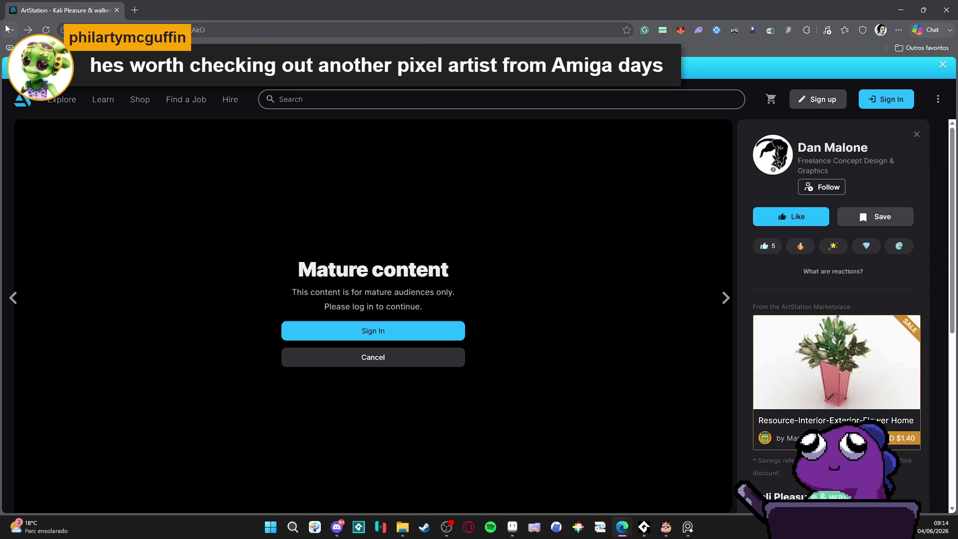
left_click(10, 30)
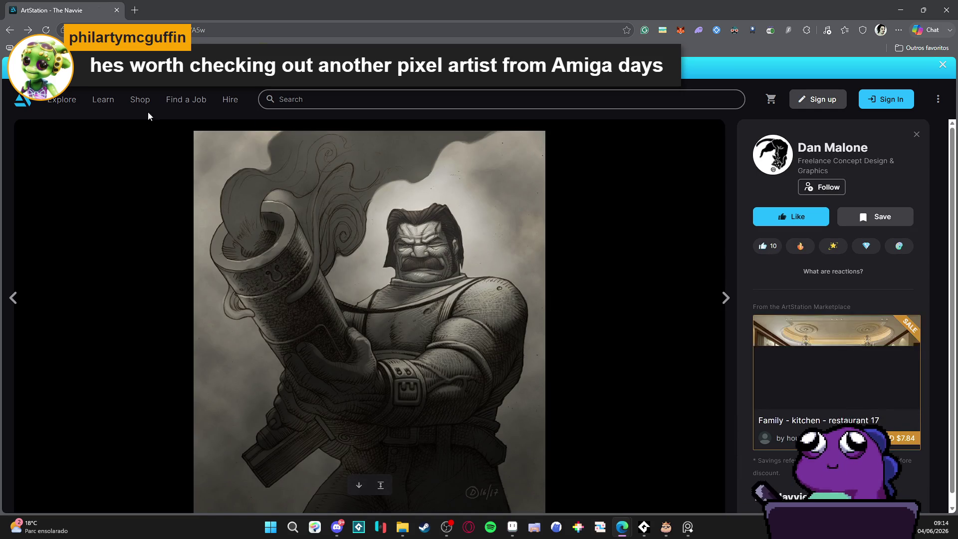
left_click(10, 30)
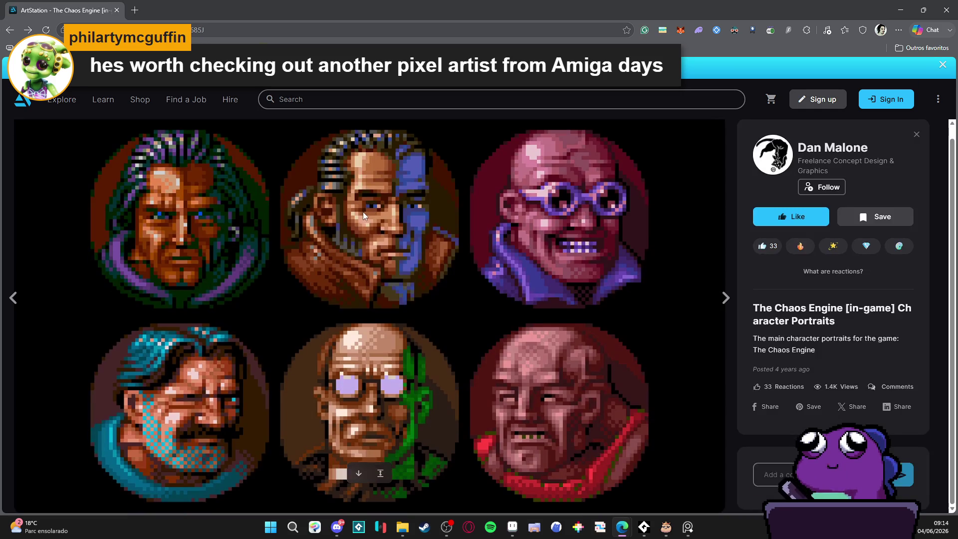